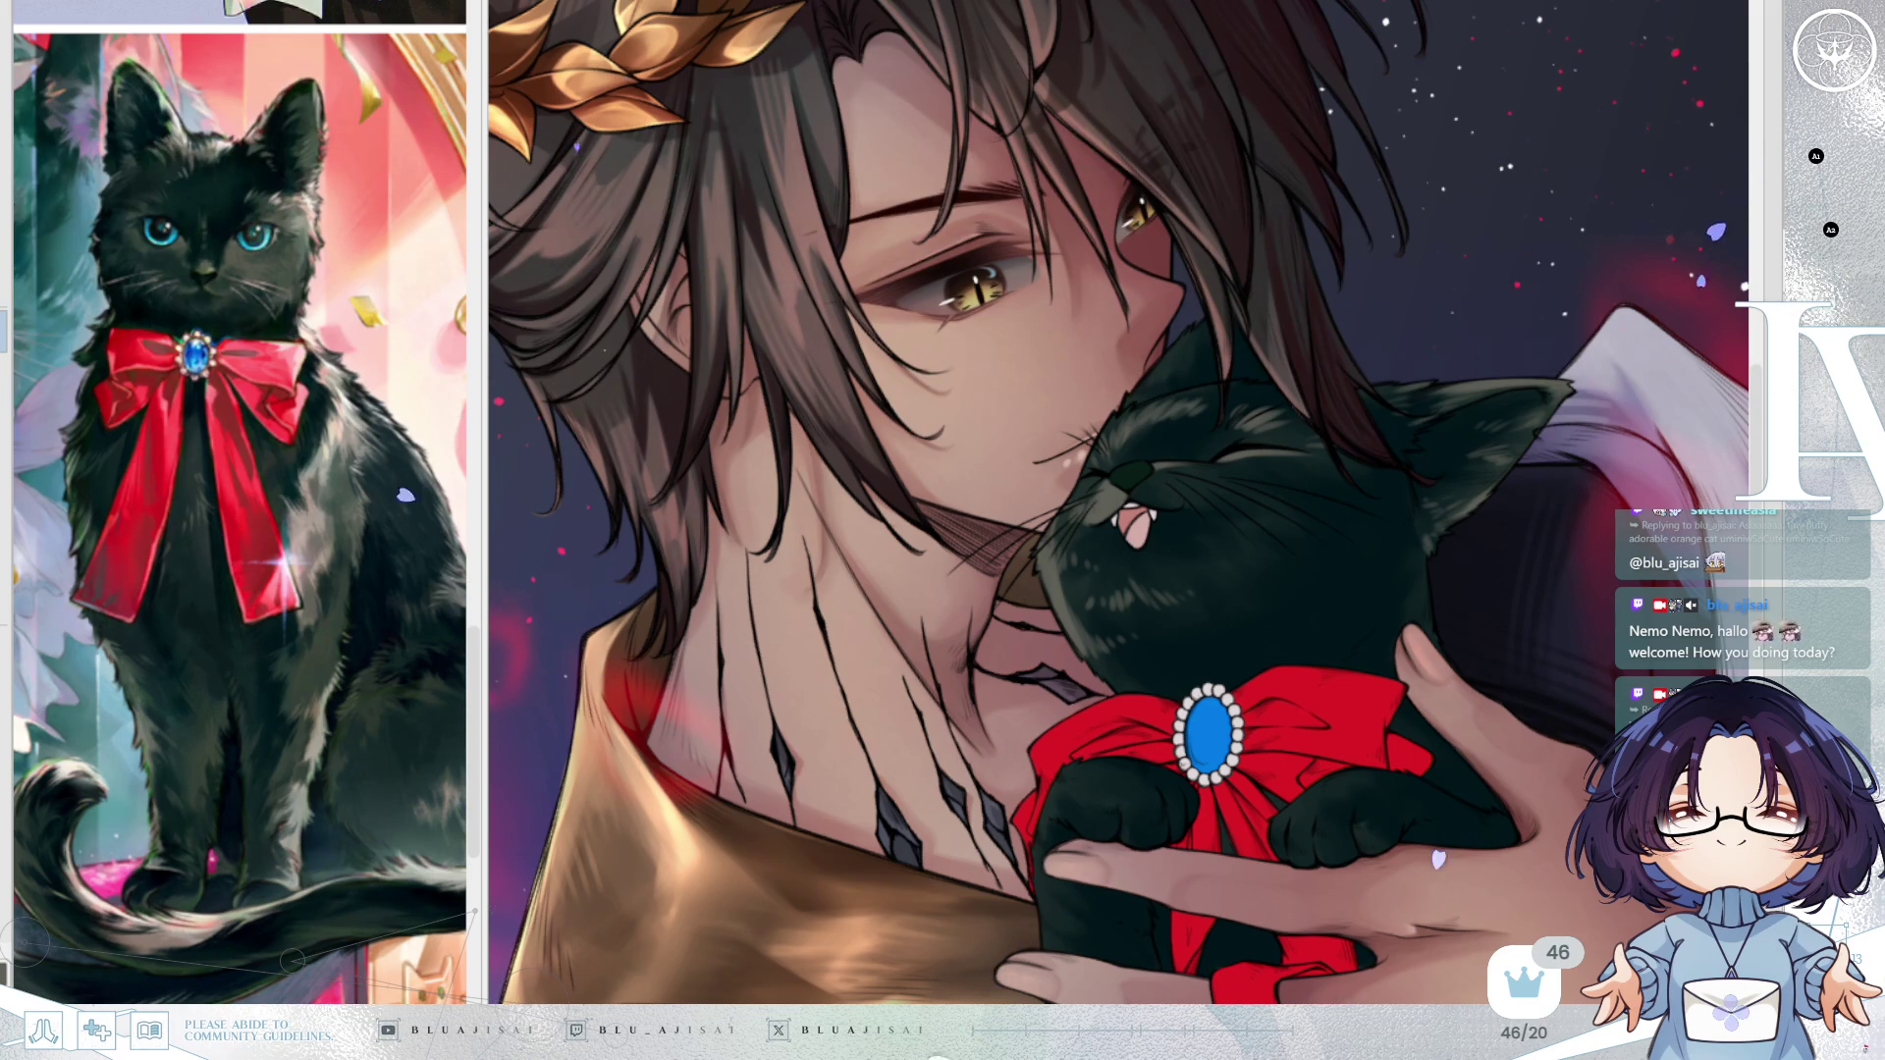
Zoom the canvas in toward the cat's face.
scroll(1011, 552, up, 2)
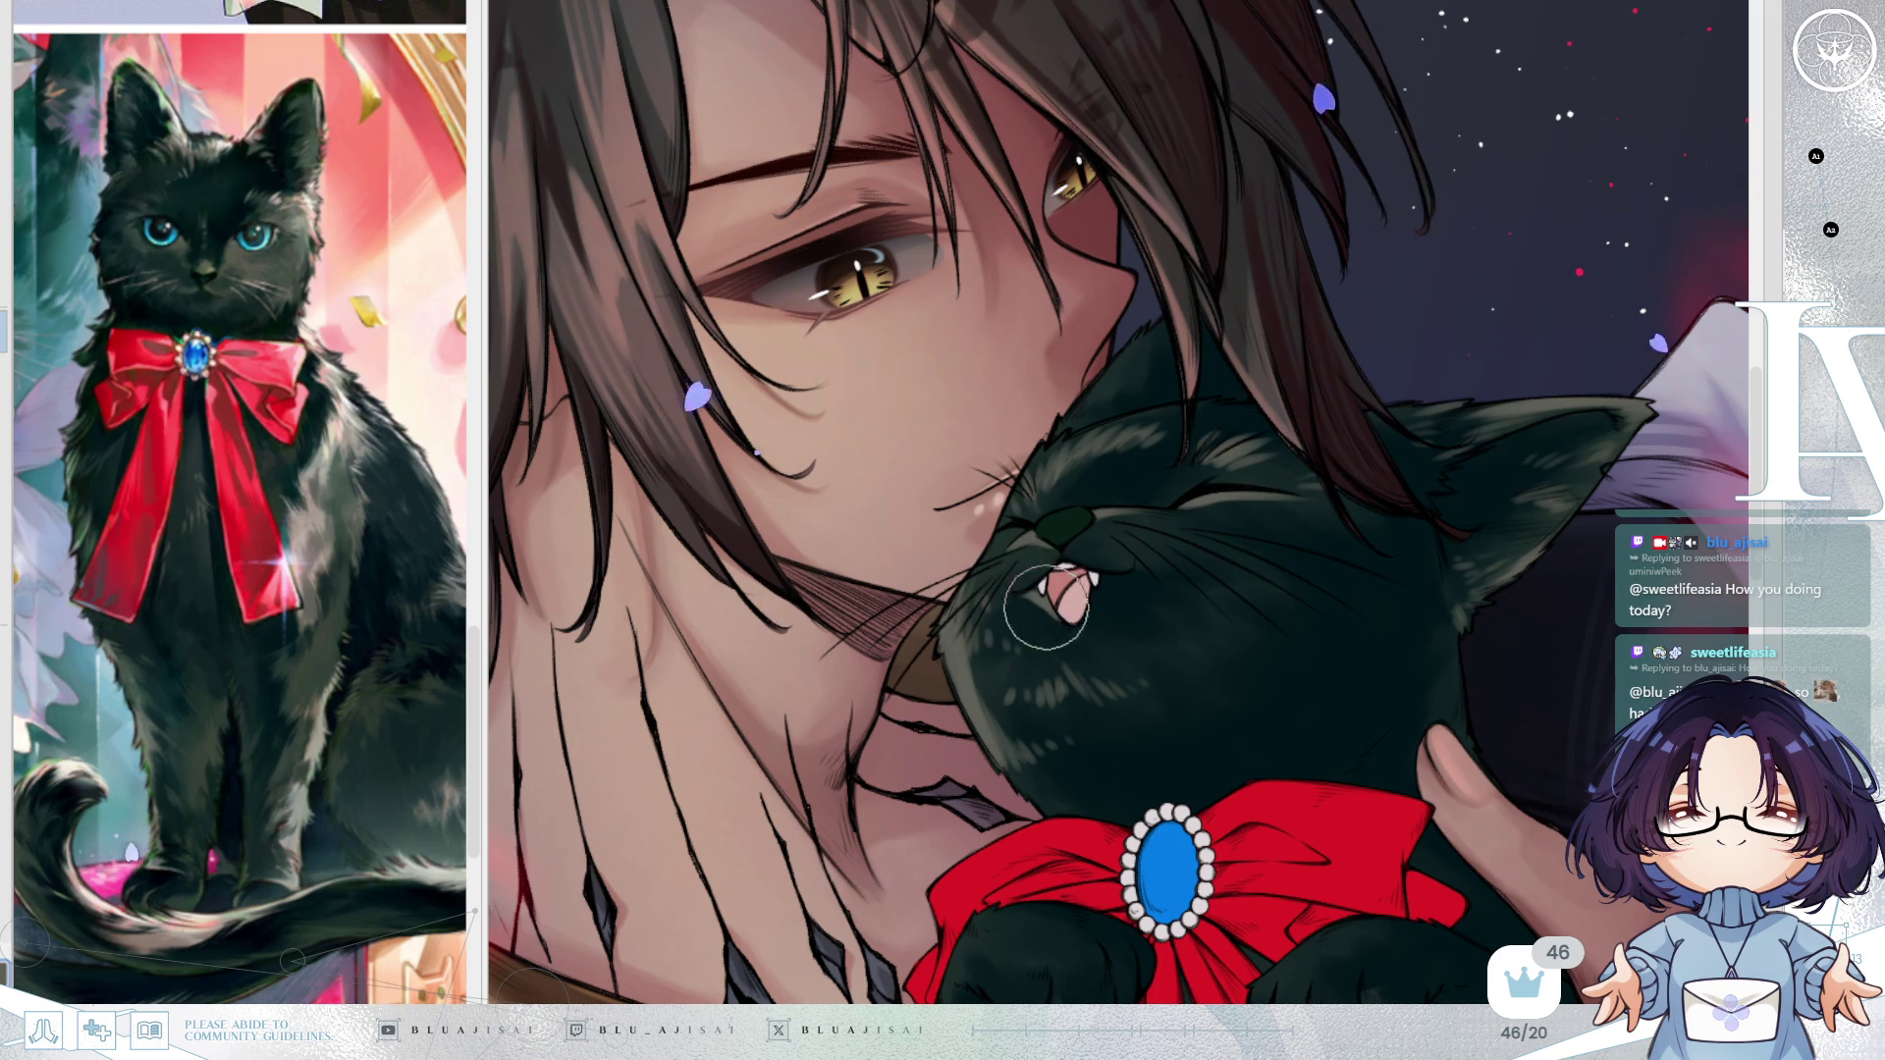
Mirror the view left to right and tilt it about 15° counter-clockwise.
key(h)
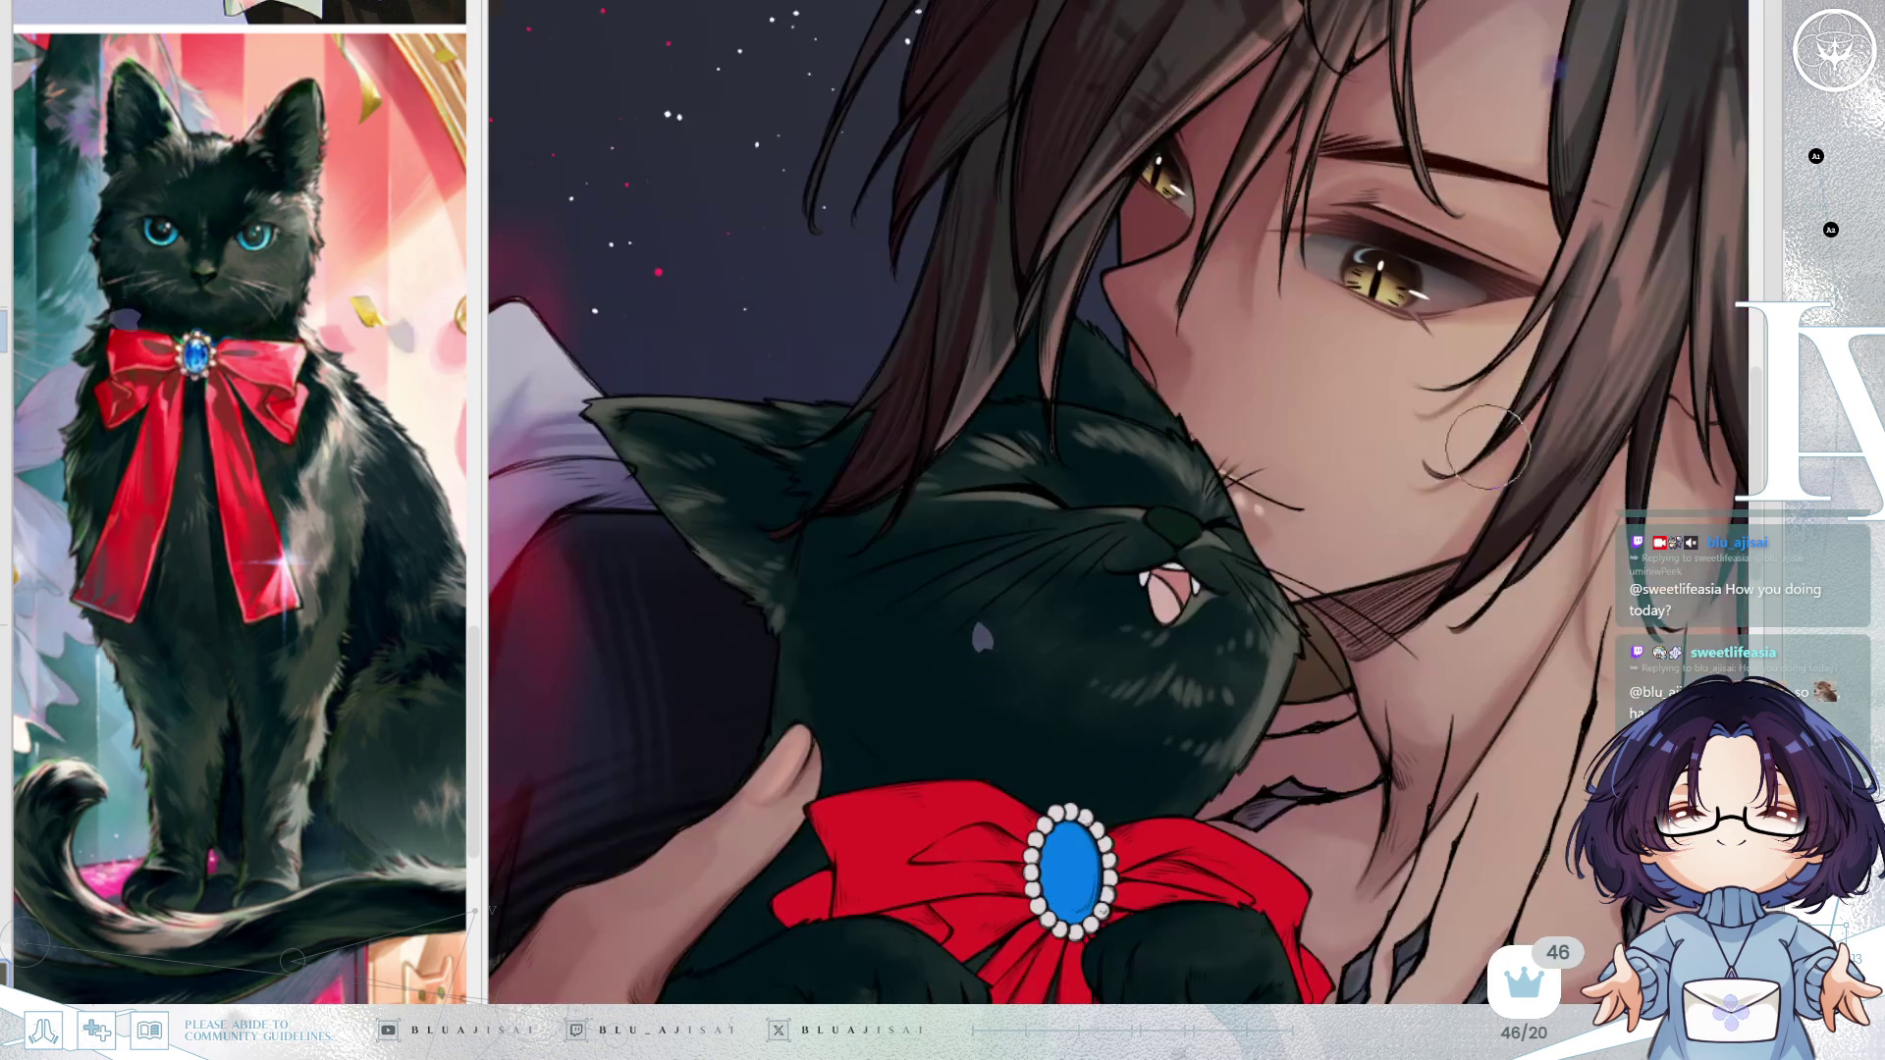
key(minus)
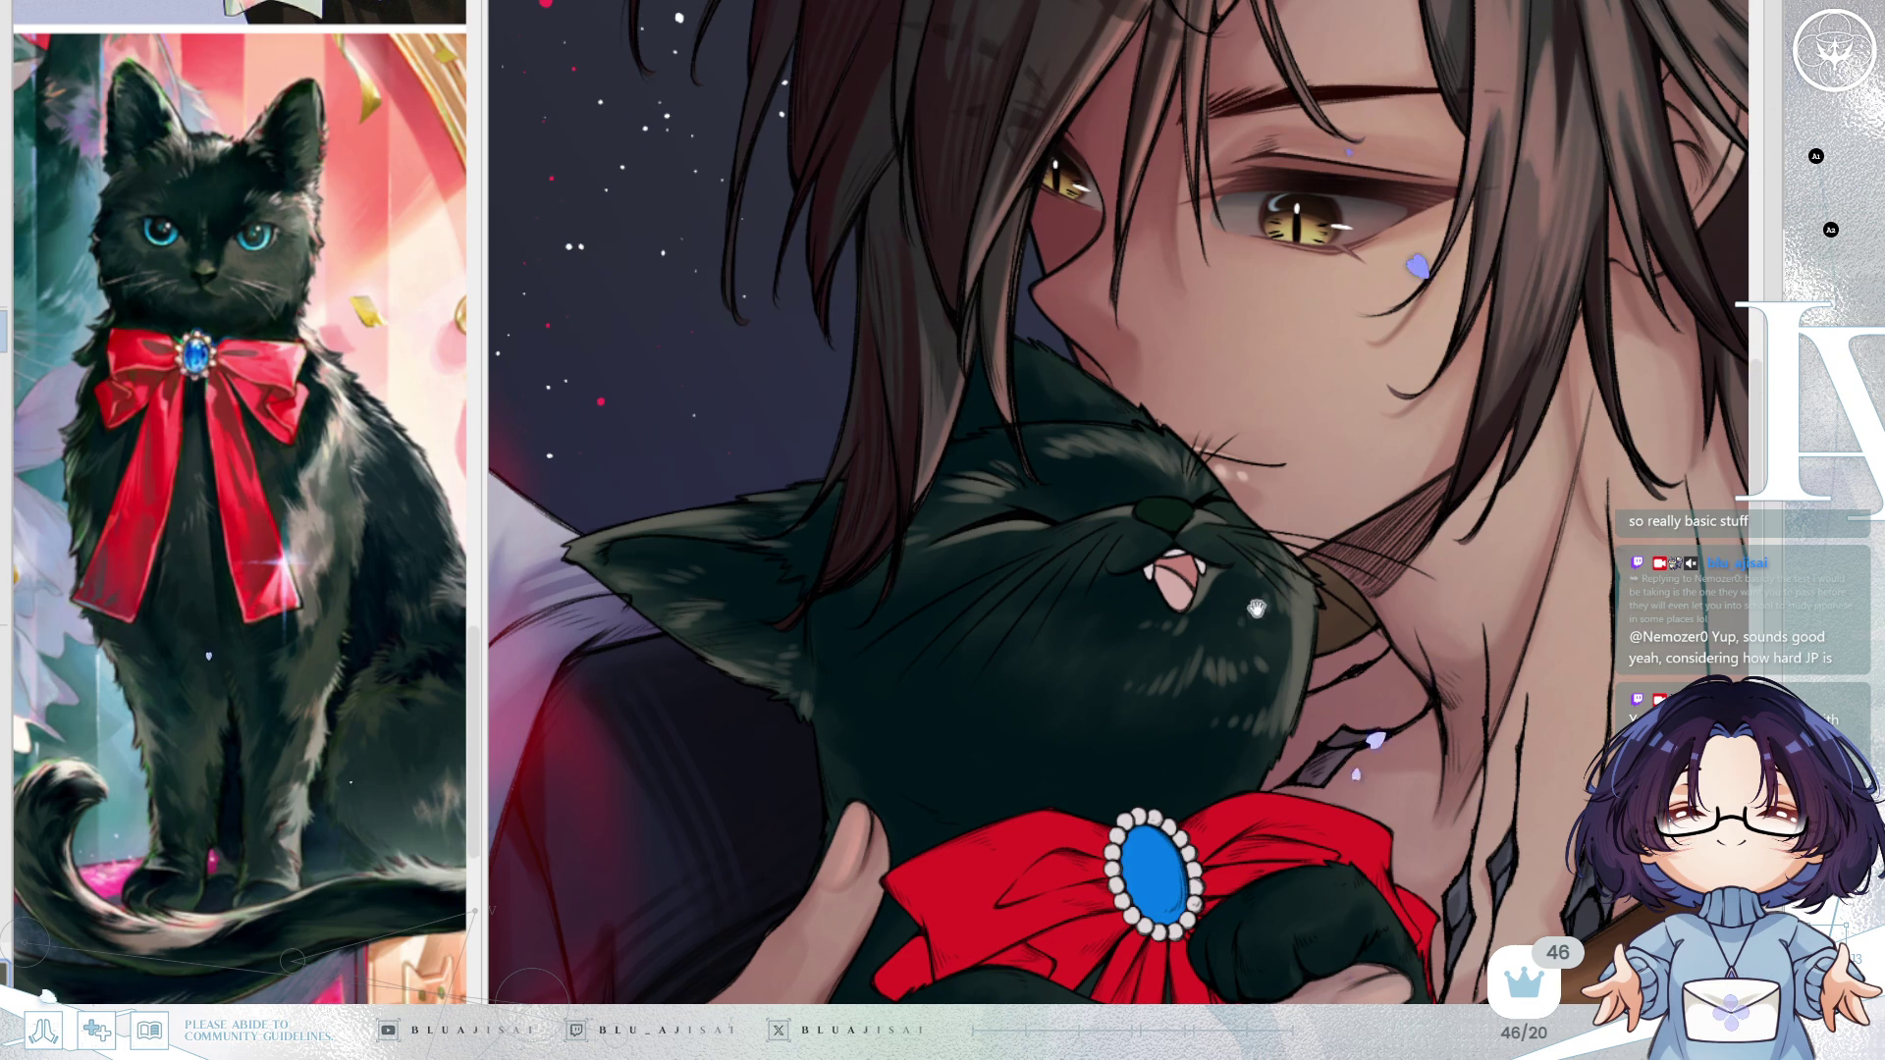
Zoom out, rotate the view clockwise and shift it down onto the cat's chin and chest.
scroll(1296, 484, down, 2)
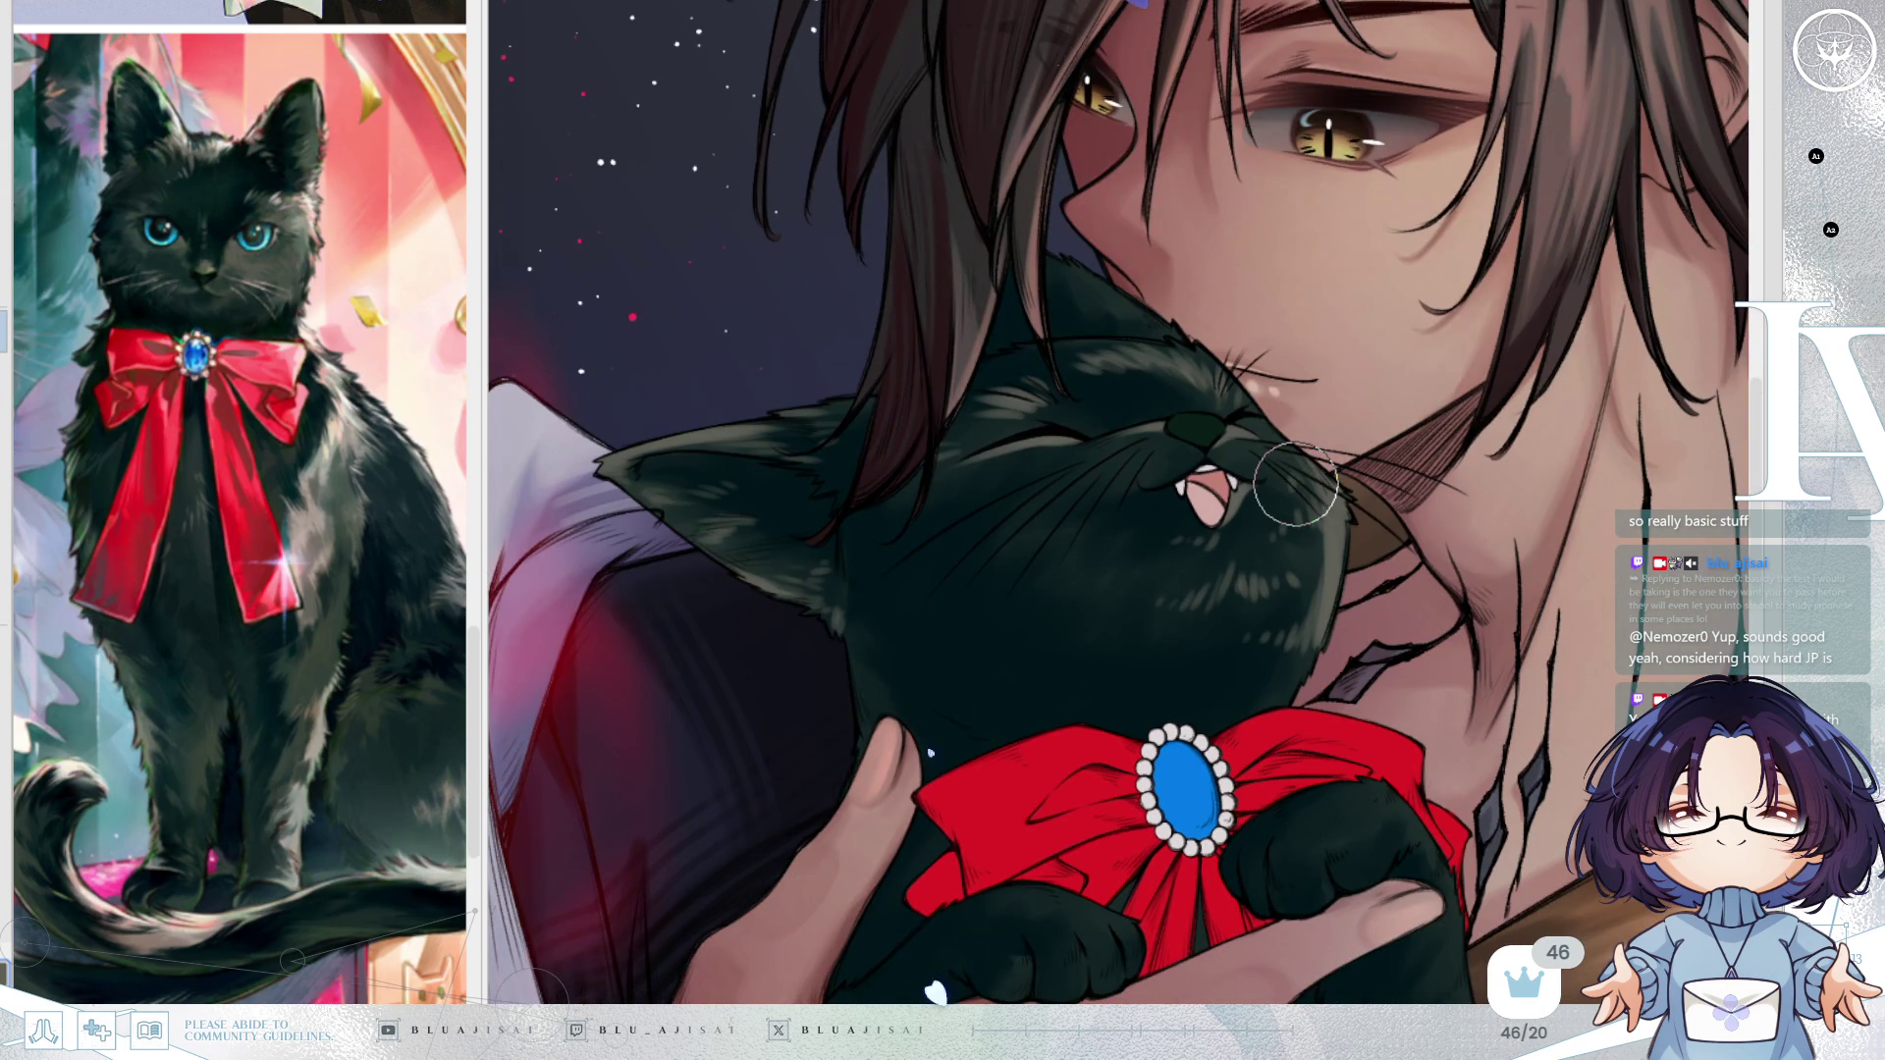
mouse_move(1296, 484)
mouse_down()
mouse_move(1276, 511)
mouse_move(1306, 569)
mouse_up()
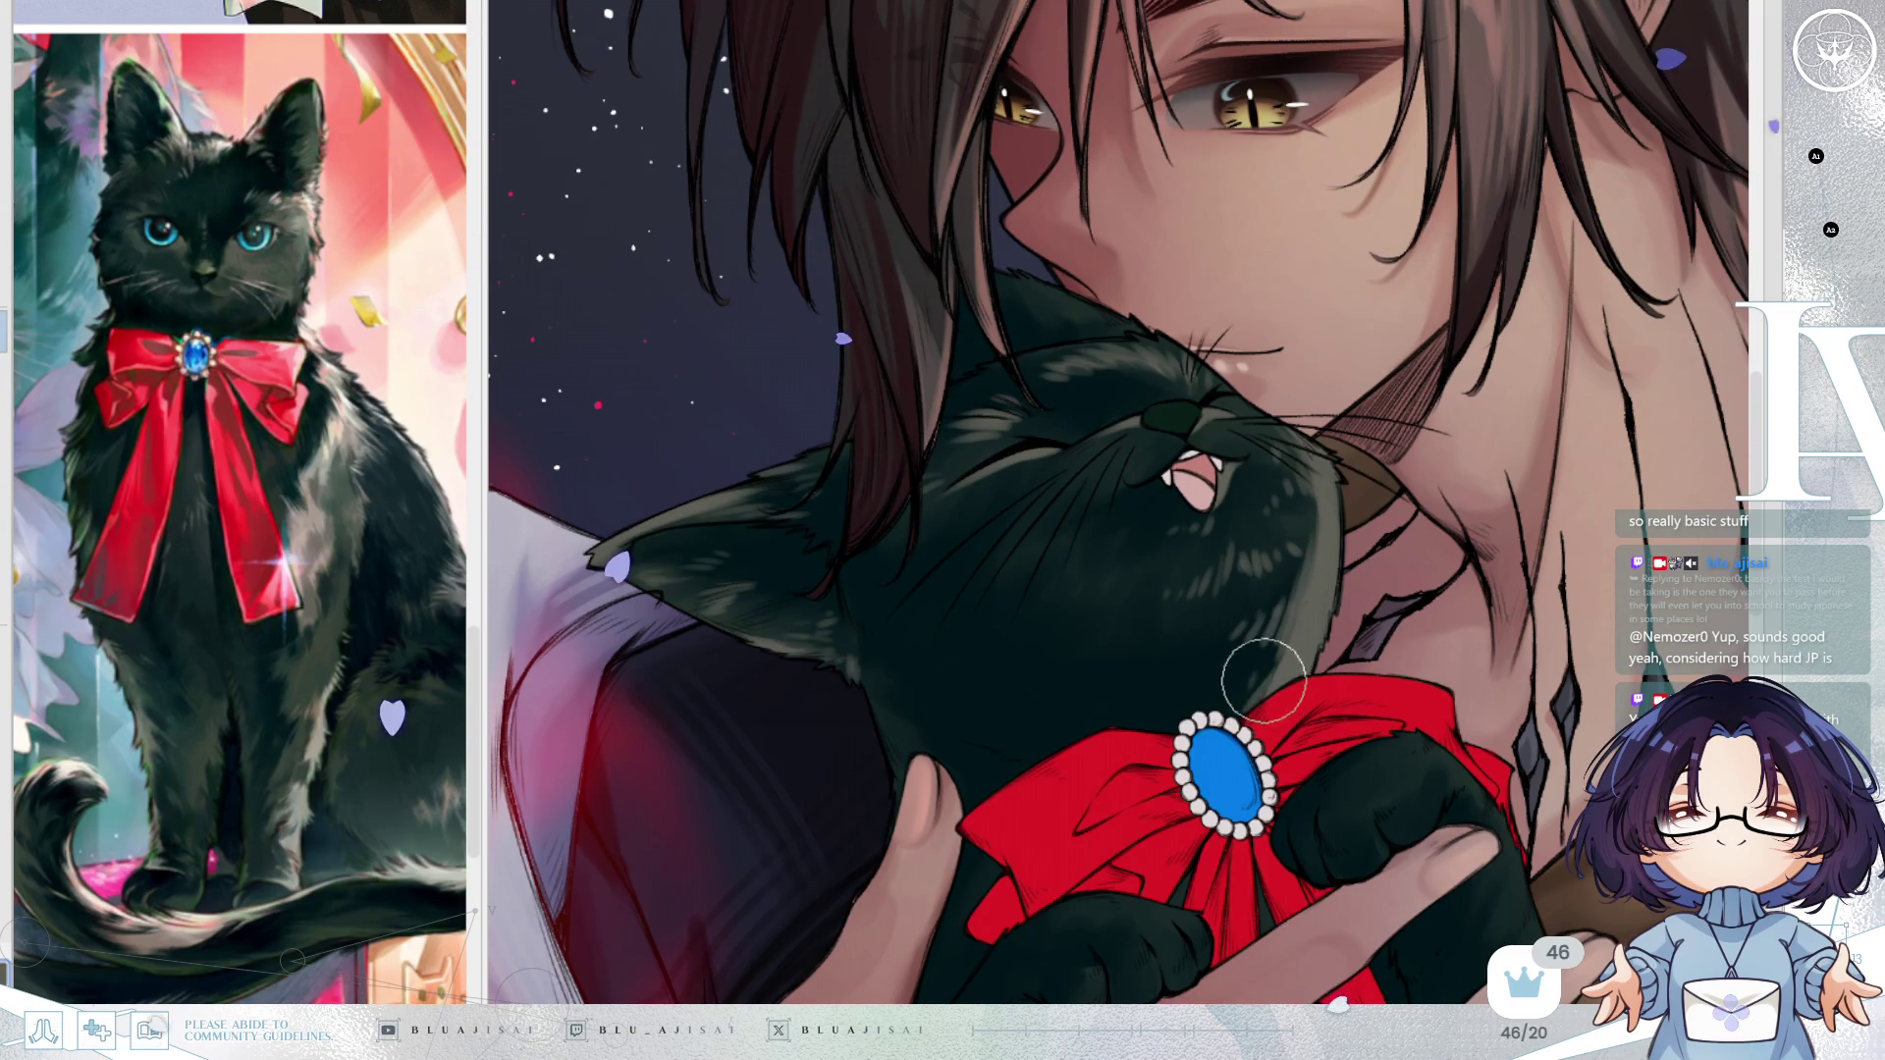
key(asciicircum)
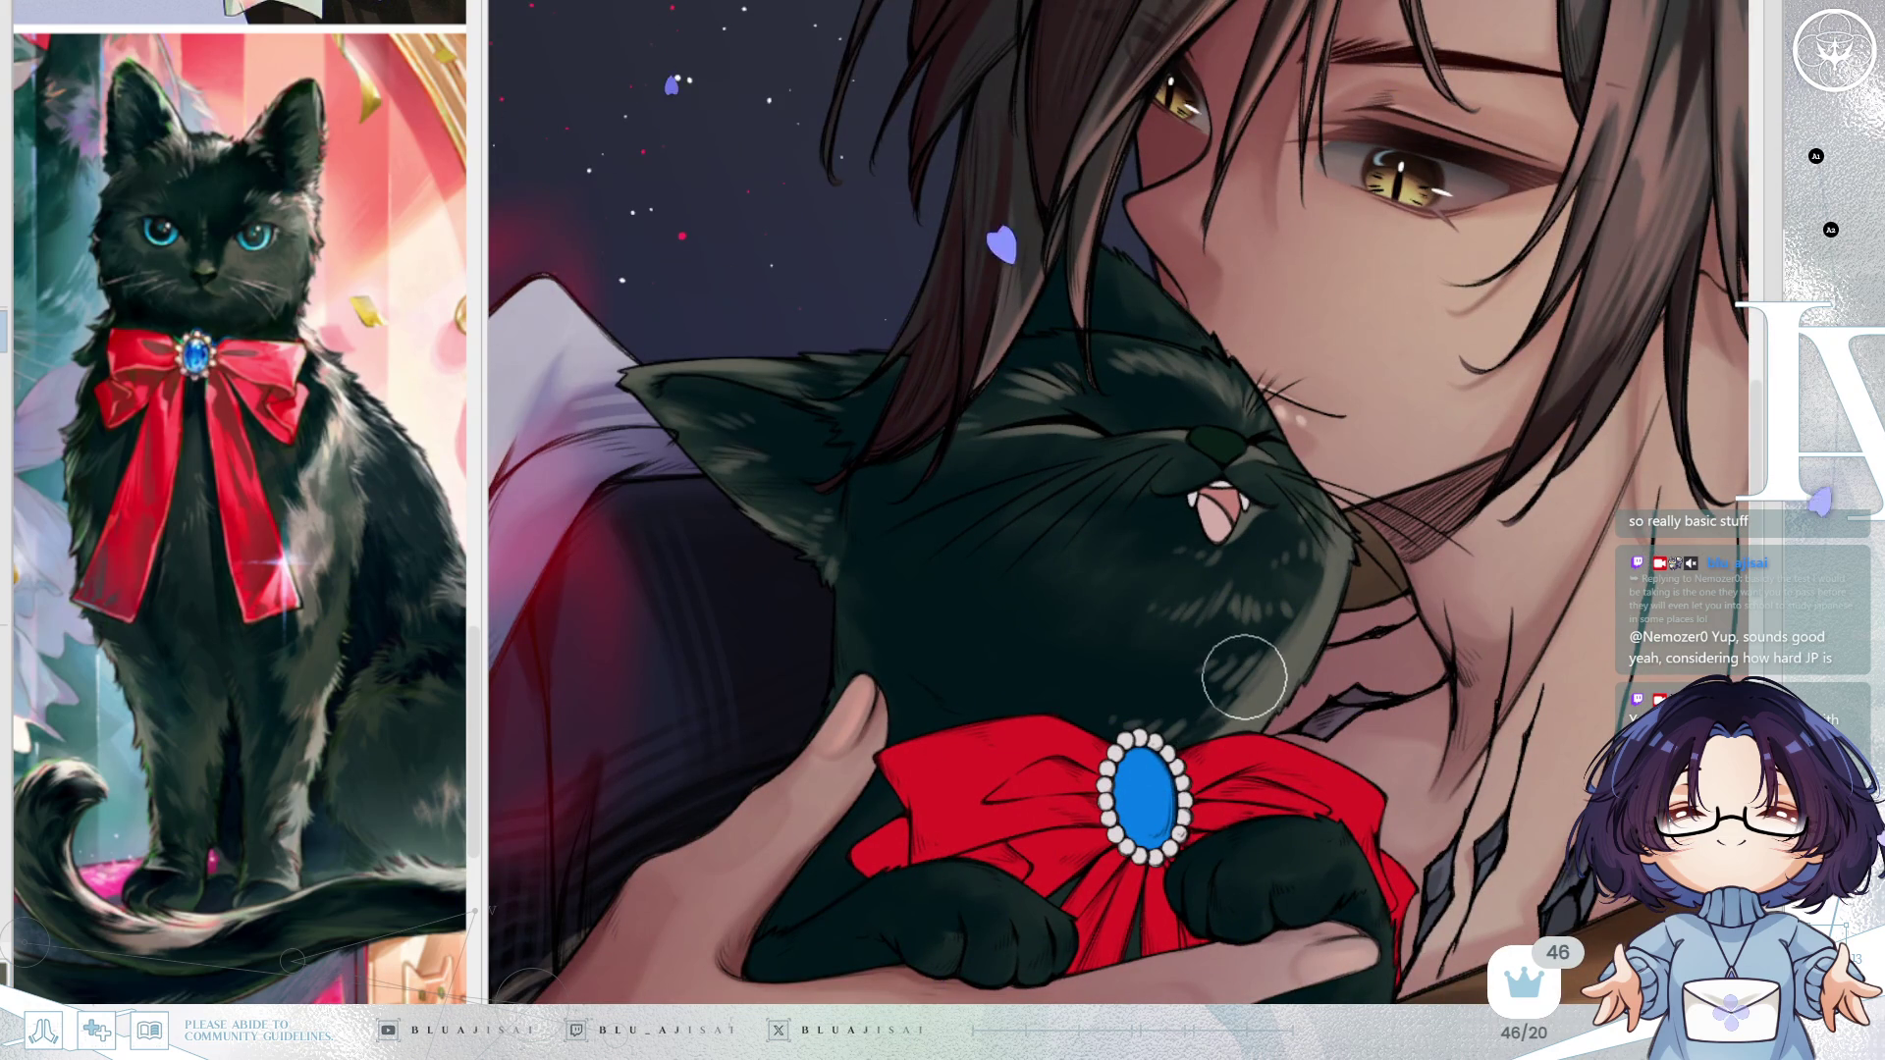
drag(1286, 695, 1273, 731)
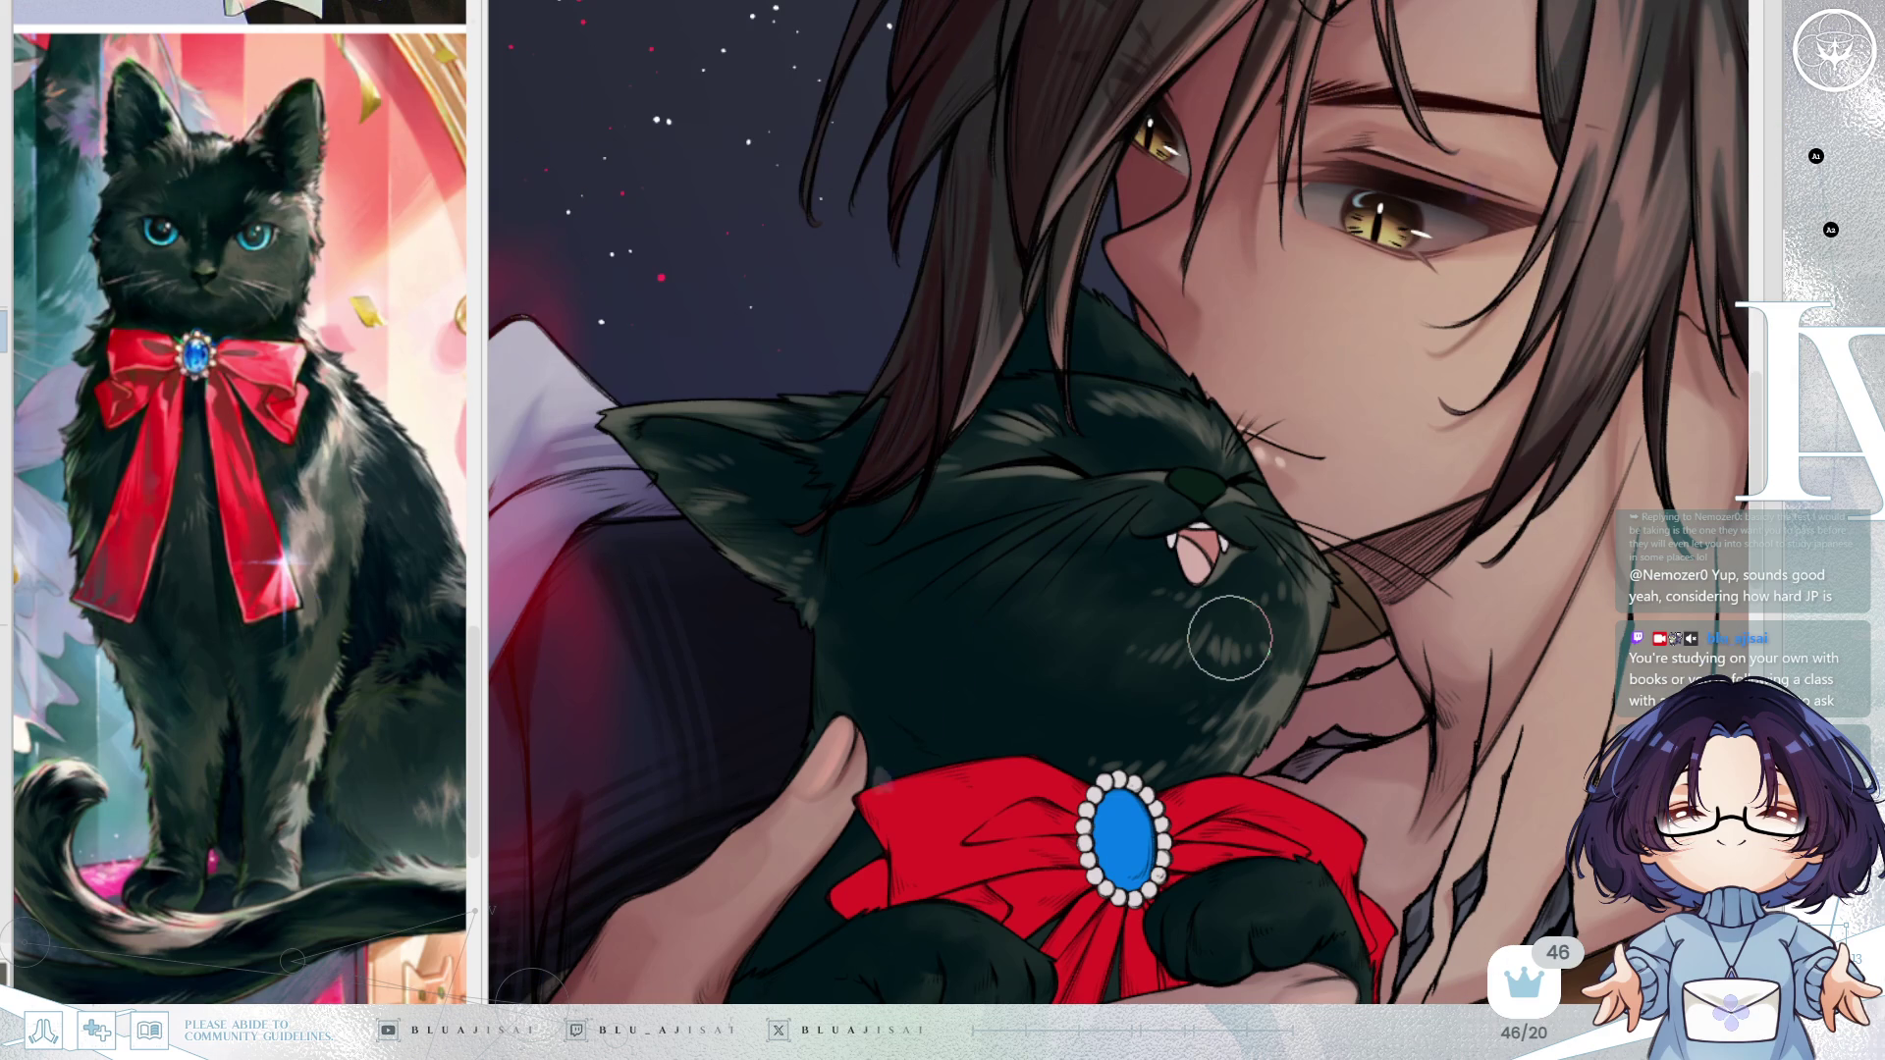
drag(1343, 319, 1355, 272)
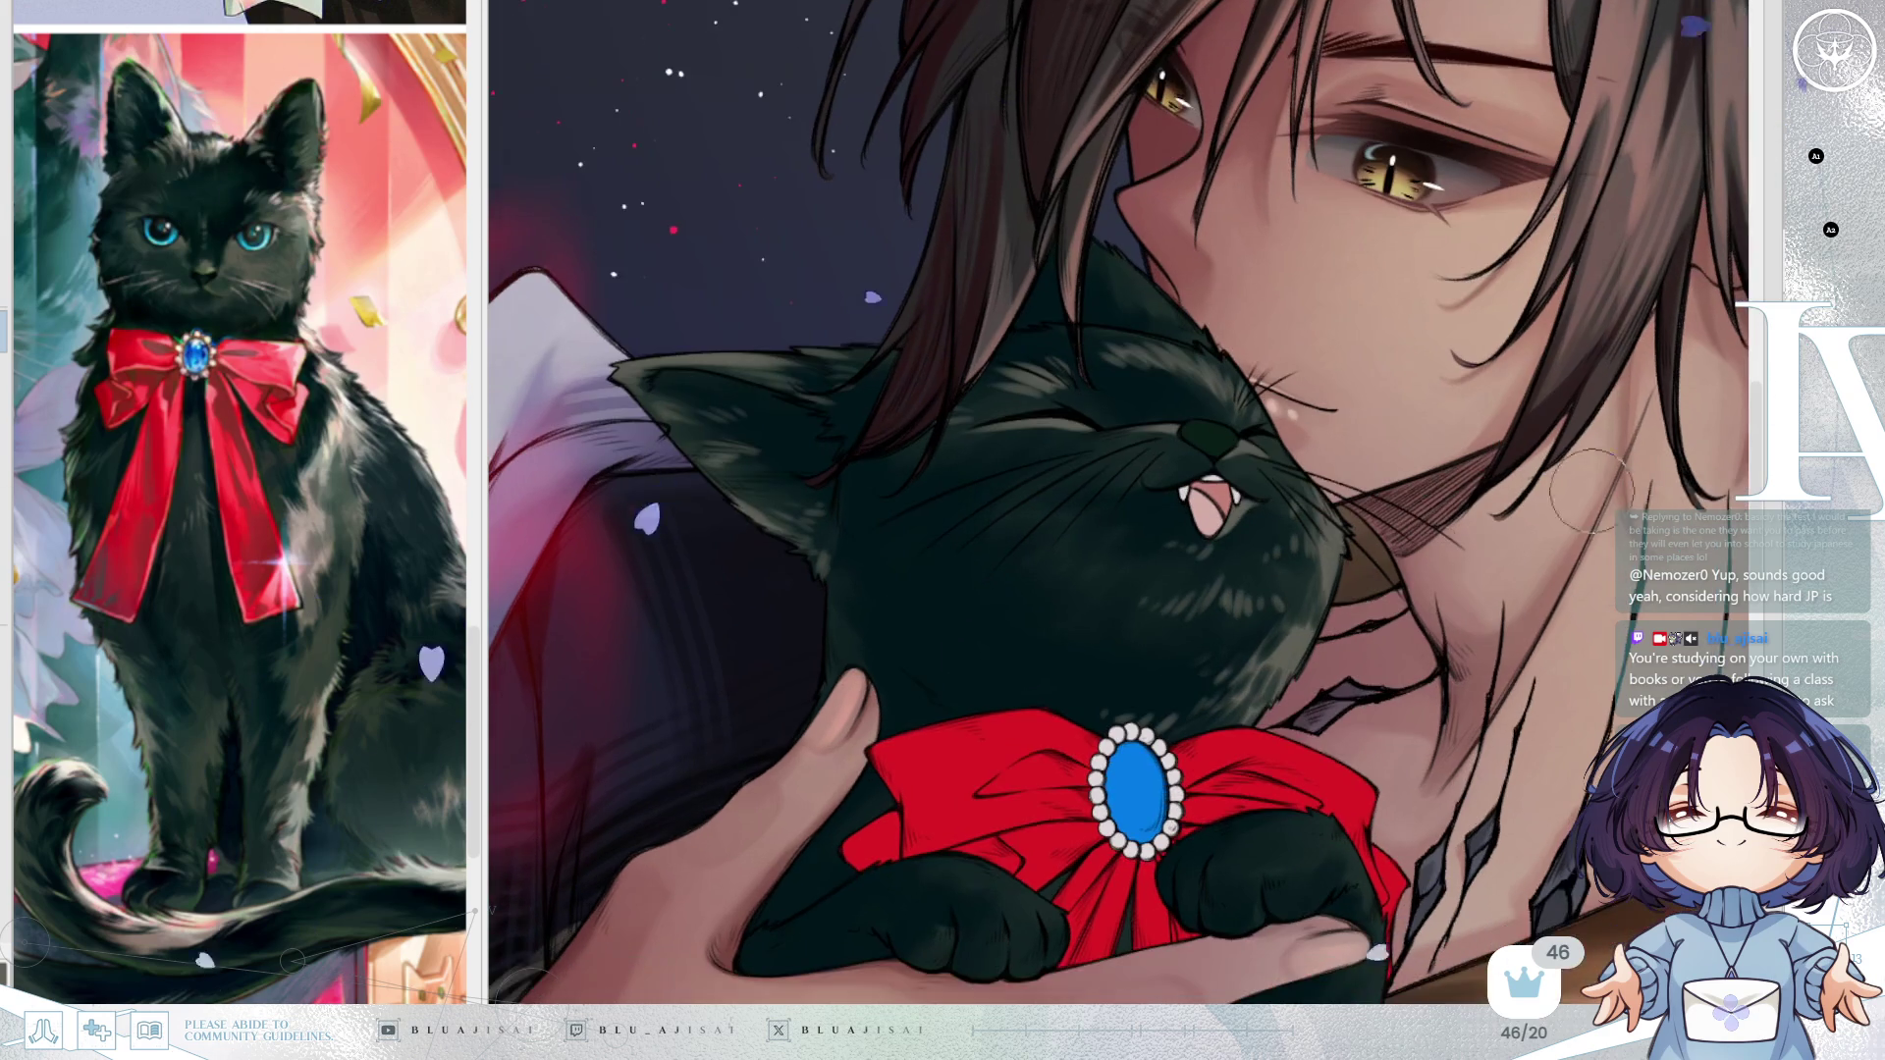
key(minus)
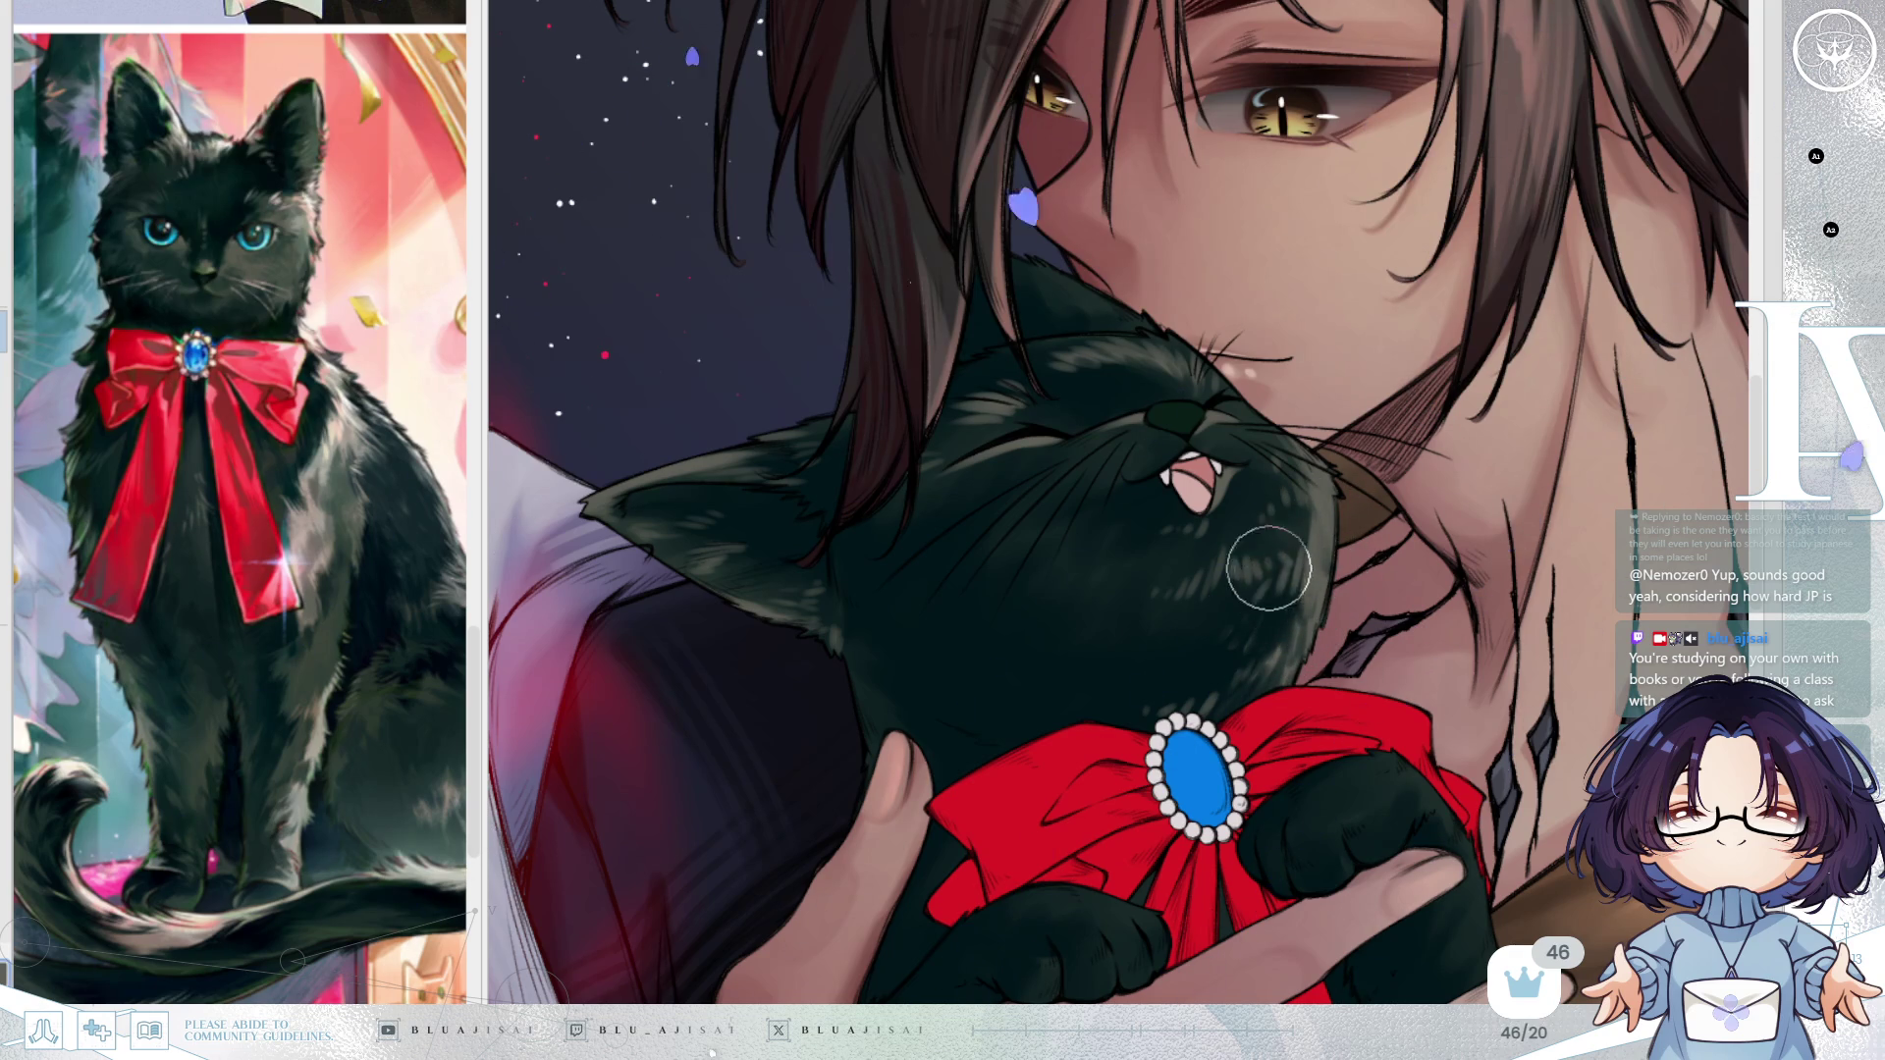
key(m)
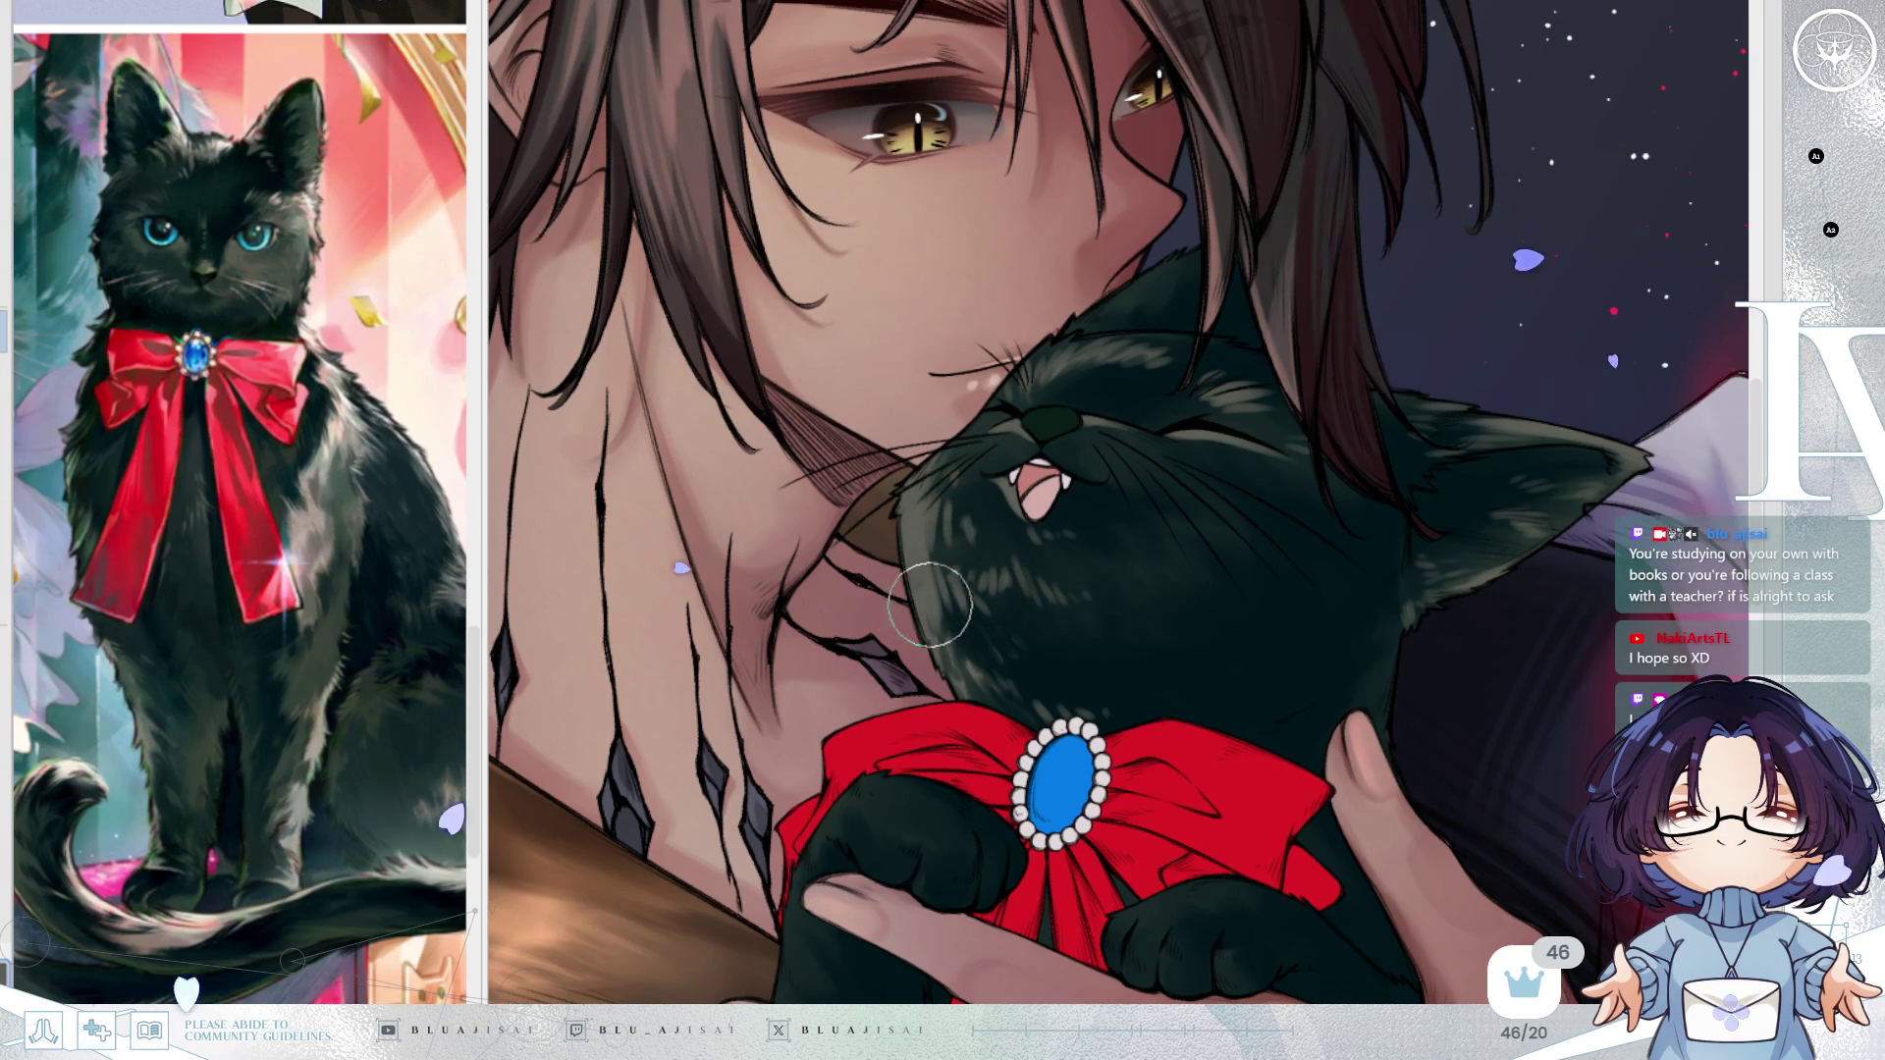
scroll(1387, 620, down, 5)
scroll(1387, 620, up, 3)
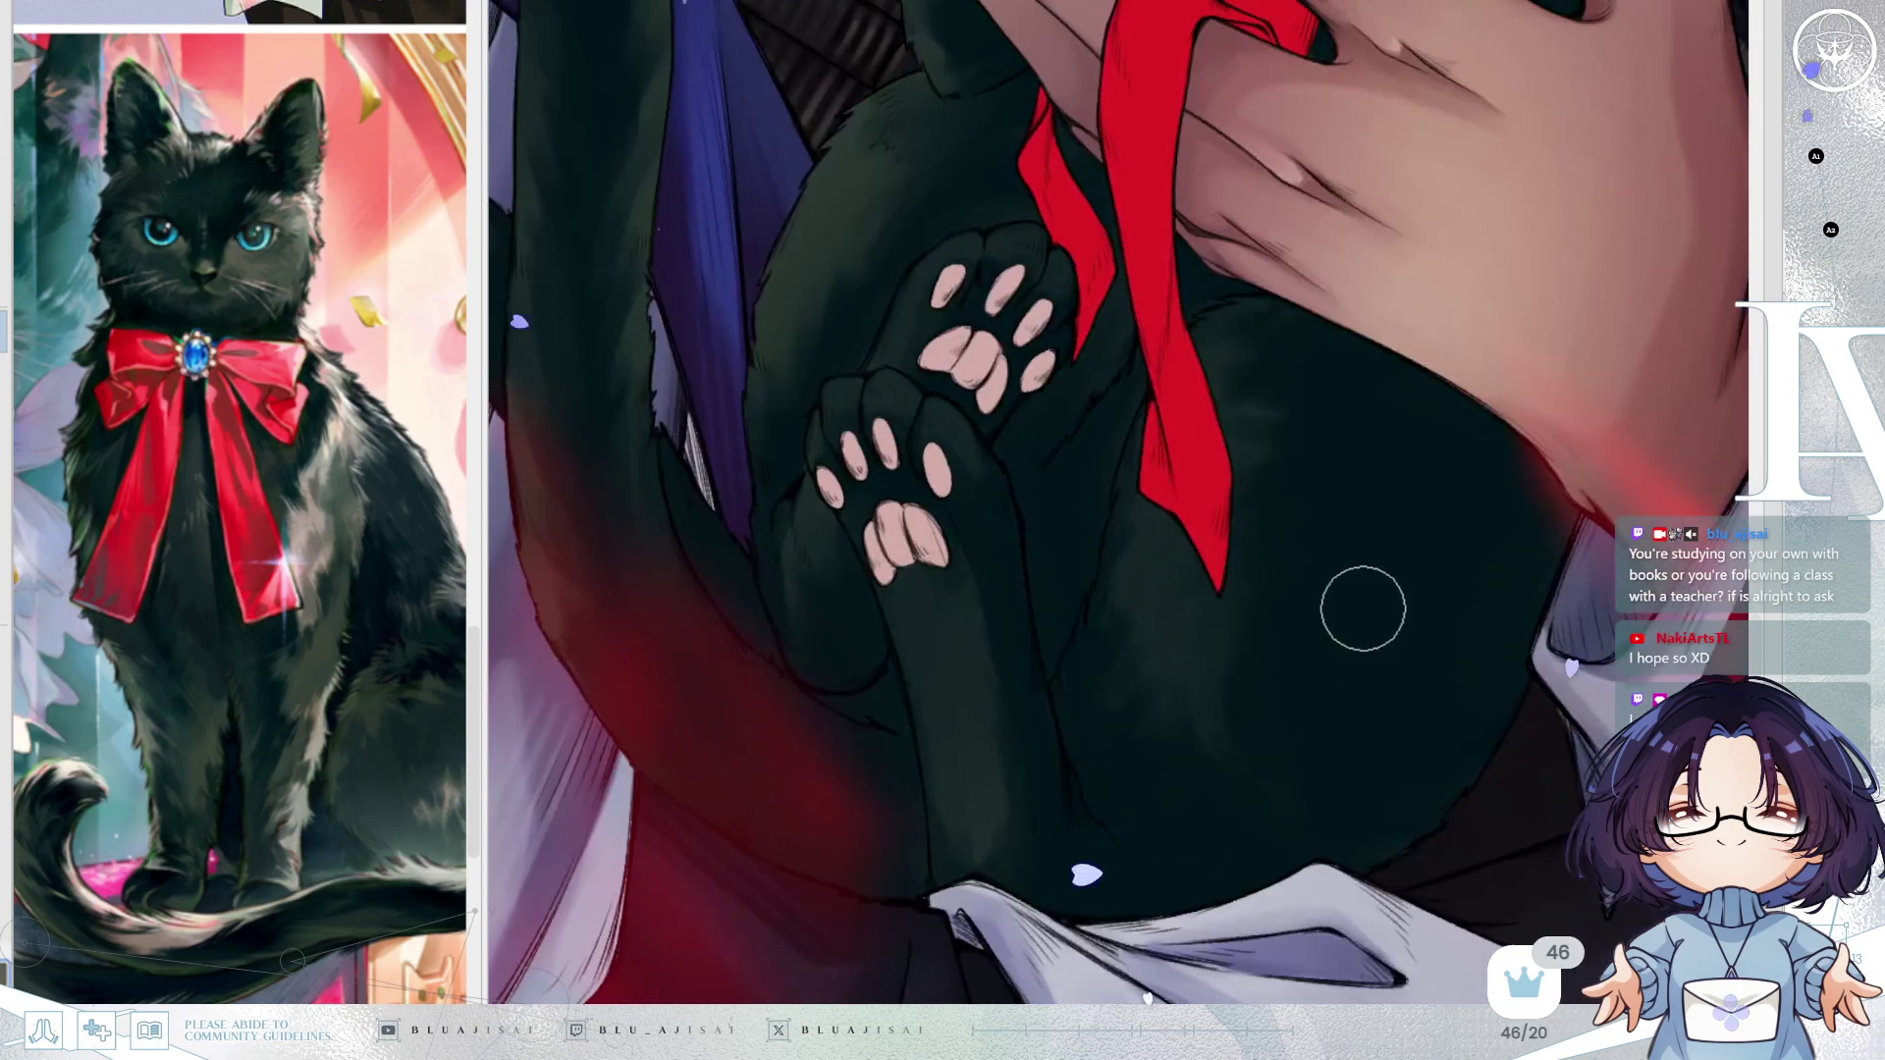
scroll(1376, 404, up, 5)
scroll(1323, 557, up, 5)
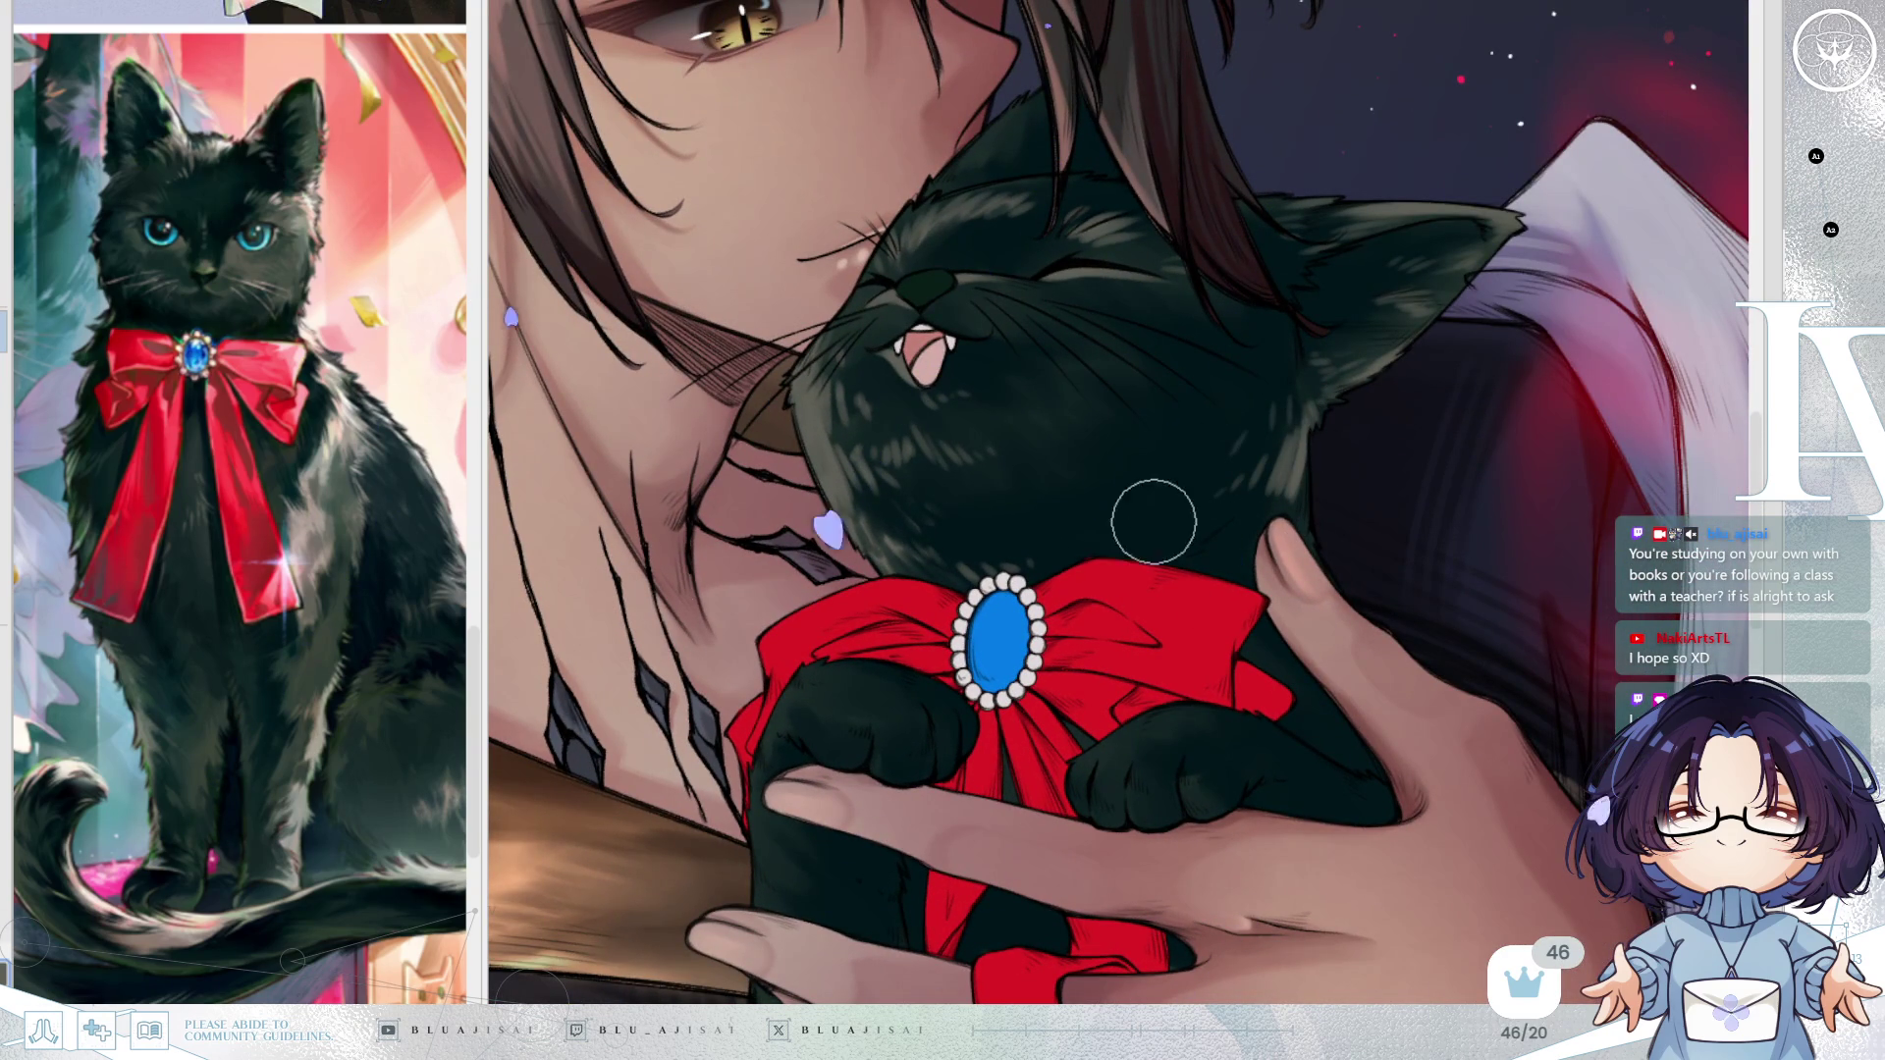
drag(1228, 438, 1252, 481)
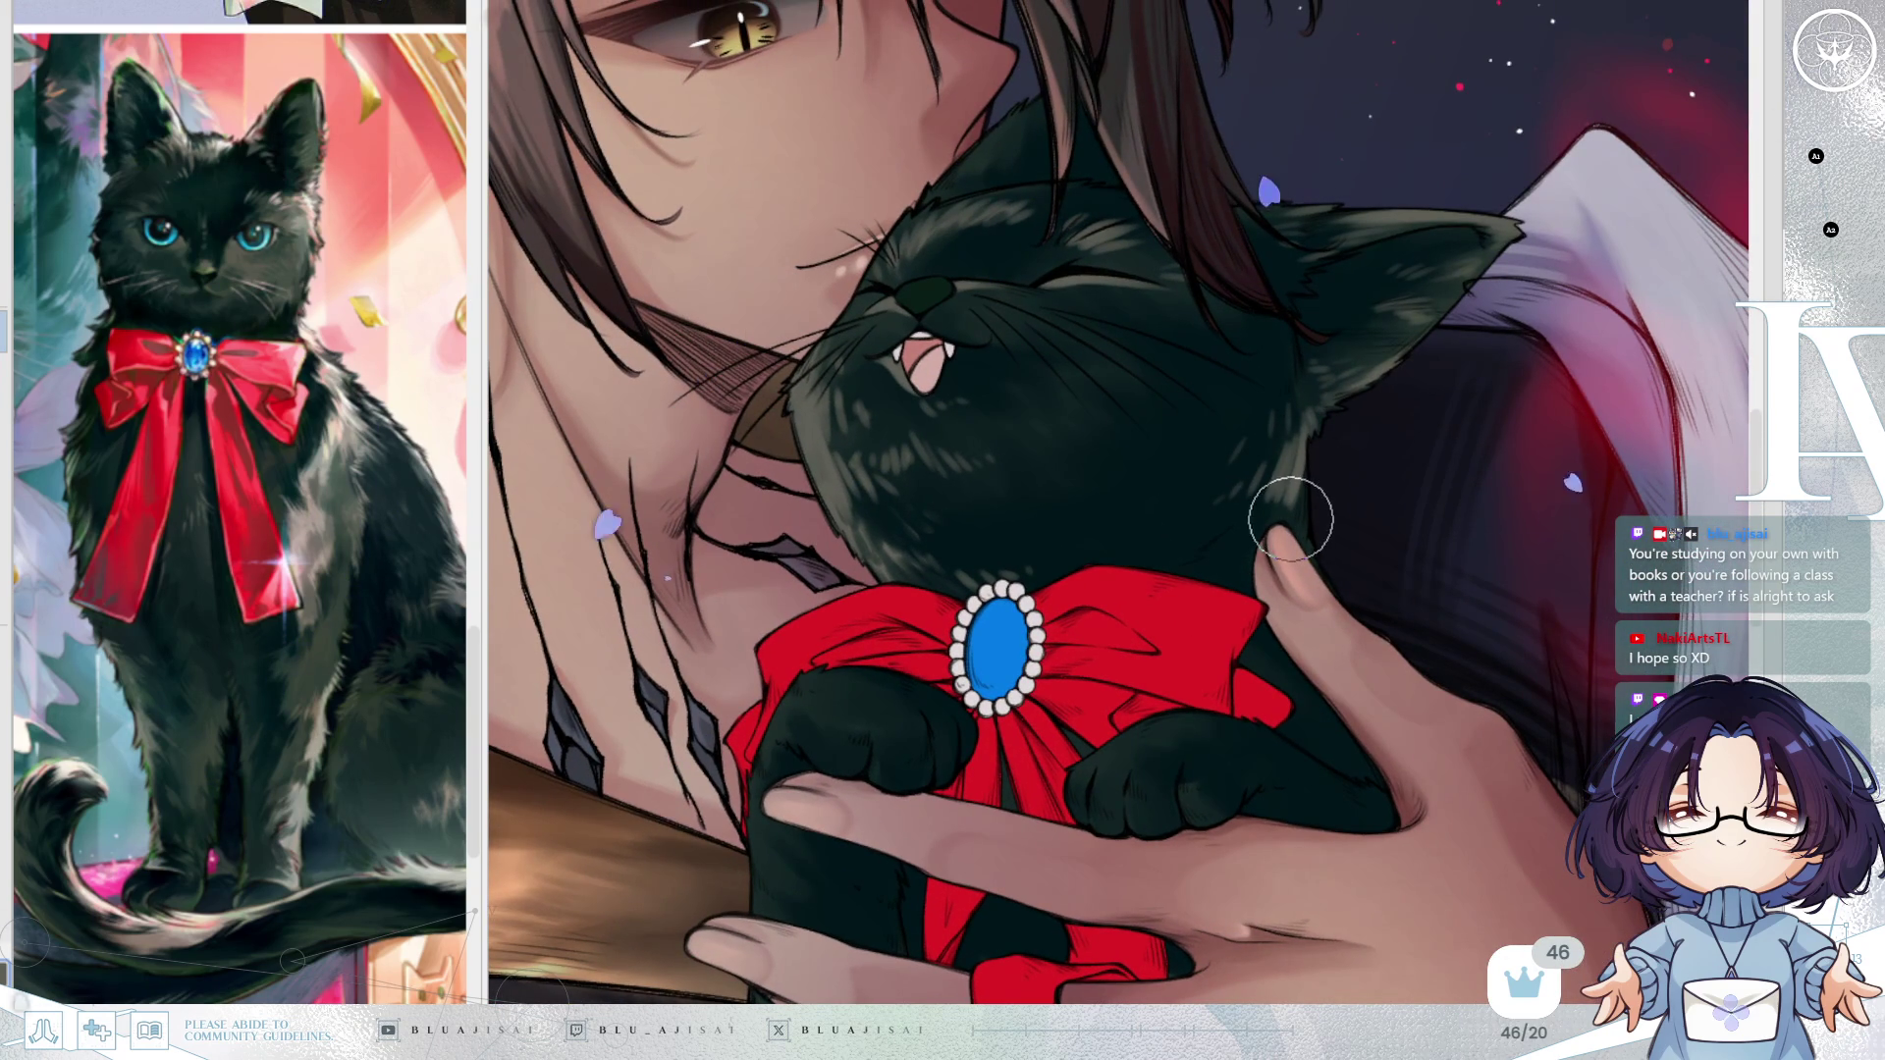
key(h)
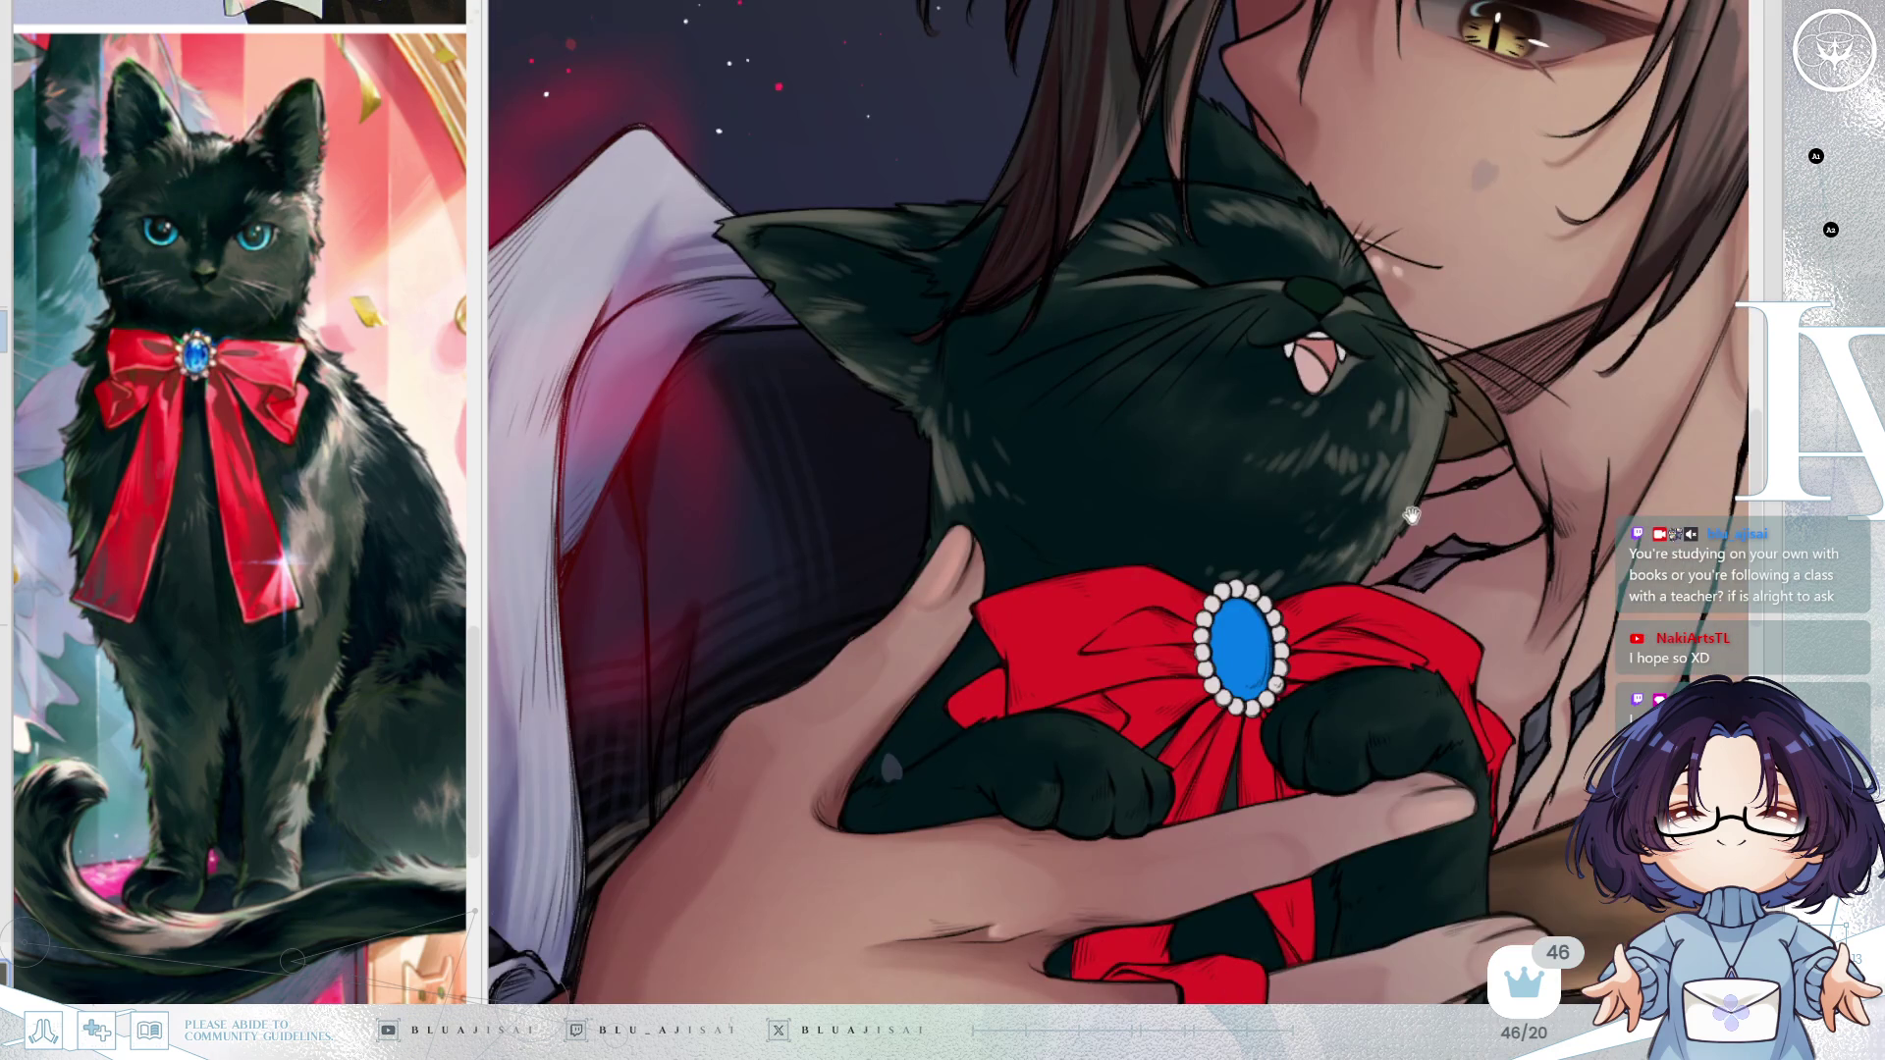
key(Delete)
key(Delete)
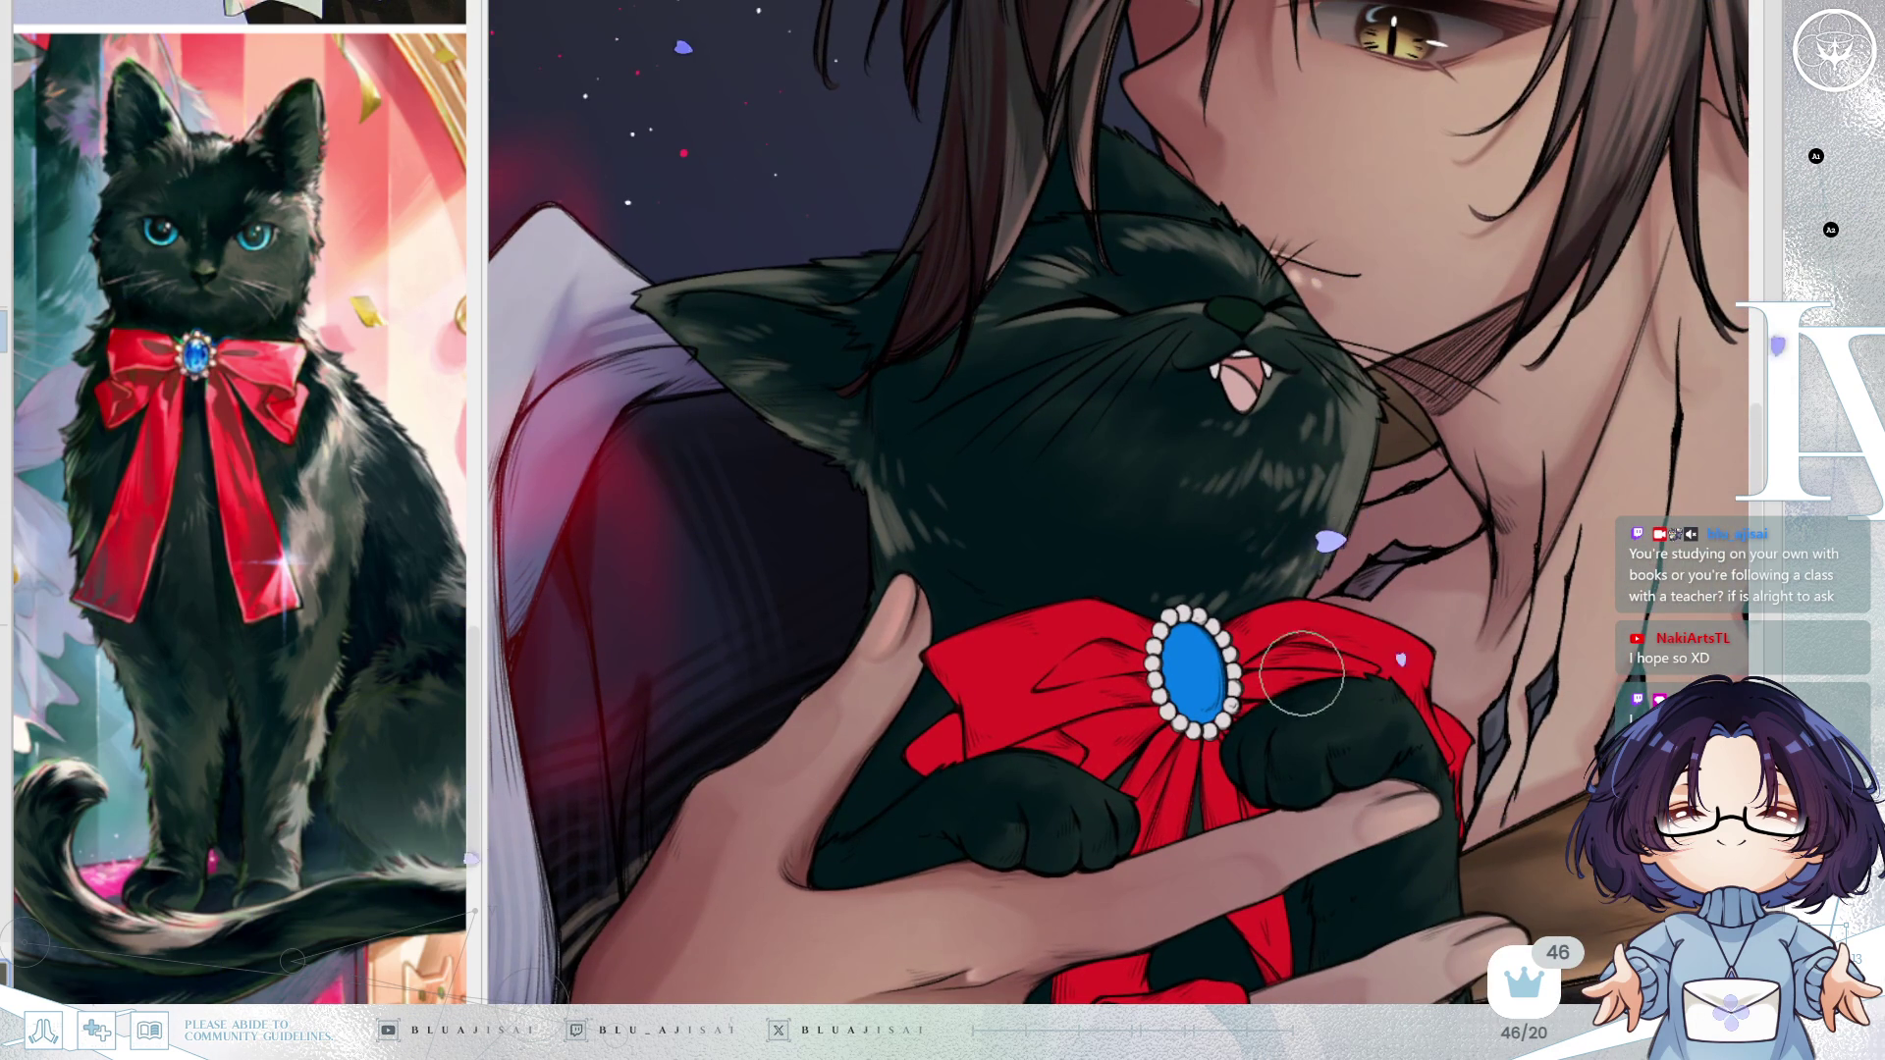
drag(1315, 514, 1274, 470)
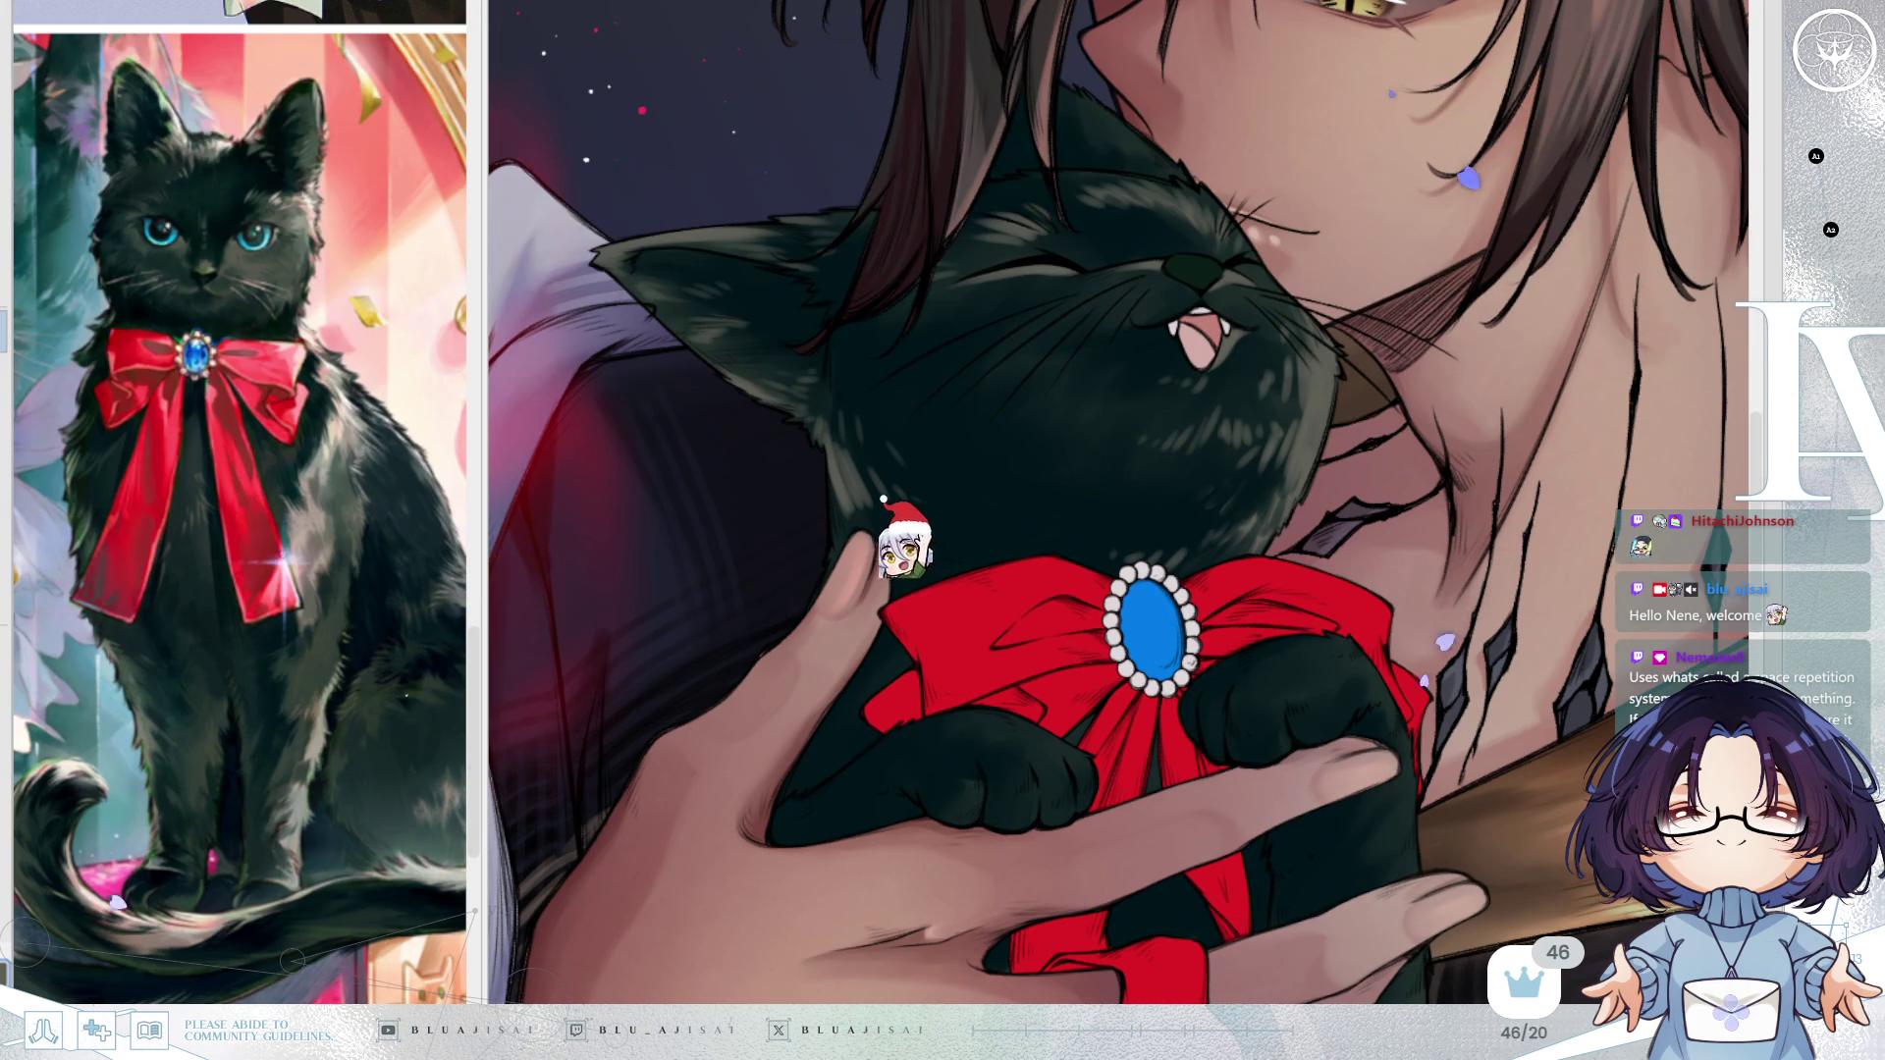
Paint dark fur tufts along the top of the cat's paw on the red bow.
drag(923, 393, 978, 321)
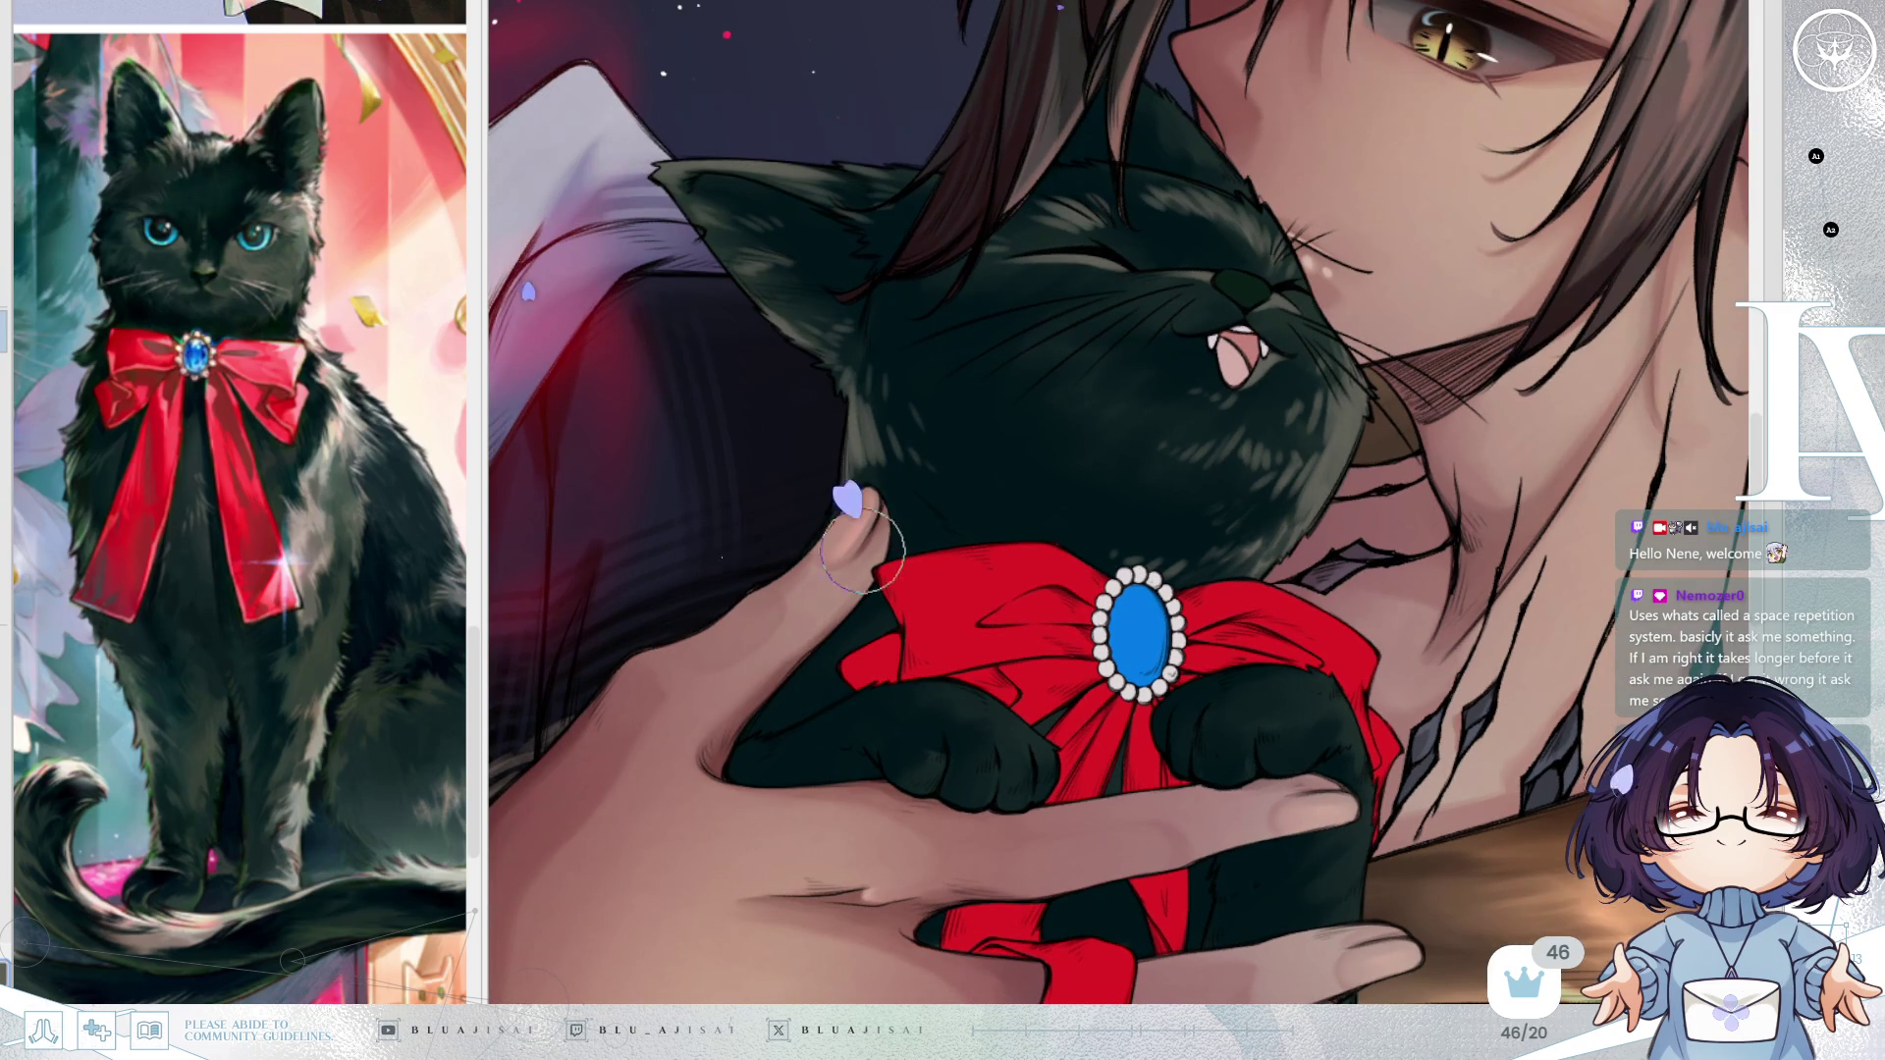
mouse_move(1237, 376)
mouse_down()
mouse_move(1325, 461)
mouse_move(1414, 491)
mouse_move(1447, 555)
mouse_move(1338, 497)
mouse_up()
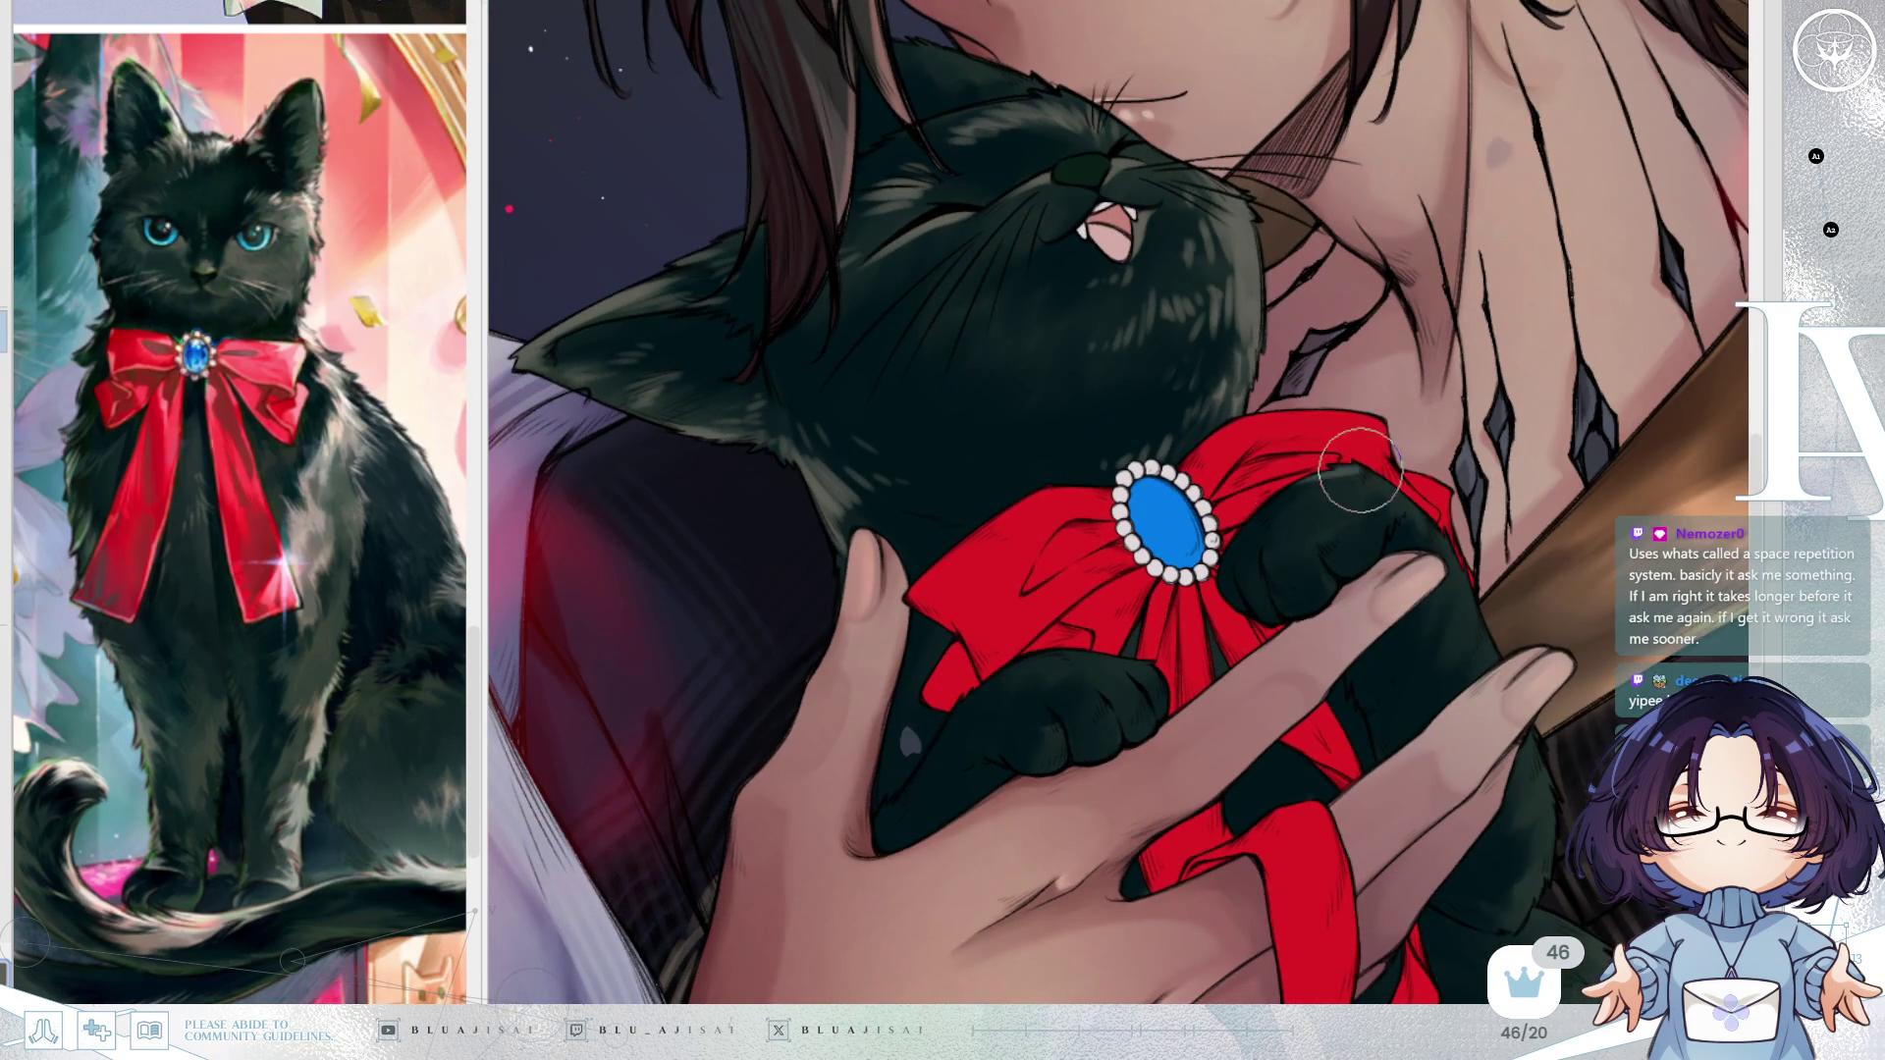
drag(1358, 469, 1401, 492)
scroll(1401, 492, up, 5)
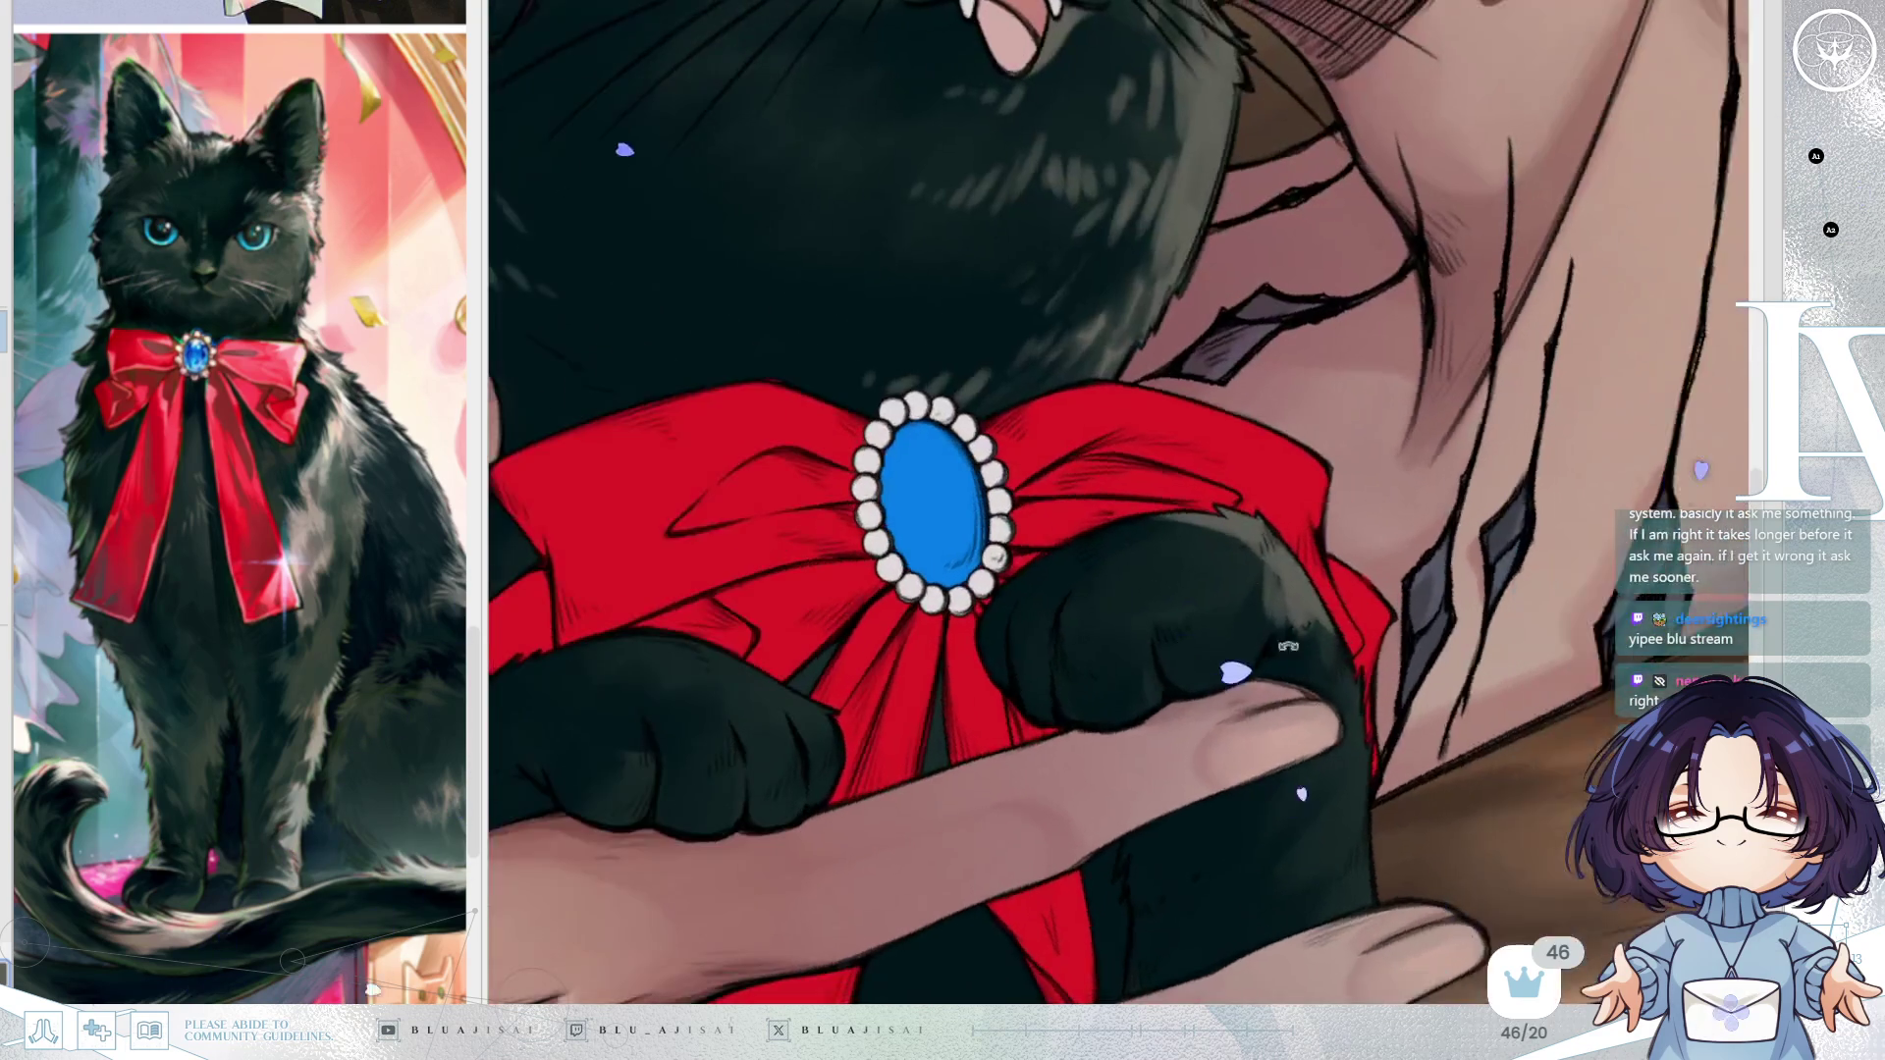
mouse_move(1288, 646)
mouse_down()
mouse_move(1191, 546)
mouse_move(1228, 573)
mouse_move(1165, 550)
mouse_move(1215, 555)
mouse_move(1182, 589)
mouse_move(1216, 593)
mouse_move(1148, 637)
mouse_move(1144, 670)
mouse_move(1128, 640)
mouse_move(1039, 636)
mouse_move(1056, 589)
mouse_move(1038, 703)
mouse_move(1048, 673)
mouse_move(1128, 673)
mouse_move(1128, 639)
mouse_move(1142, 699)
mouse_move(1069, 551)
mouse_move(1225, 595)
mouse_up()
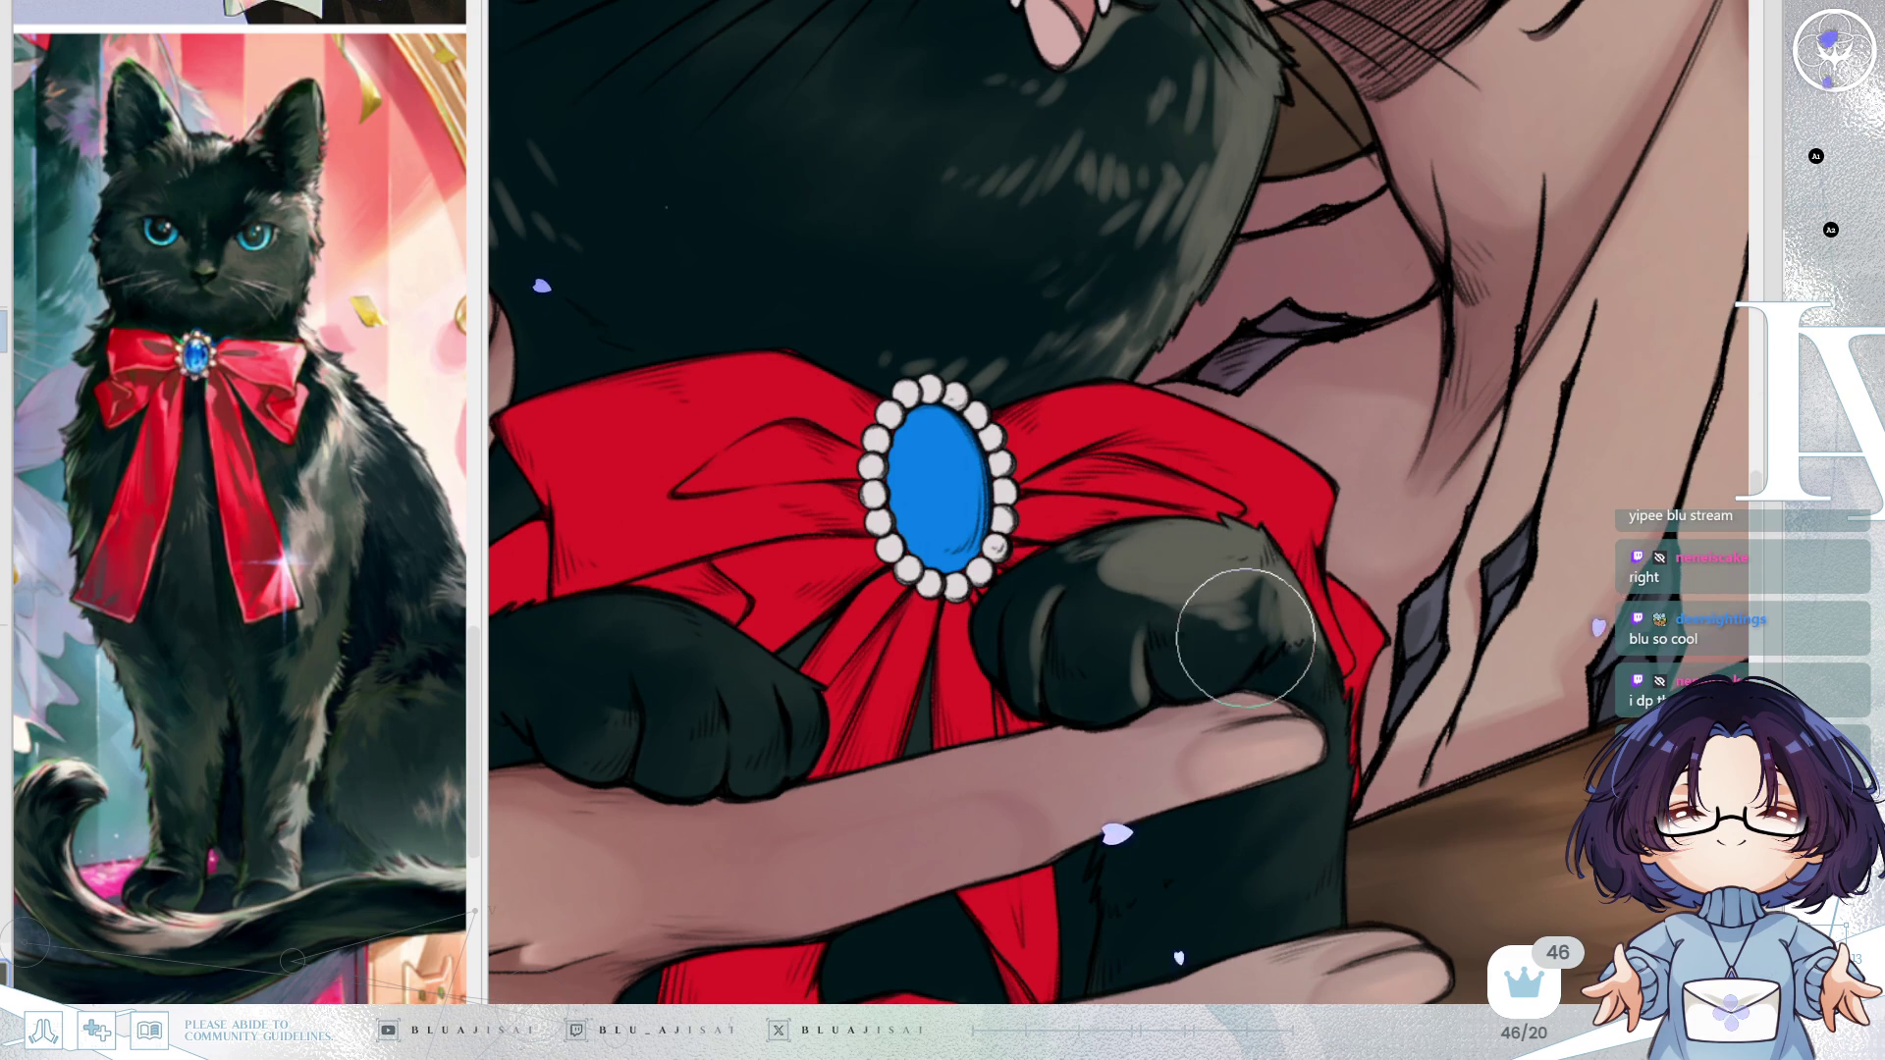
scroll(1250, 631, down, 2)
mouse_move(1320, 556)
mouse_down()
mouse_move(1438, 550)
mouse_move(1384, 598)
mouse_up()
key(h)
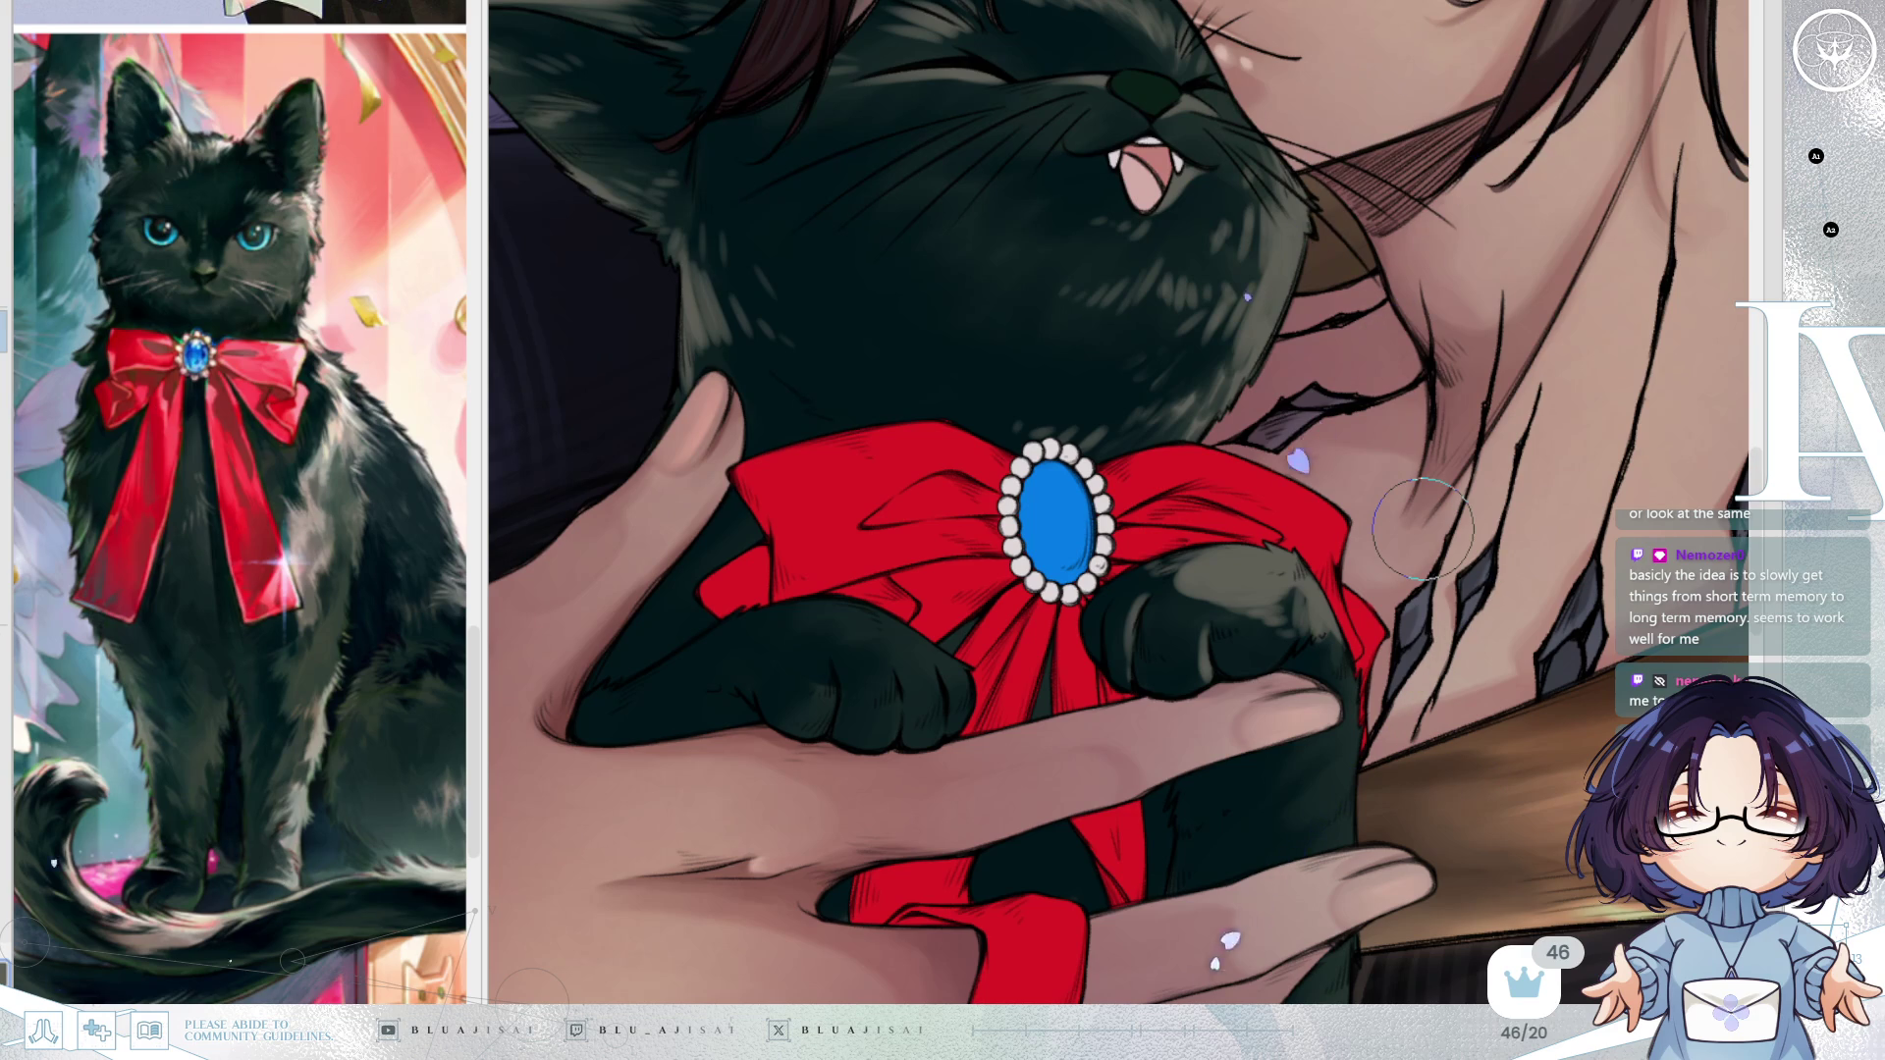
key(minus)
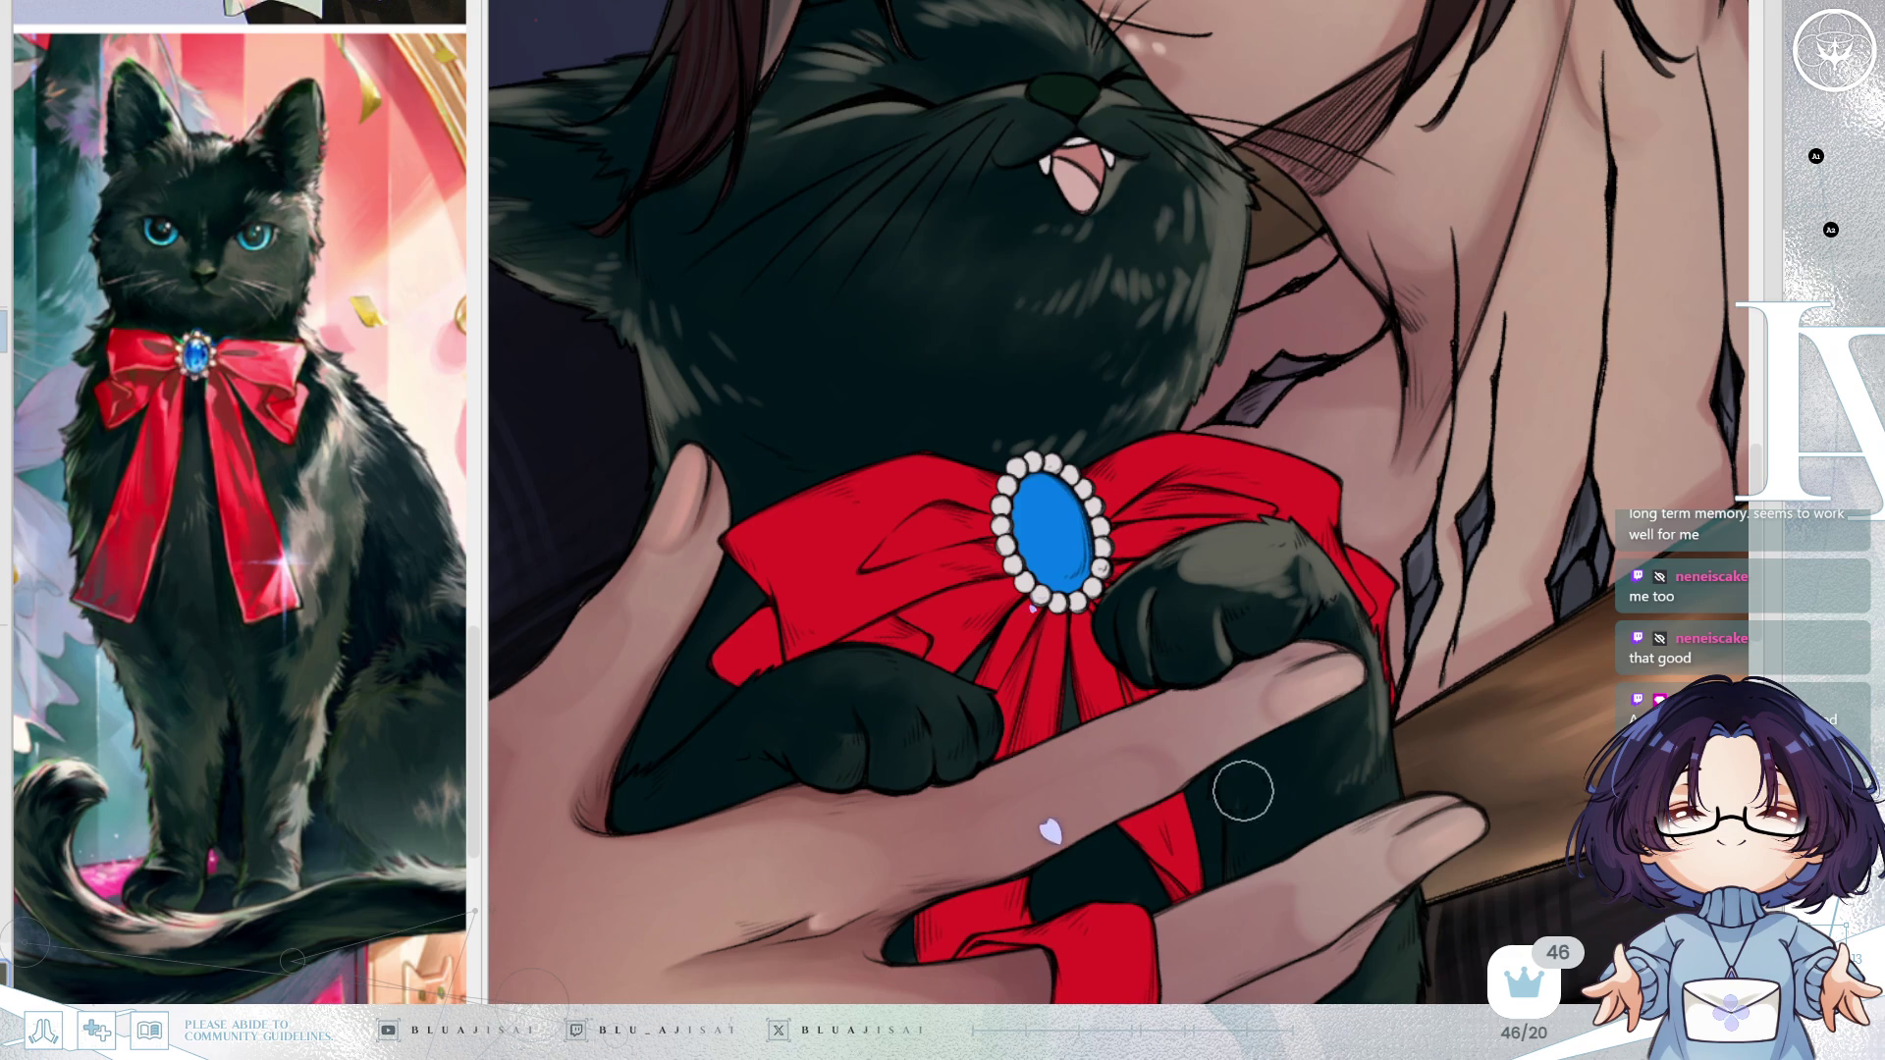
scroll(1289, 766, down, 3)
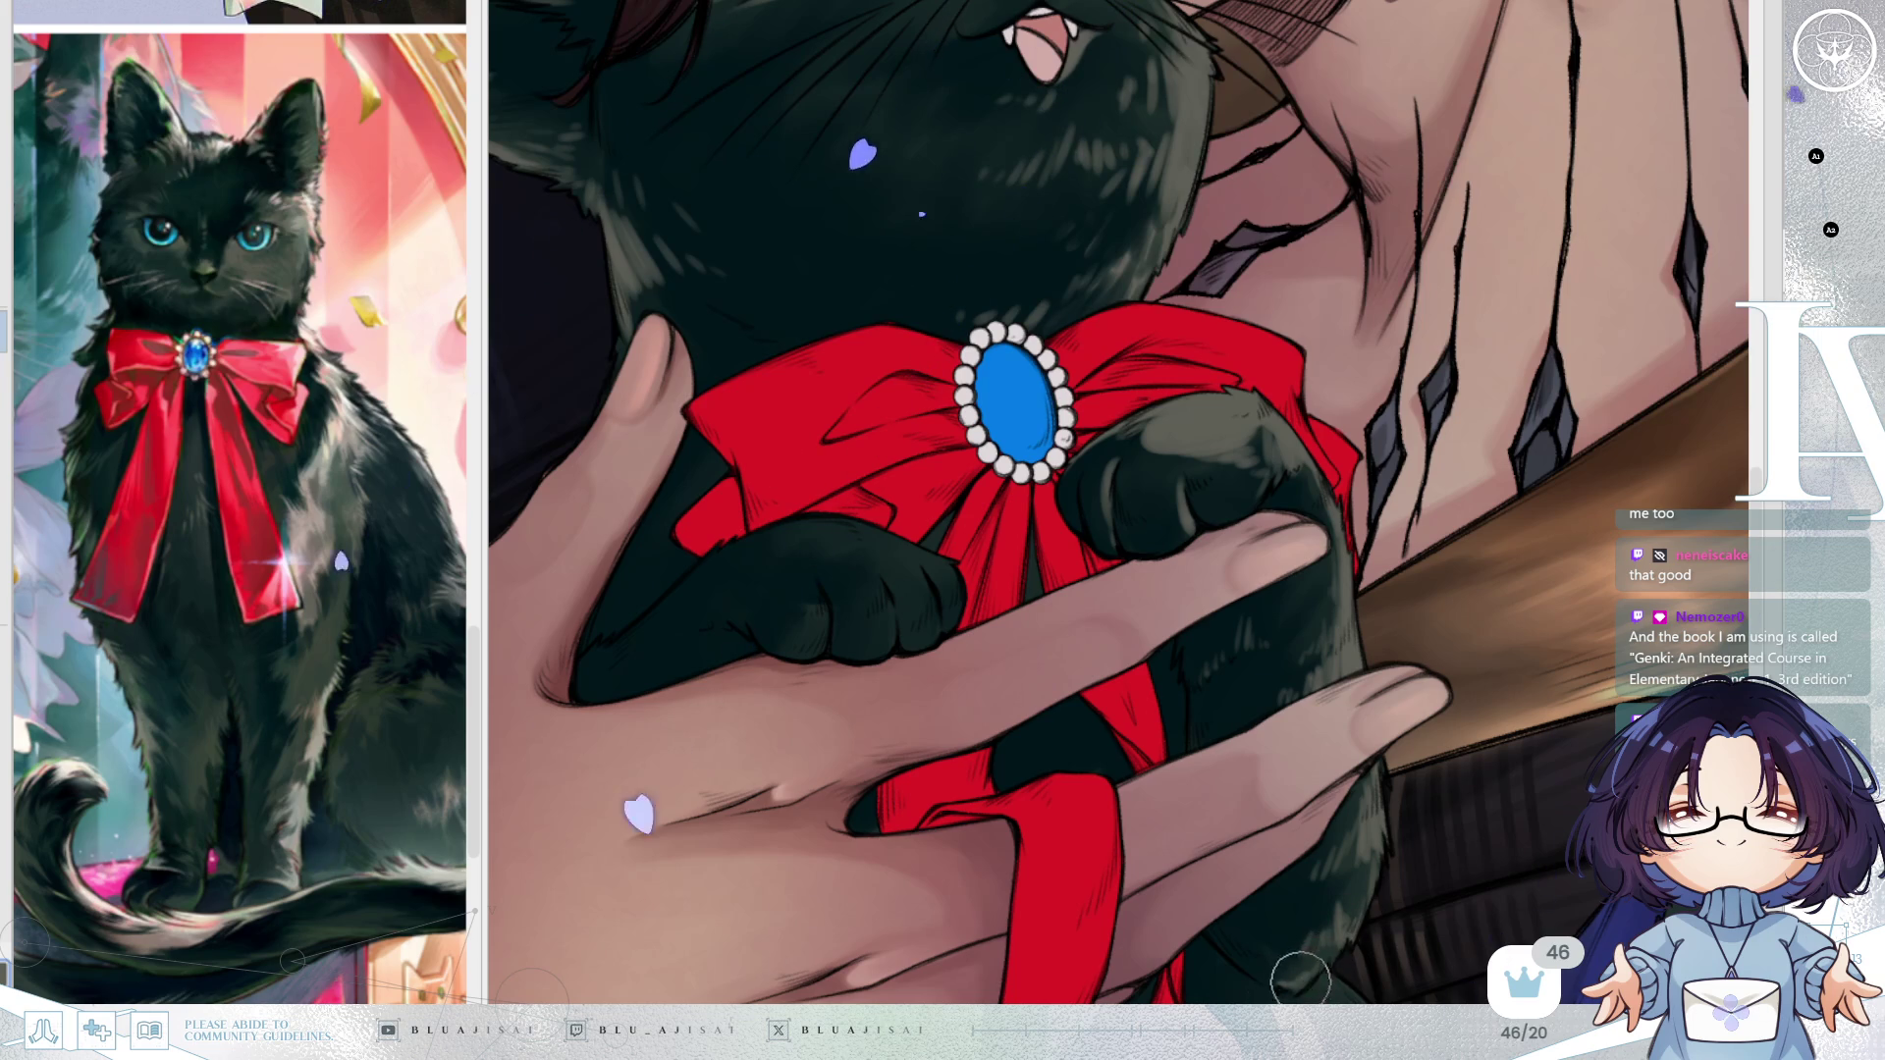
drag(1527, 755, 1471, 836)
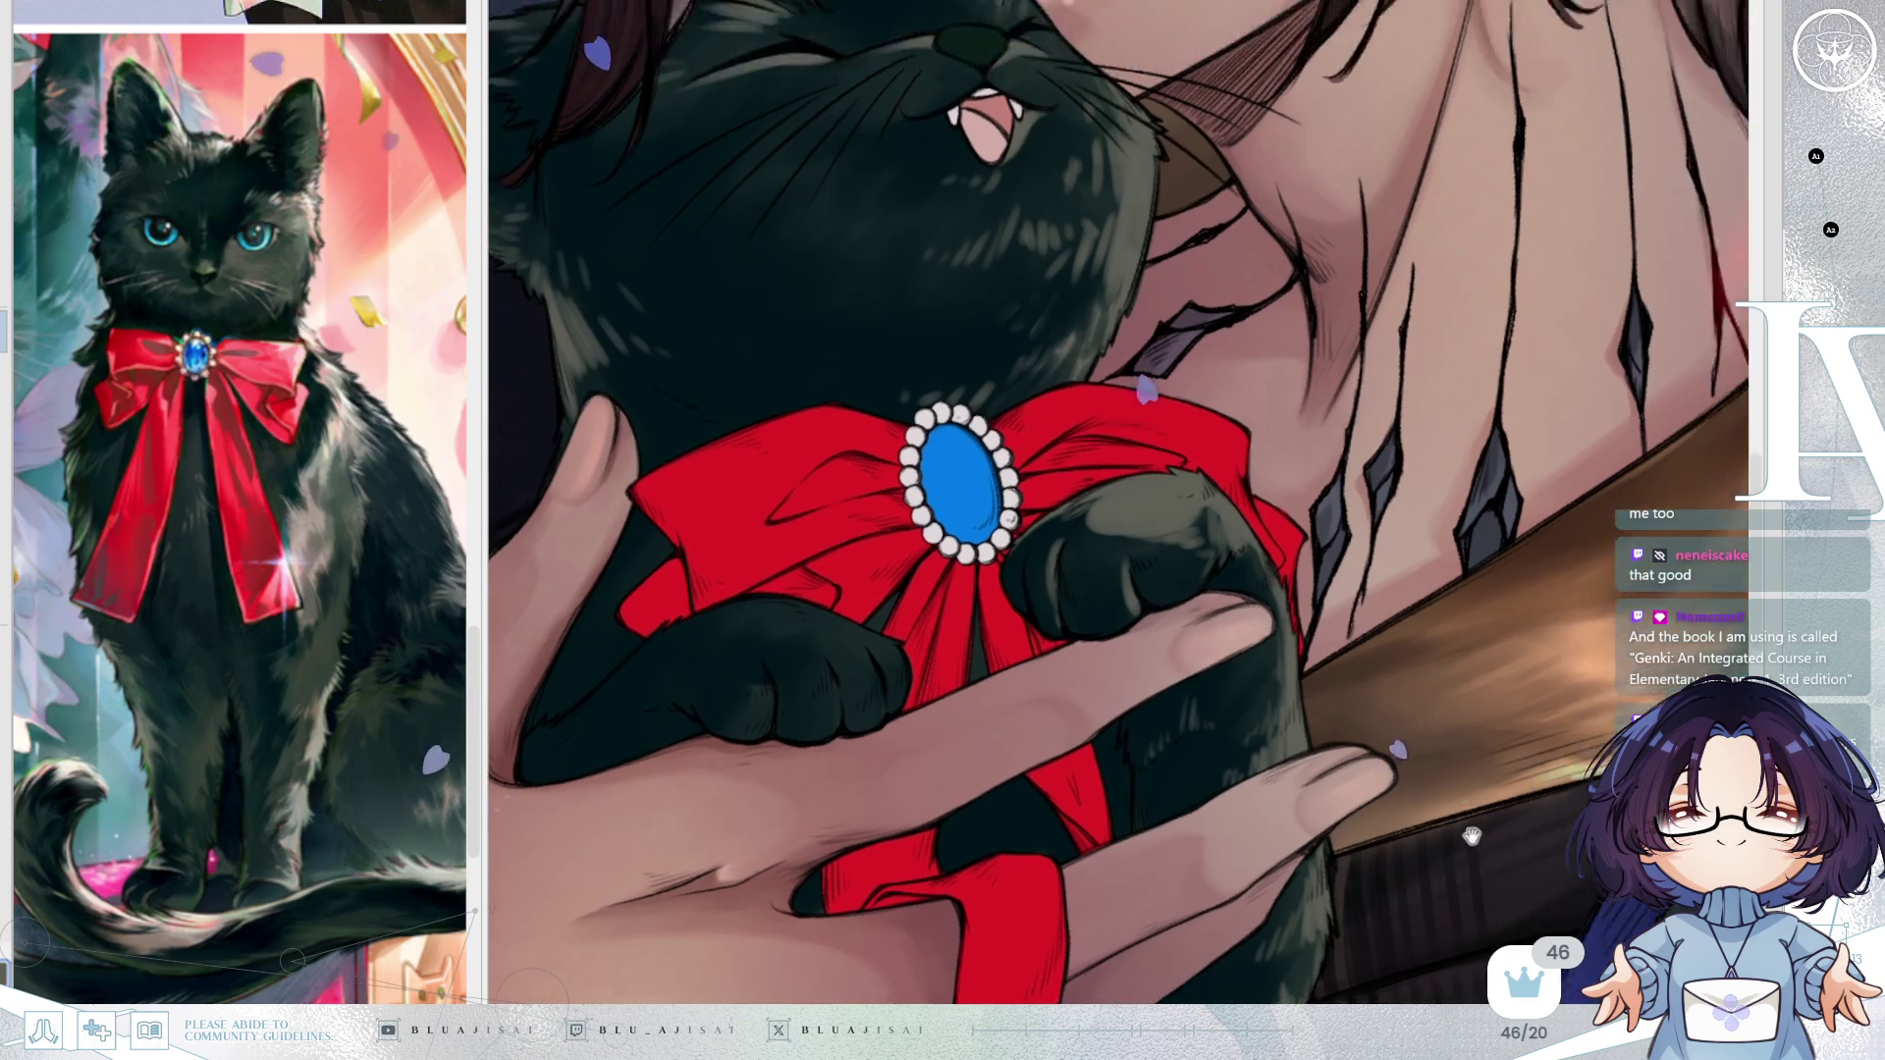
key(ctrl+minus)
key(ctrl+minus)
key(ctrl+minus)
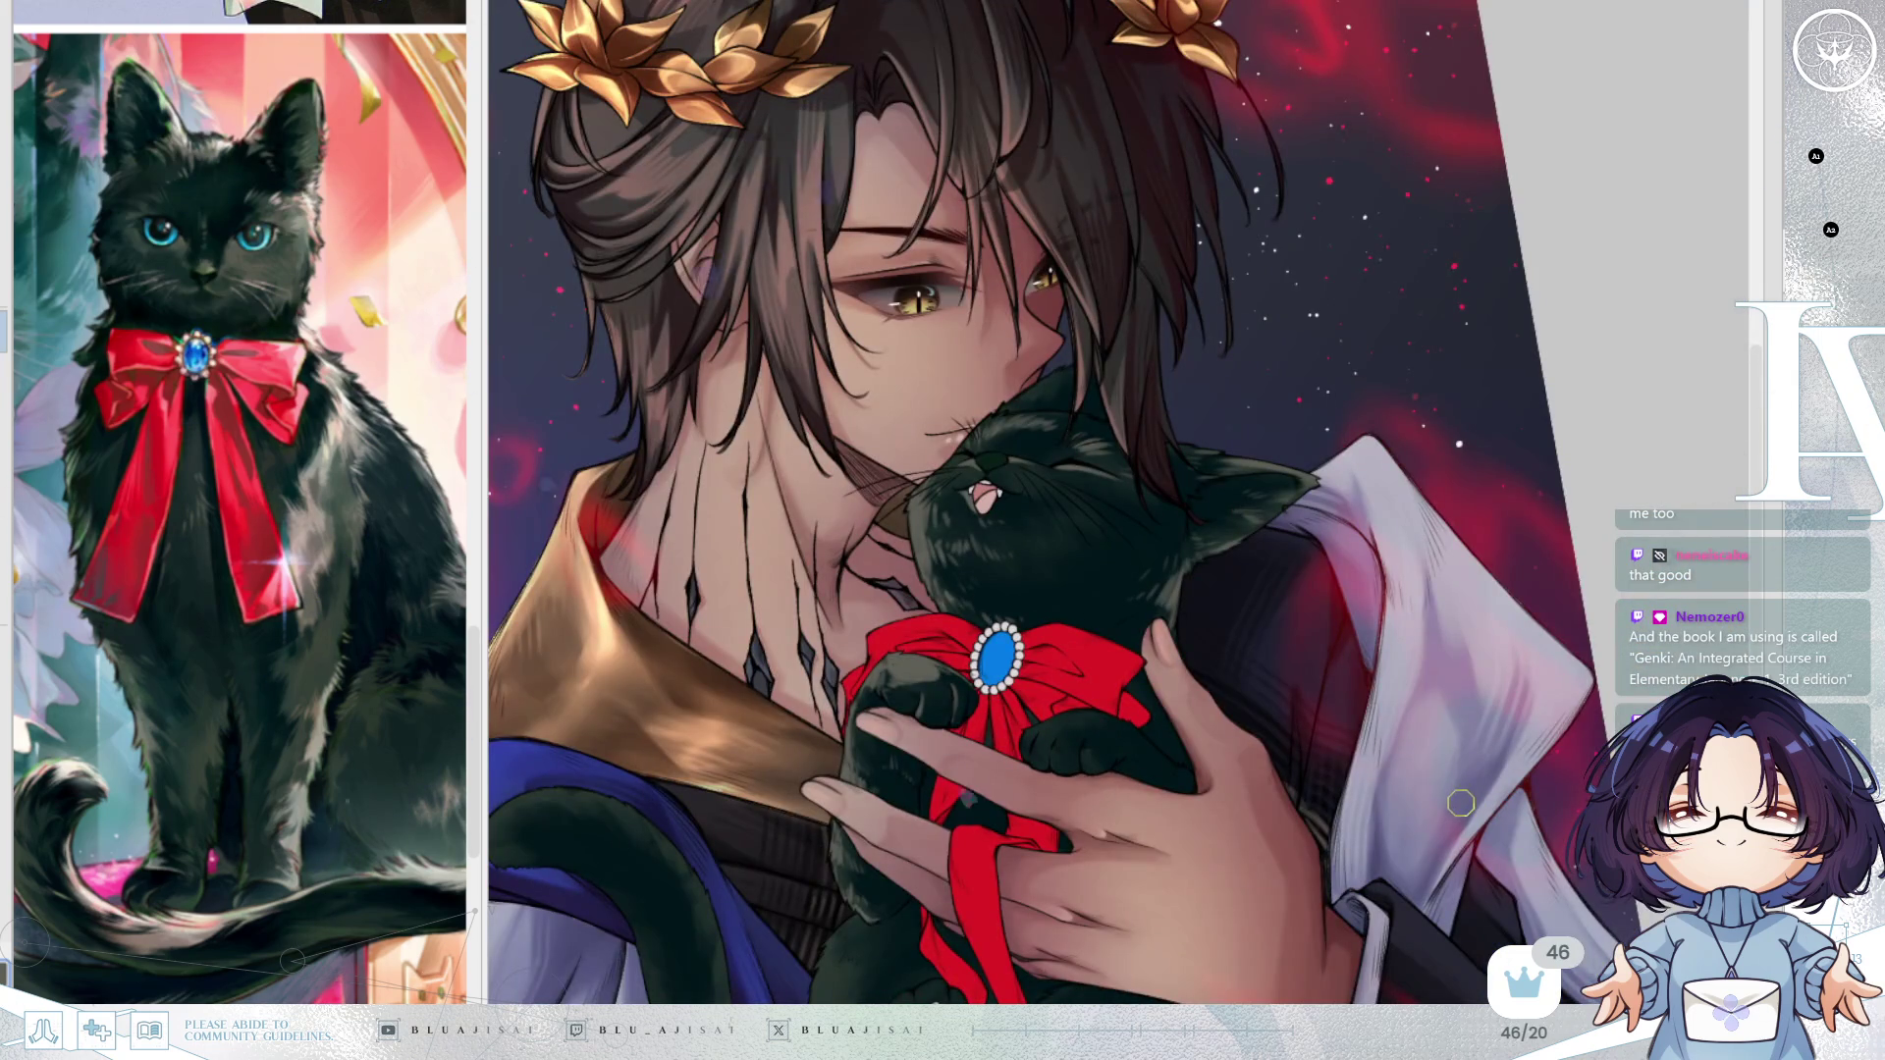
scroll(981, 518, up, 4)
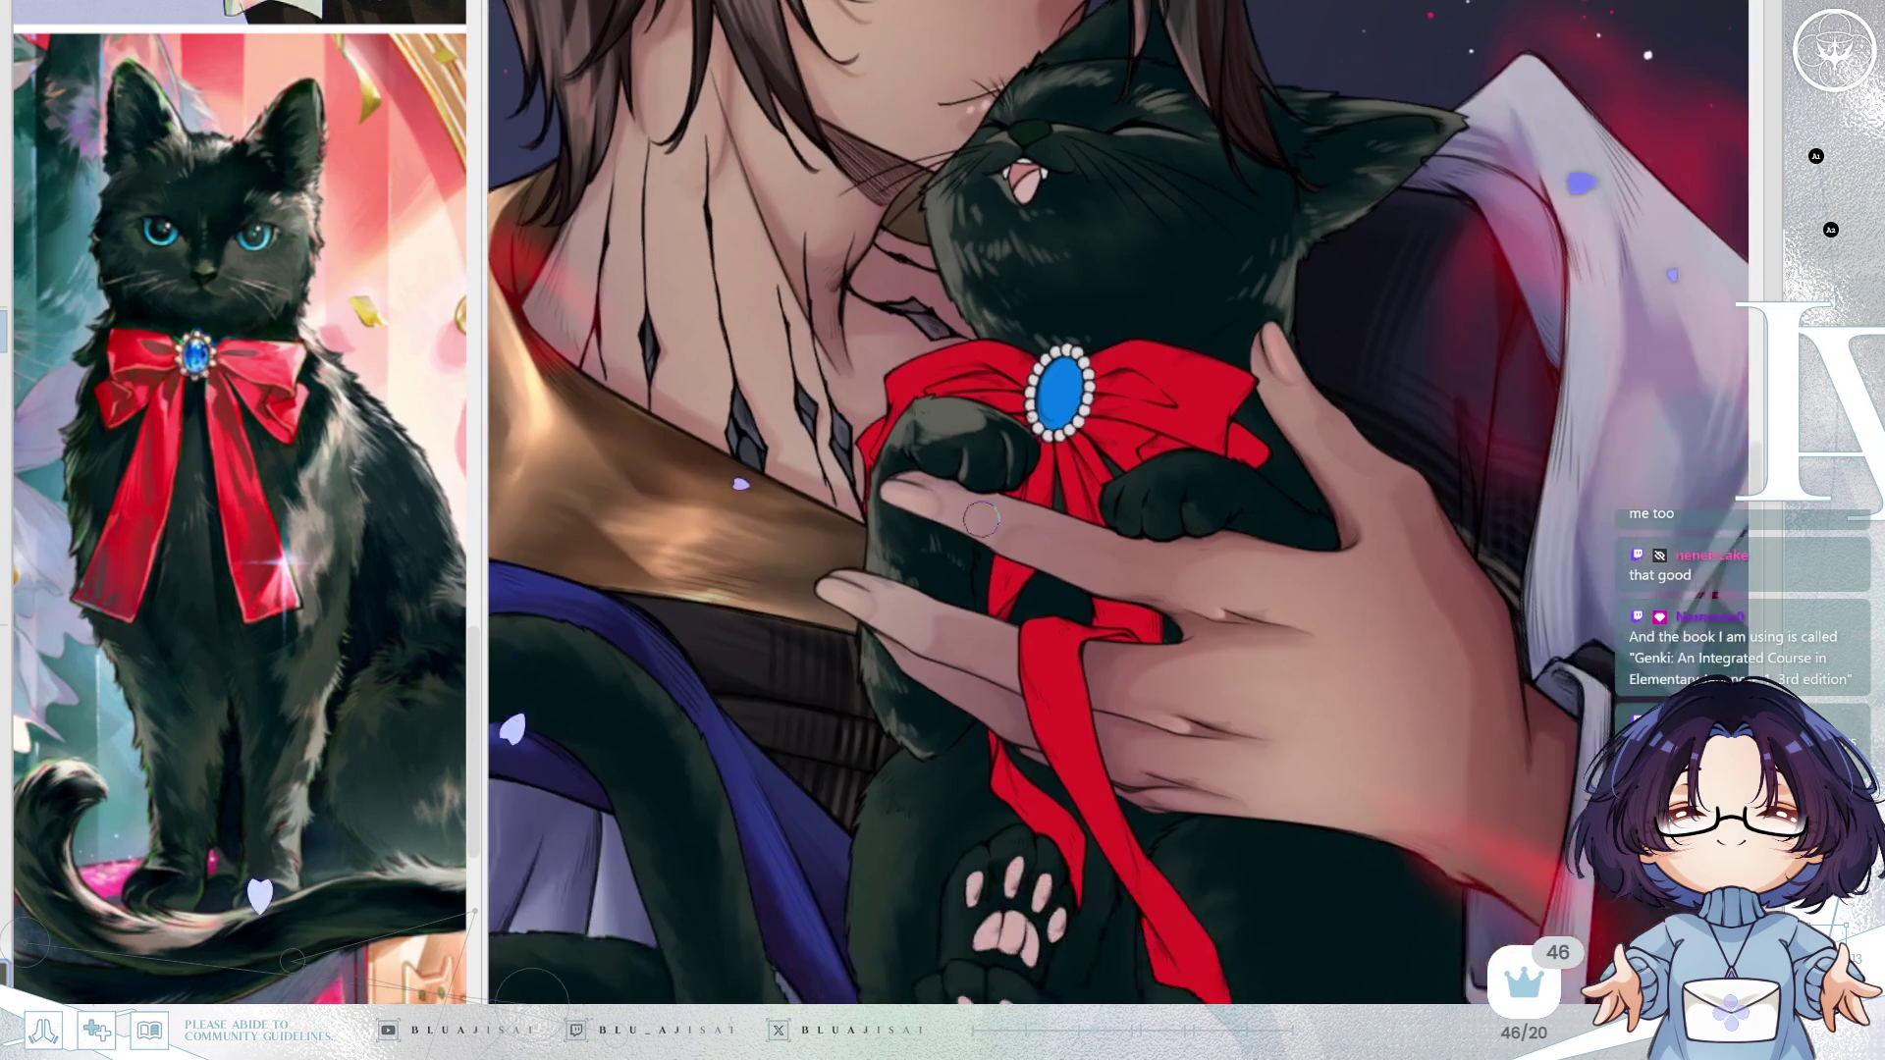
scroll(982, 518, up, 3)
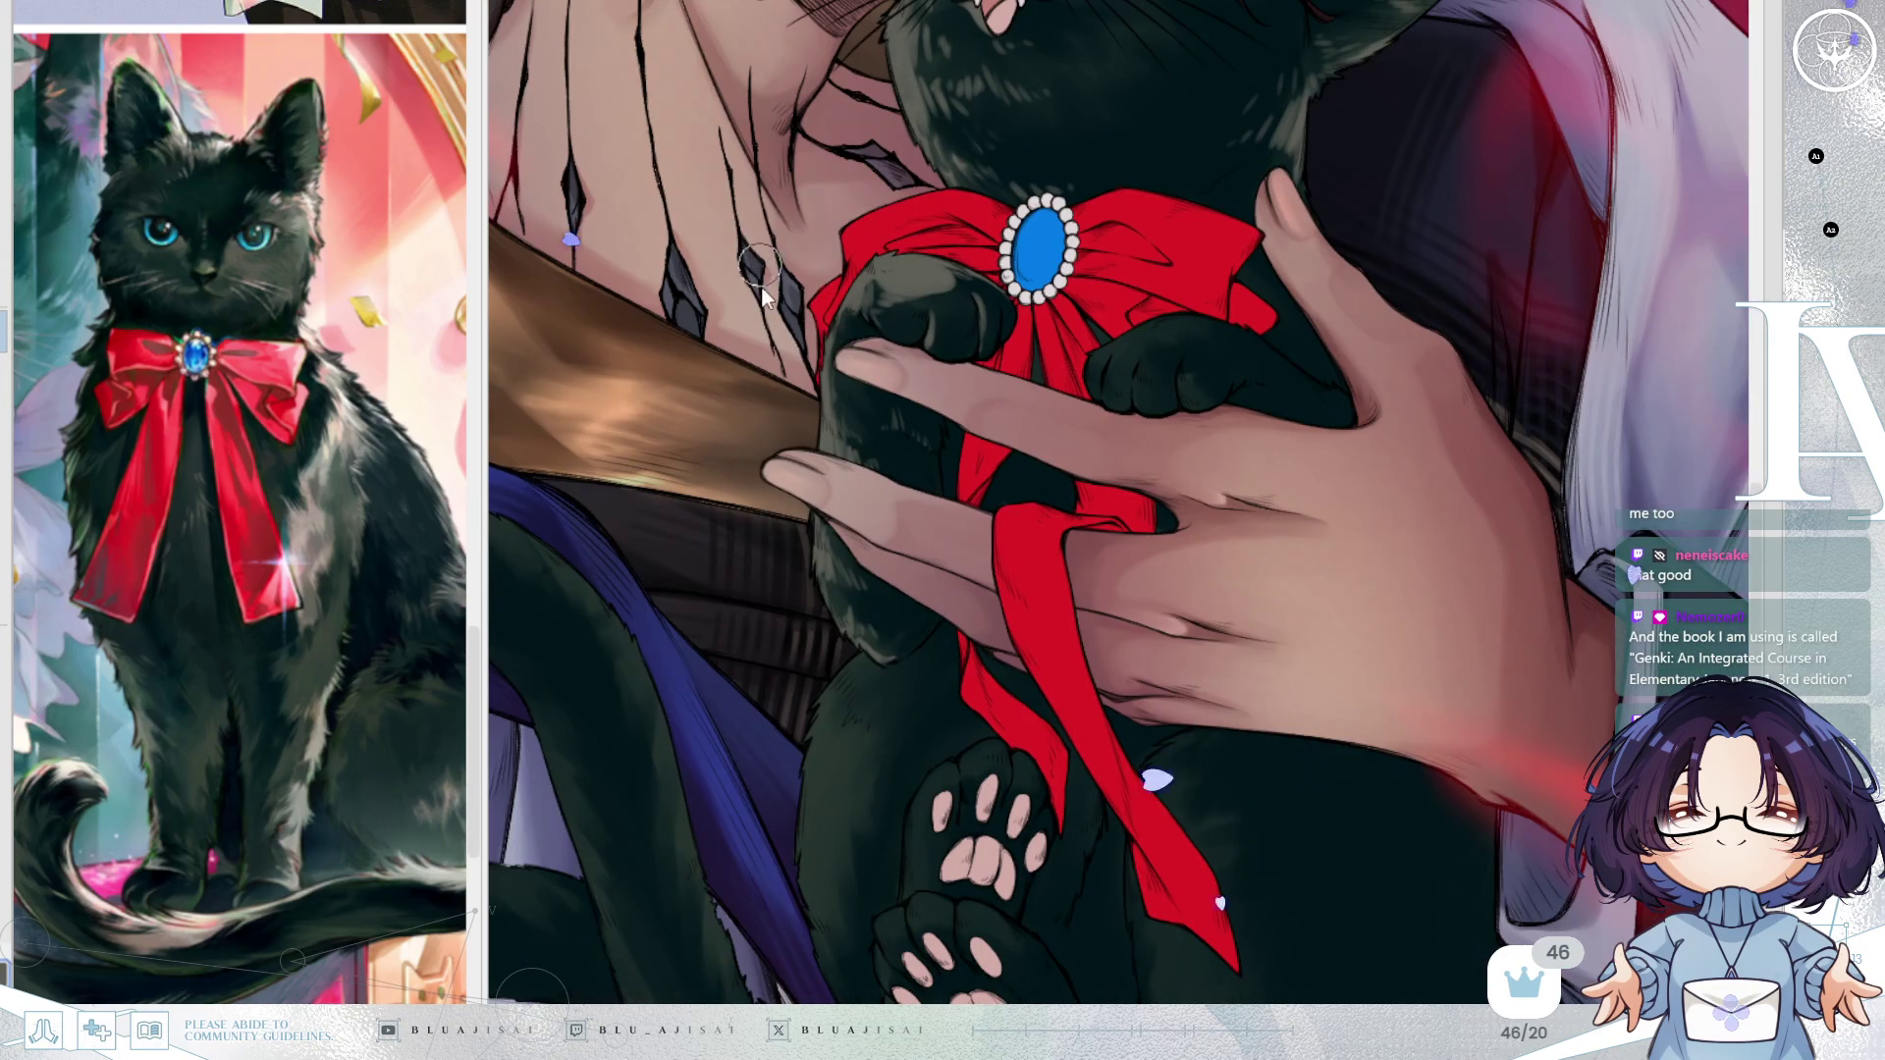
scroll(759, 266, up, 3)
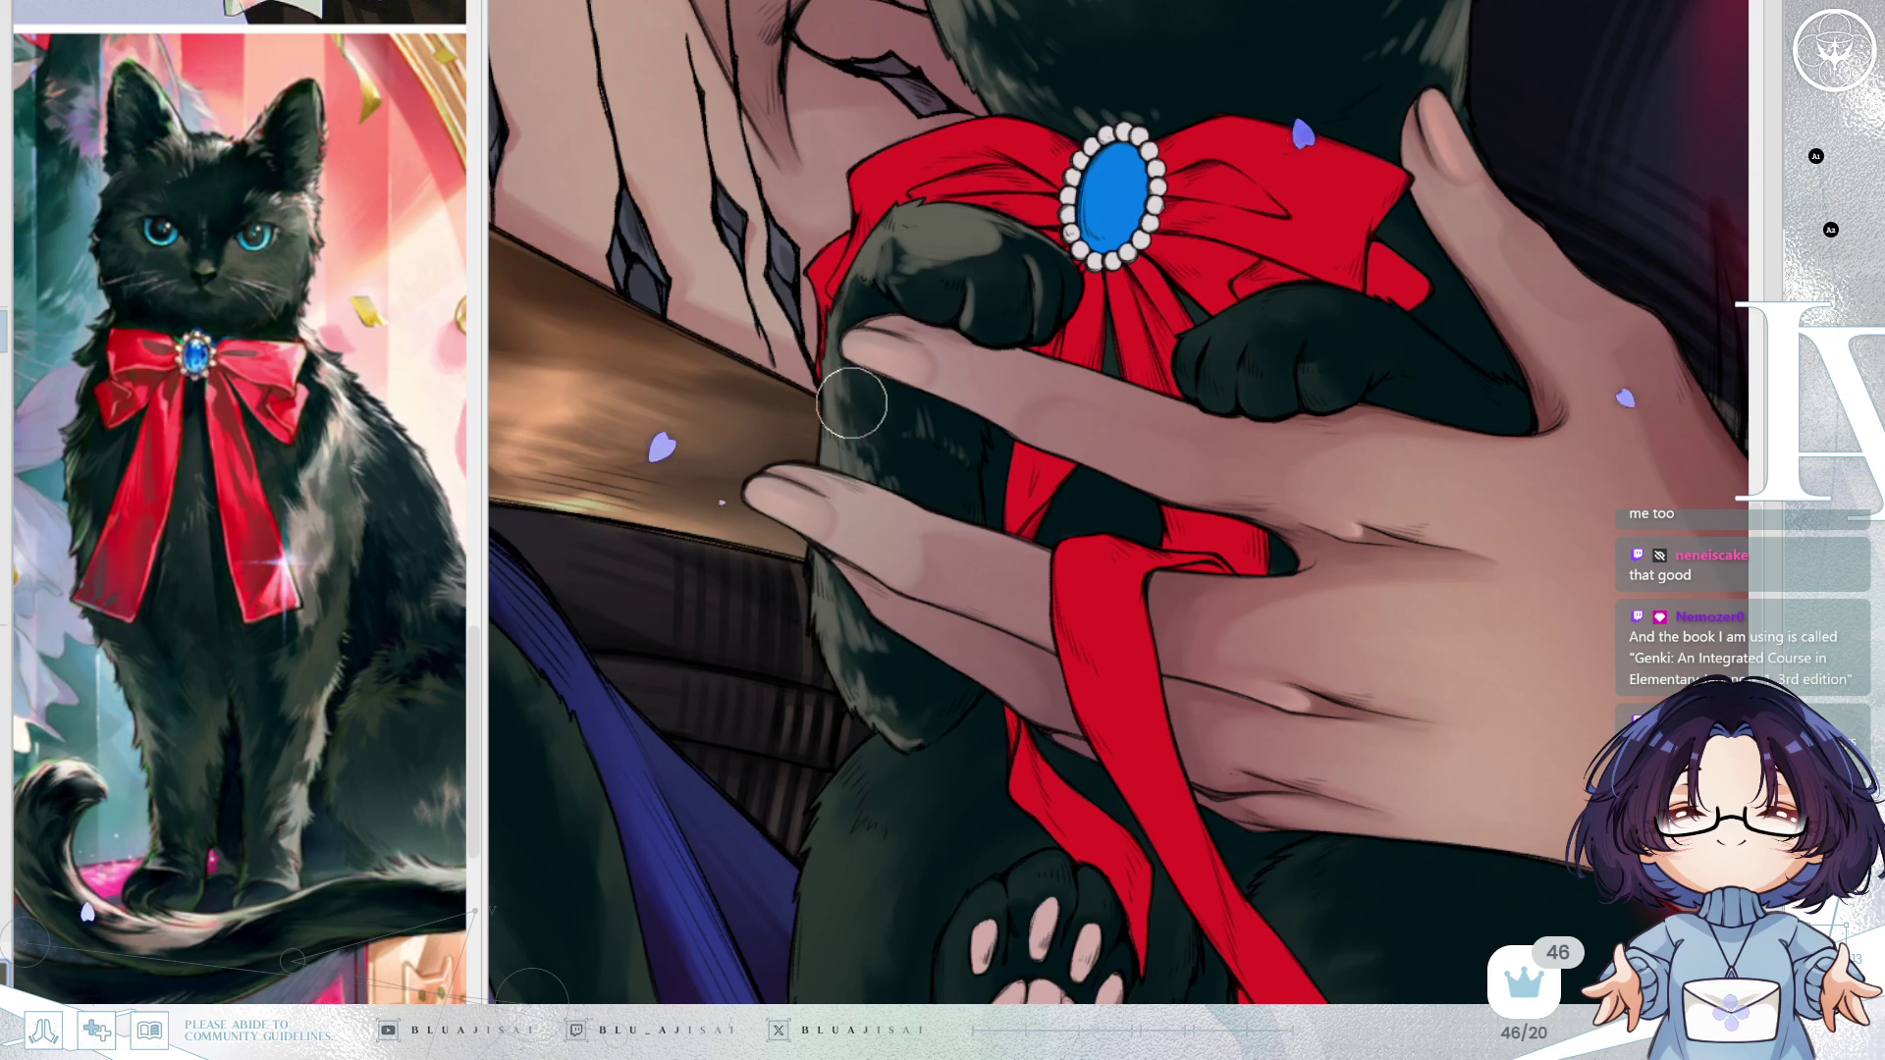
drag(1086, 427, 957, 358)
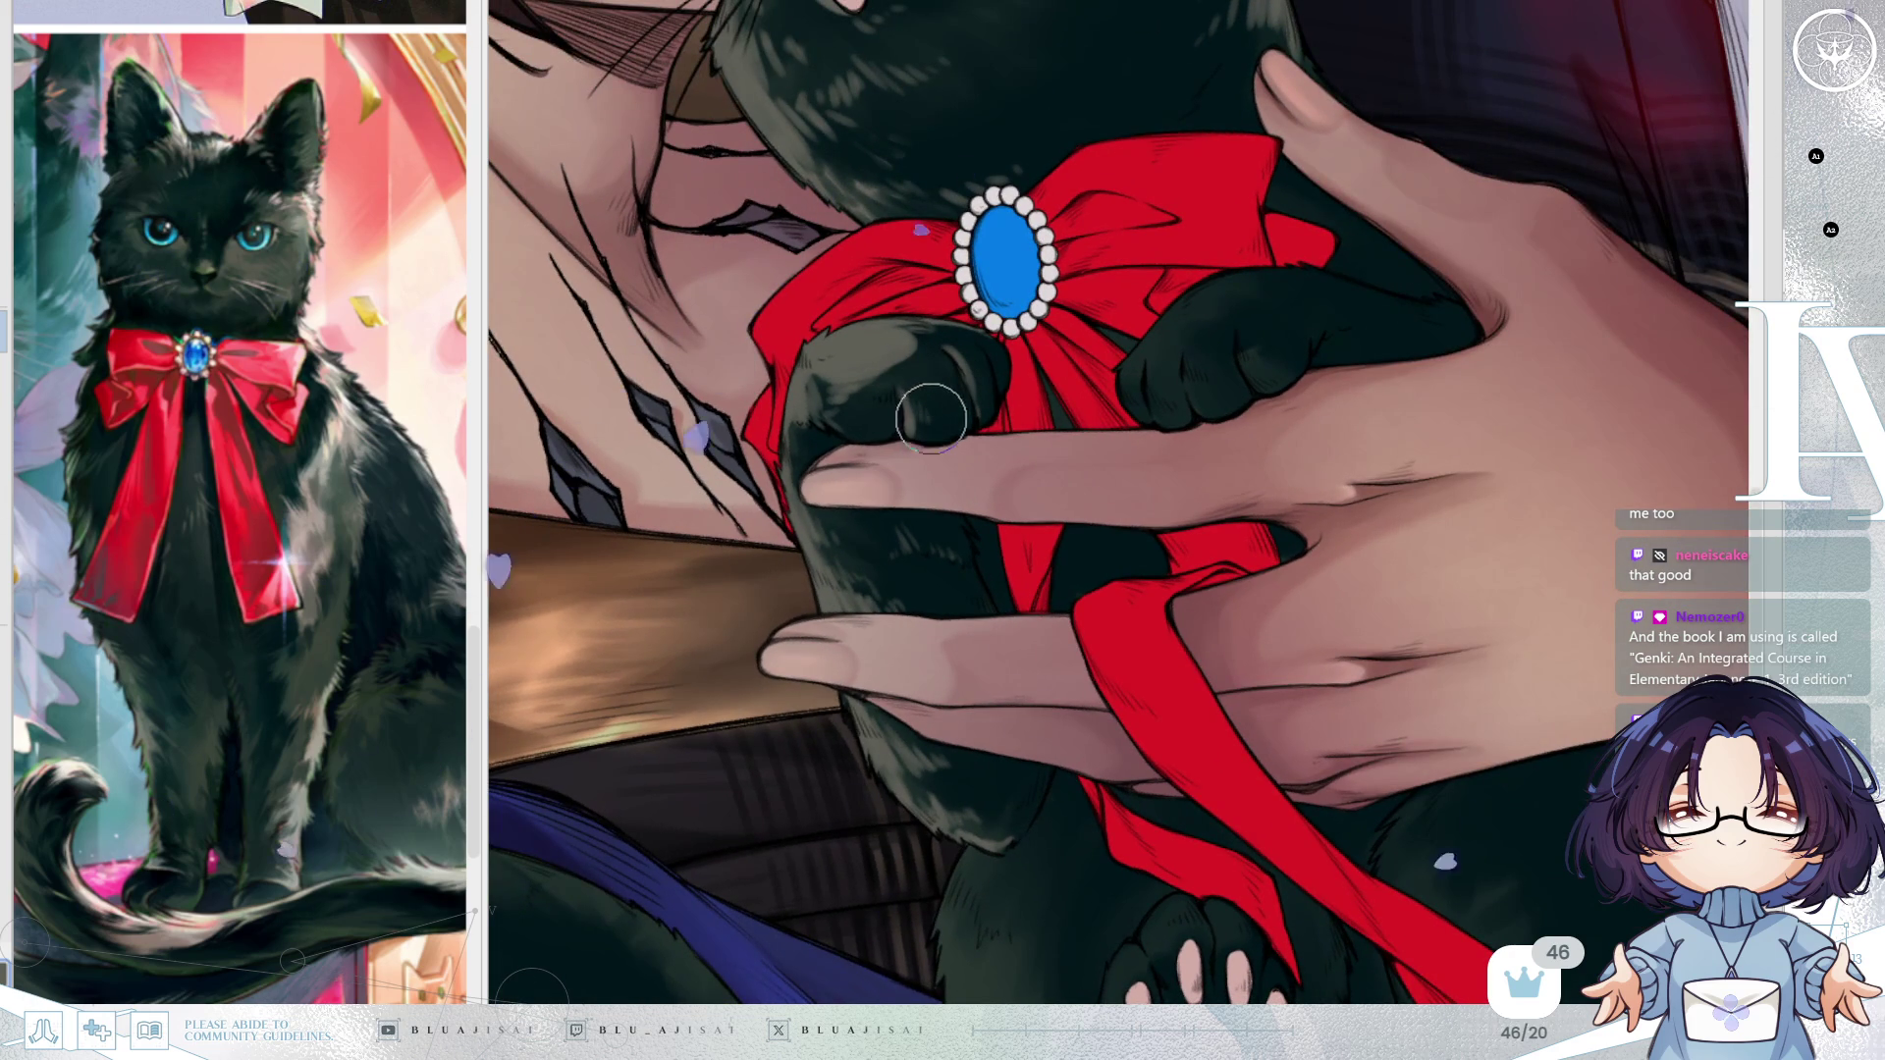
drag(938, 353, 1122, 353)
Rotate and zoom onto the raised paw, then darken its shading.
key(minus)
key(minus)
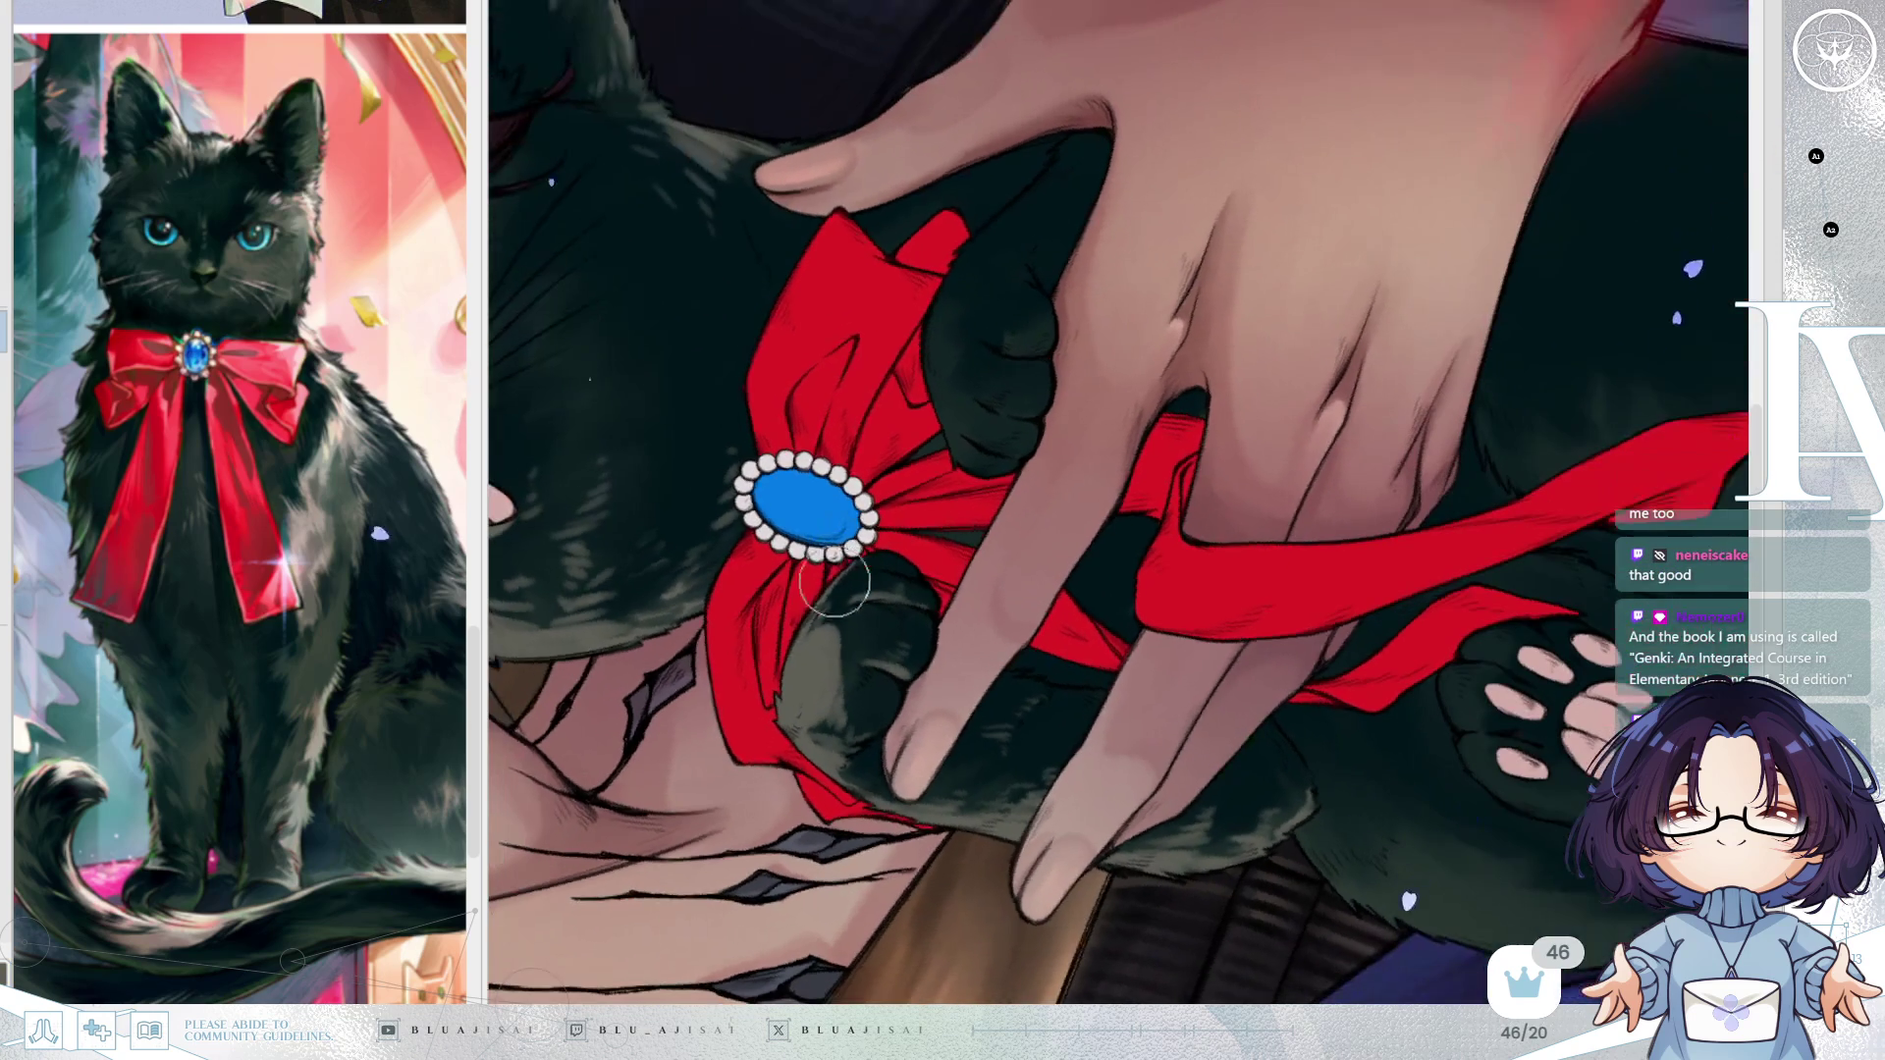
scroll(850, 601, up, 3)
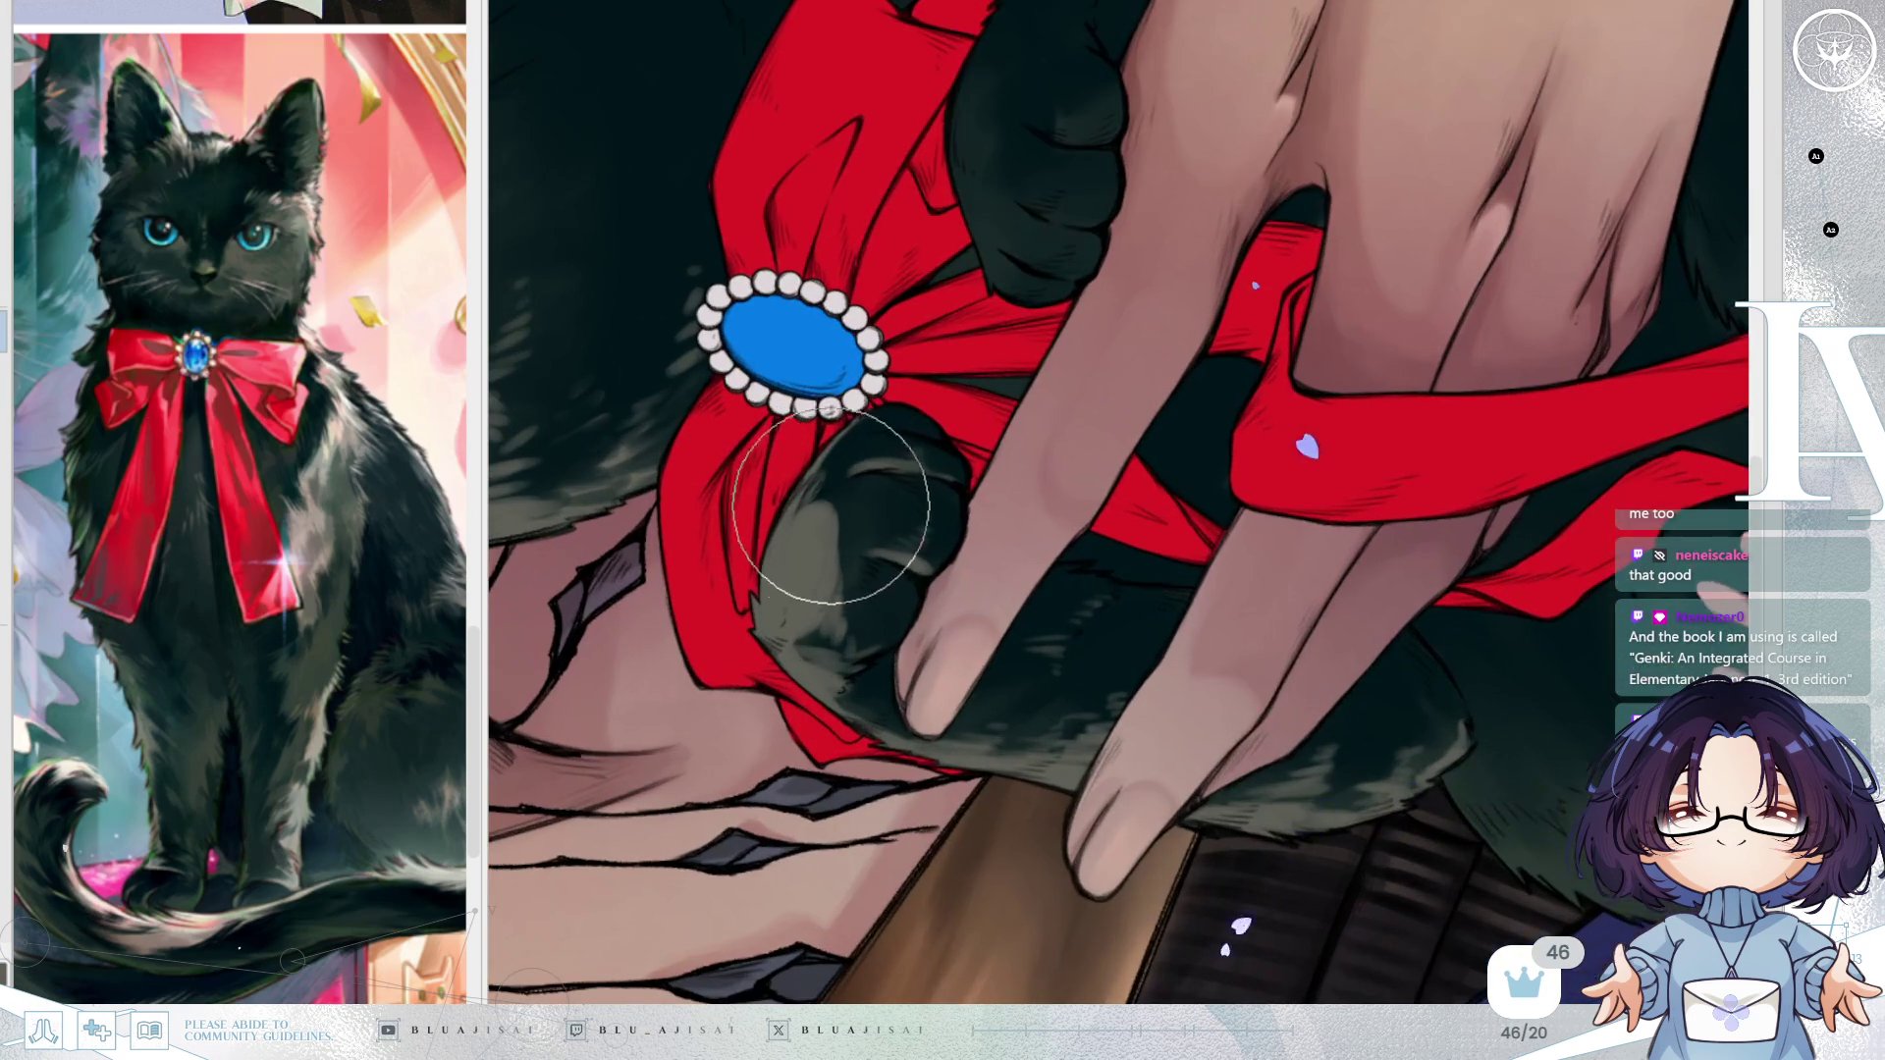
mouse_move(798, 545)
mouse_down()
mouse_move(807, 629)
mouse_move(846, 608)
mouse_move(823, 608)
mouse_up()
Paint lighter strokes across the paw and turn the view until the brooch stands upright.
key(asciicircum)
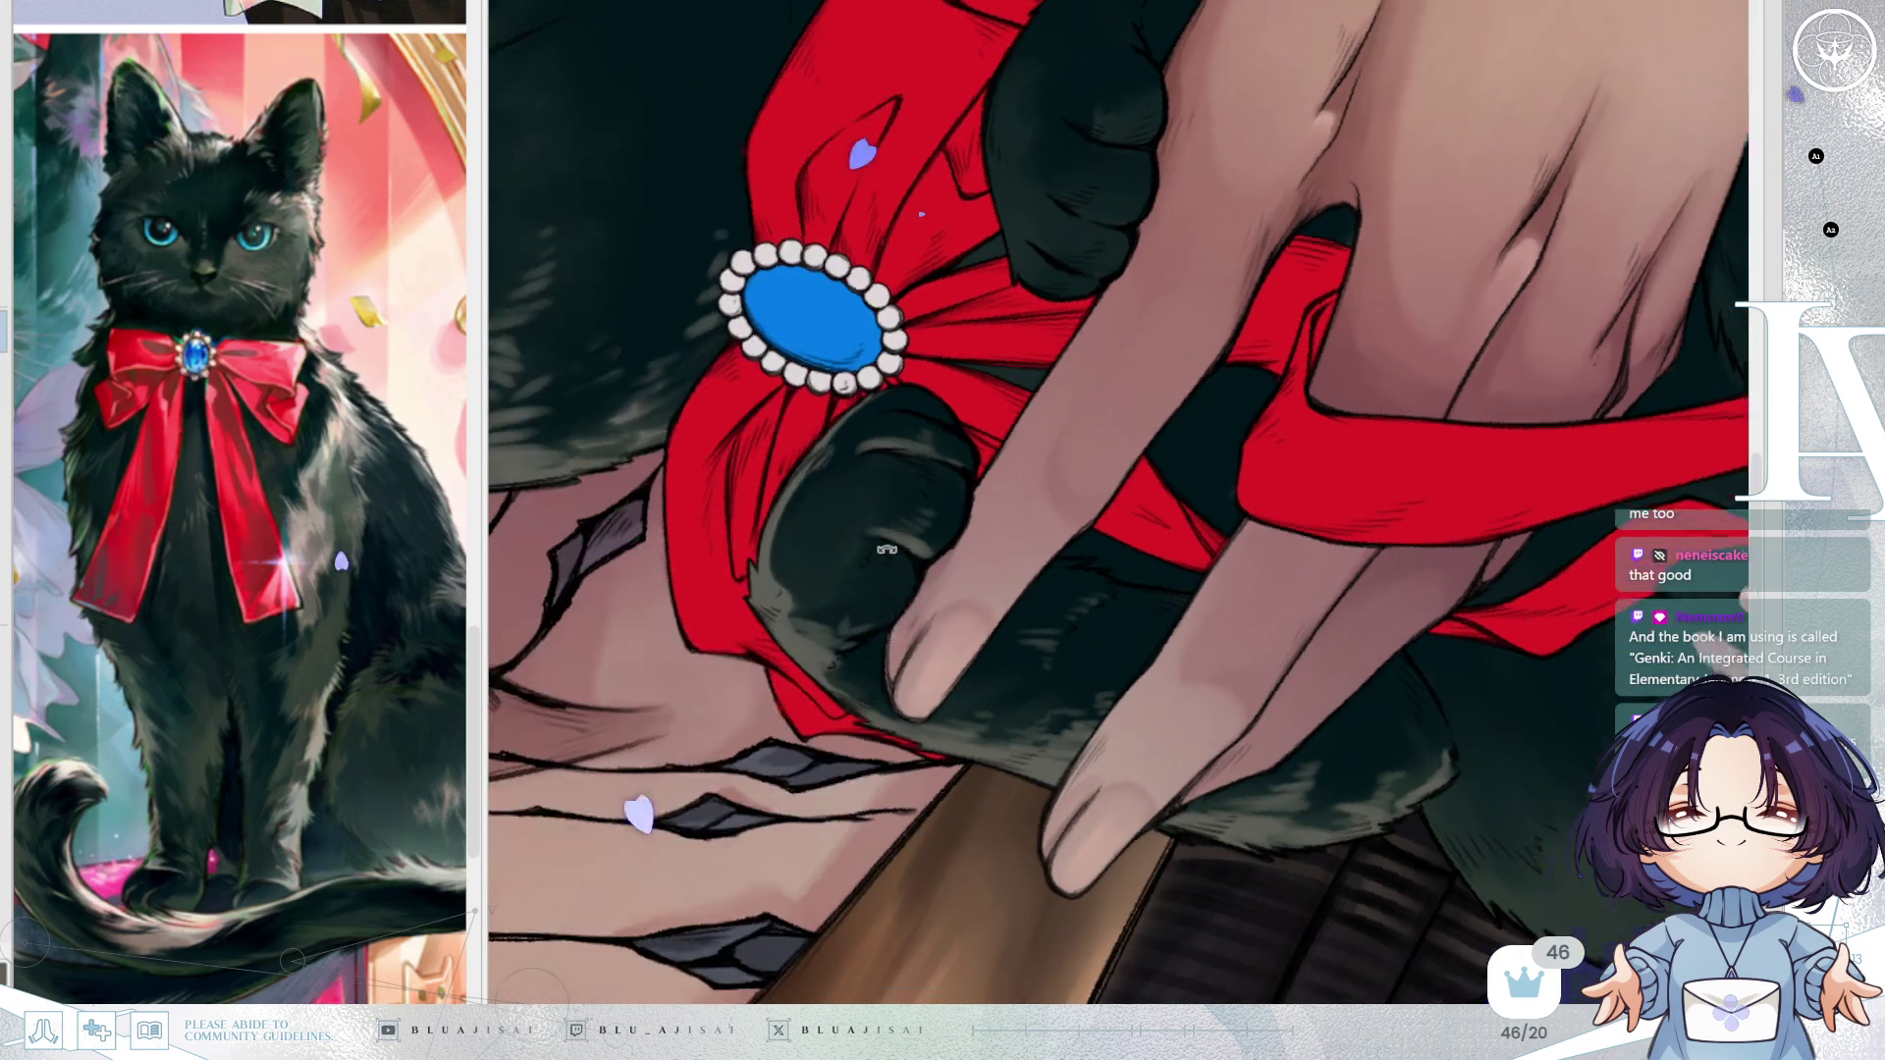
key(minus)
key(minus)
key(minus)
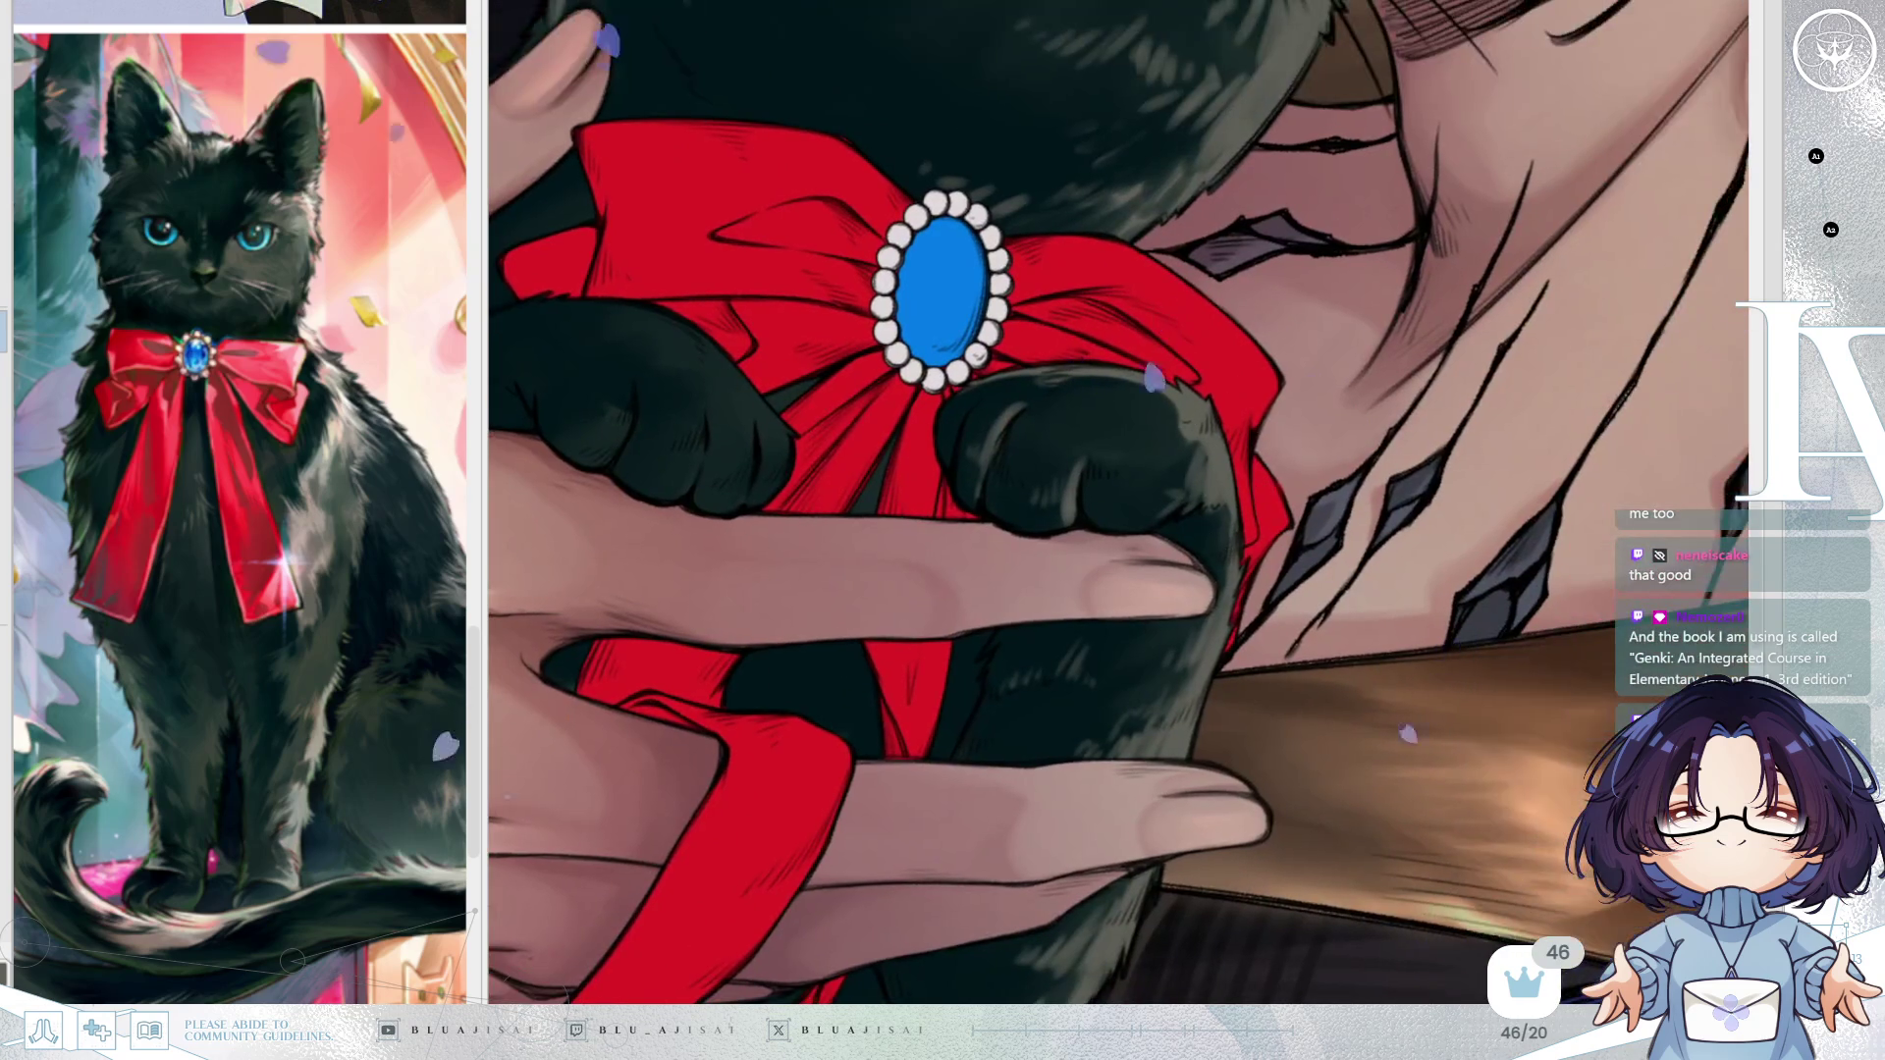
mouse_move(1190, 422)
mouse_down()
mouse_move(1105, 453)
mouse_move(1080, 413)
mouse_move(1032, 407)
mouse_up()
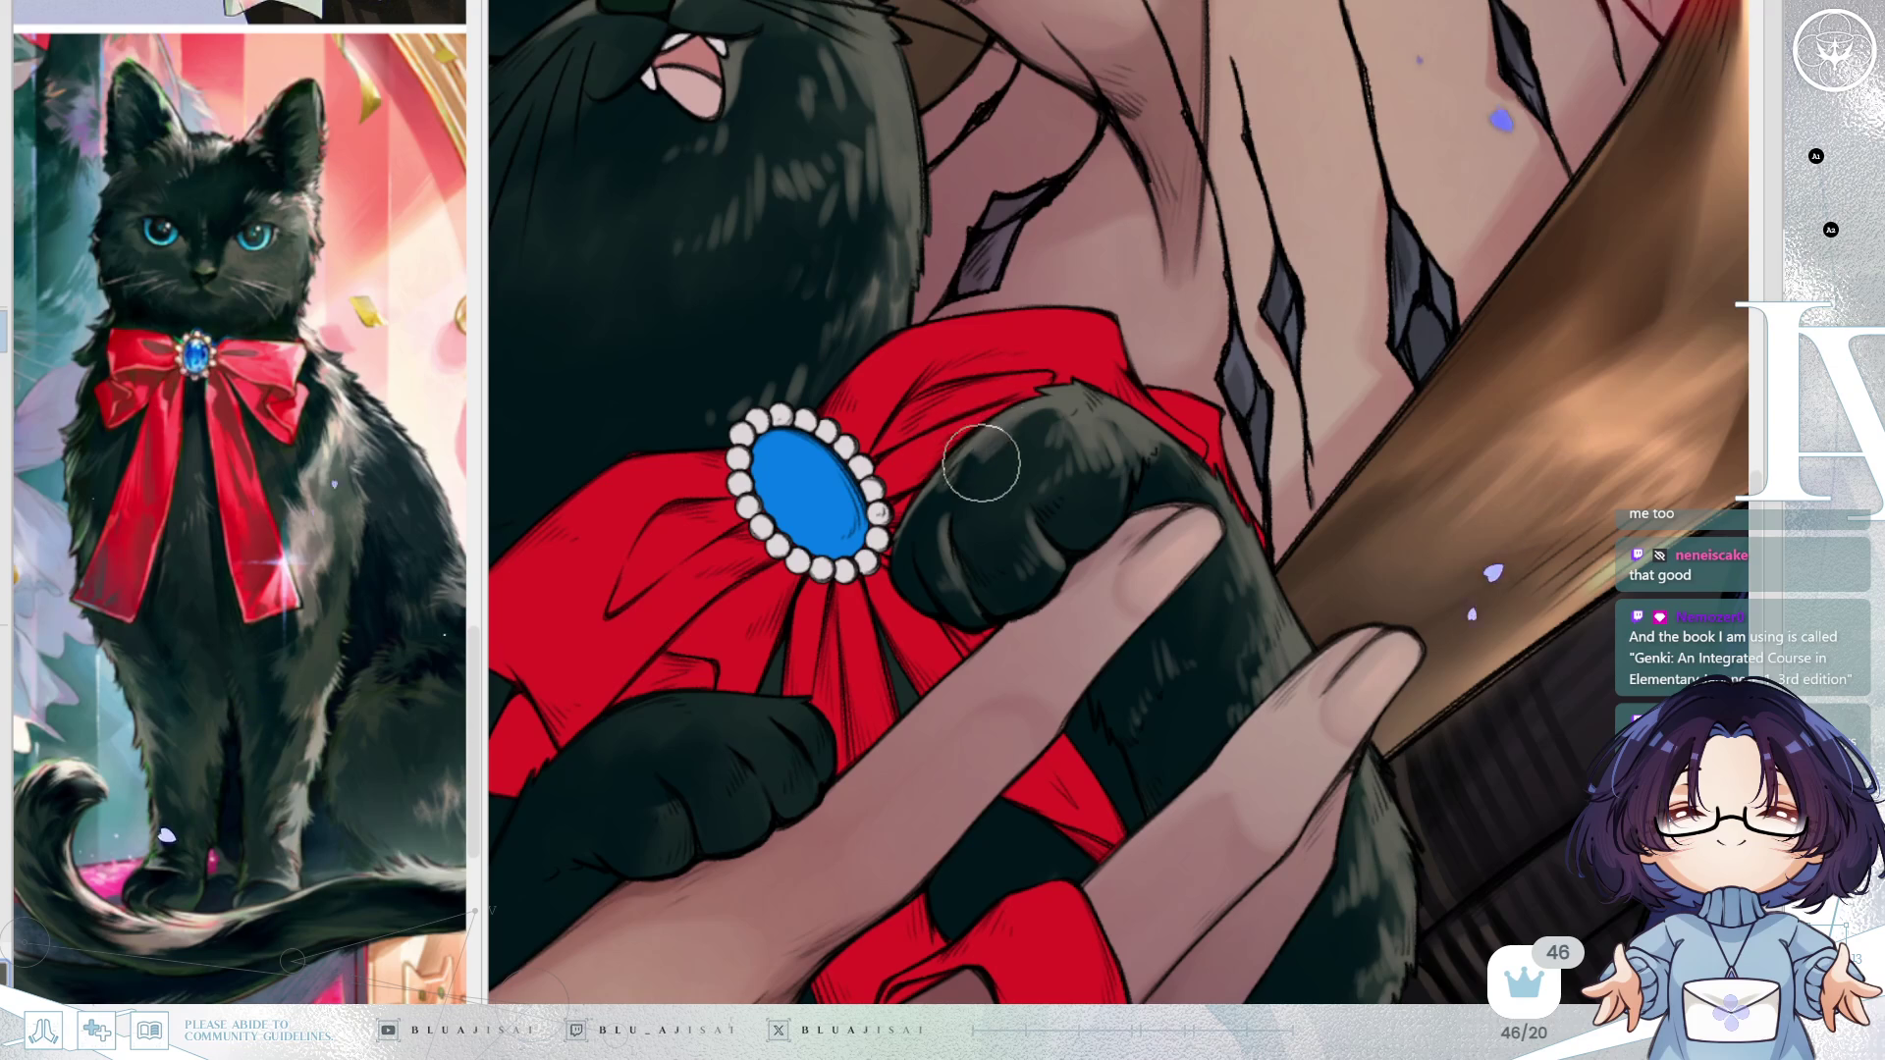
mouse_move(1460, 348)
mouse_down()
mouse_move(1316, 432)
mouse_move(1372, 616)
mouse_move(1325, 550)
mouse_move(1153, 432)
mouse_up()
scroll(1152, 433, up, 2)
scroll(1101, 448, up, 2)
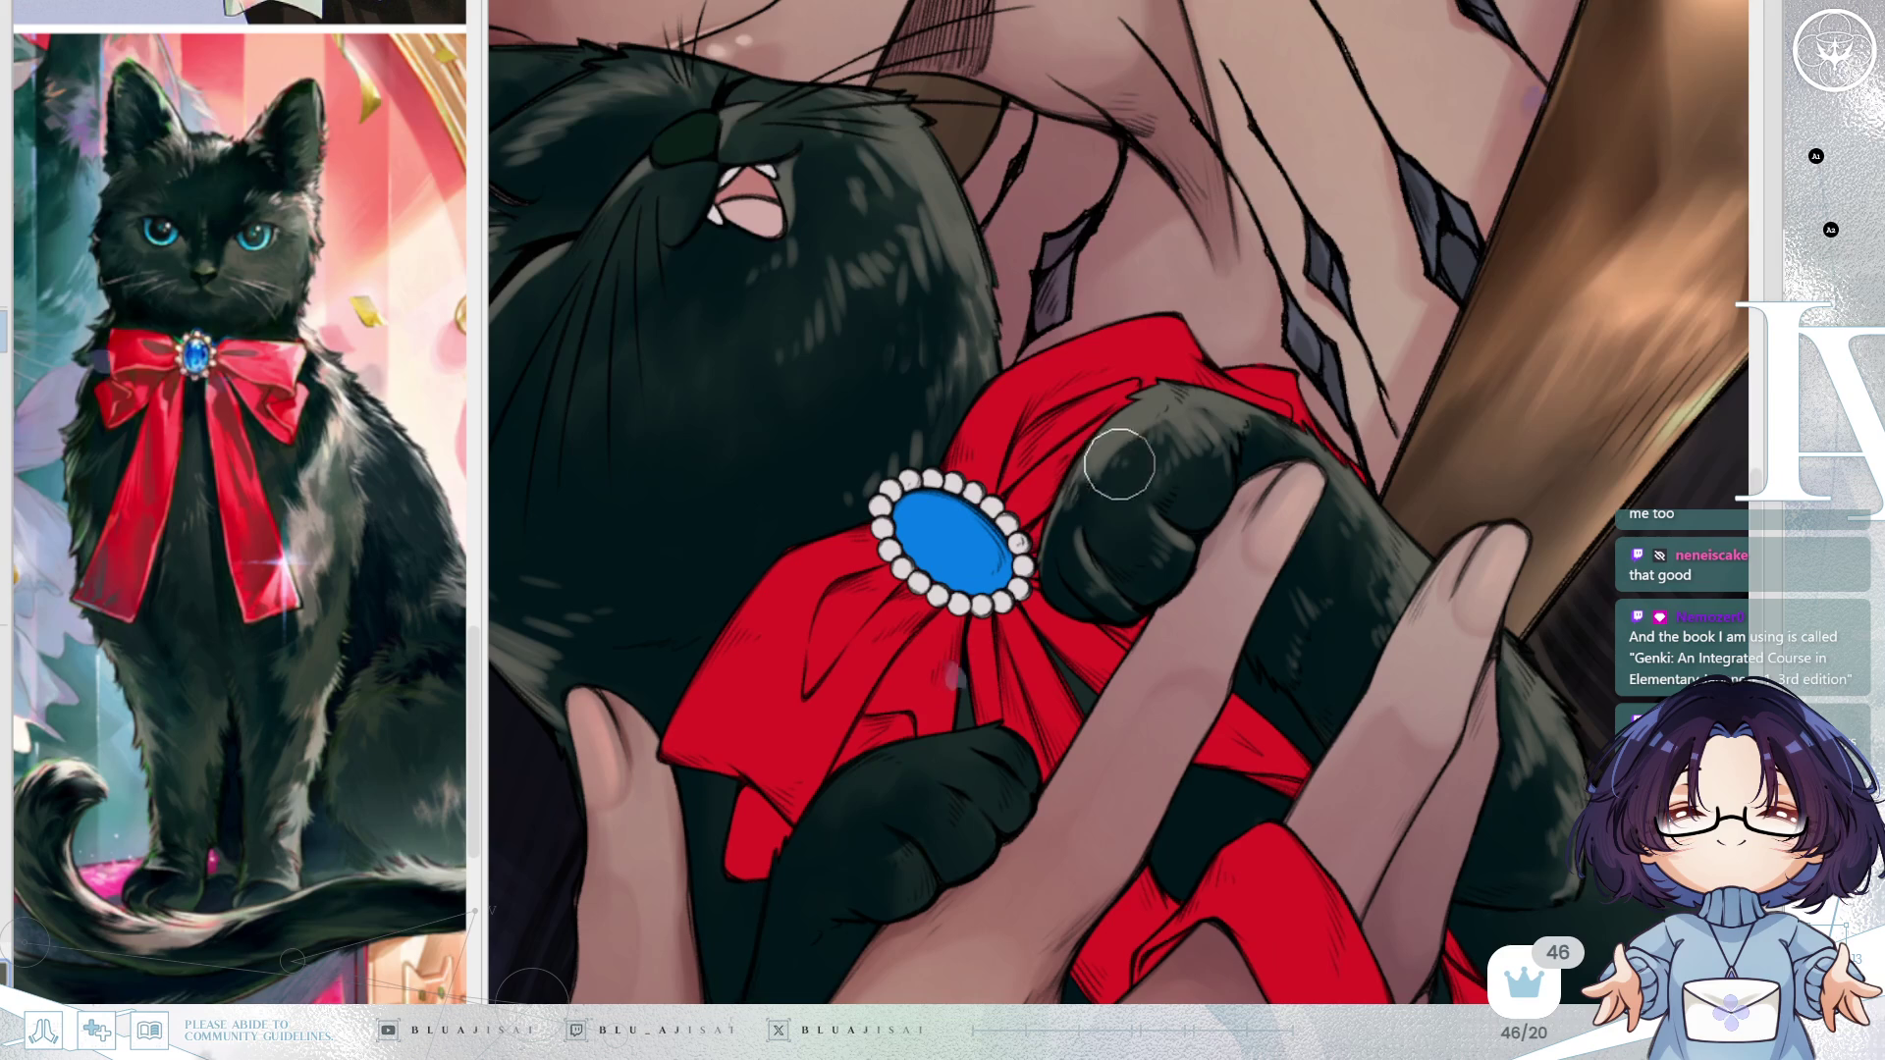
mouse_move(1156, 424)
mouse_down()
mouse_move(1373, 446)
mouse_move(1293, 324)
mouse_up()
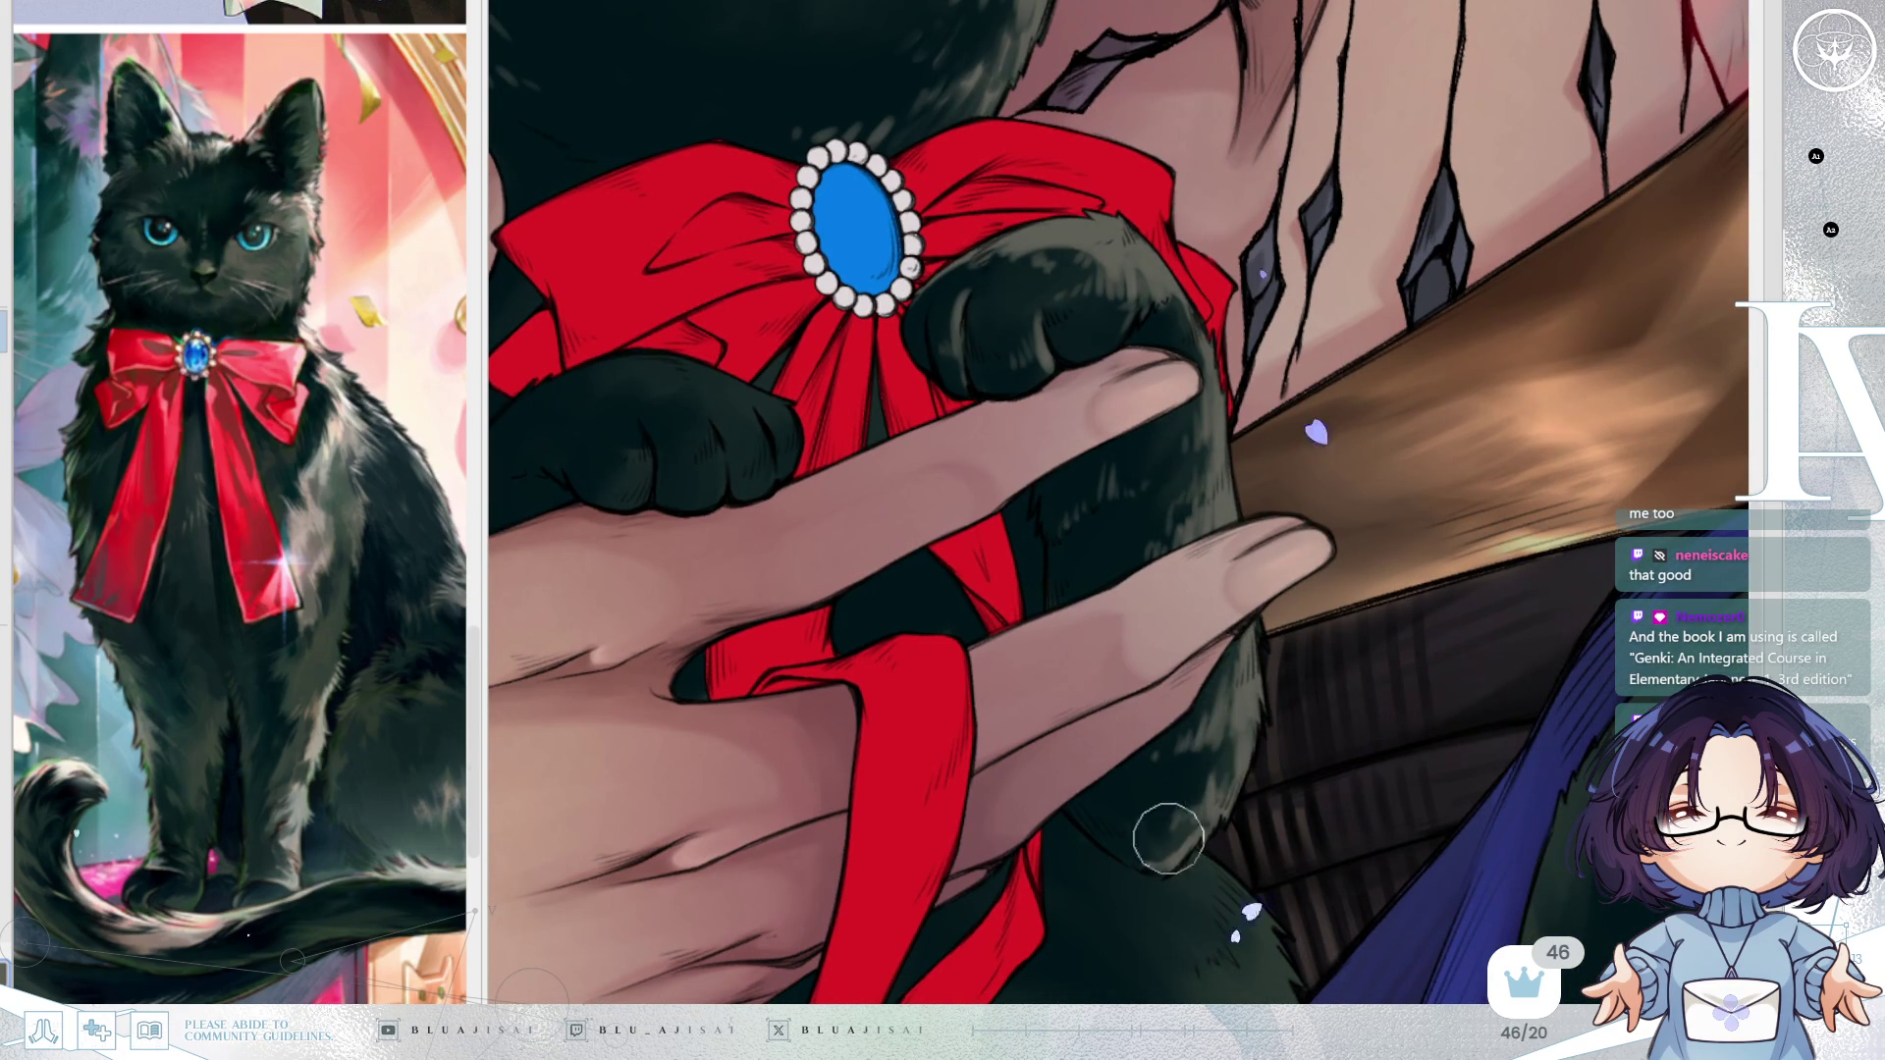
scroll(1199, 533, down, 2)
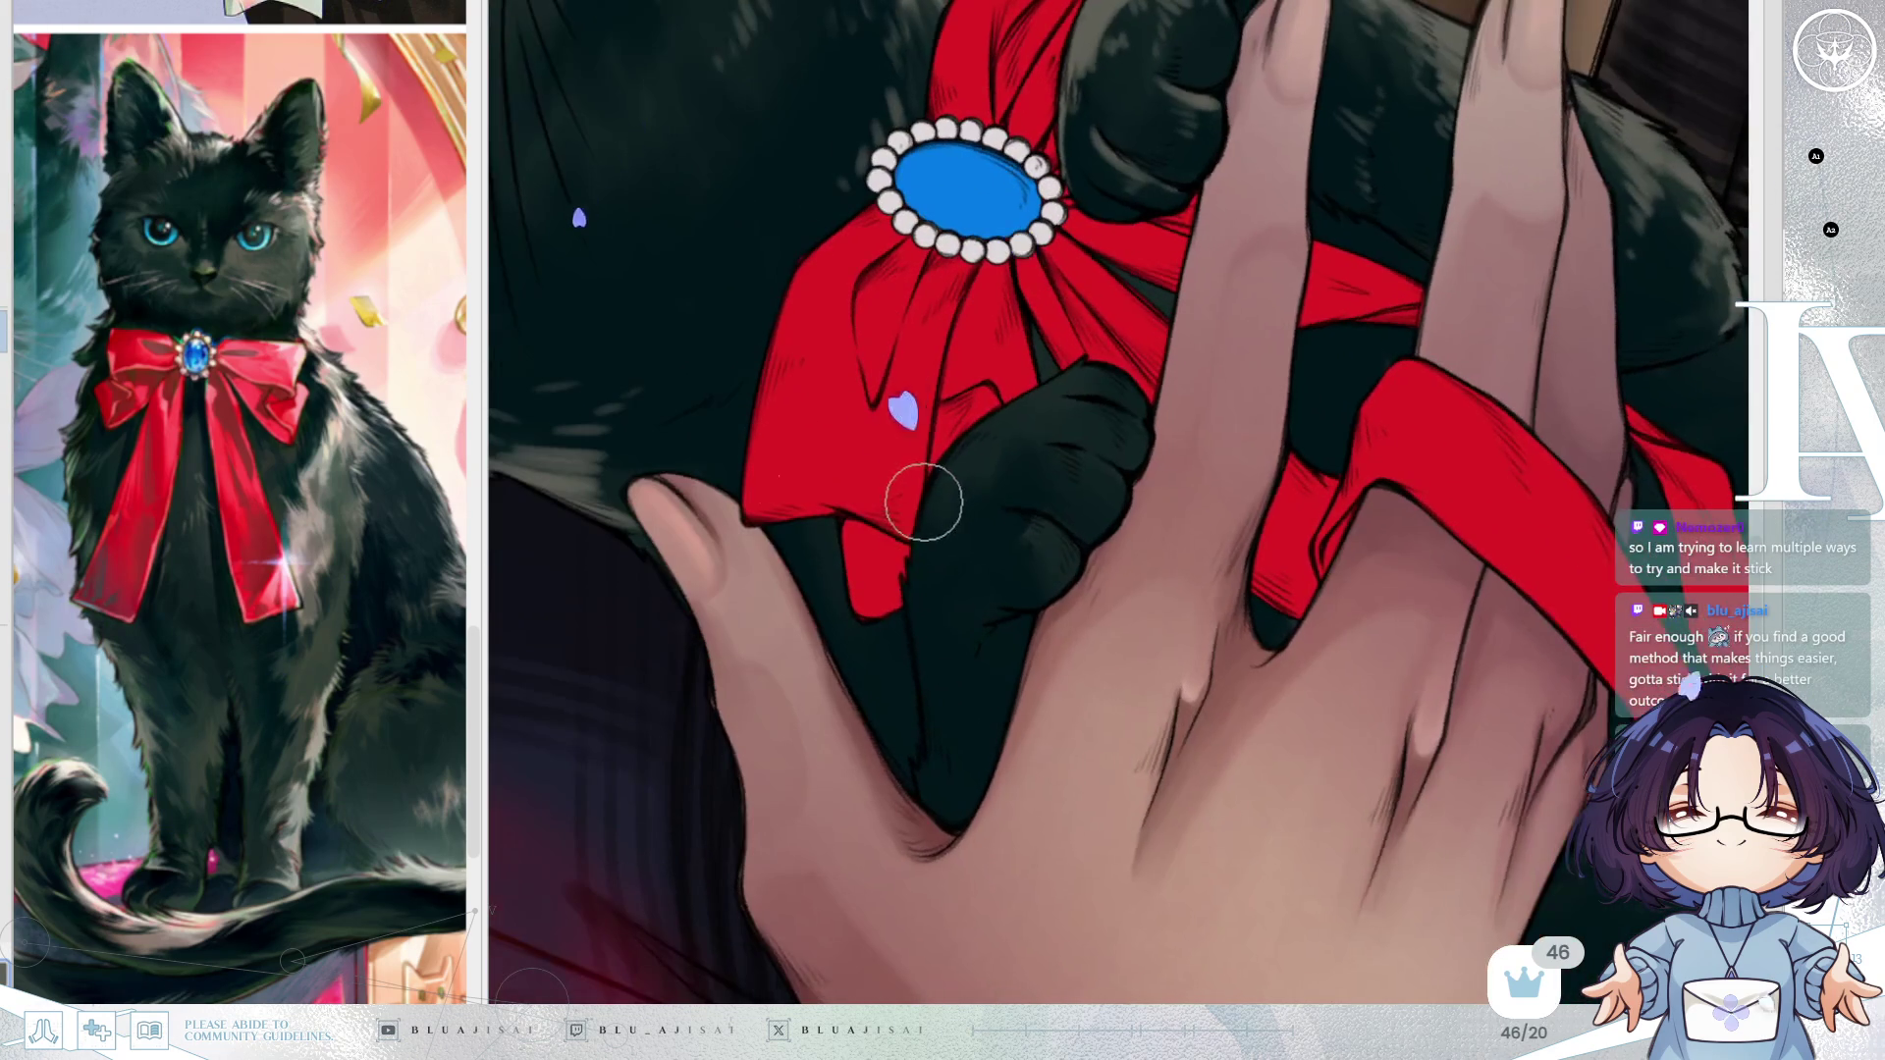
drag(926, 497, 1060, 412)
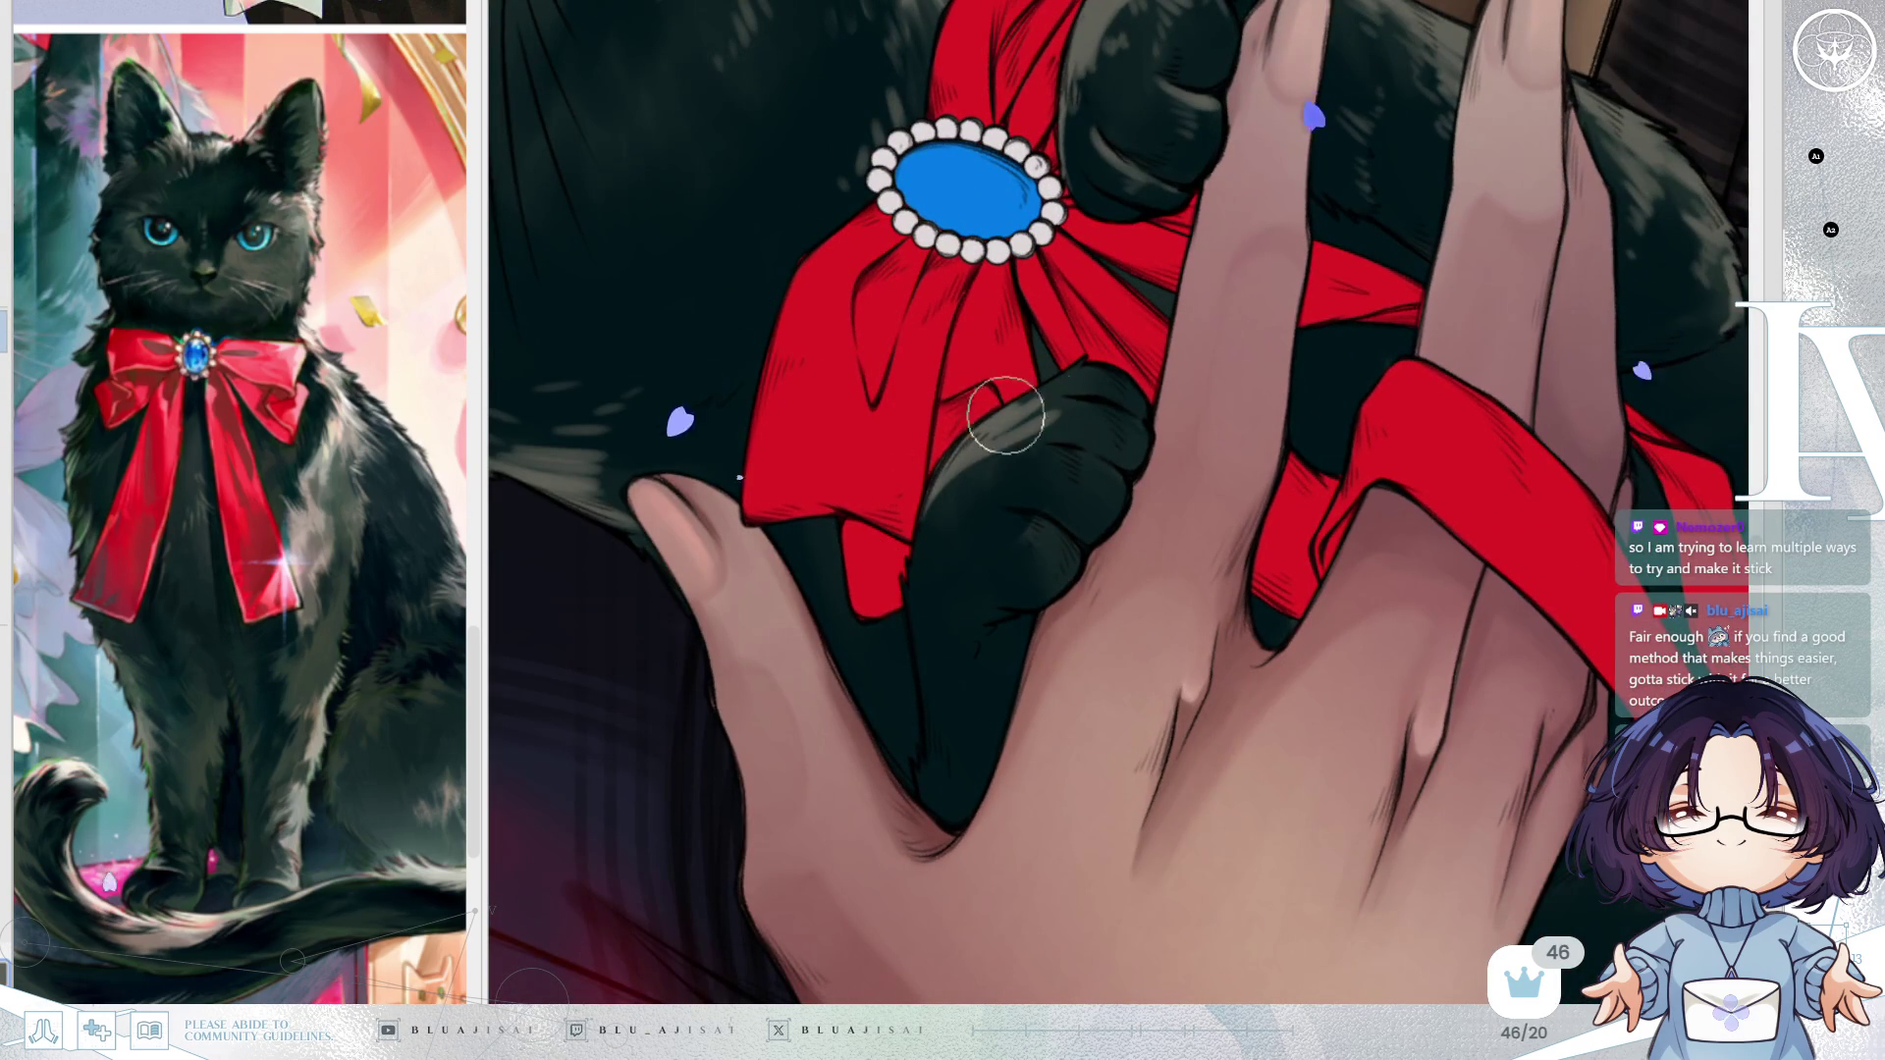
key(ctrl+z)
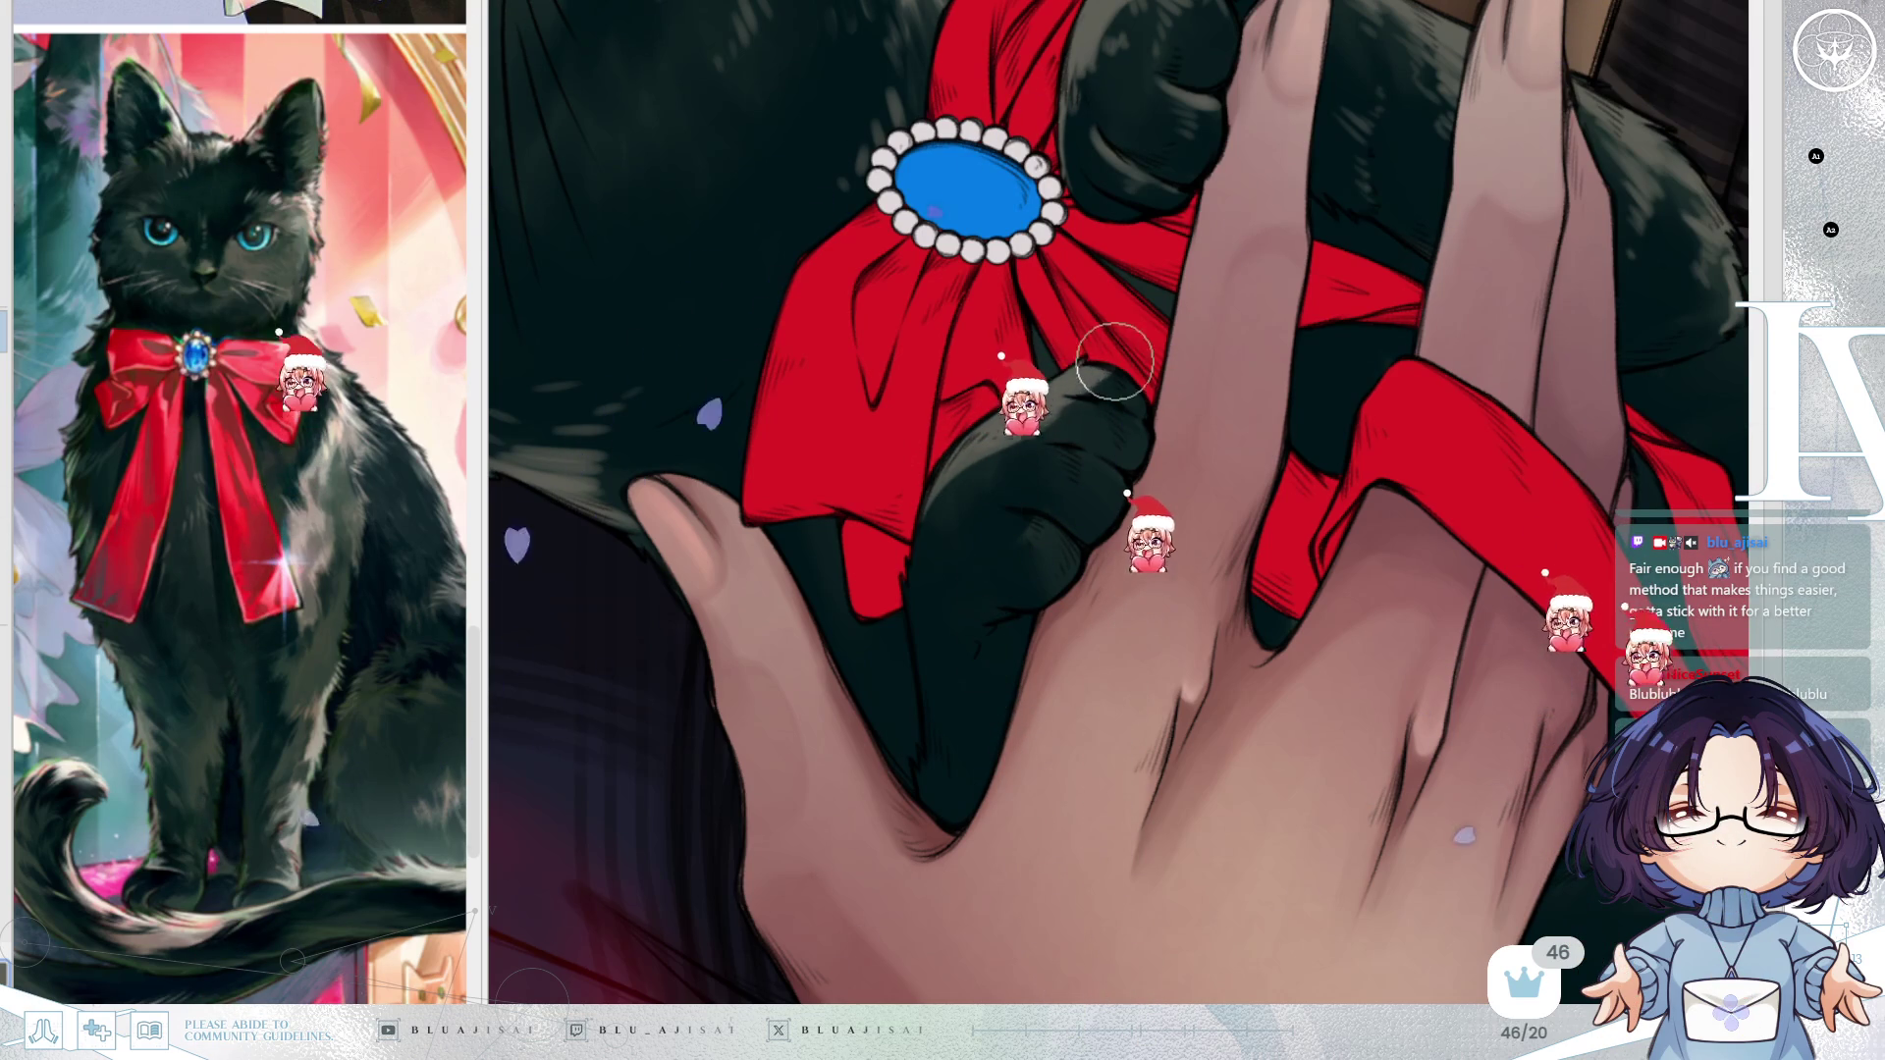
drag(1139, 418, 1196, 464)
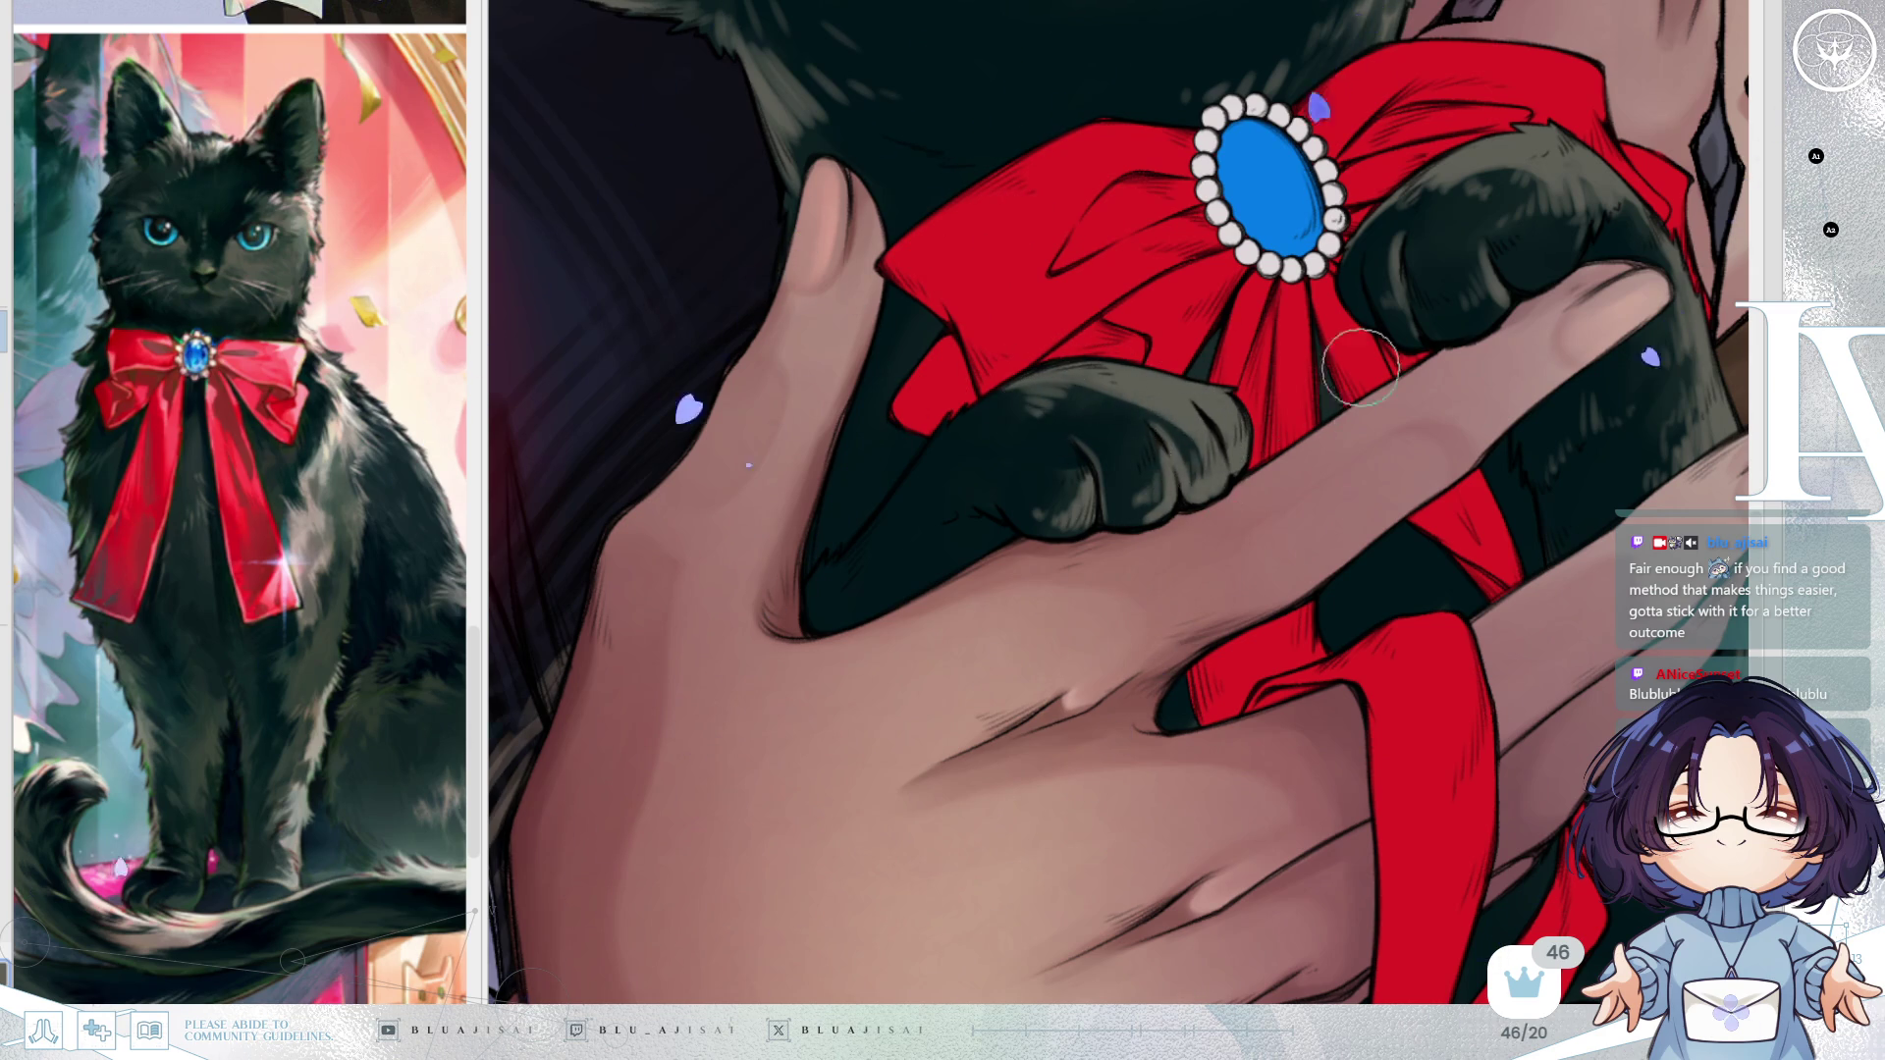
Mirror the view, adjust its rotation and zoom to frame the bow, paws and hand.
key(h)
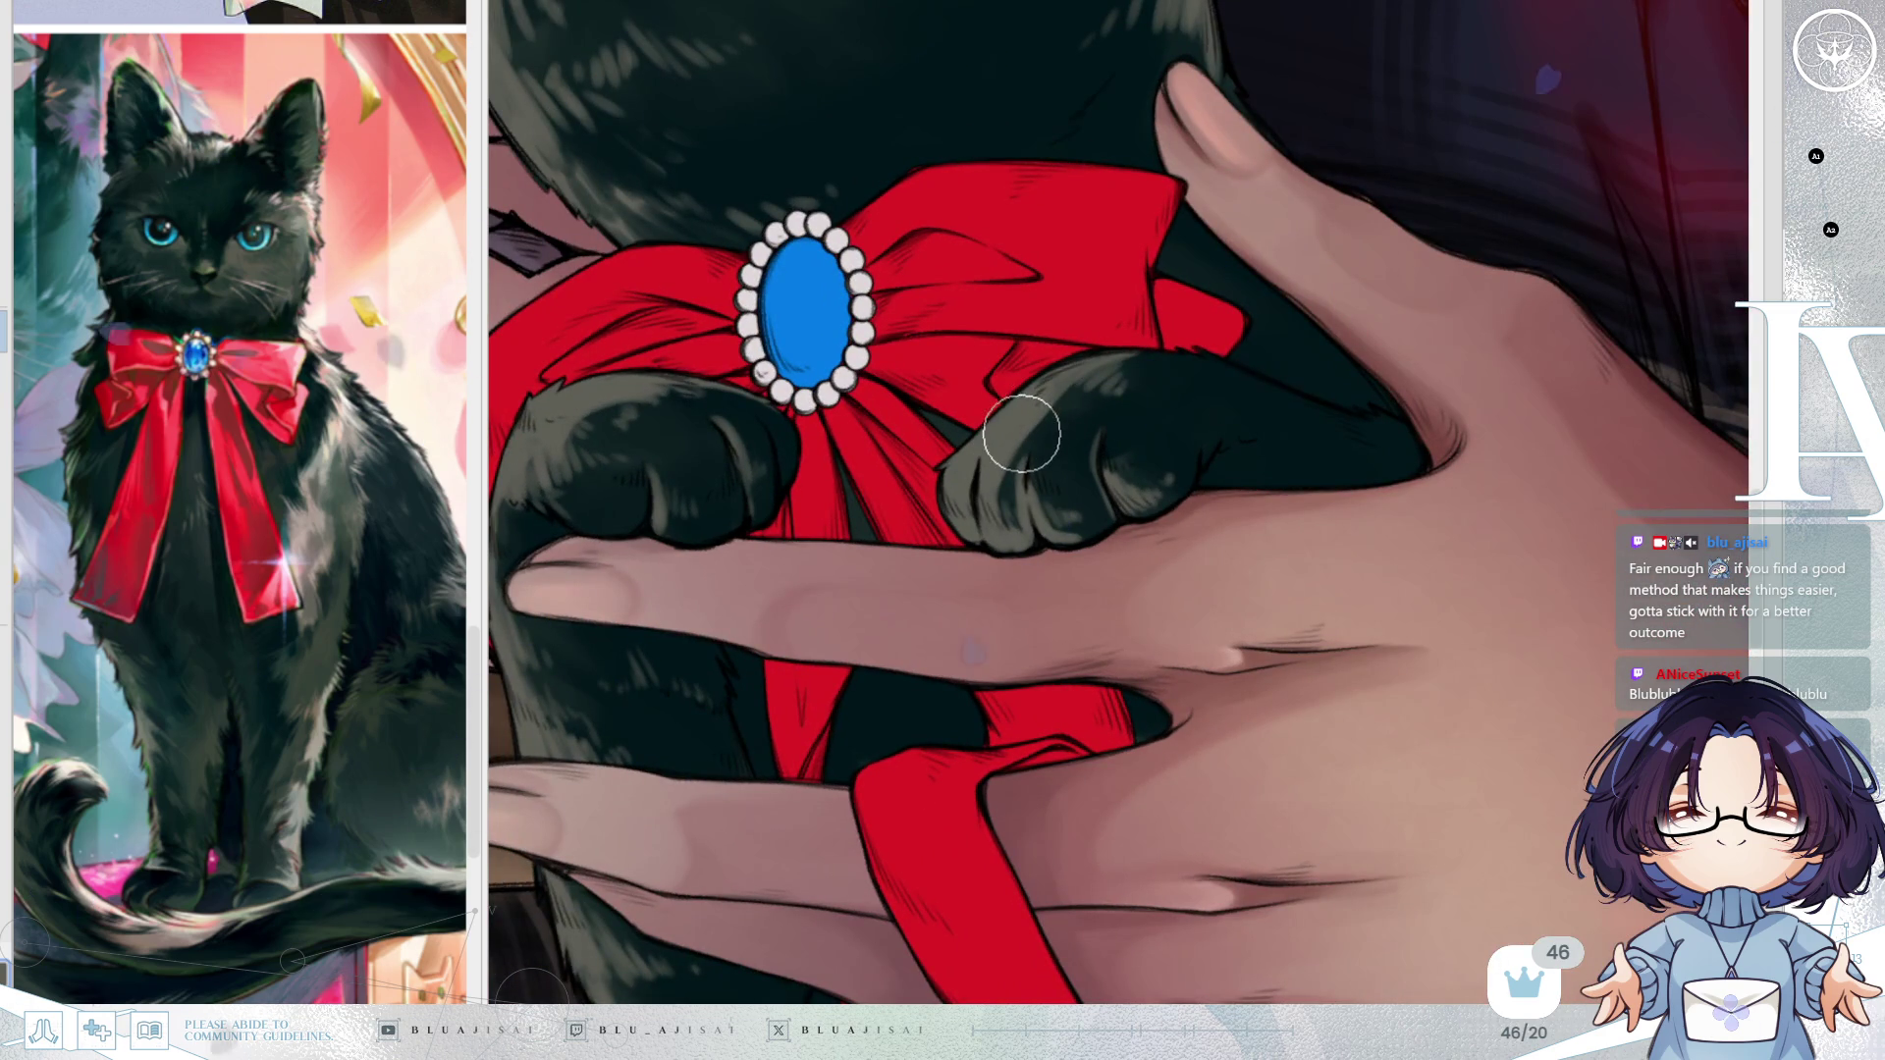
key(Delete)
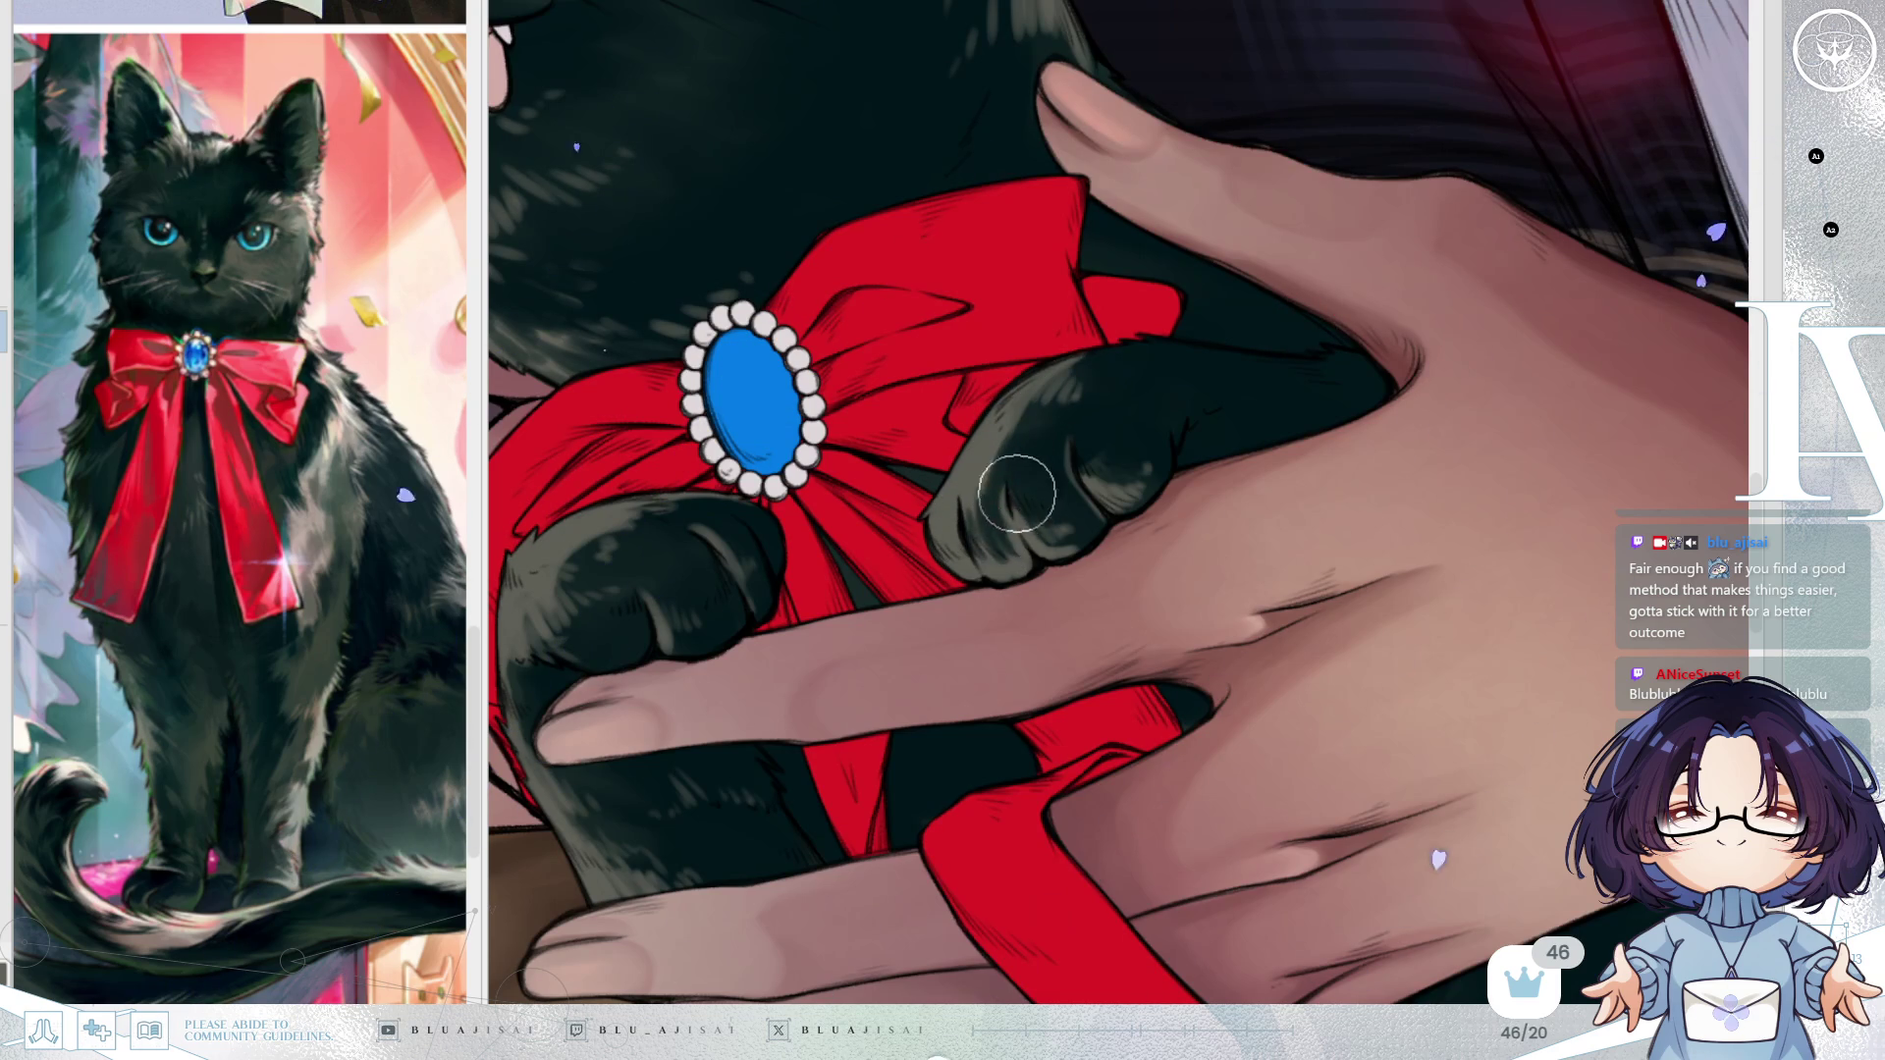
key(Delete)
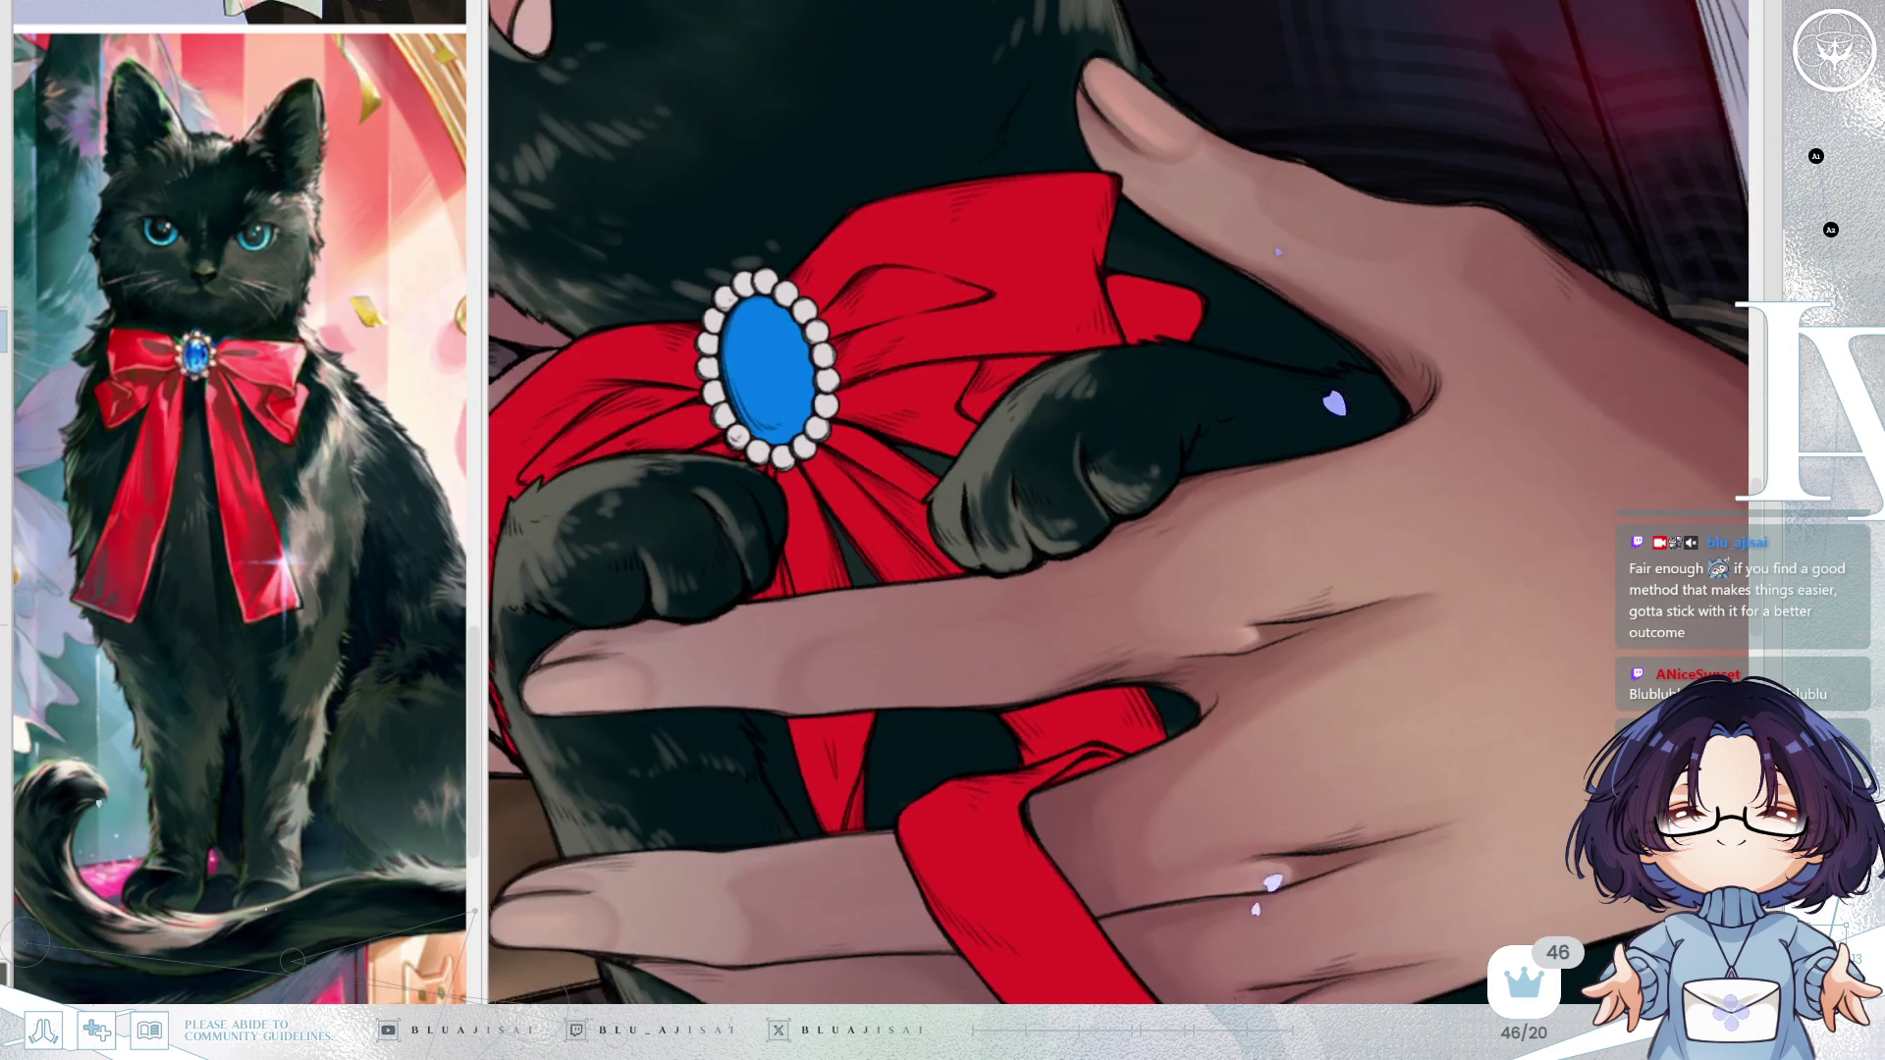
key(End)
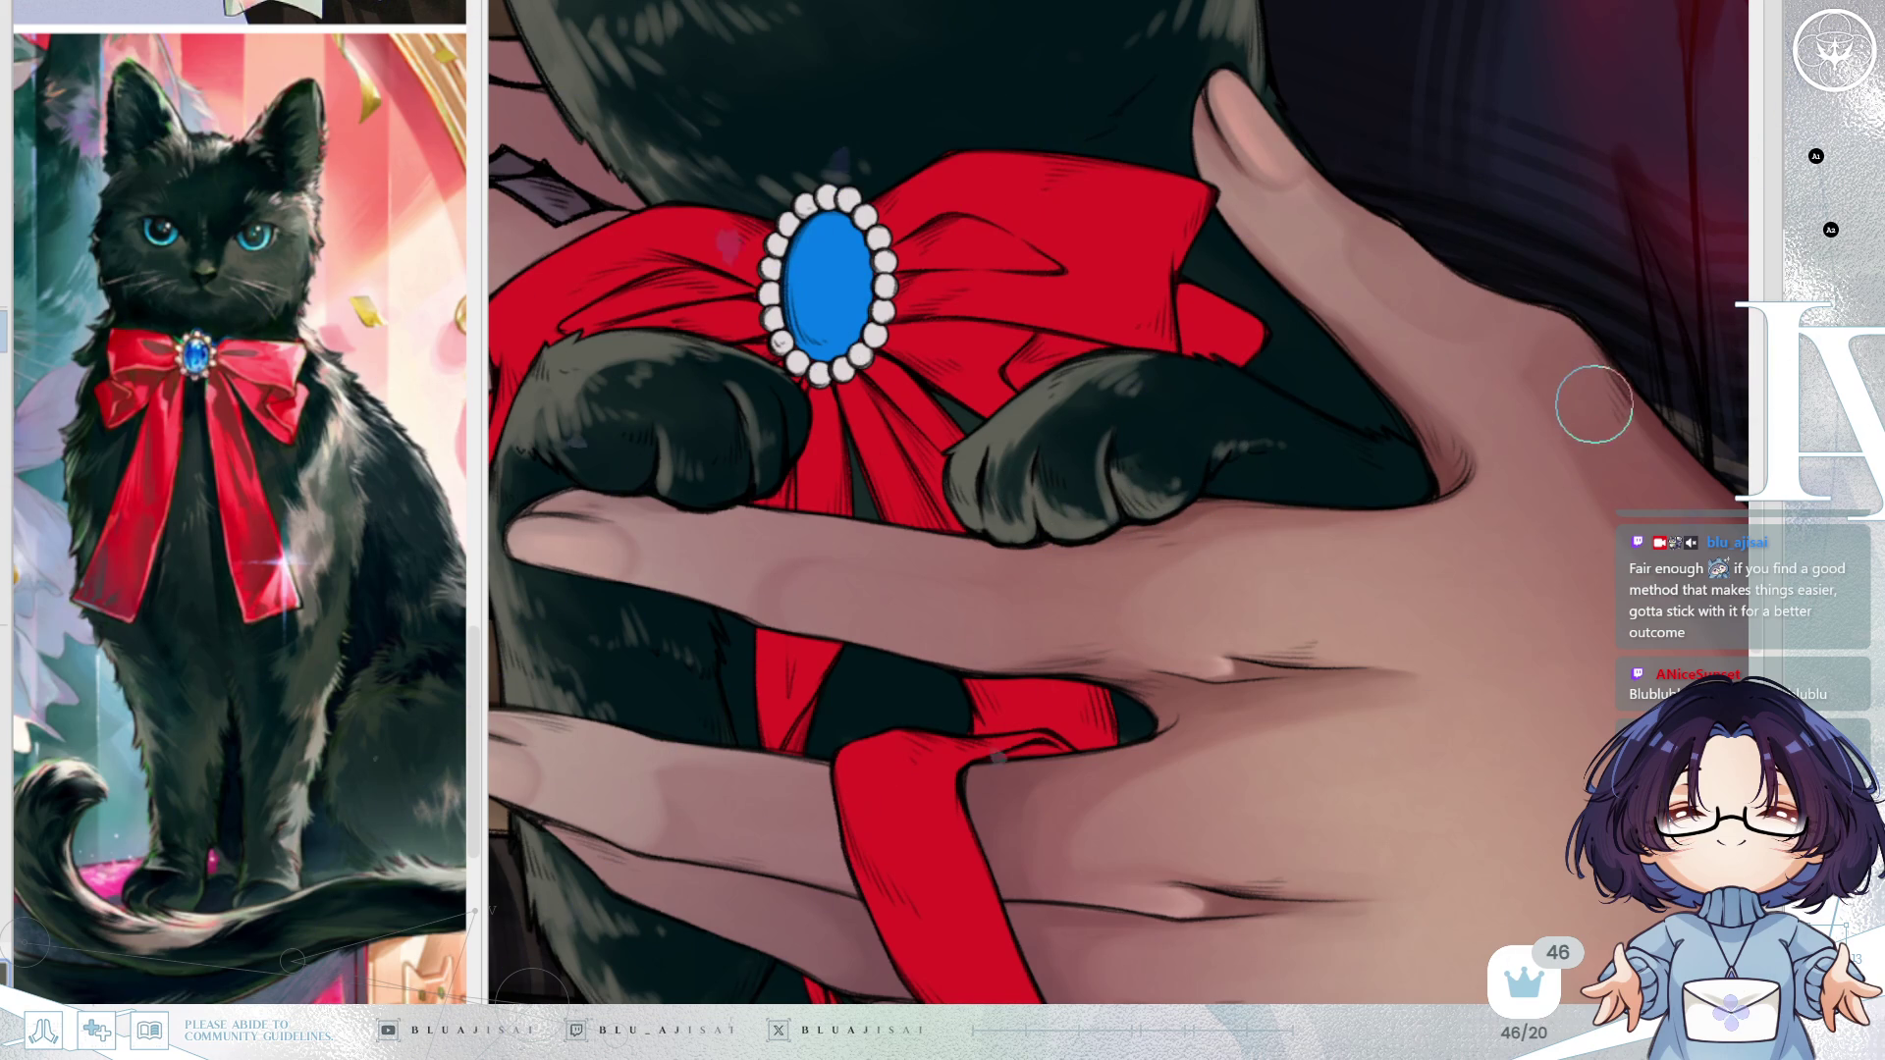
scroll(1595, 404, down, 4)
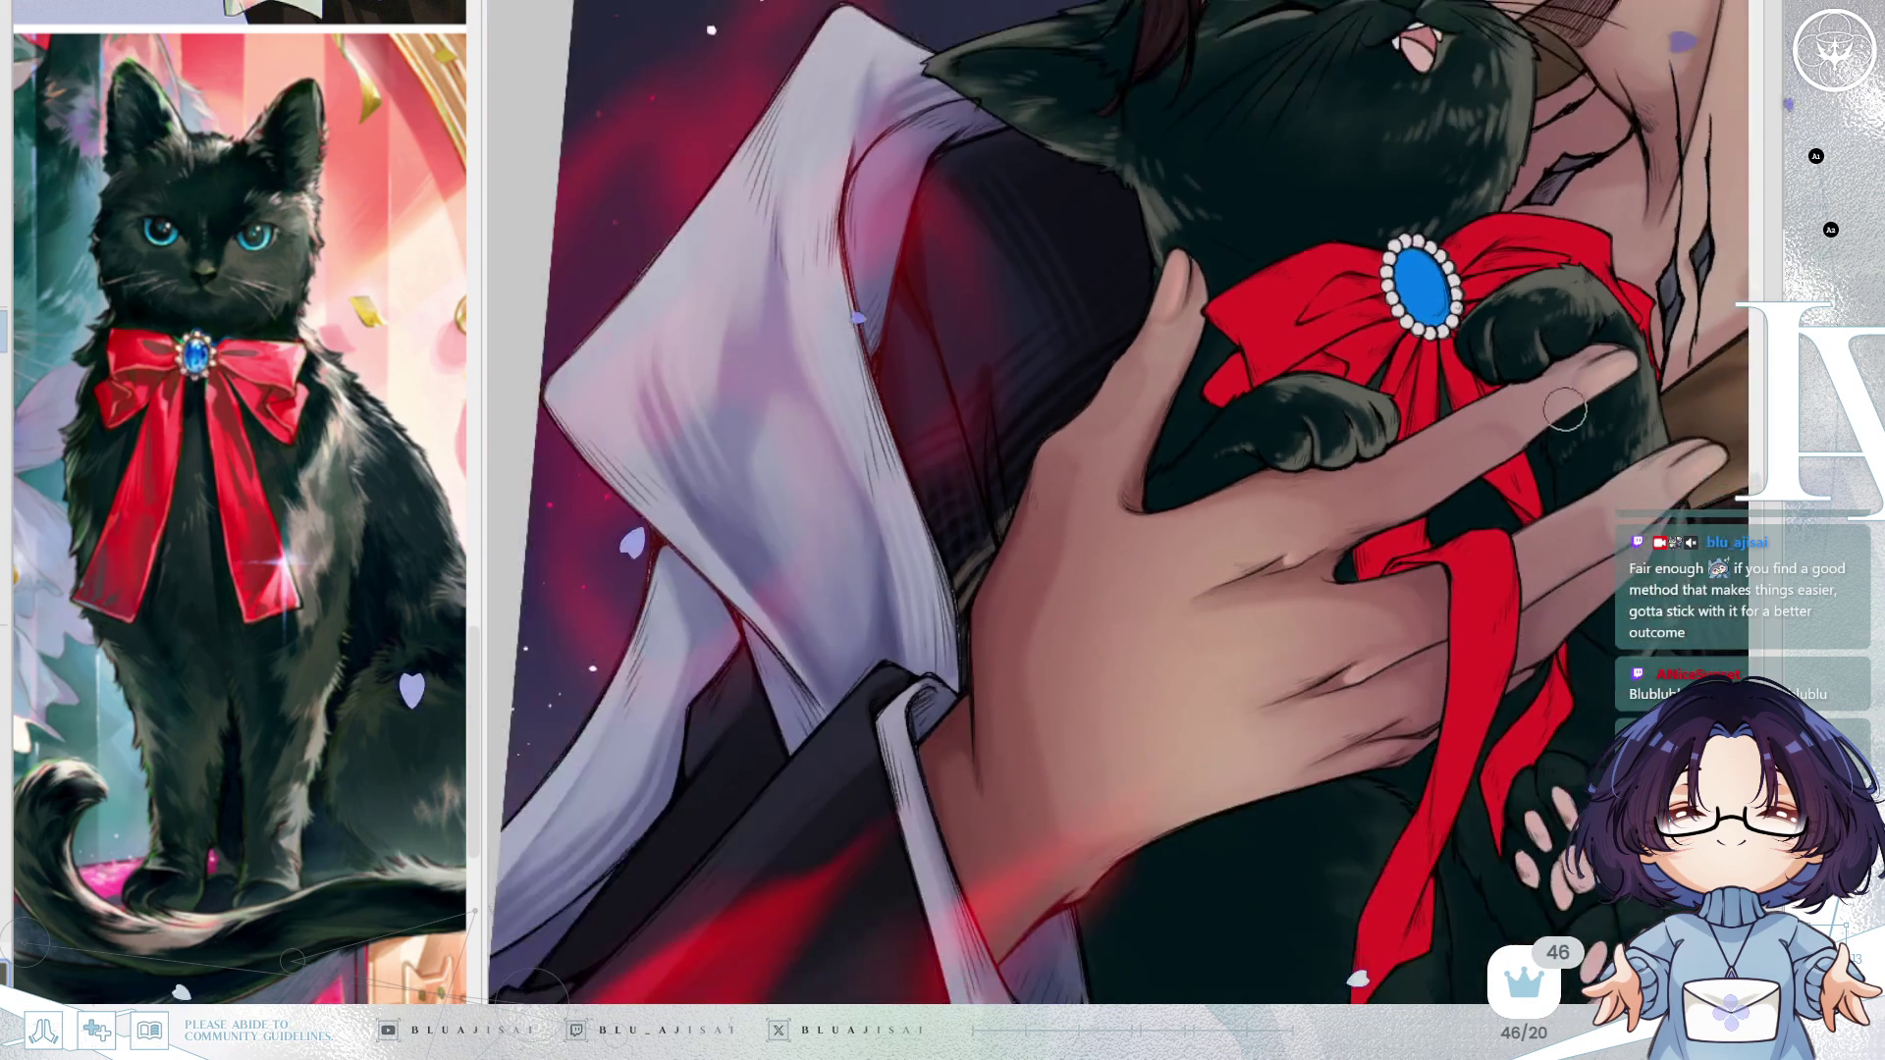
drag(1571, 392, 1345, 574)
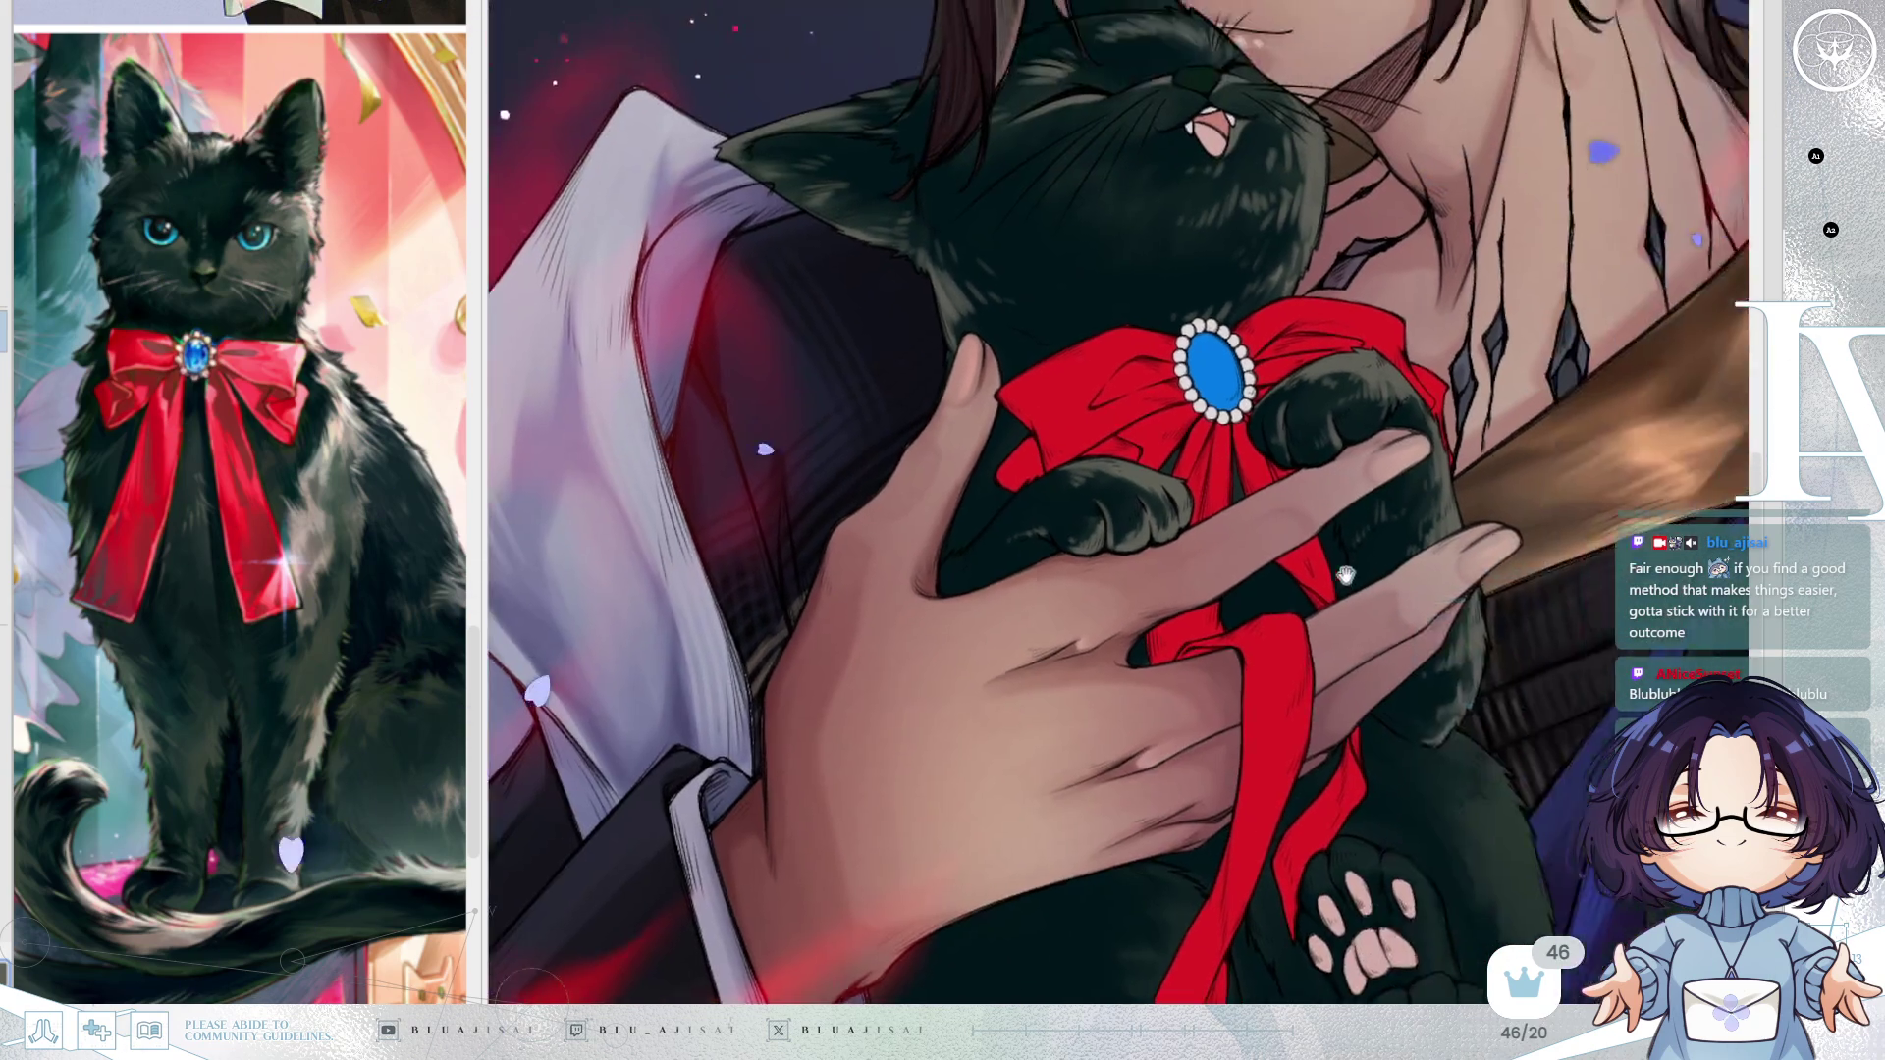
scroll(1345, 575, down, 3)
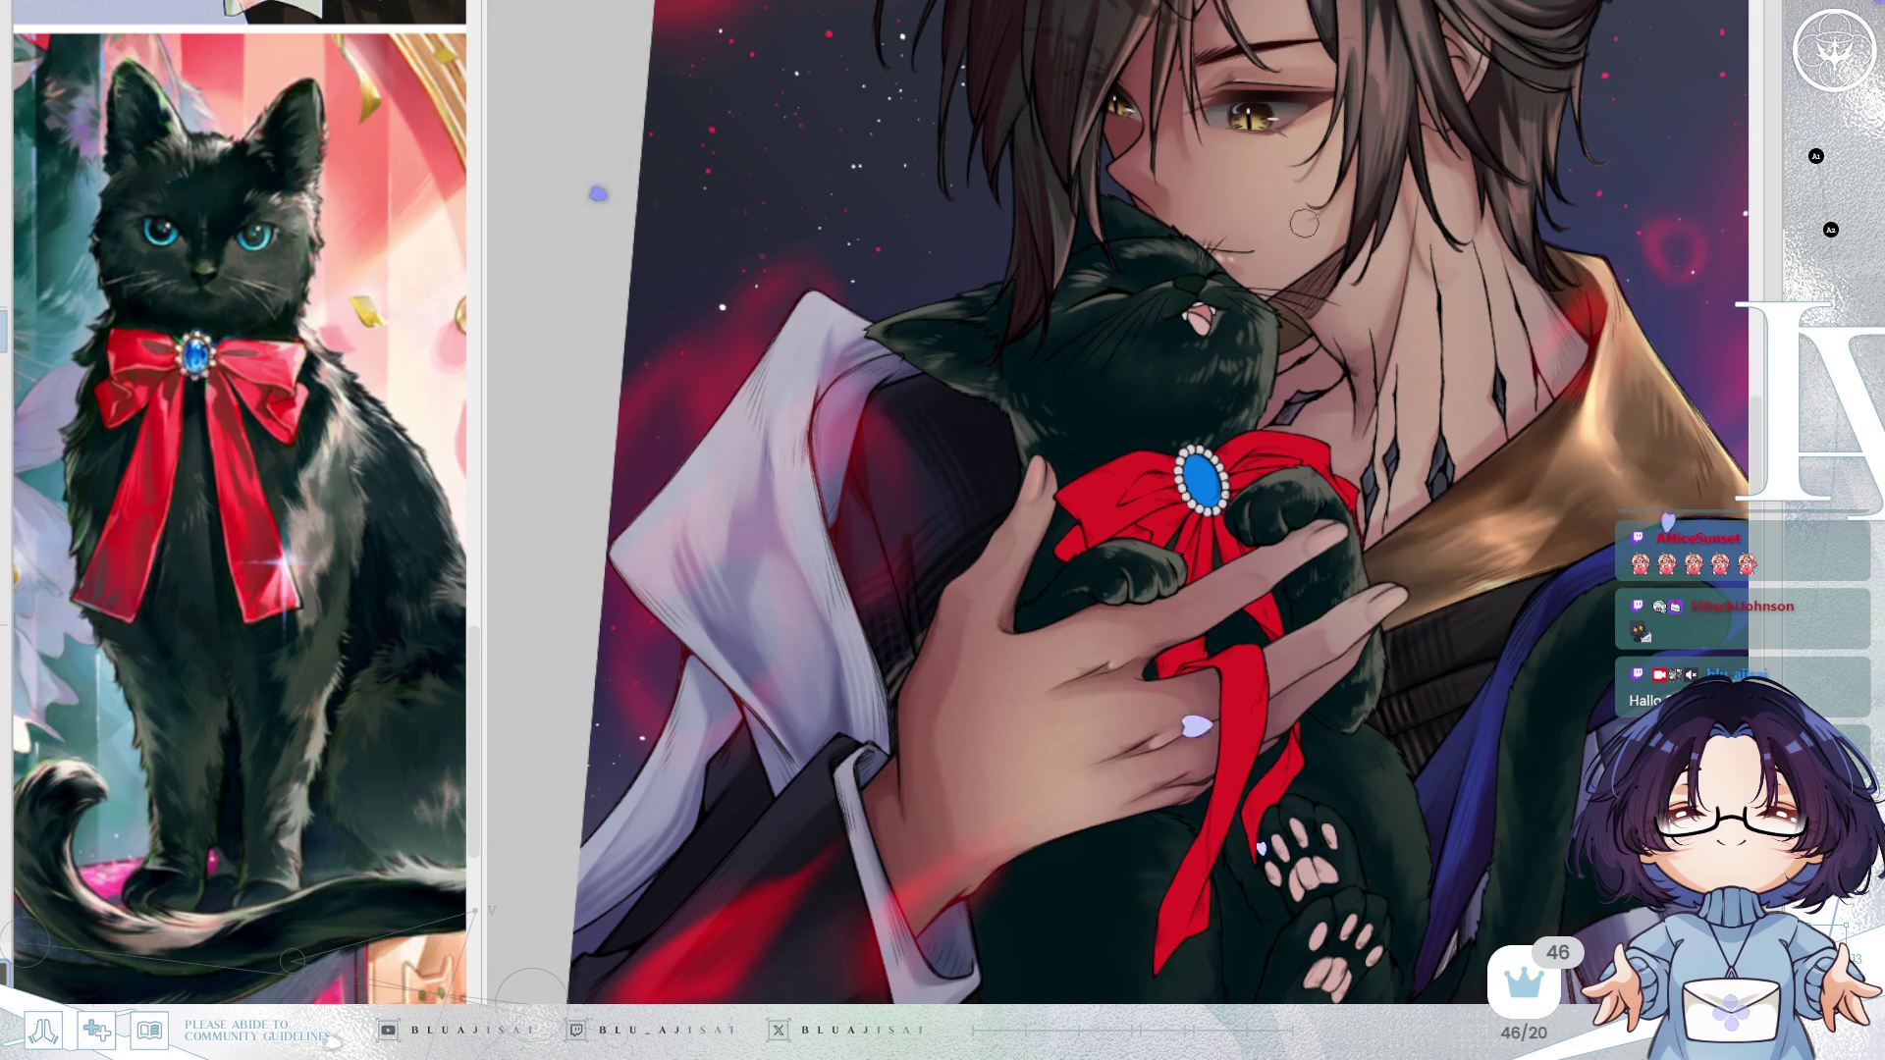
scroll(1306, 255, up, 4)
scroll(1297, 531, down, 3)
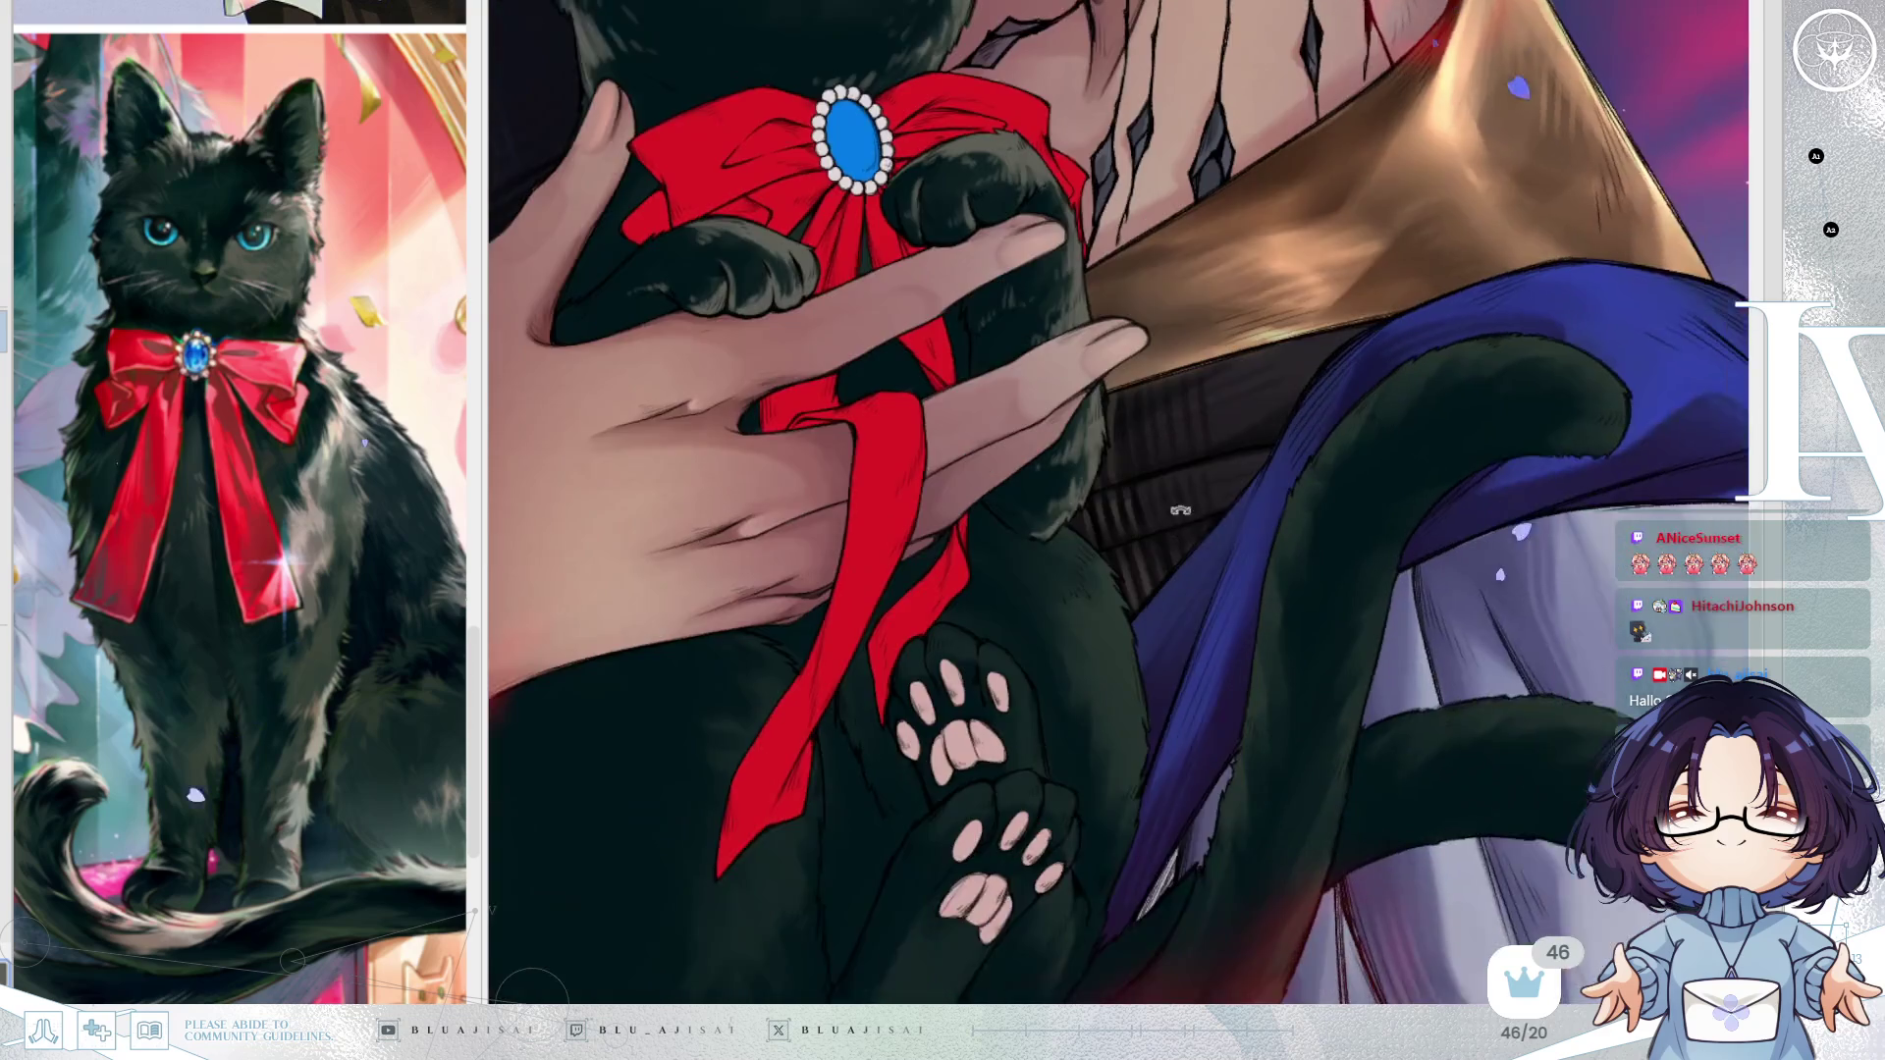
Mirror the view, paint light and dark fur strokes on the cat's body, and smooth them to grey.
key(h)
scroll(1126, 509, up, 1)
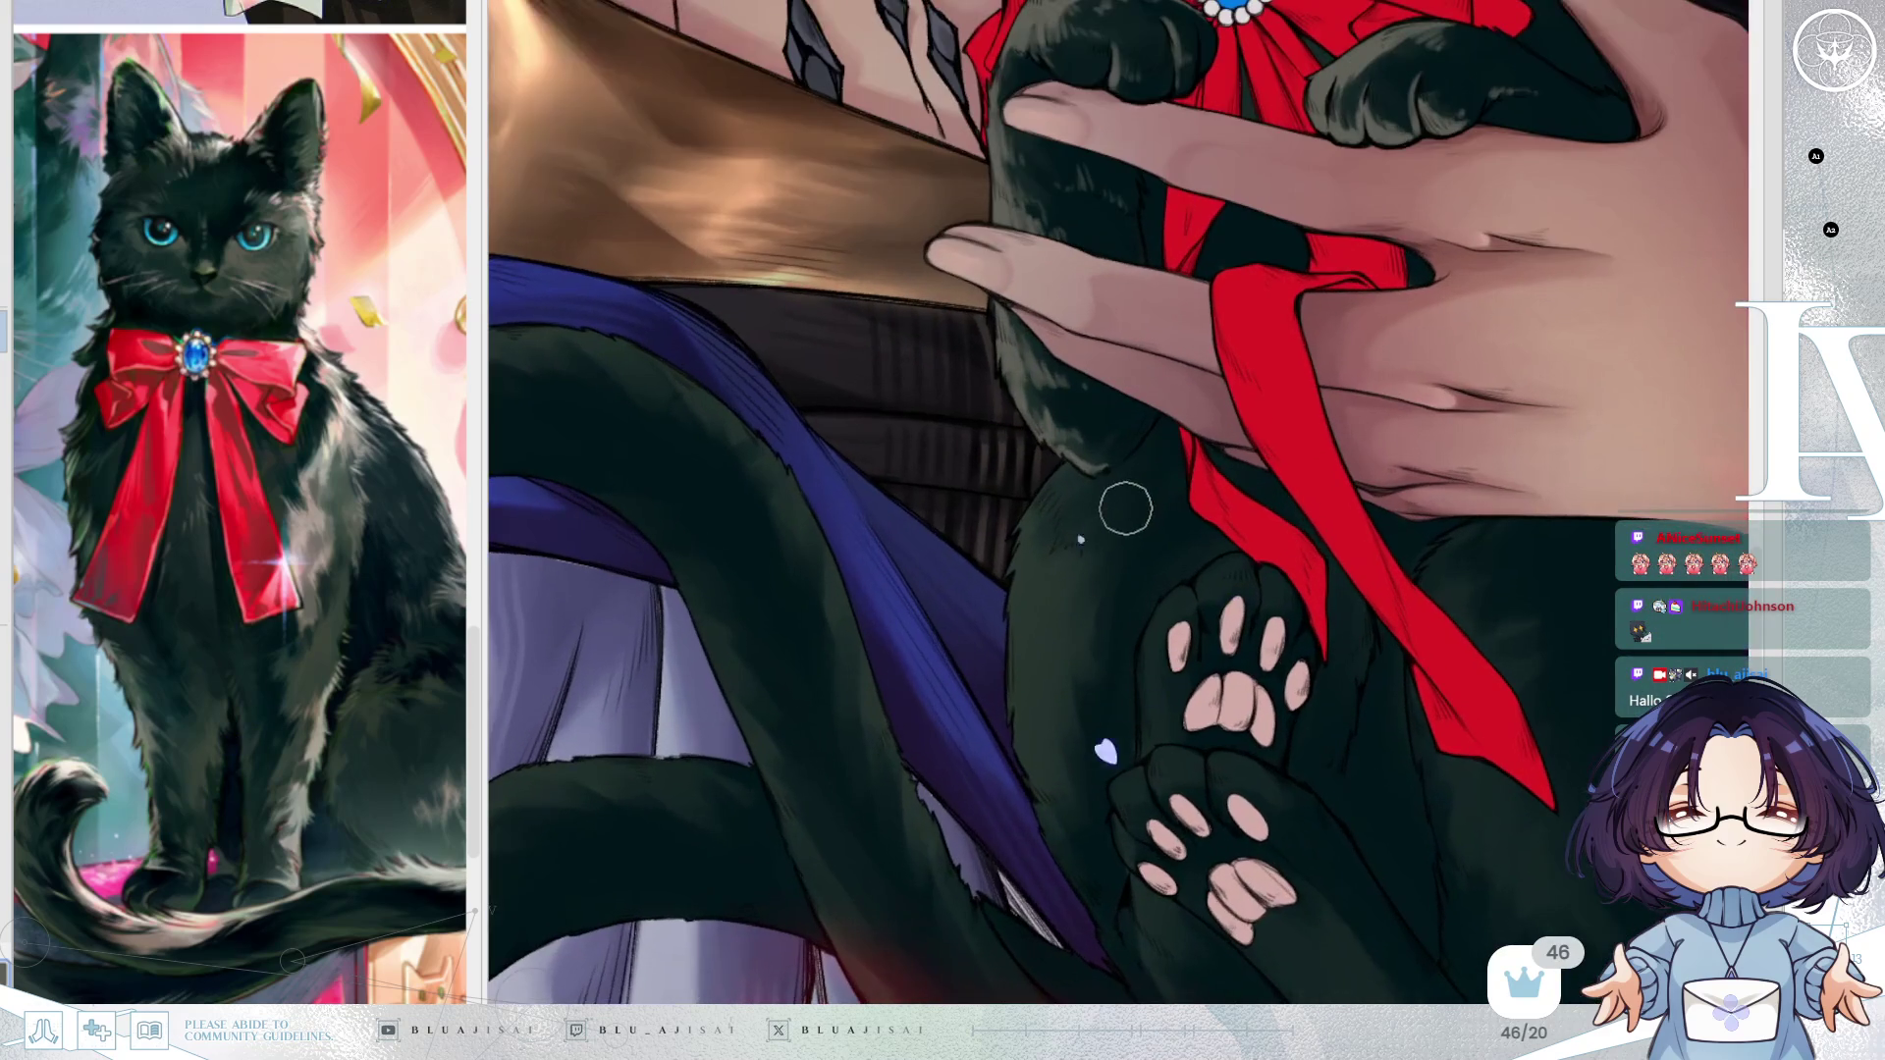
mouse_move(1110, 479)
mouse_down()
mouse_move(1077, 497)
mouse_move(1081, 463)
mouse_move(1064, 463)
mouse_move(1001, 622)
mouse_move(1070, 492)
mouse_move(1034, 615)
mouse_move(1085, 497)
mouse_move(1094, 539)
mouse_move(1145, 547)
mouse_move(1069, 603)
mouse_move(1060, 694)
mouse_move(1021, 604)
mouse_move(1022, 664)
mouse_move(1044, 602)
mouse_move(1027, 762)
mouse_move(1050, 780)
mouse_move(1027, 745)
mouse_move(1119, 945)
mouse_move(1075, 839)
mouse_move(1092, 844)
mouse_move(1068, 797)
mouse_move(1079, 724)
mouse_up()
mouse_move(1097, 631)
mouse_down()
mouse_move(1090, 664)
mouse_move(1097, 601)
mouse_move(1145, 622)
mouse_up()
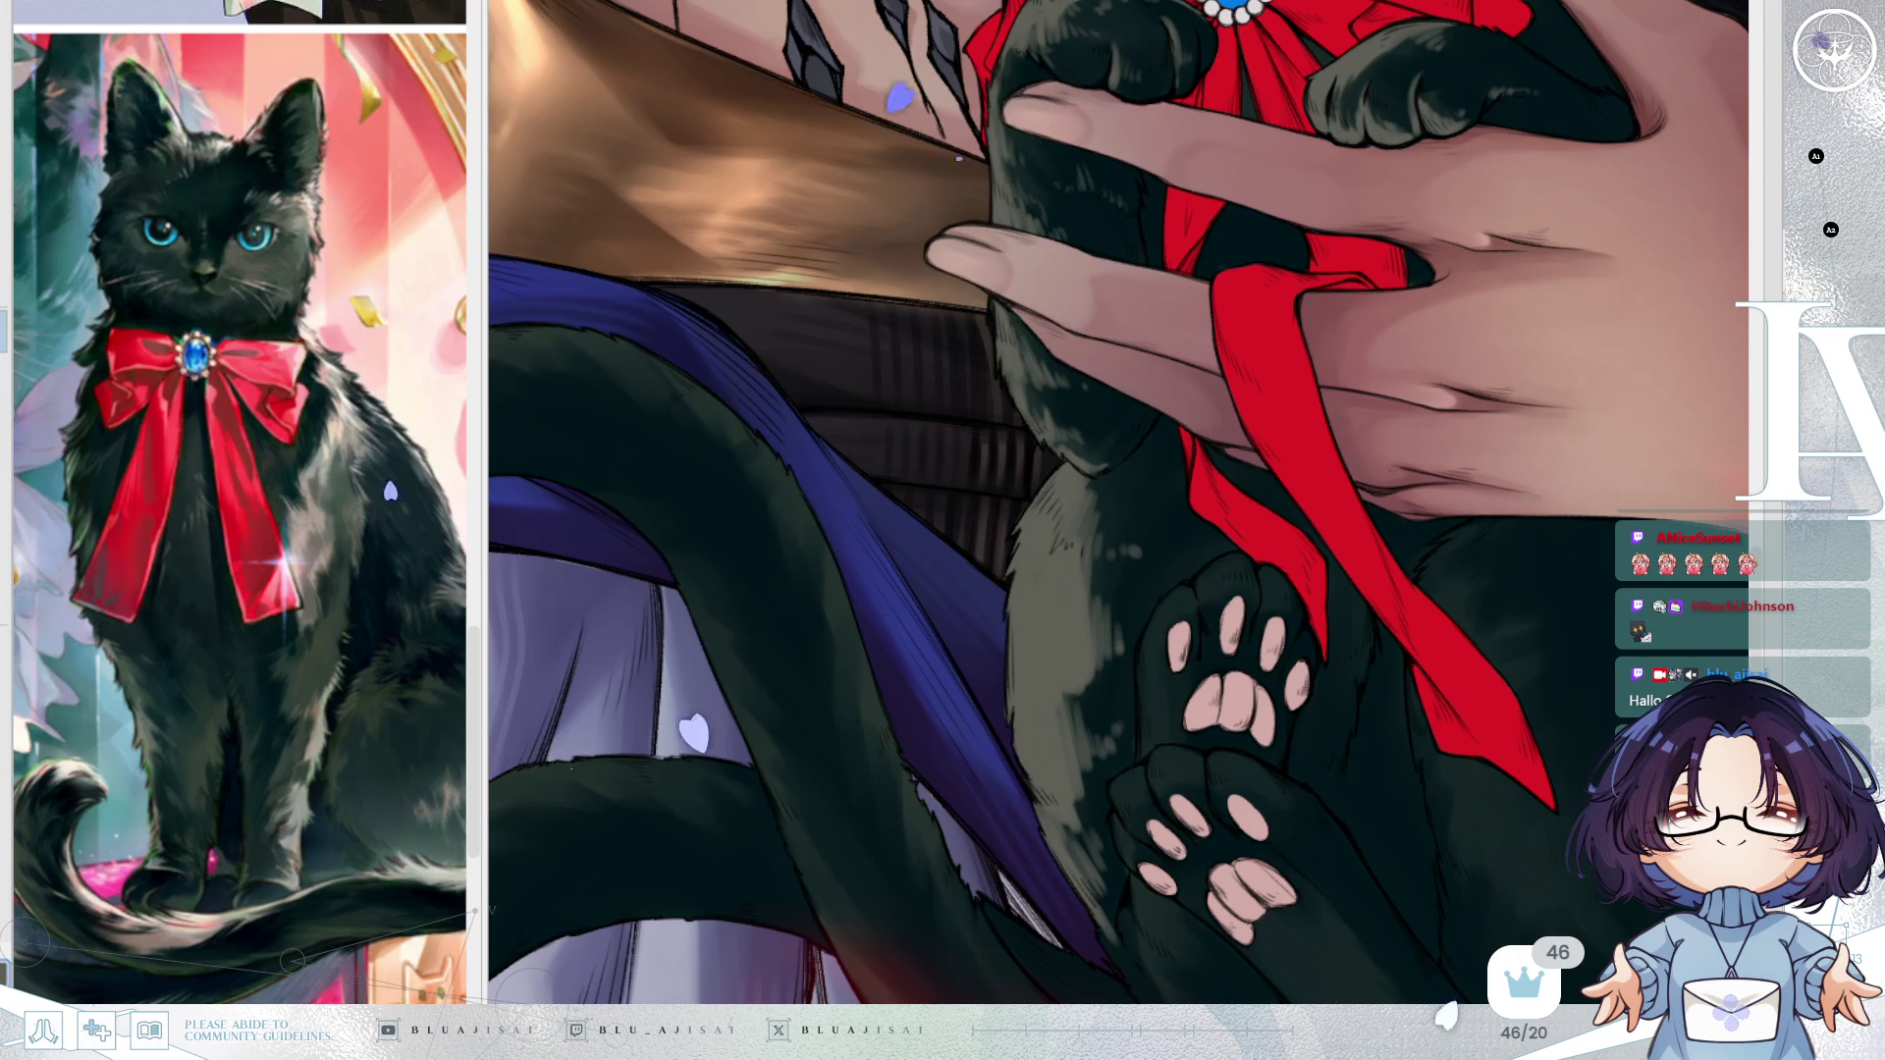
mouse_move(1075, 530)
mouse_down()
mouse_move(1060, 539)
mouse_move(1086, 522)
mouse_move(1064, 513)
mouse_move(1128, 526)
mouse_move(1081, 614)
mouse_move(1093, 632)
mouse_move(1054, 630)
mouse_move(1060, 602)
mouse_move(1057, 674)
mouse_move(1102, 686)
mouse_move(1129, 601)
mouse_move(1128, 622)
mouse_move(1040, 761)
mouse_move(1079, 599)
mouse_up()
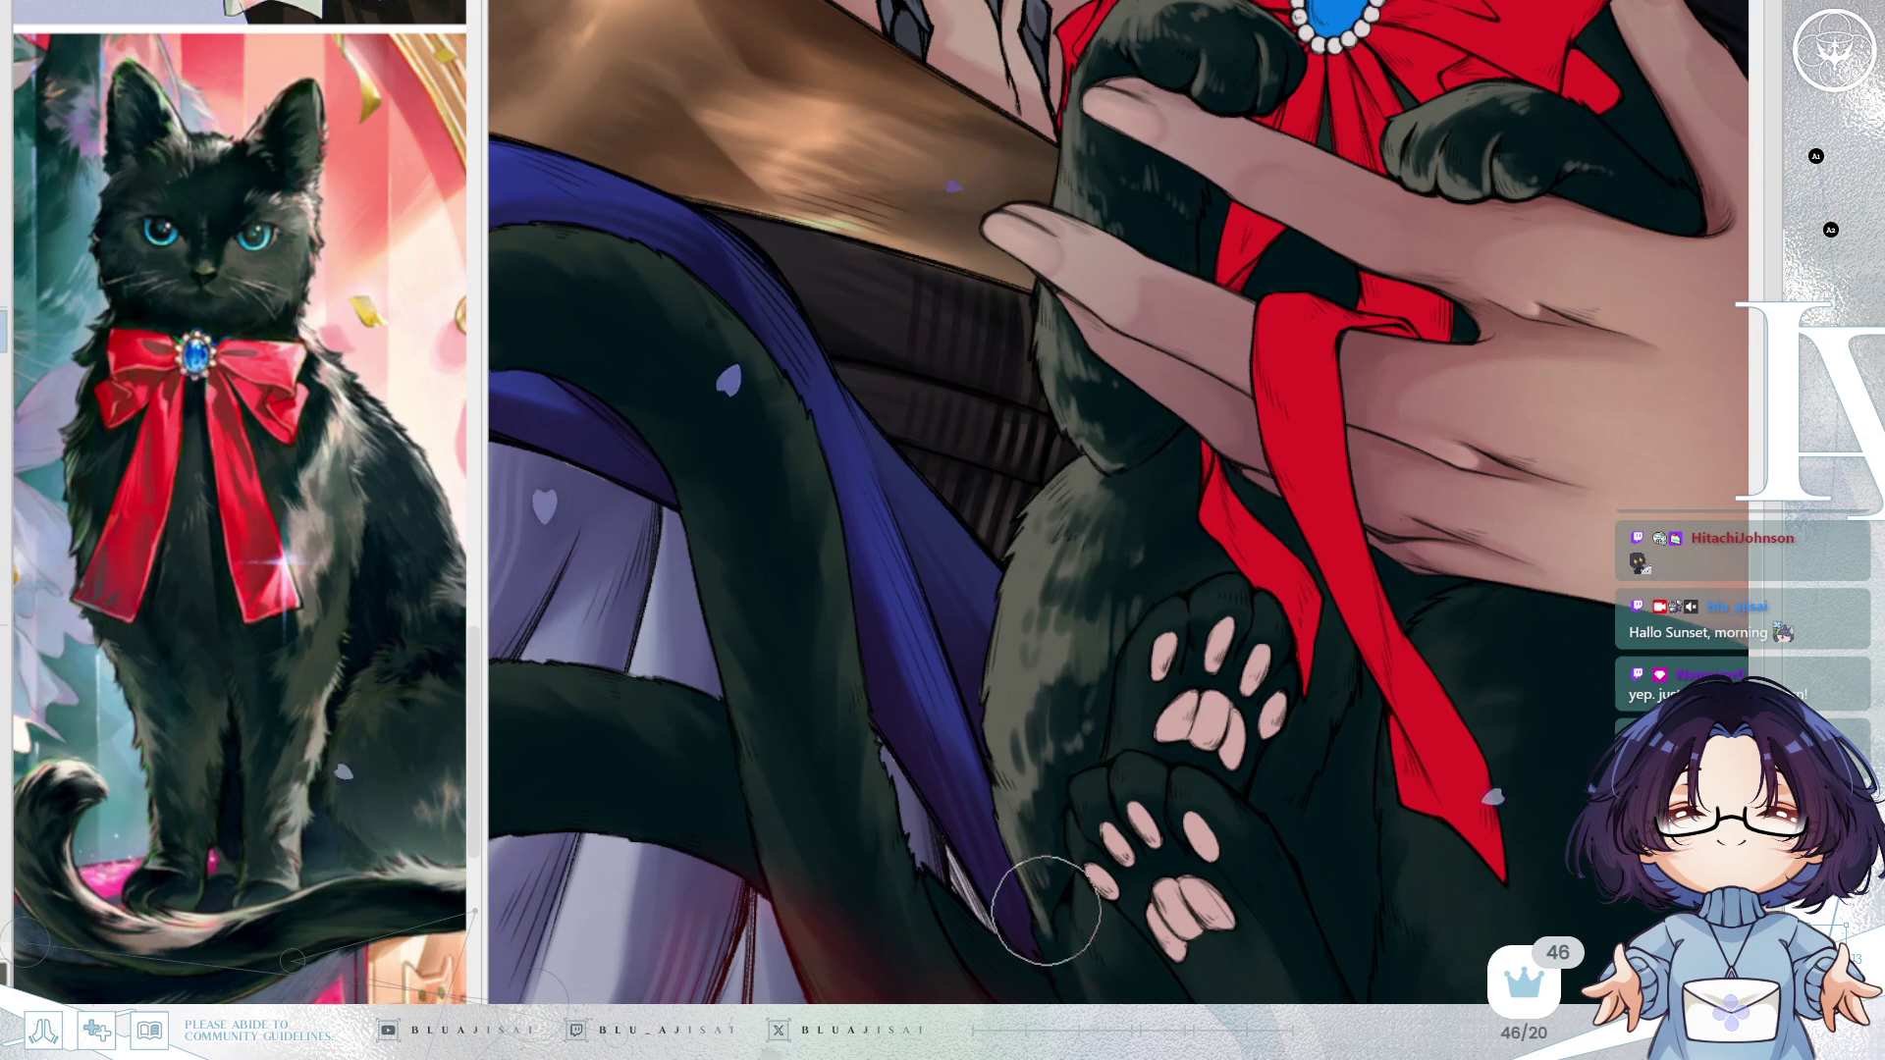
scroll(1090, 864, down, 3)
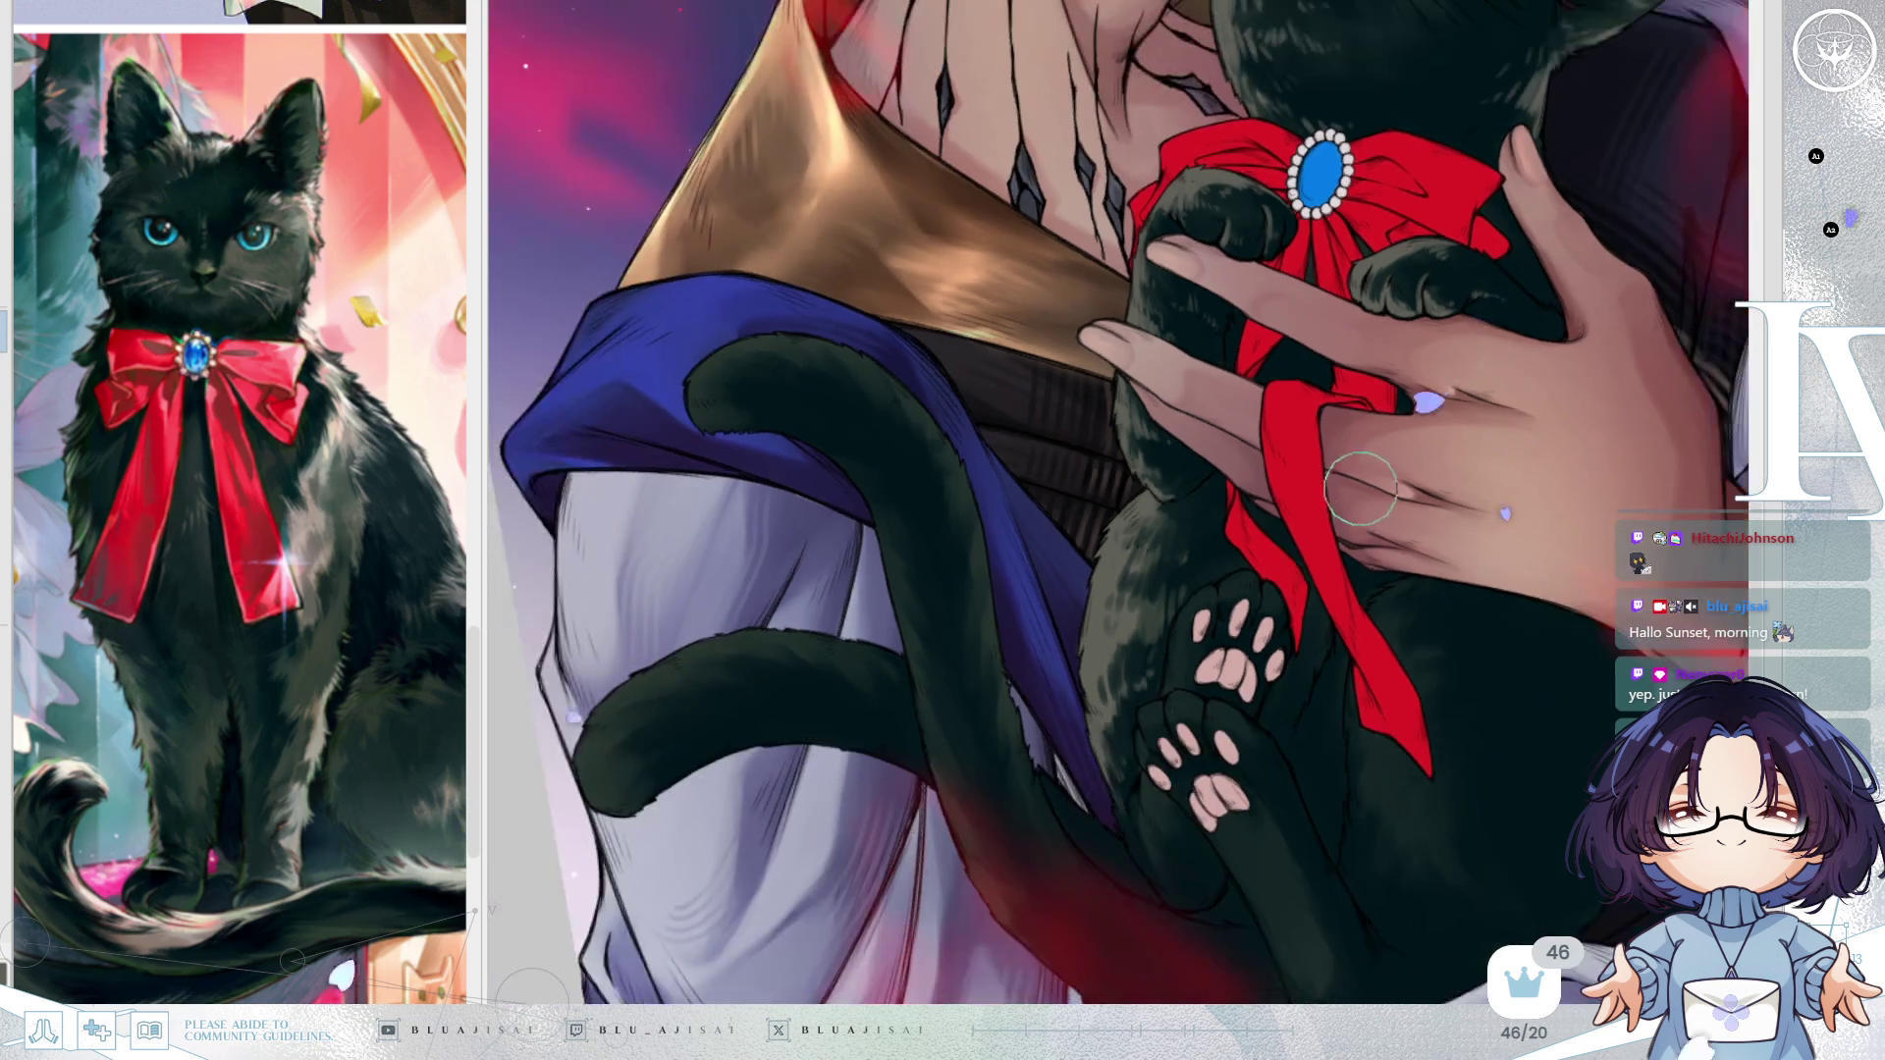
Flip the view back to normal and pan to frame the cat against the man's chest.
key(h)
scroll(1391, 415, down, 2)
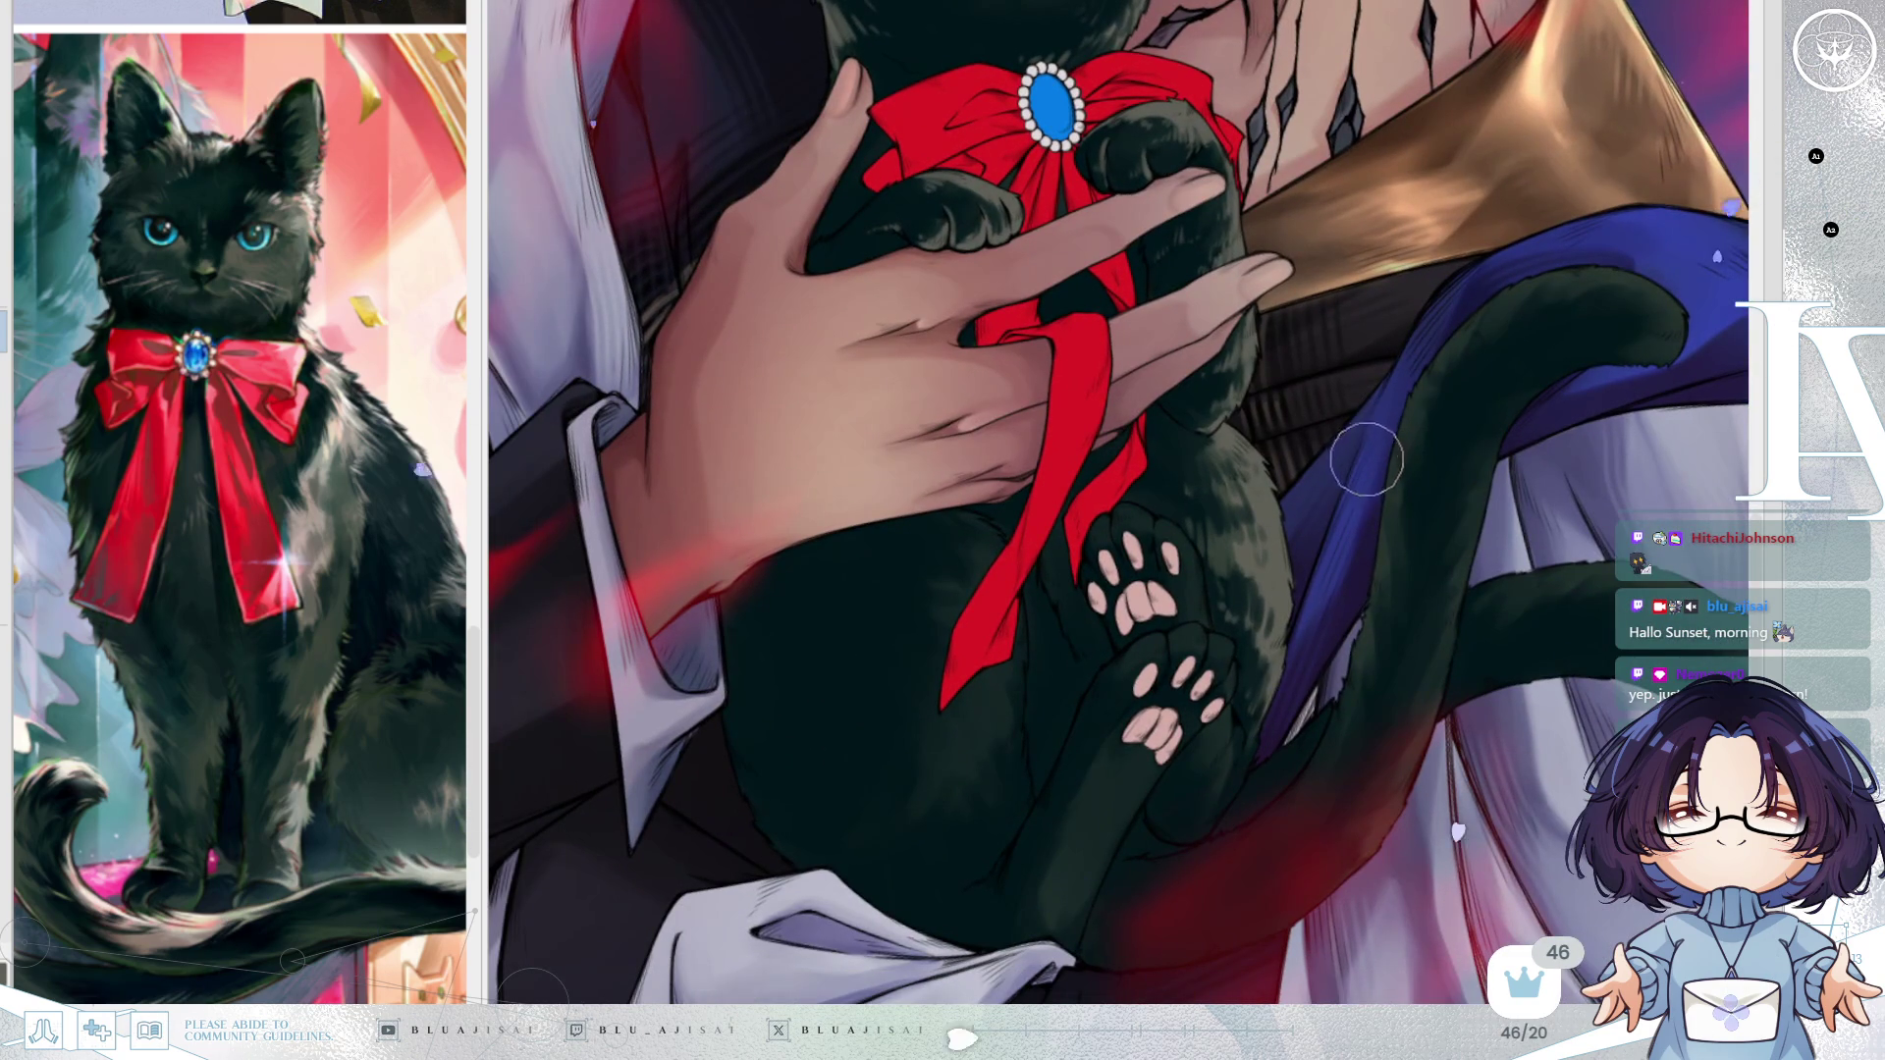
scroll(1379, 476, up, 2)
drag(1384, 488, 1360, 526)
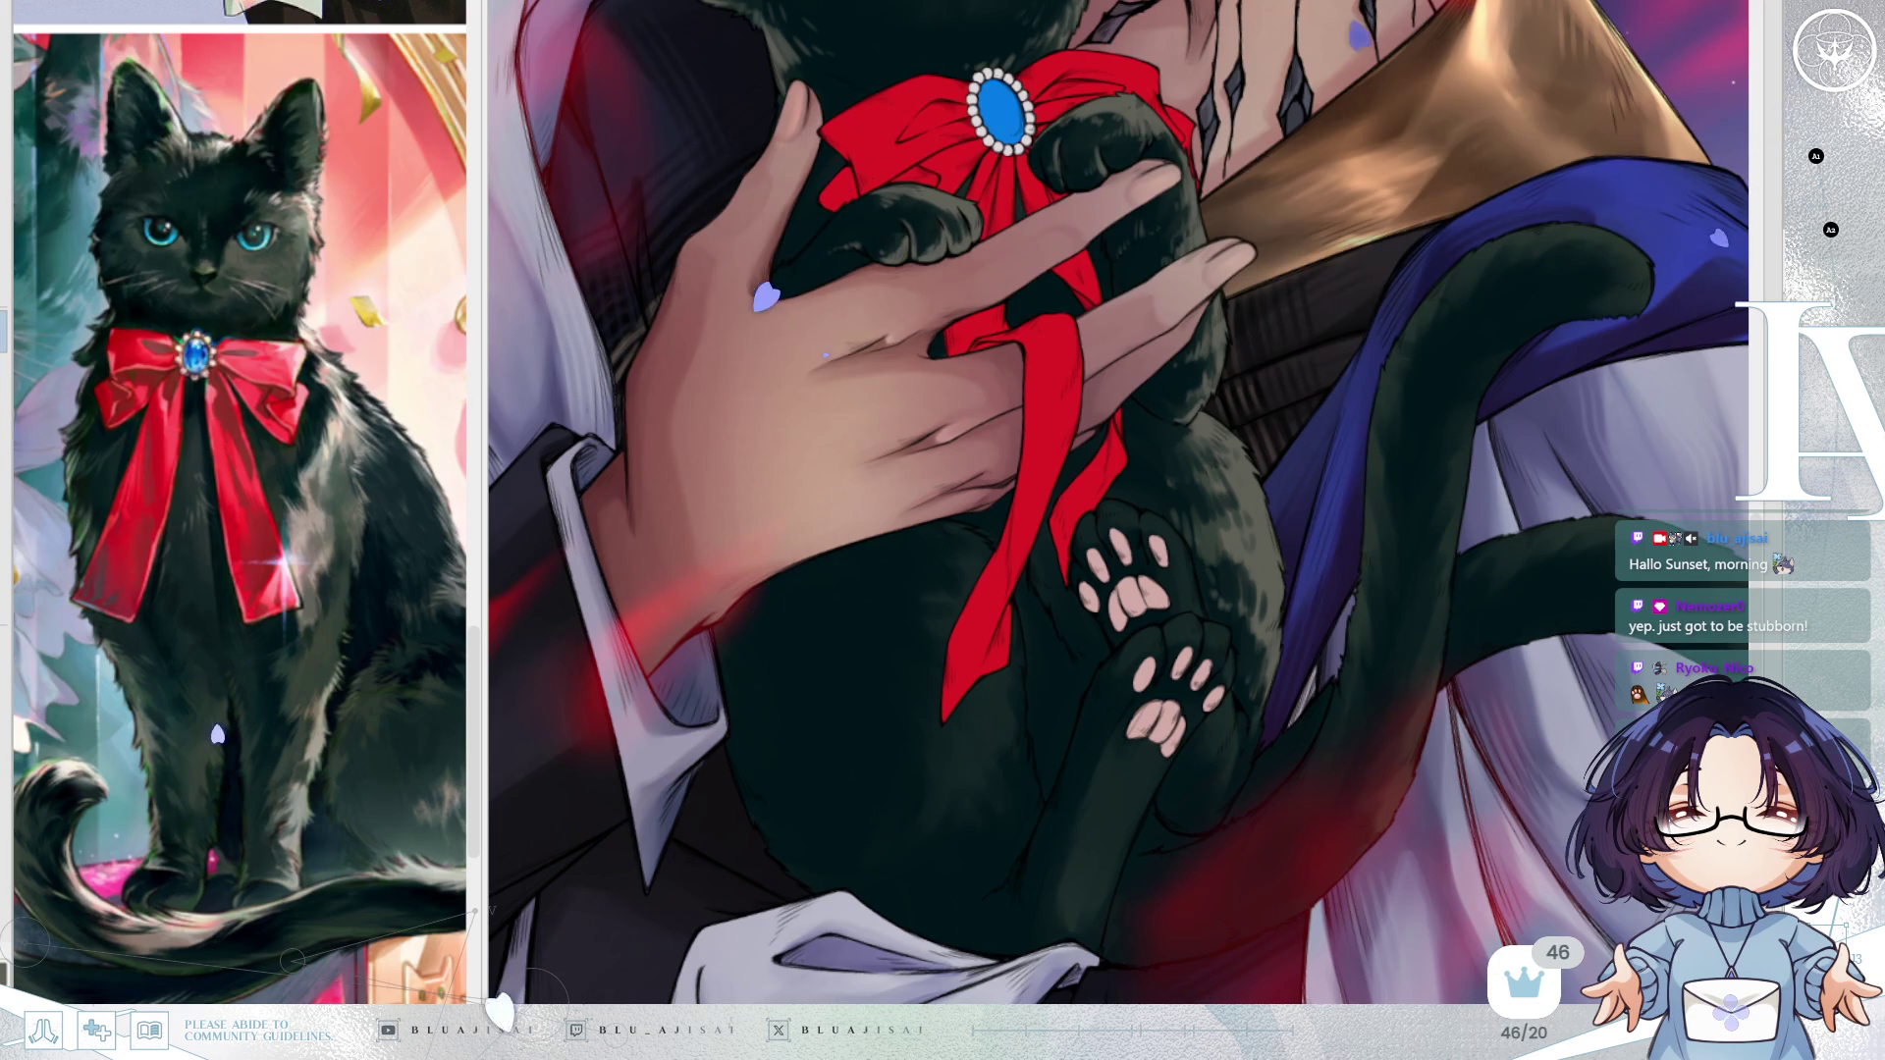
Zoom in closely on the cat's tucked-up hind paws and lower body.
mouse_move(1296, 552)
mouse_down()
mouse_move(1188, 580)
mouse_move(1198, 547)
mouse_up()
drag(1094, 315, 1069, 445)
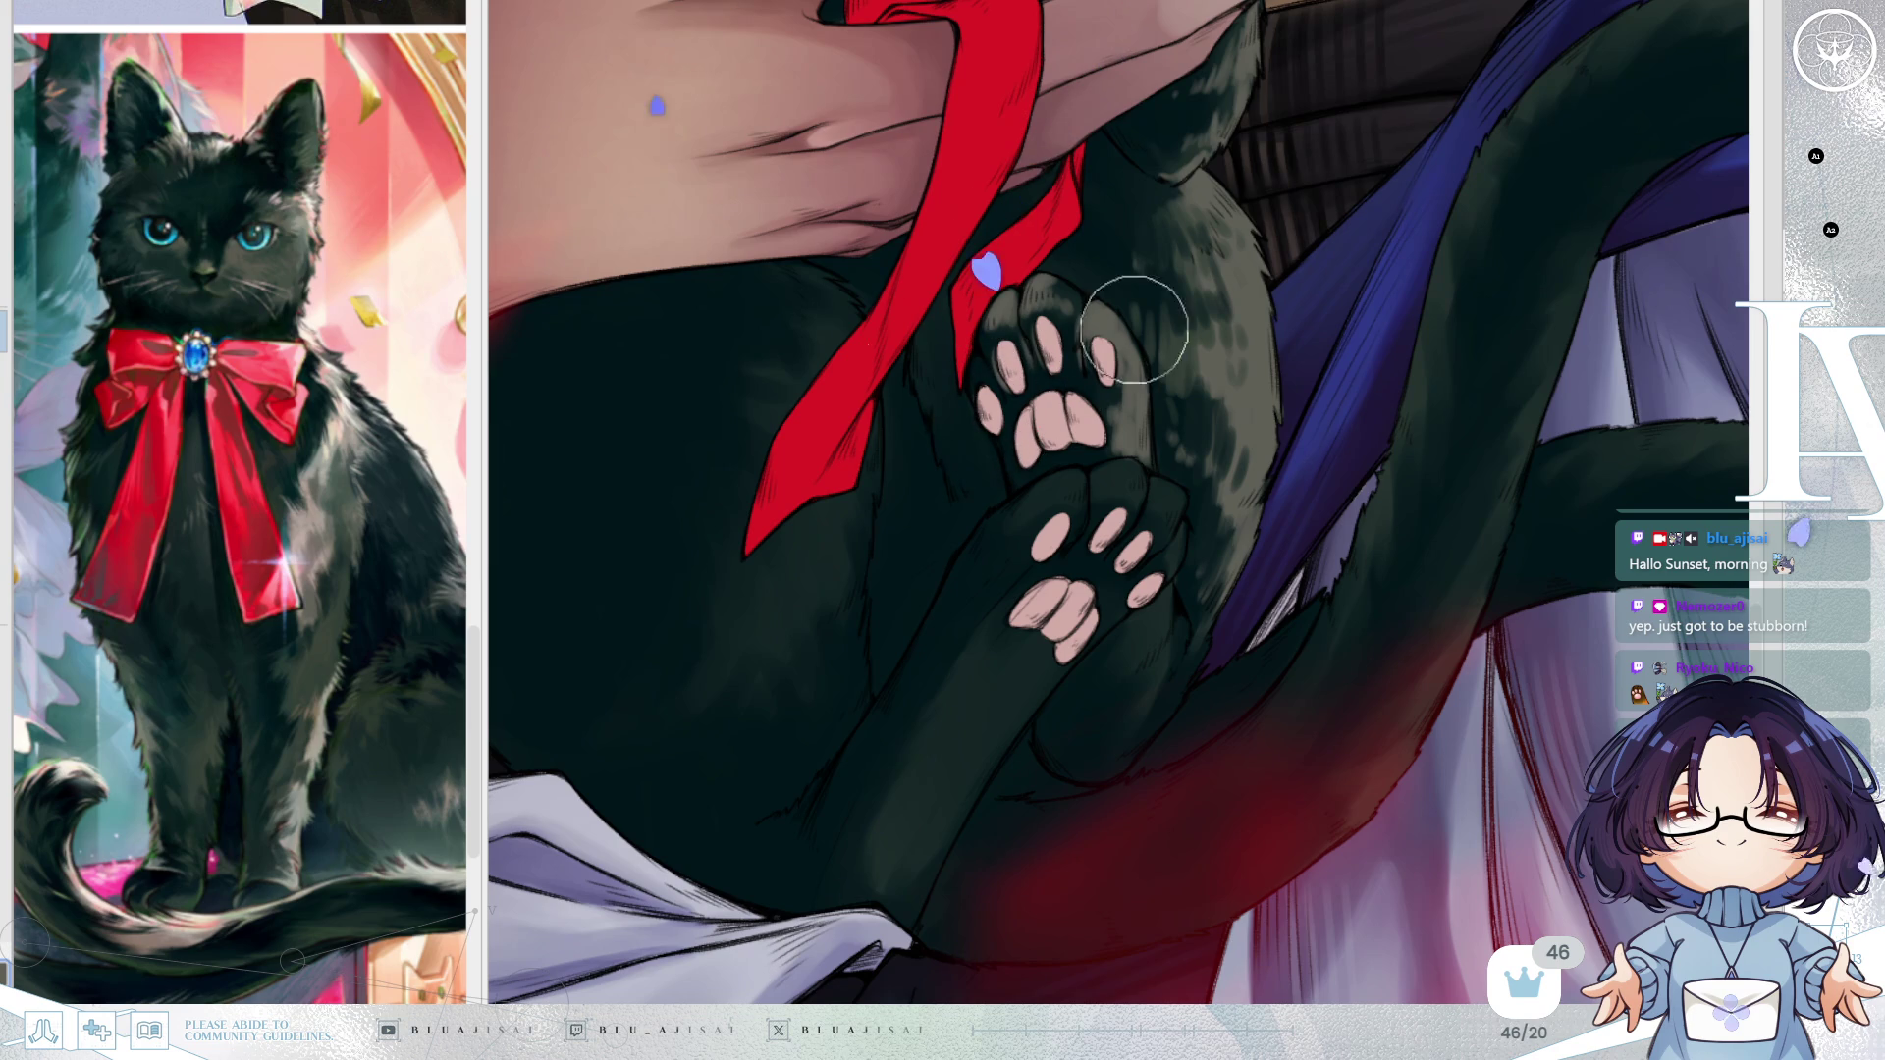
Undo the last stroke, then shade the cat's dark leg and outline the upper paw's toe.
key(ctrl+z)
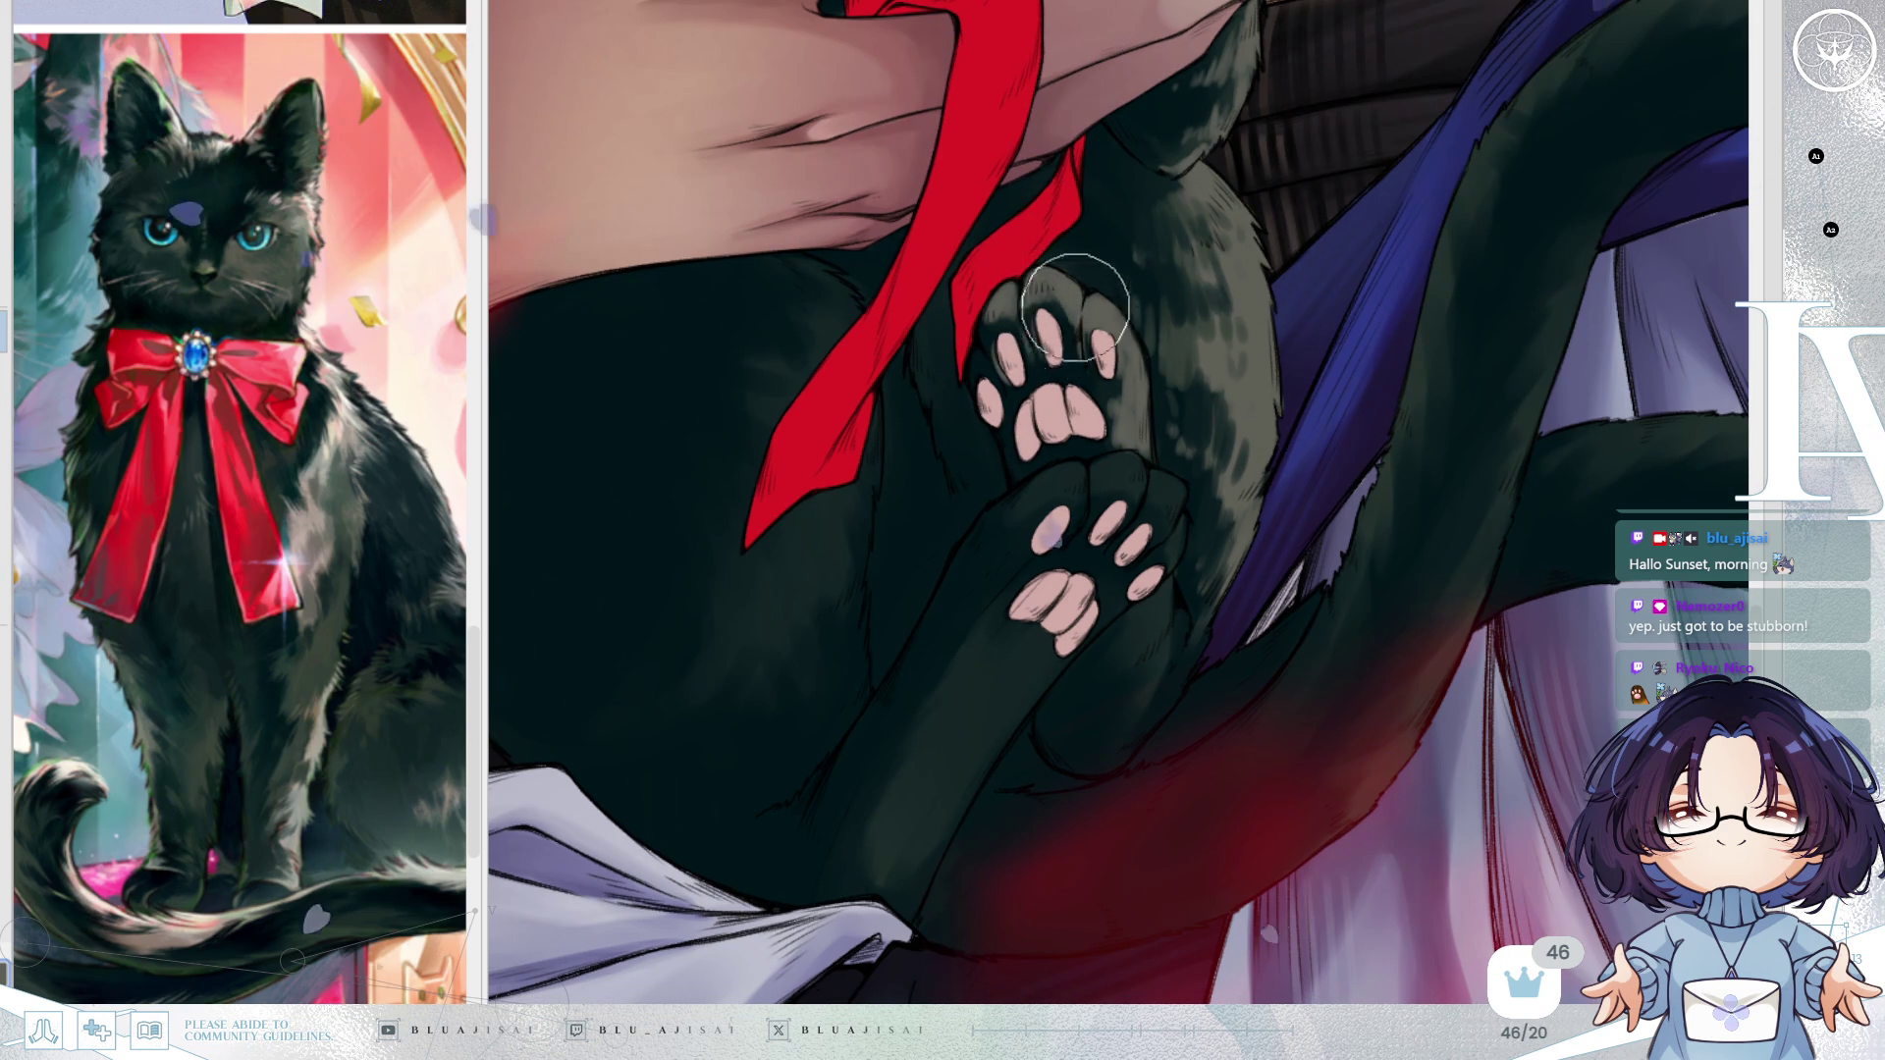
scroll(1152, 412, down, 3)
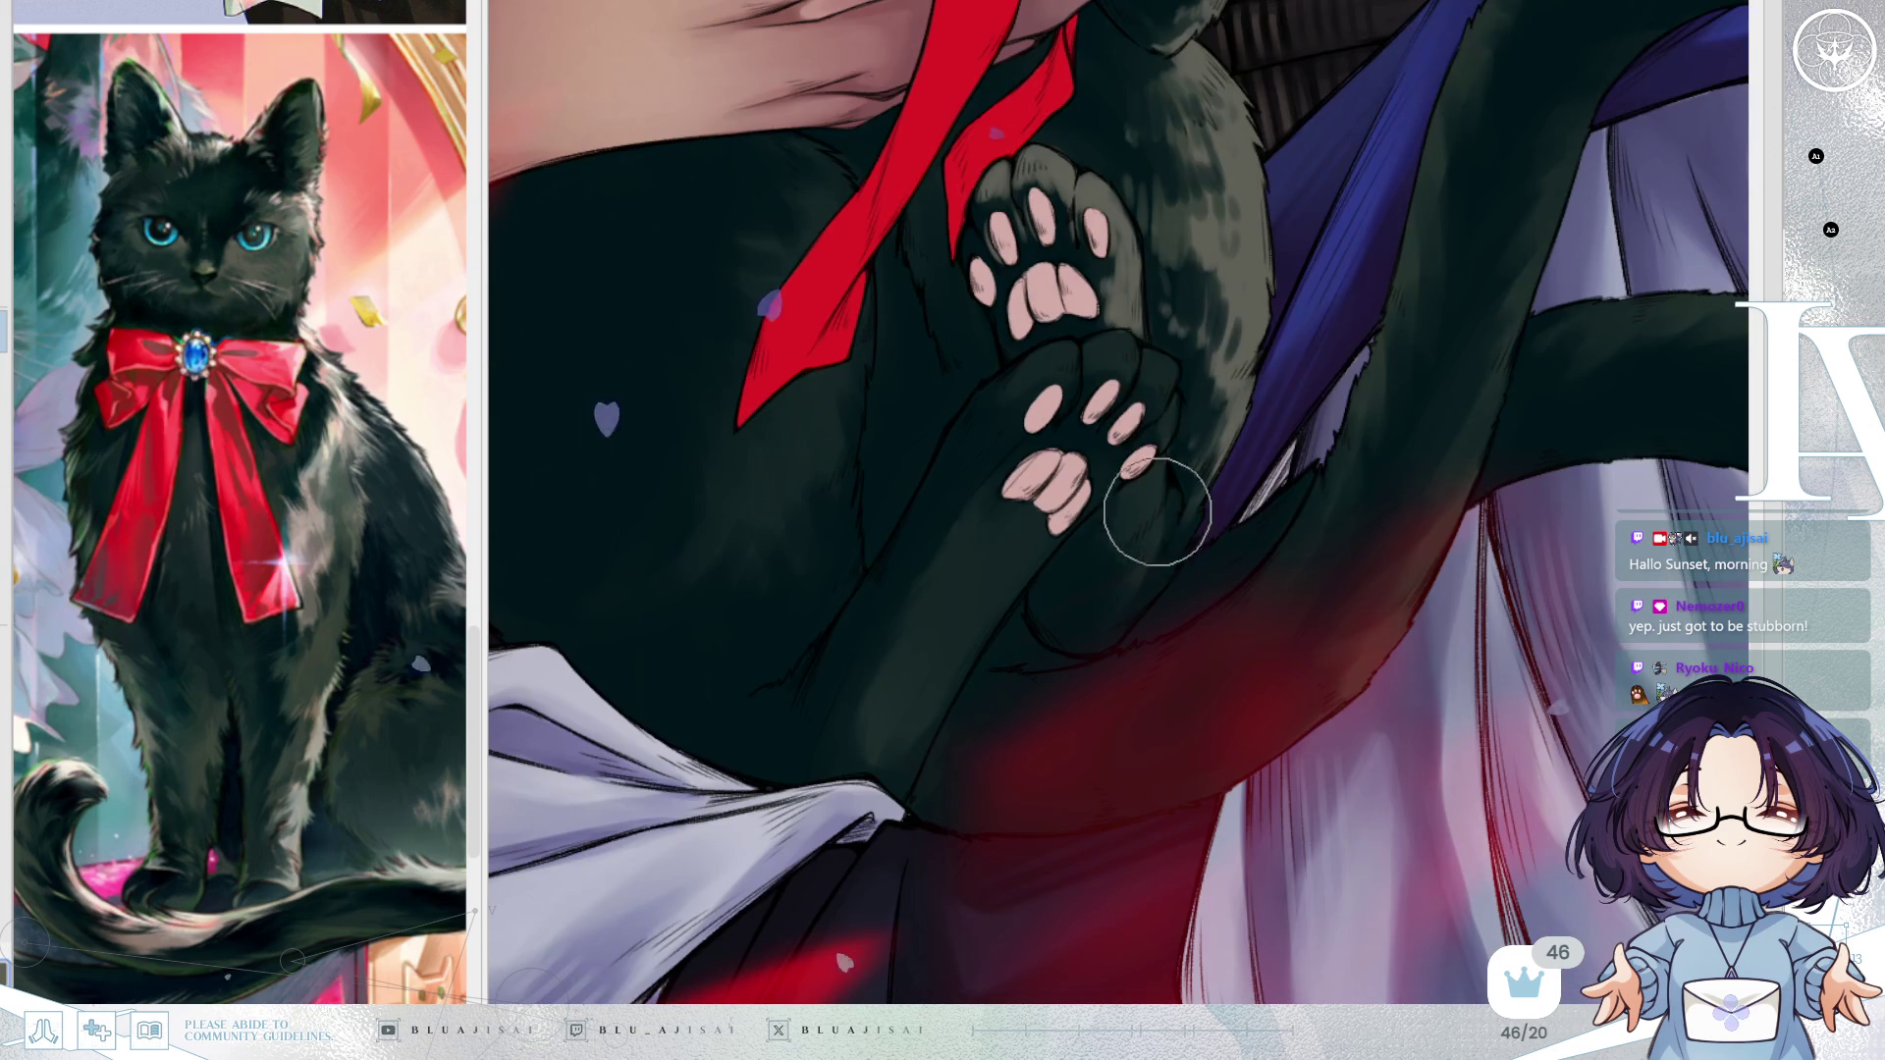
mouse_move(1148, 557)
mouse_down()
mouse_move(1102, 569)
mouse_move(1178, 488)
mouse_move(1163, 554)
mouse_up()
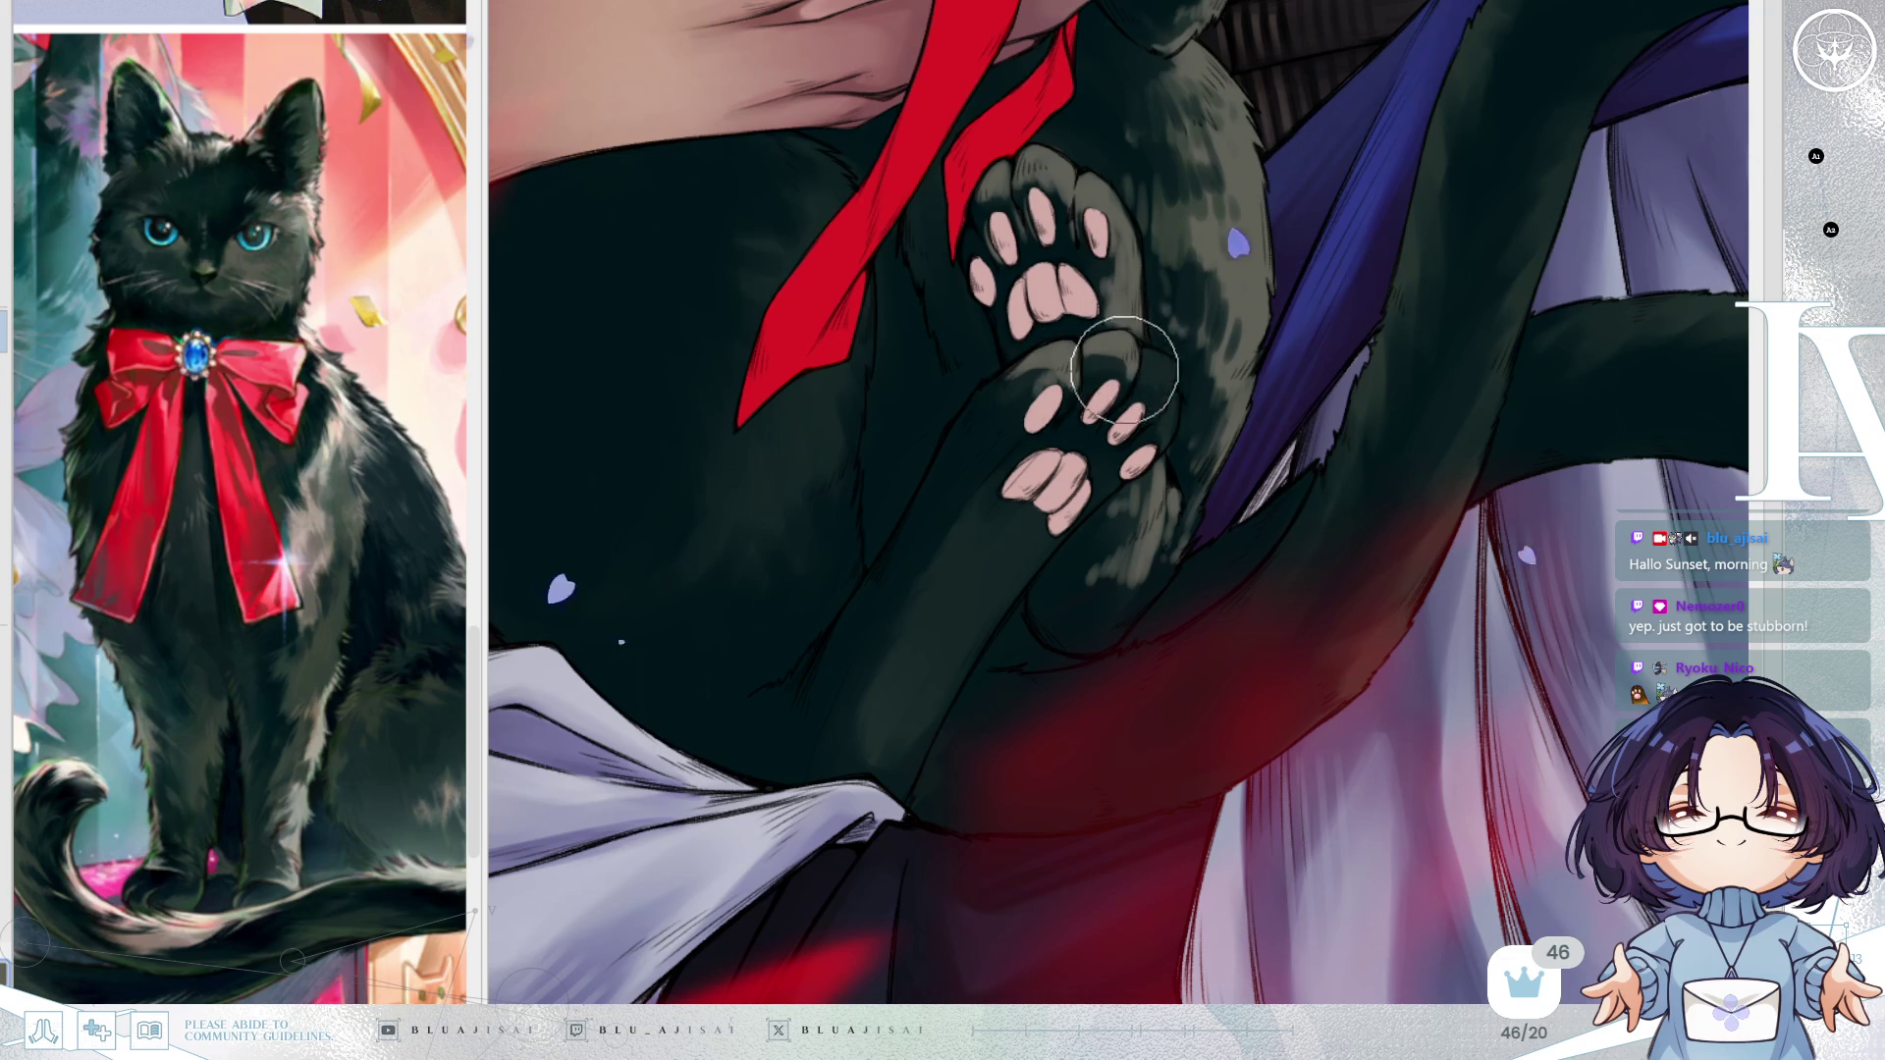
drag(1161, 357, 1162, 385)
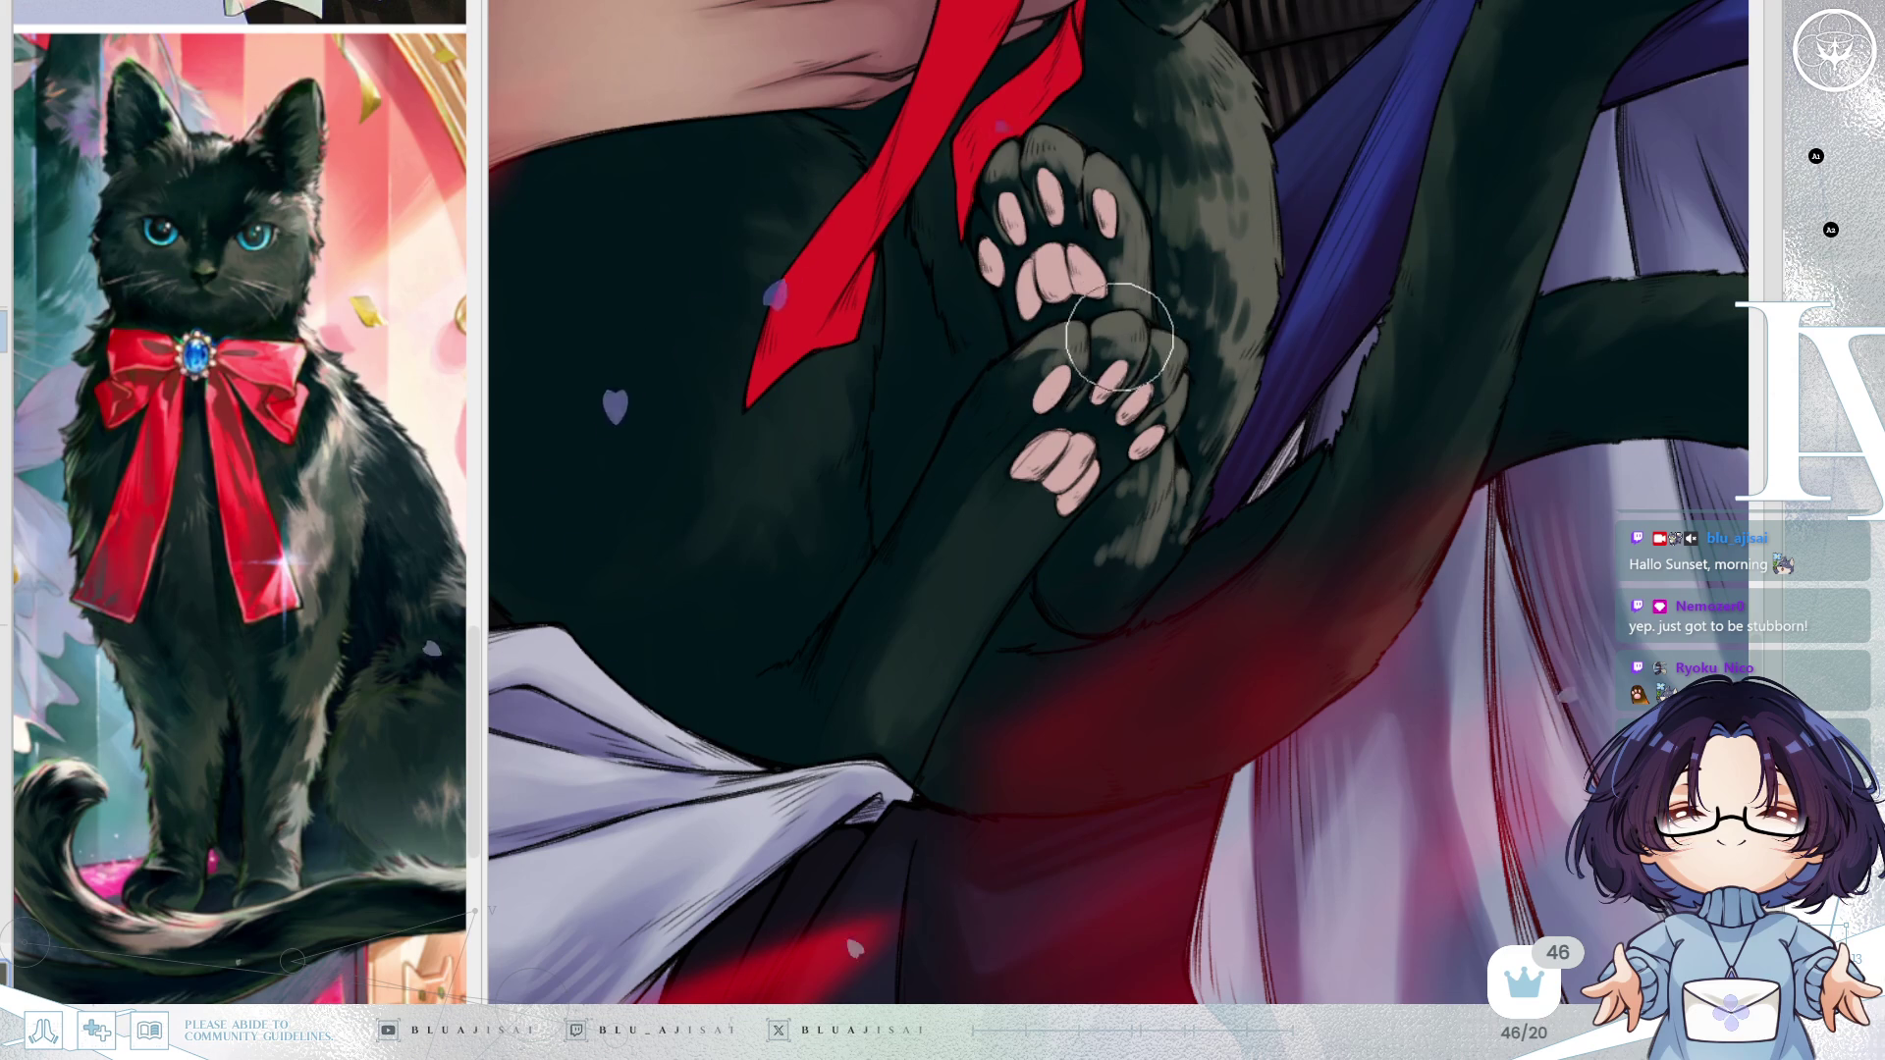
Paint faint light fur strokes down the cat's forearm and adjust the brush size.
scroll(1148, 383, down, 1)
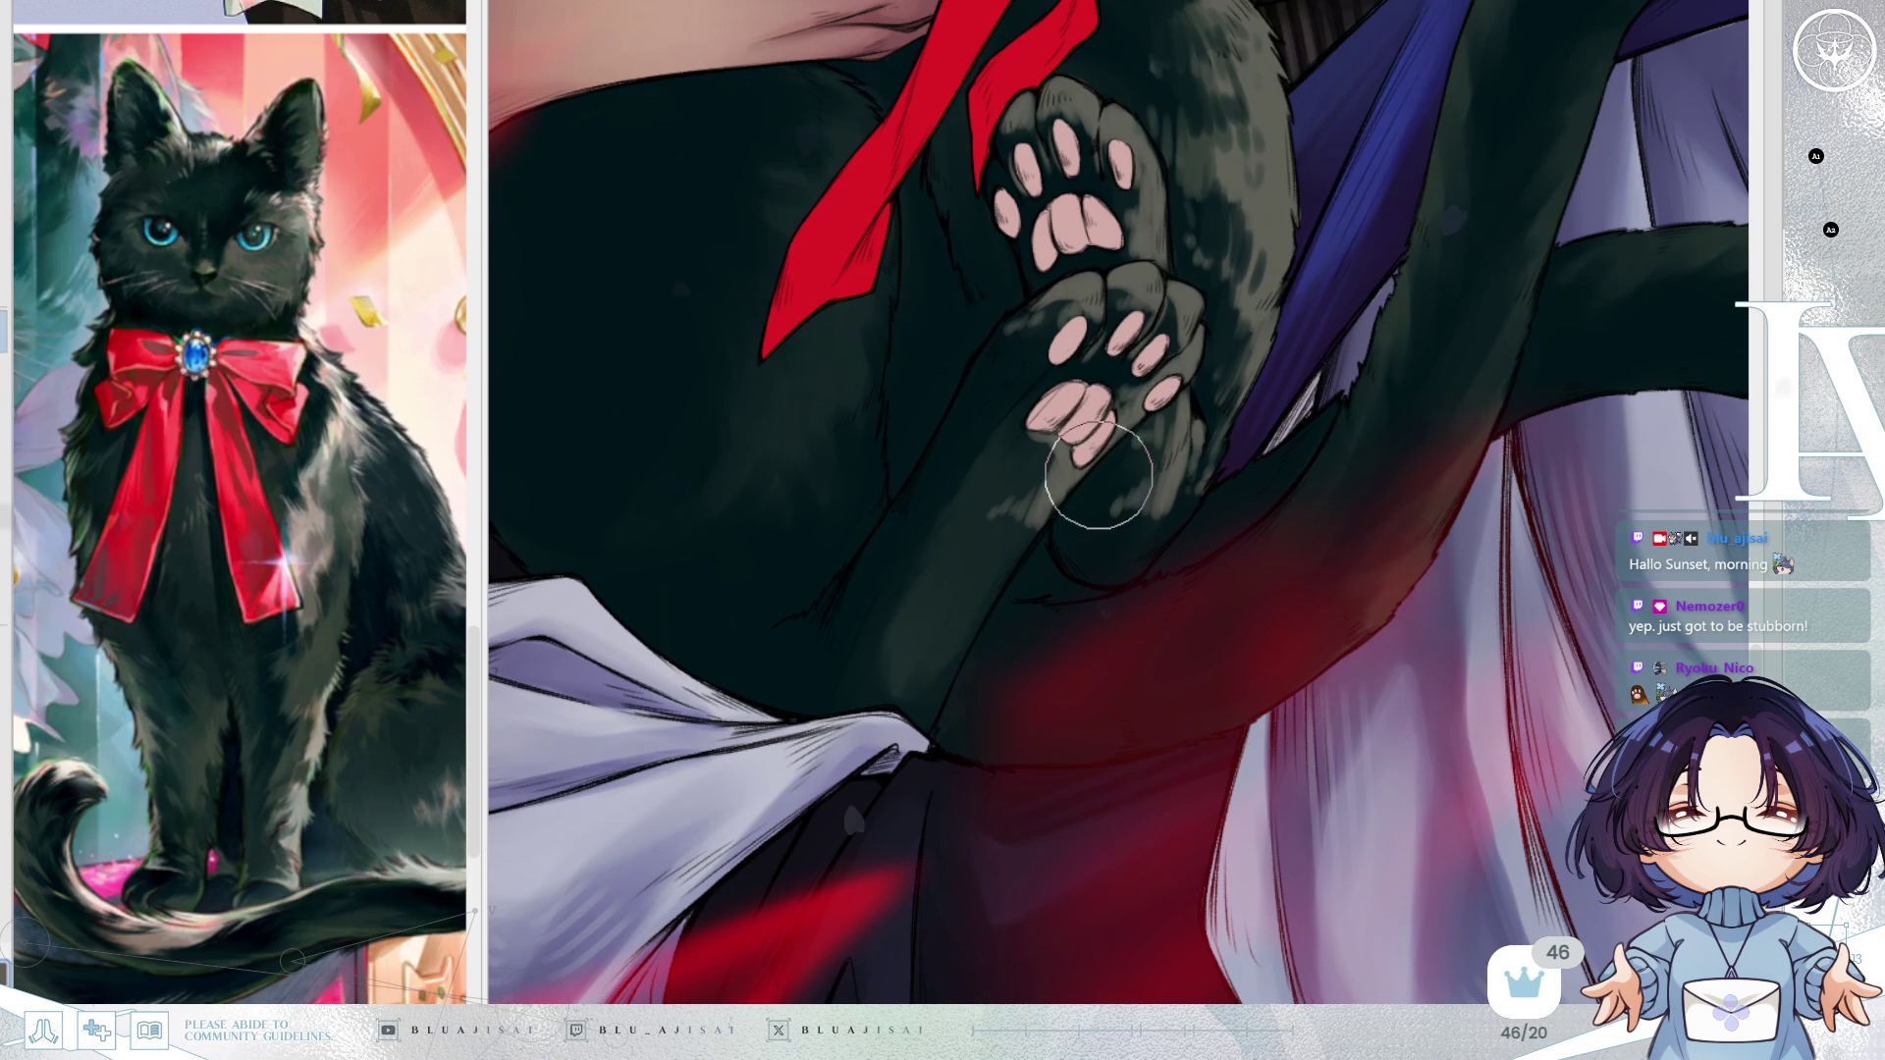
scroll(1098, 476, down, 2)
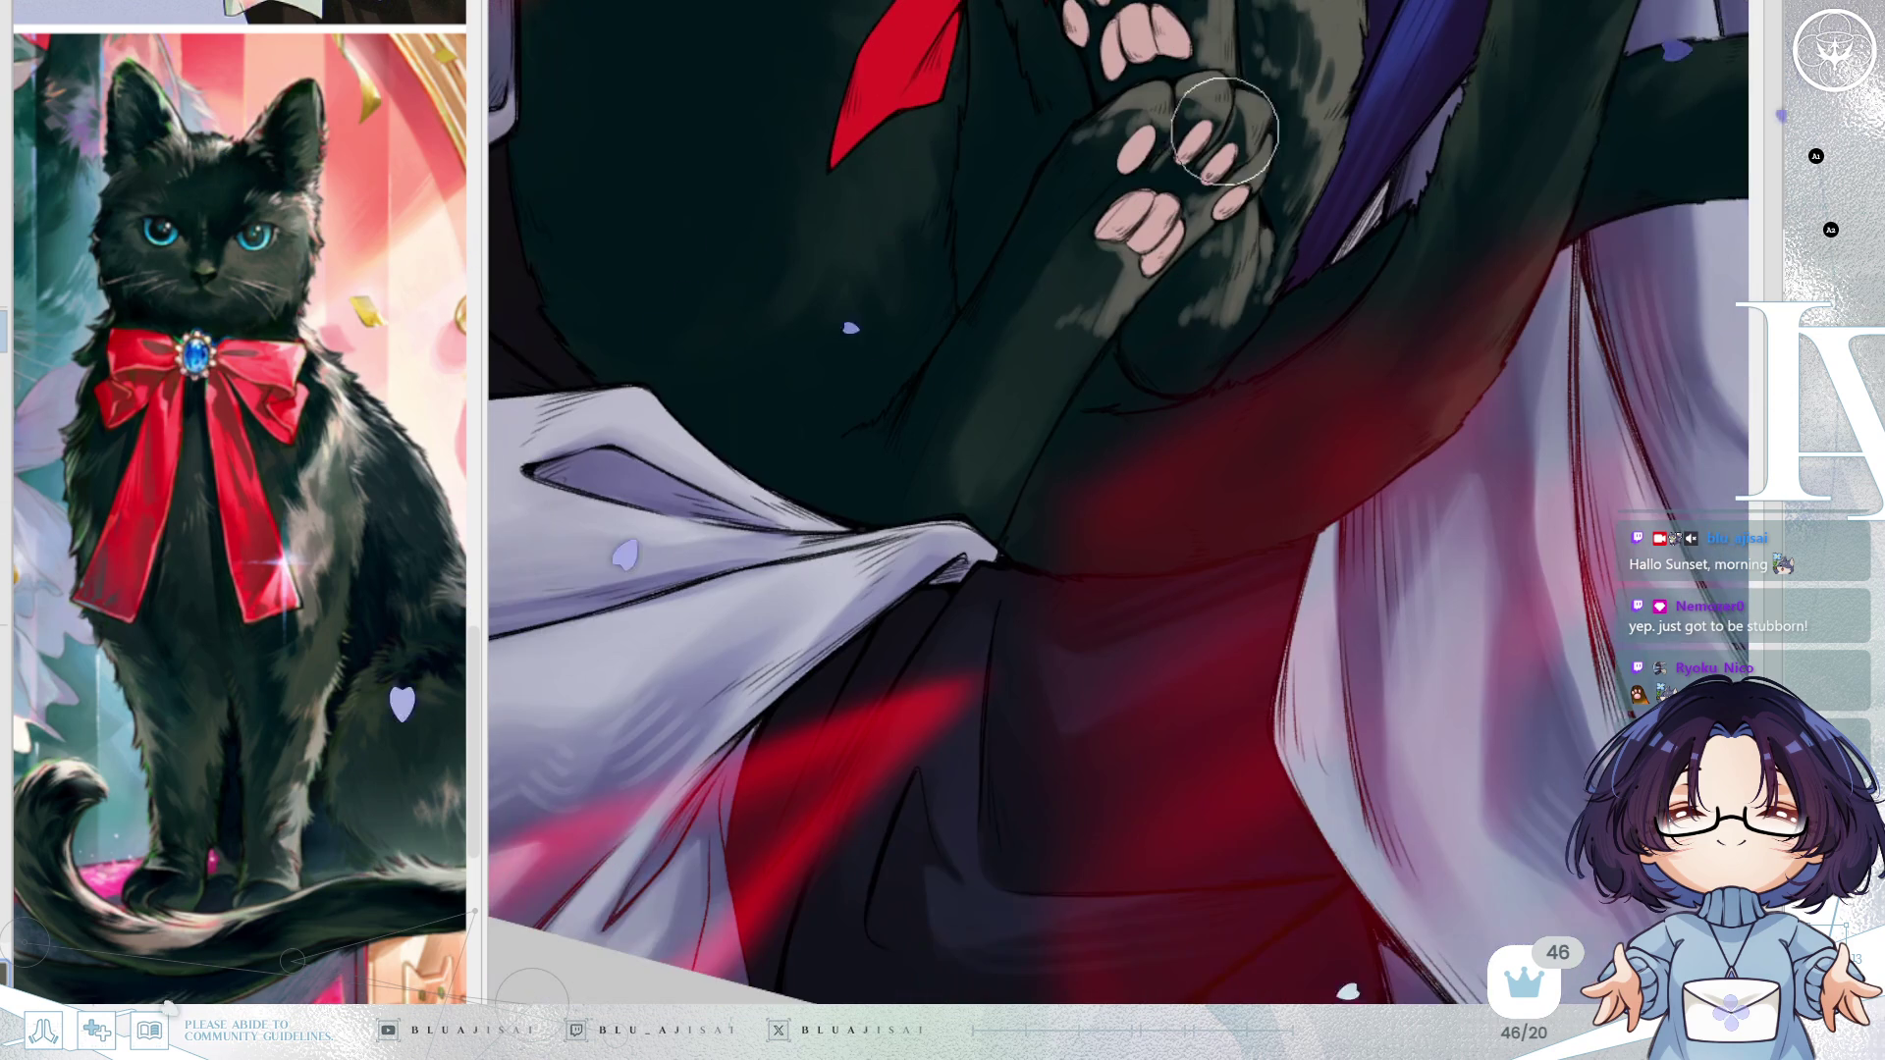
mouse_move(1070, 355)
mouse_down()
mouse_move(968, 425)
mouse_move(1035, 469)
mouse_up()
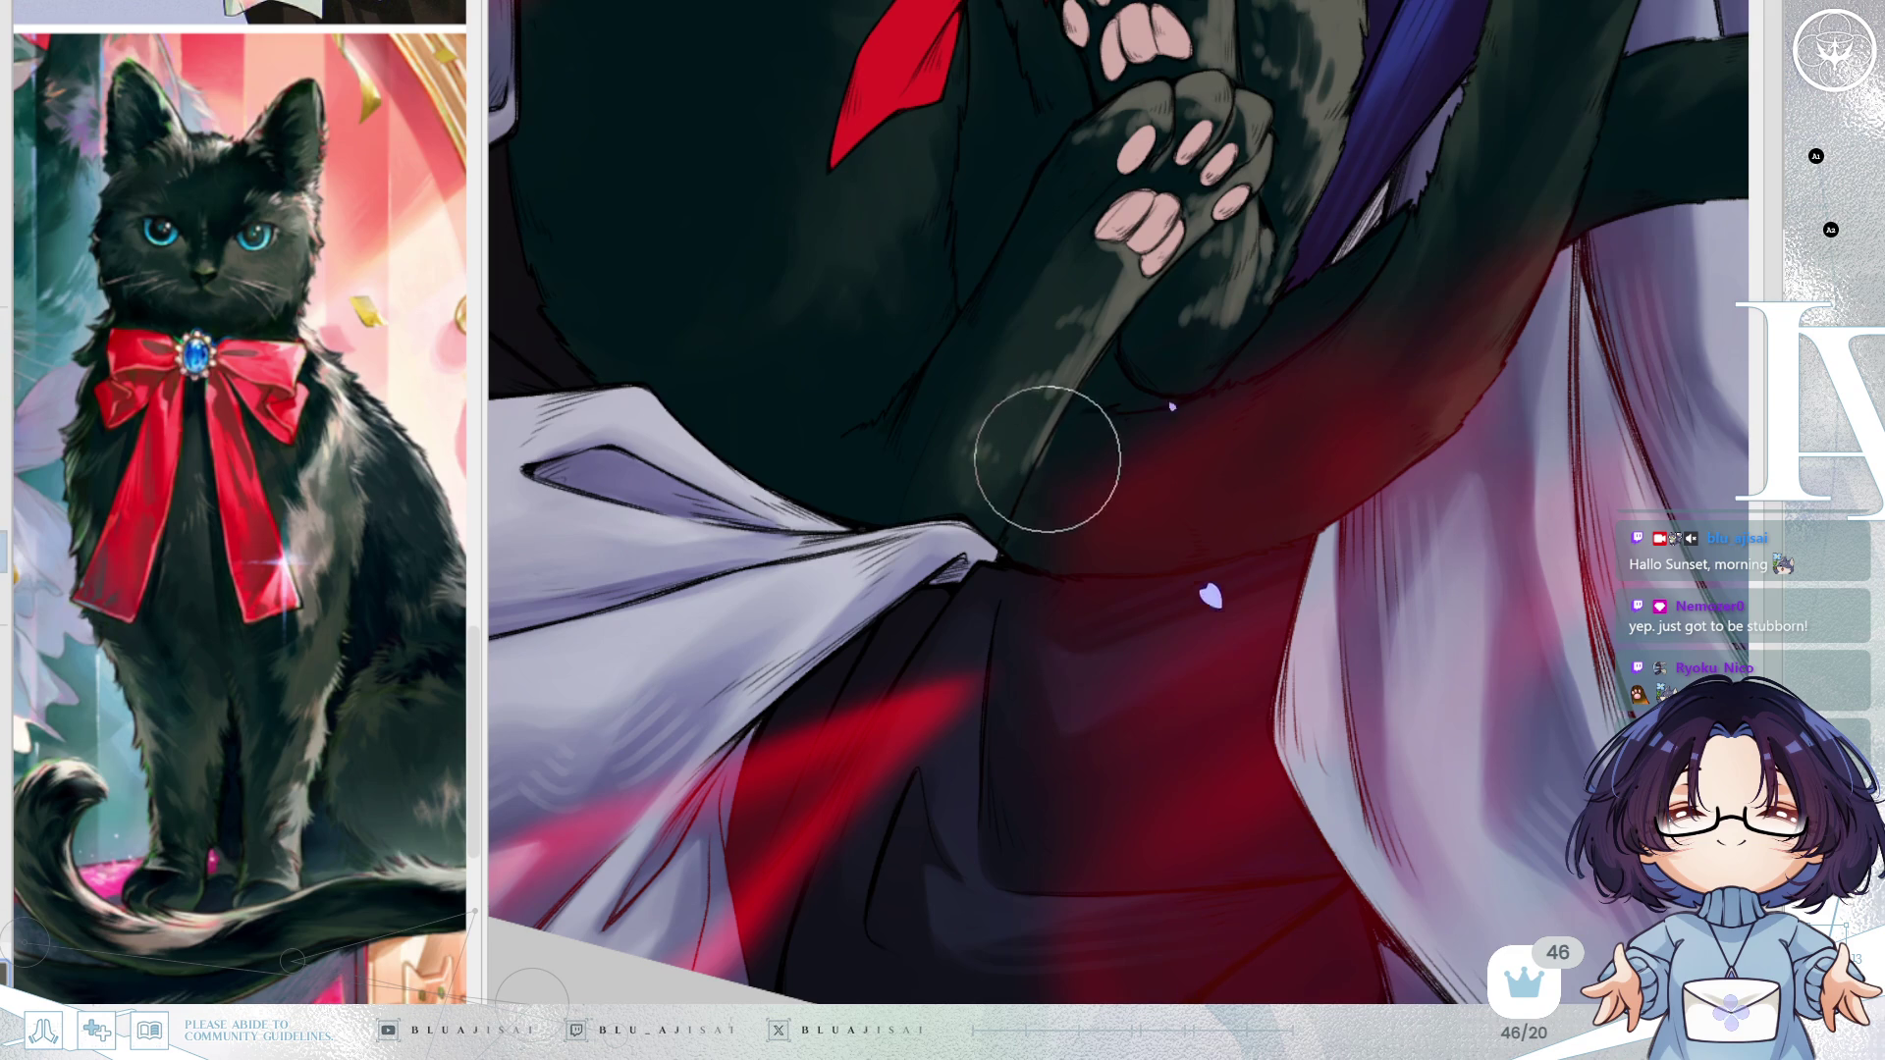
drag(1046, 417, 1062, 474)
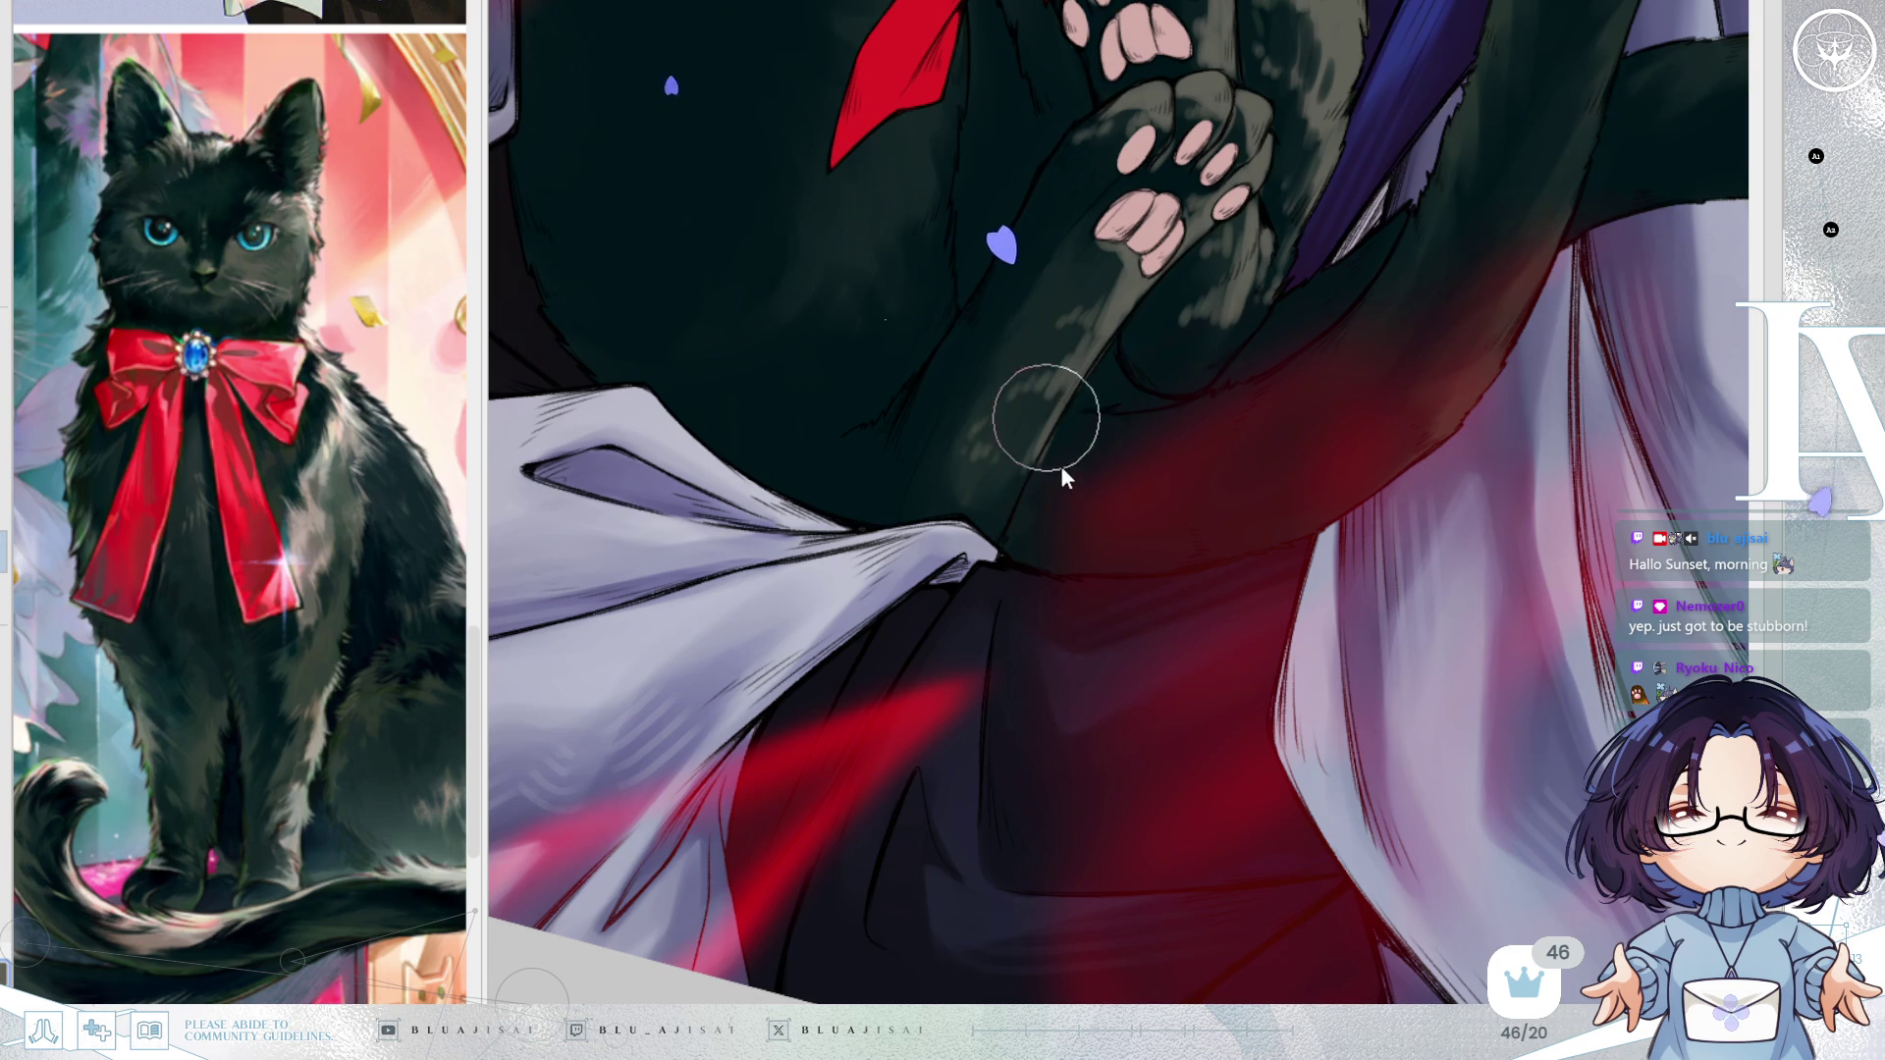
key(bracketright)
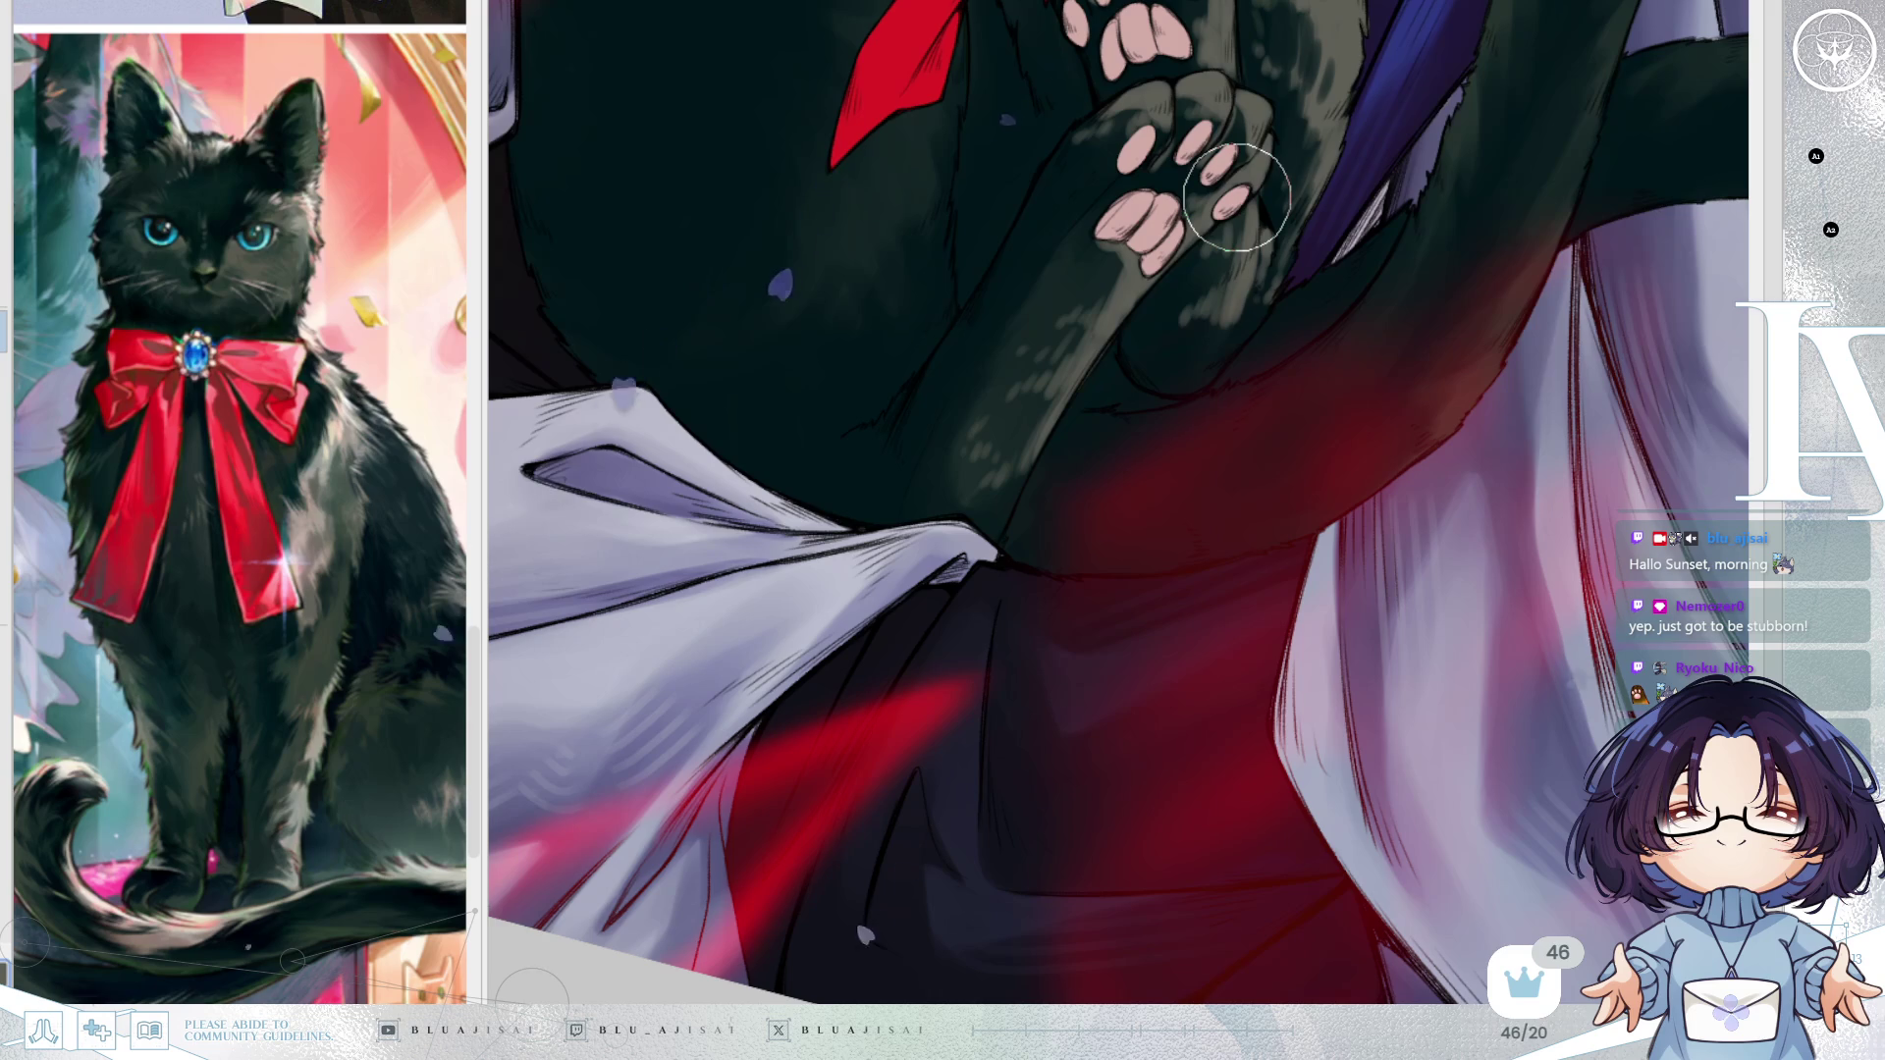
scroll(1237, 196, down, 4)
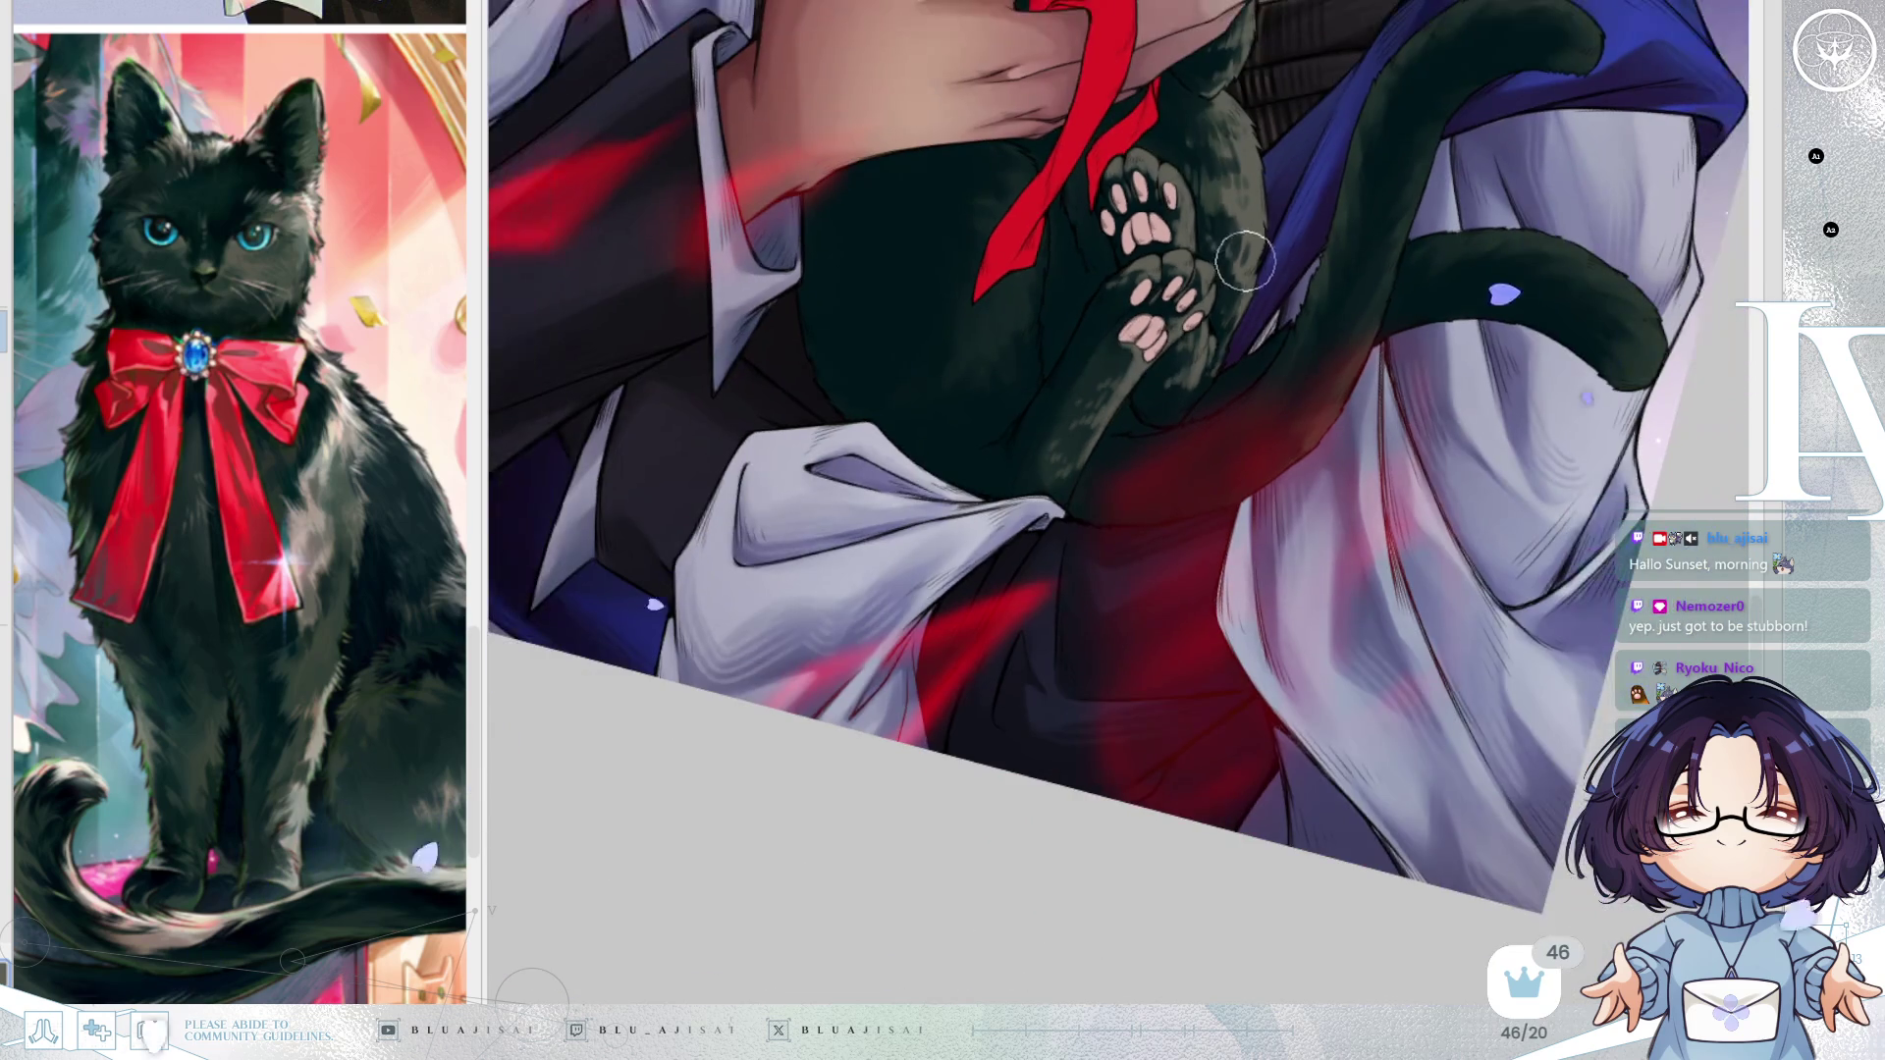
scroll(1227, 275, up, 5)
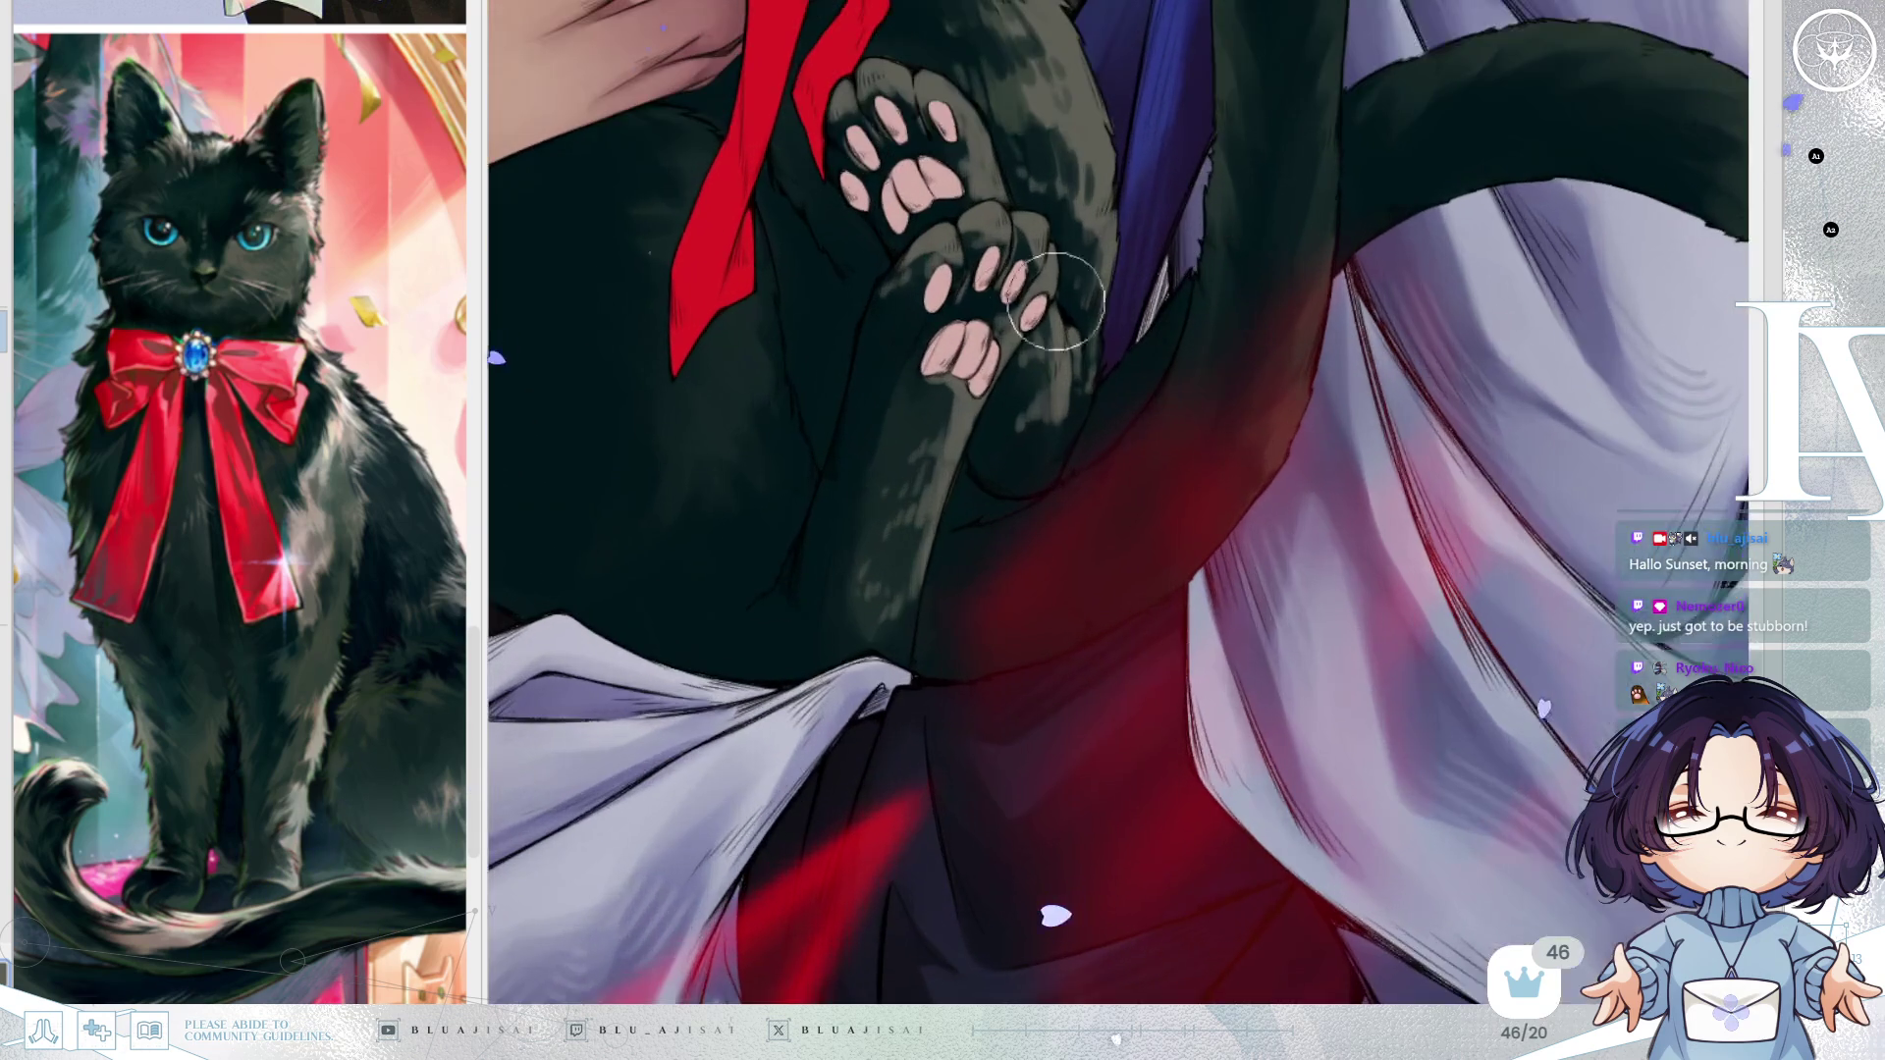
key(minus)
key(minus)
key(minus)
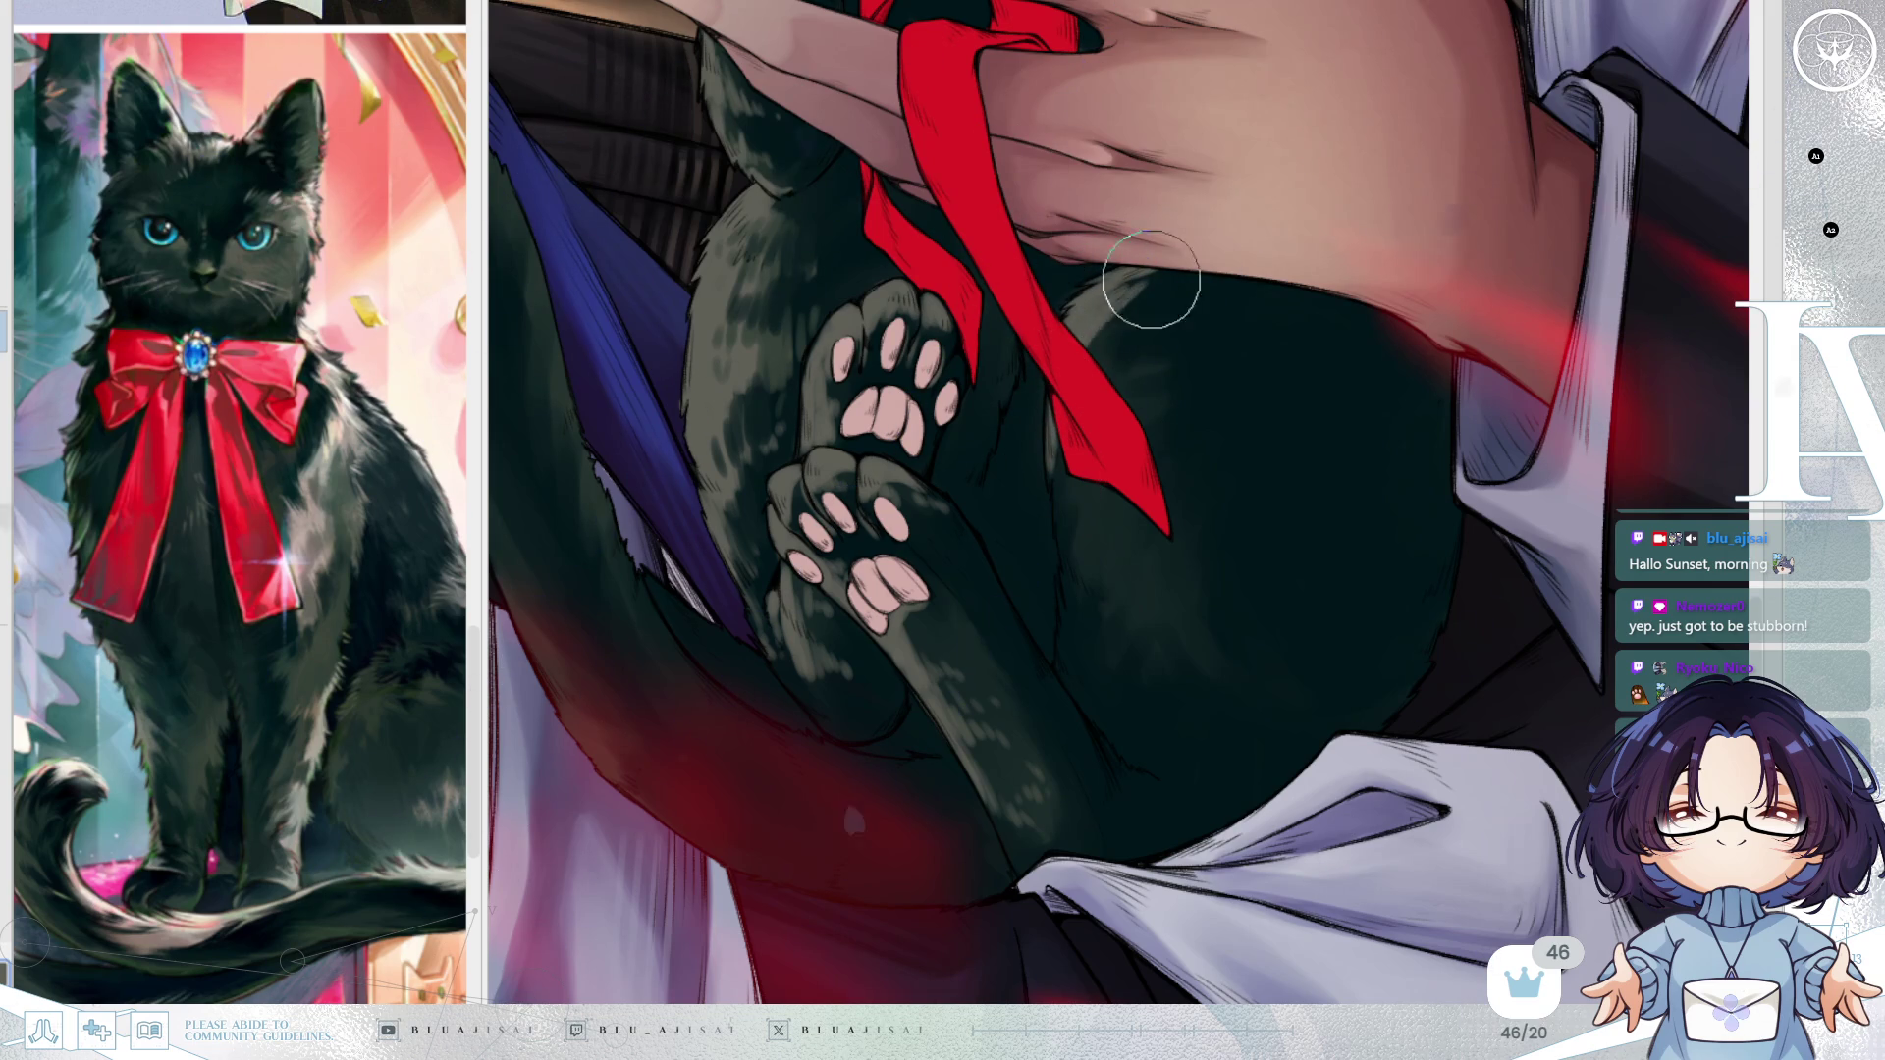
mouse_move(1143, 307)
mouse_down()
mouse_move(1191, 350)
mouse_move(1102, 320)
mouse_move(1077, 387)
mouse_move(1103, 327)
mouse_move(1115, 413)
mouse_move(1154, 436)
mouse_move(1255, 416)
mouse_up()
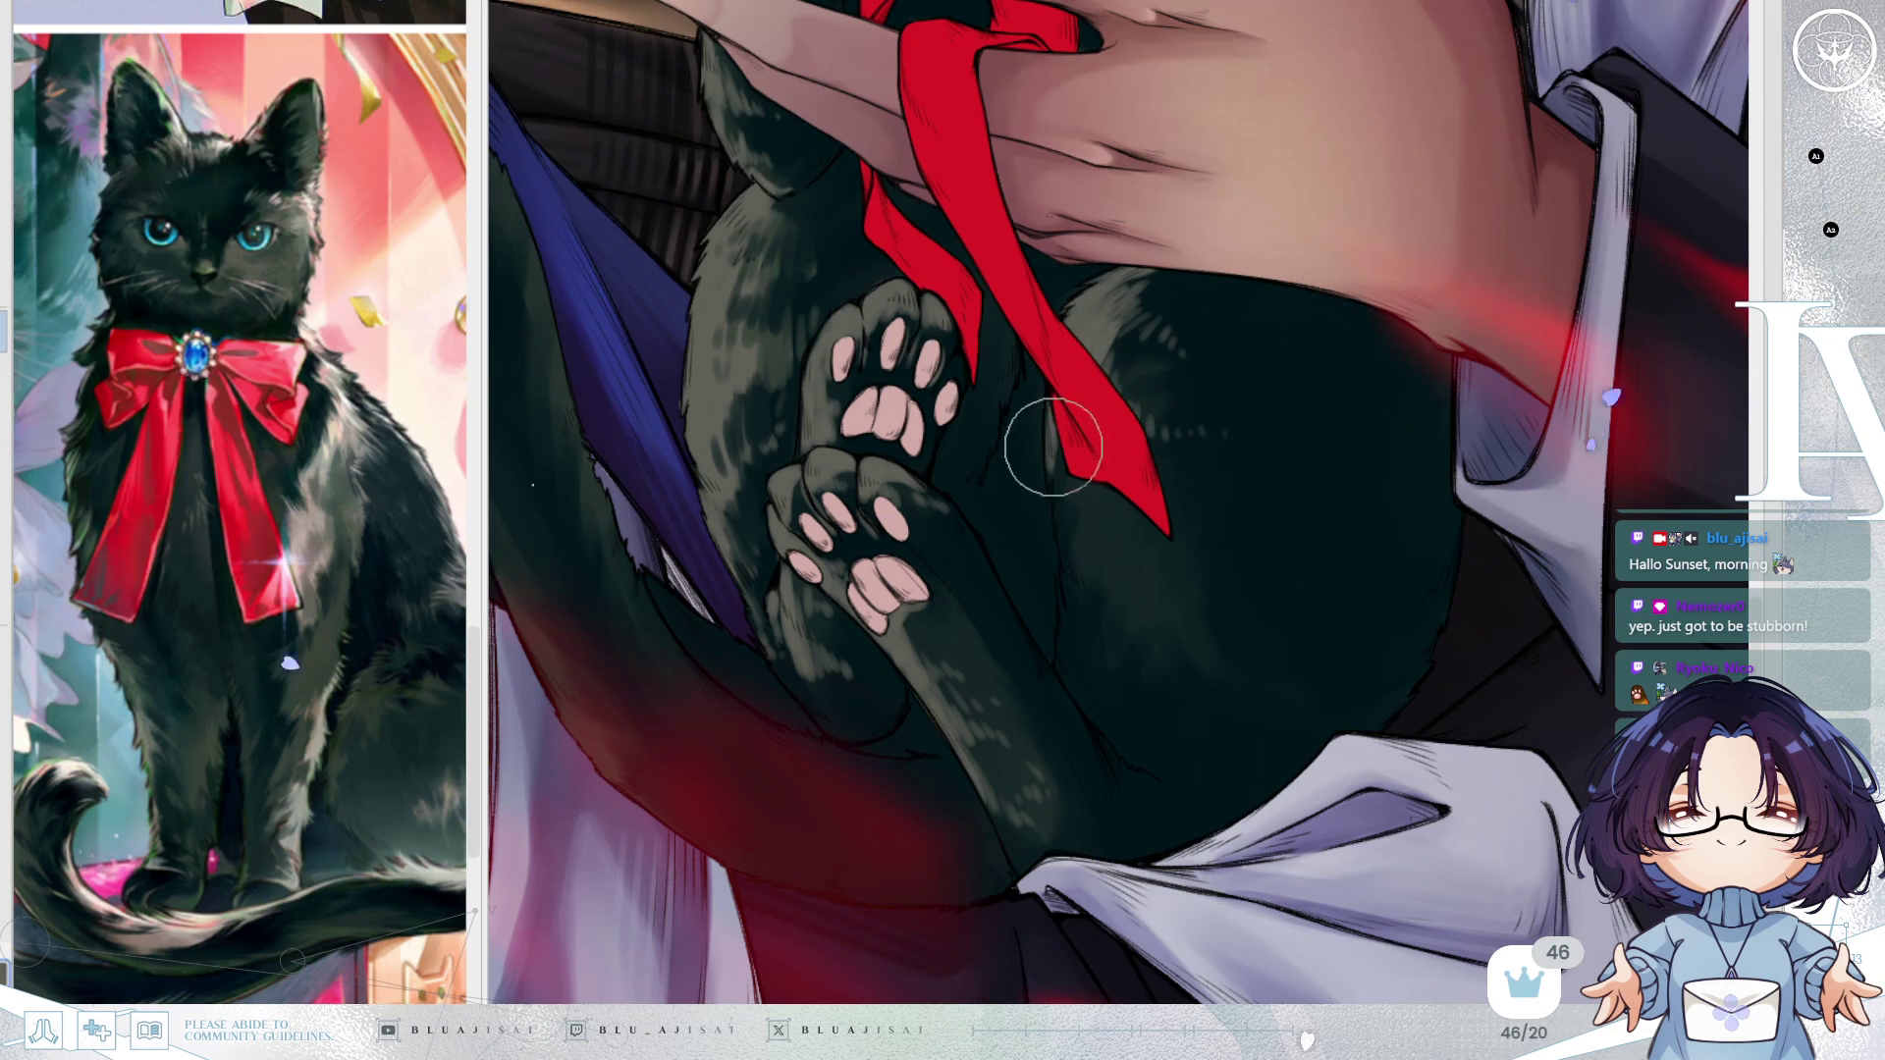
mouse_move(1060, 452)
mouse_down()
mouse_move(1086, 432)
mouse_move(1086, 560)
mouse_move(1110, 559)
mouse_move(1085, 576)
mouse_move(1115, 593)
mouse_move(1155, 547)
mouse_move(1178, 576)
mouse_move(1135, 597)
mouse_move(1174, 628)
mouse_up()
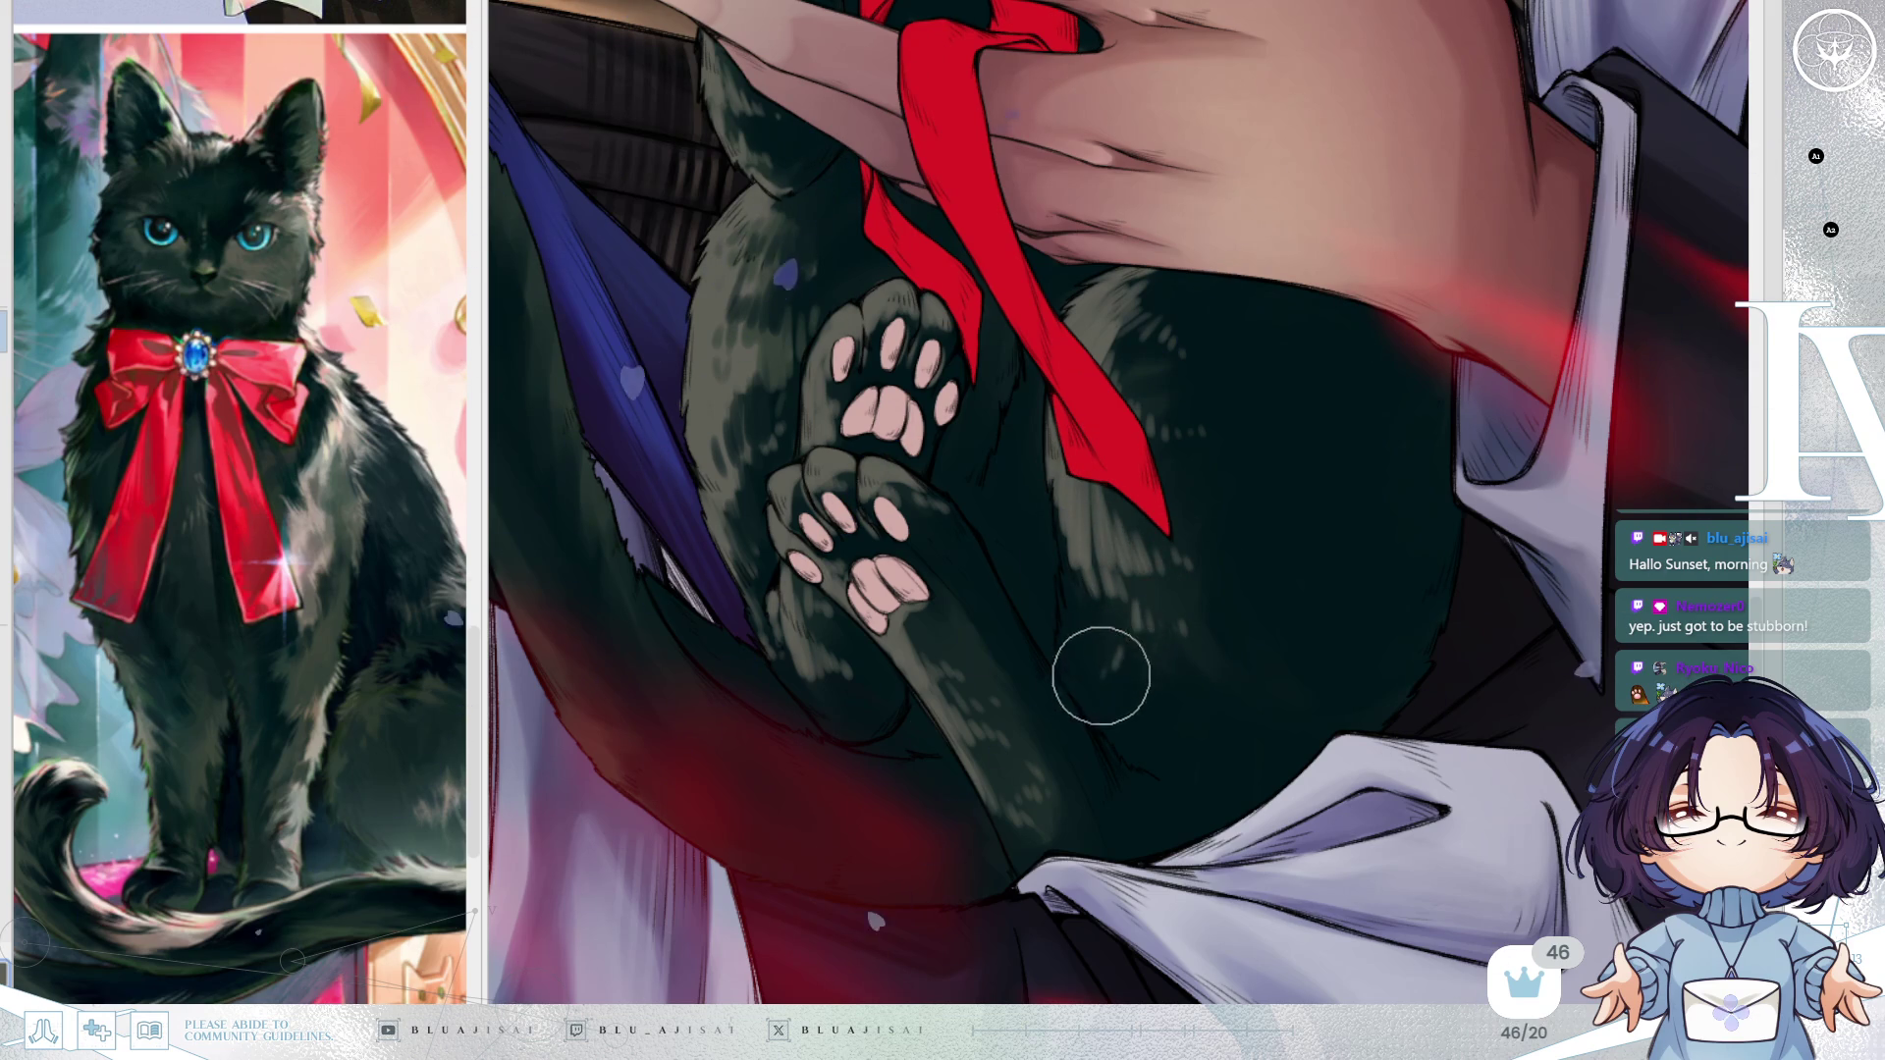
key(h)
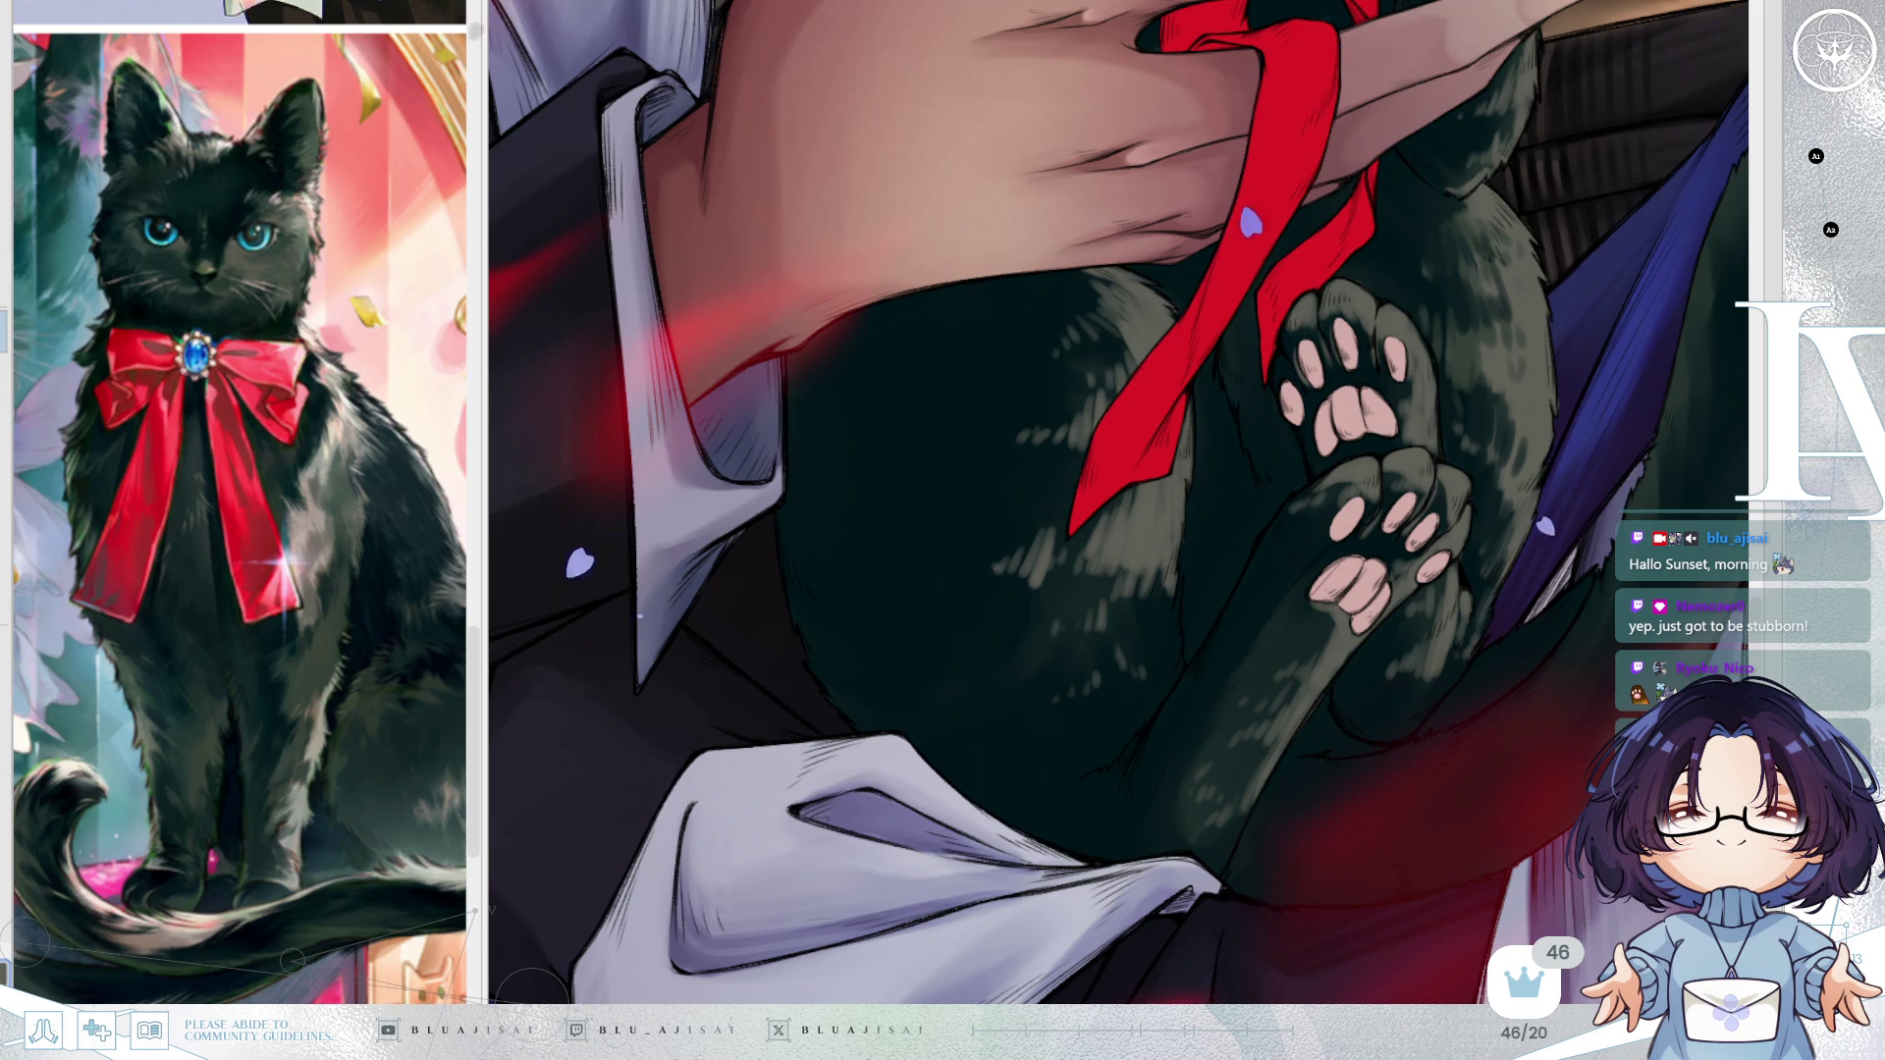
key(m)
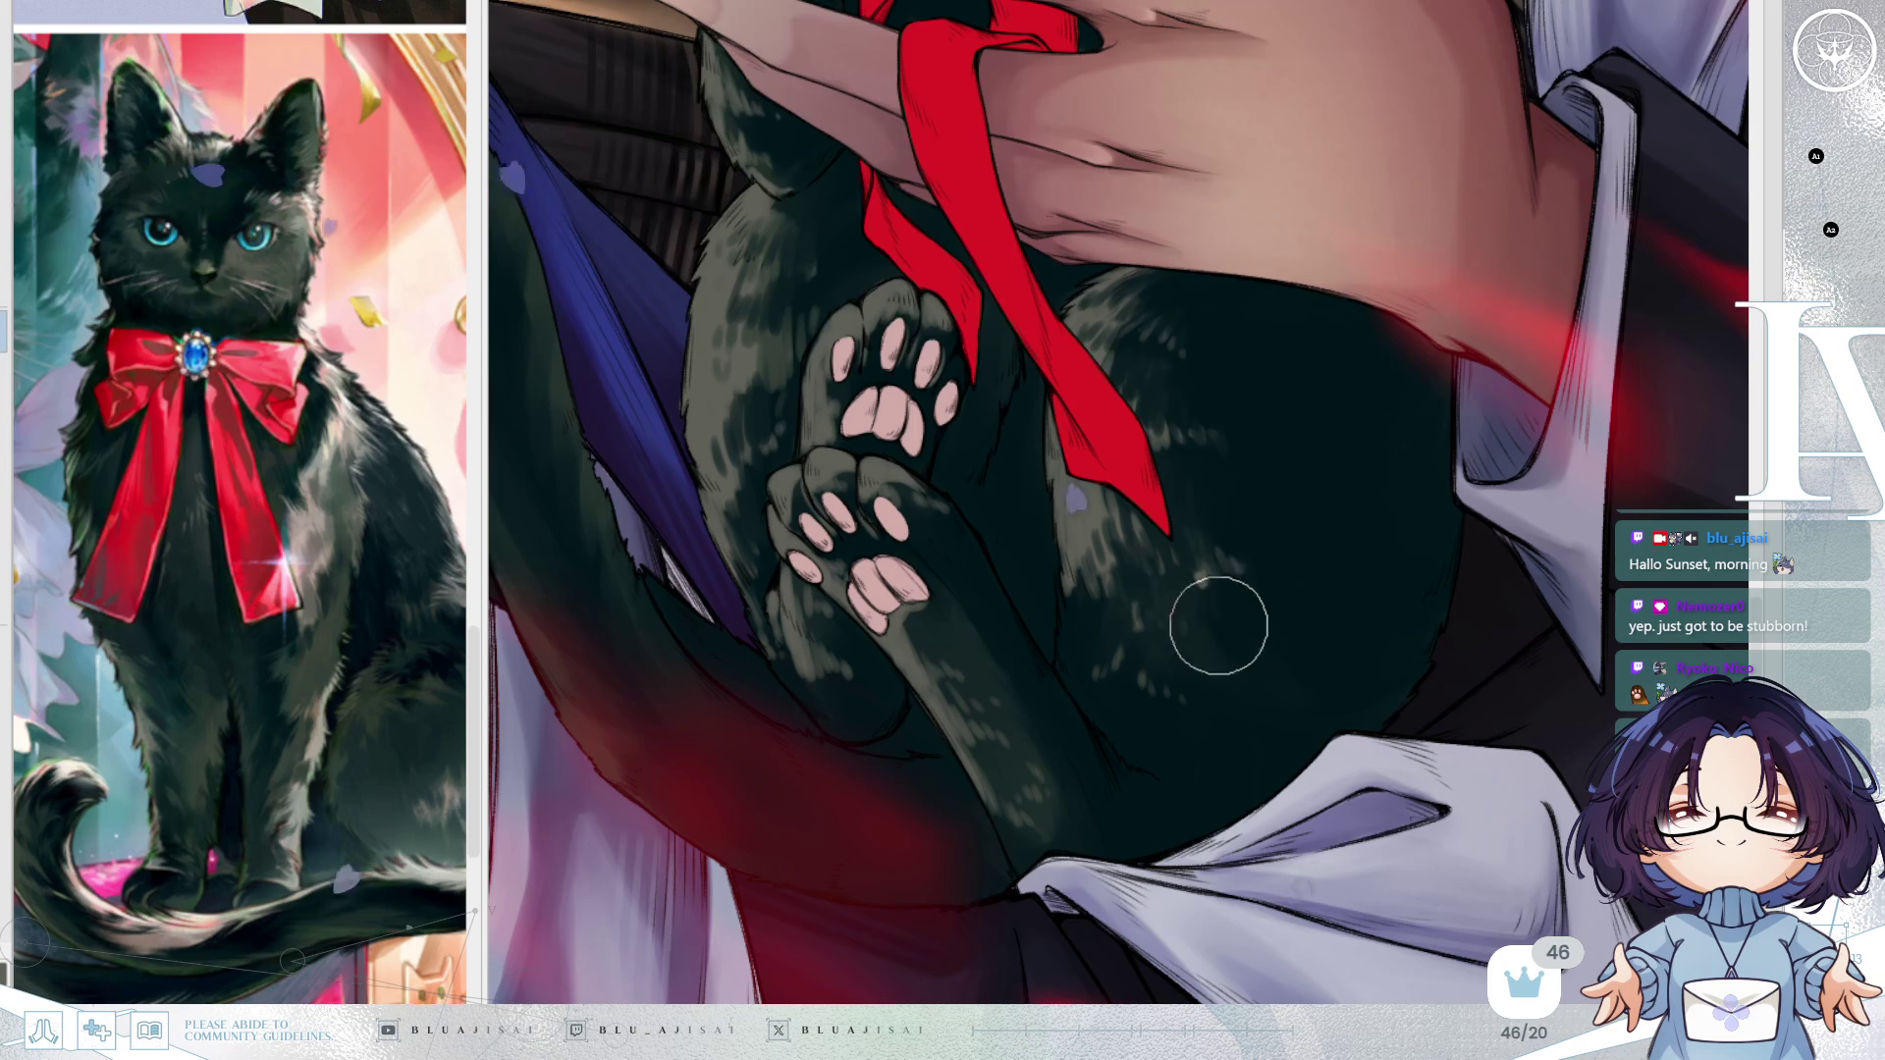
scroll(1271, 327, down, 3)
mouse_move(1272, 328)
mouse_down()
mouse_move(1326, 422)
mouse_move(1363, 424)
mouse_up()
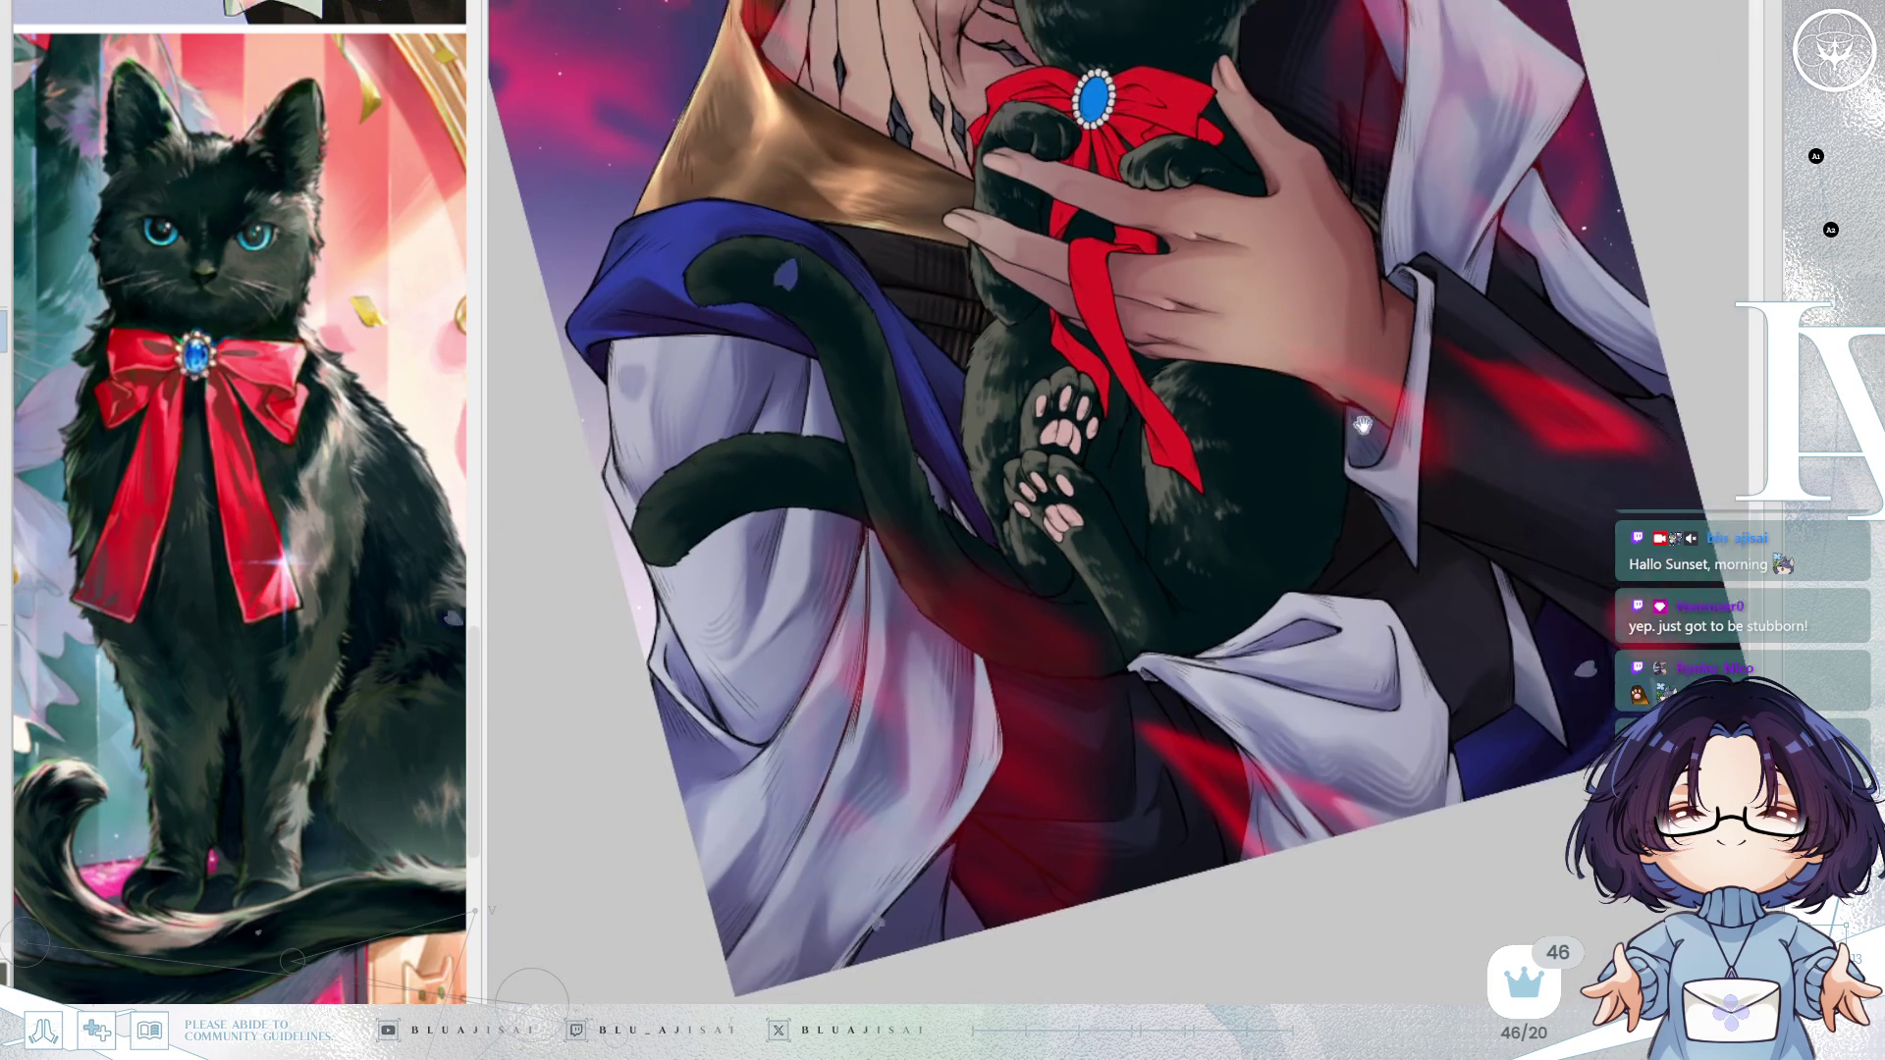
scroll(1150, 525, up, 3)
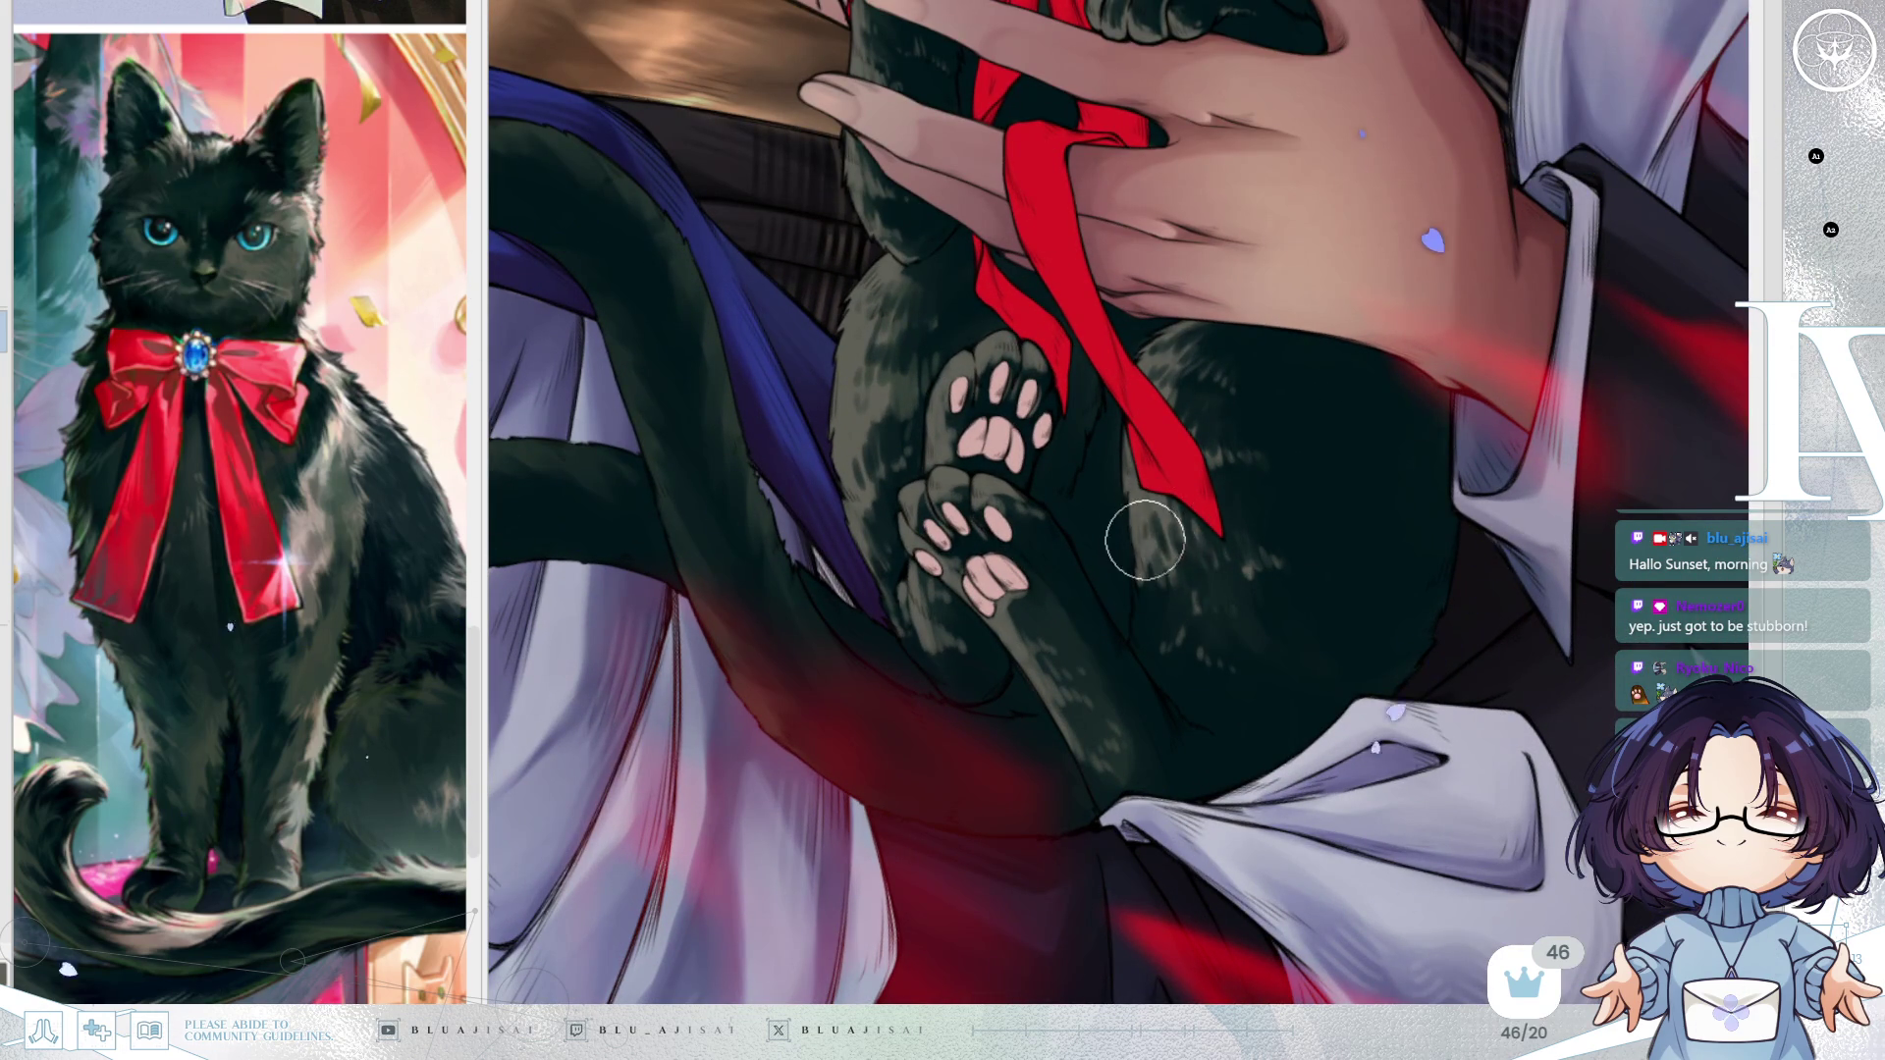
drag(1345, 550, 1296, 467)
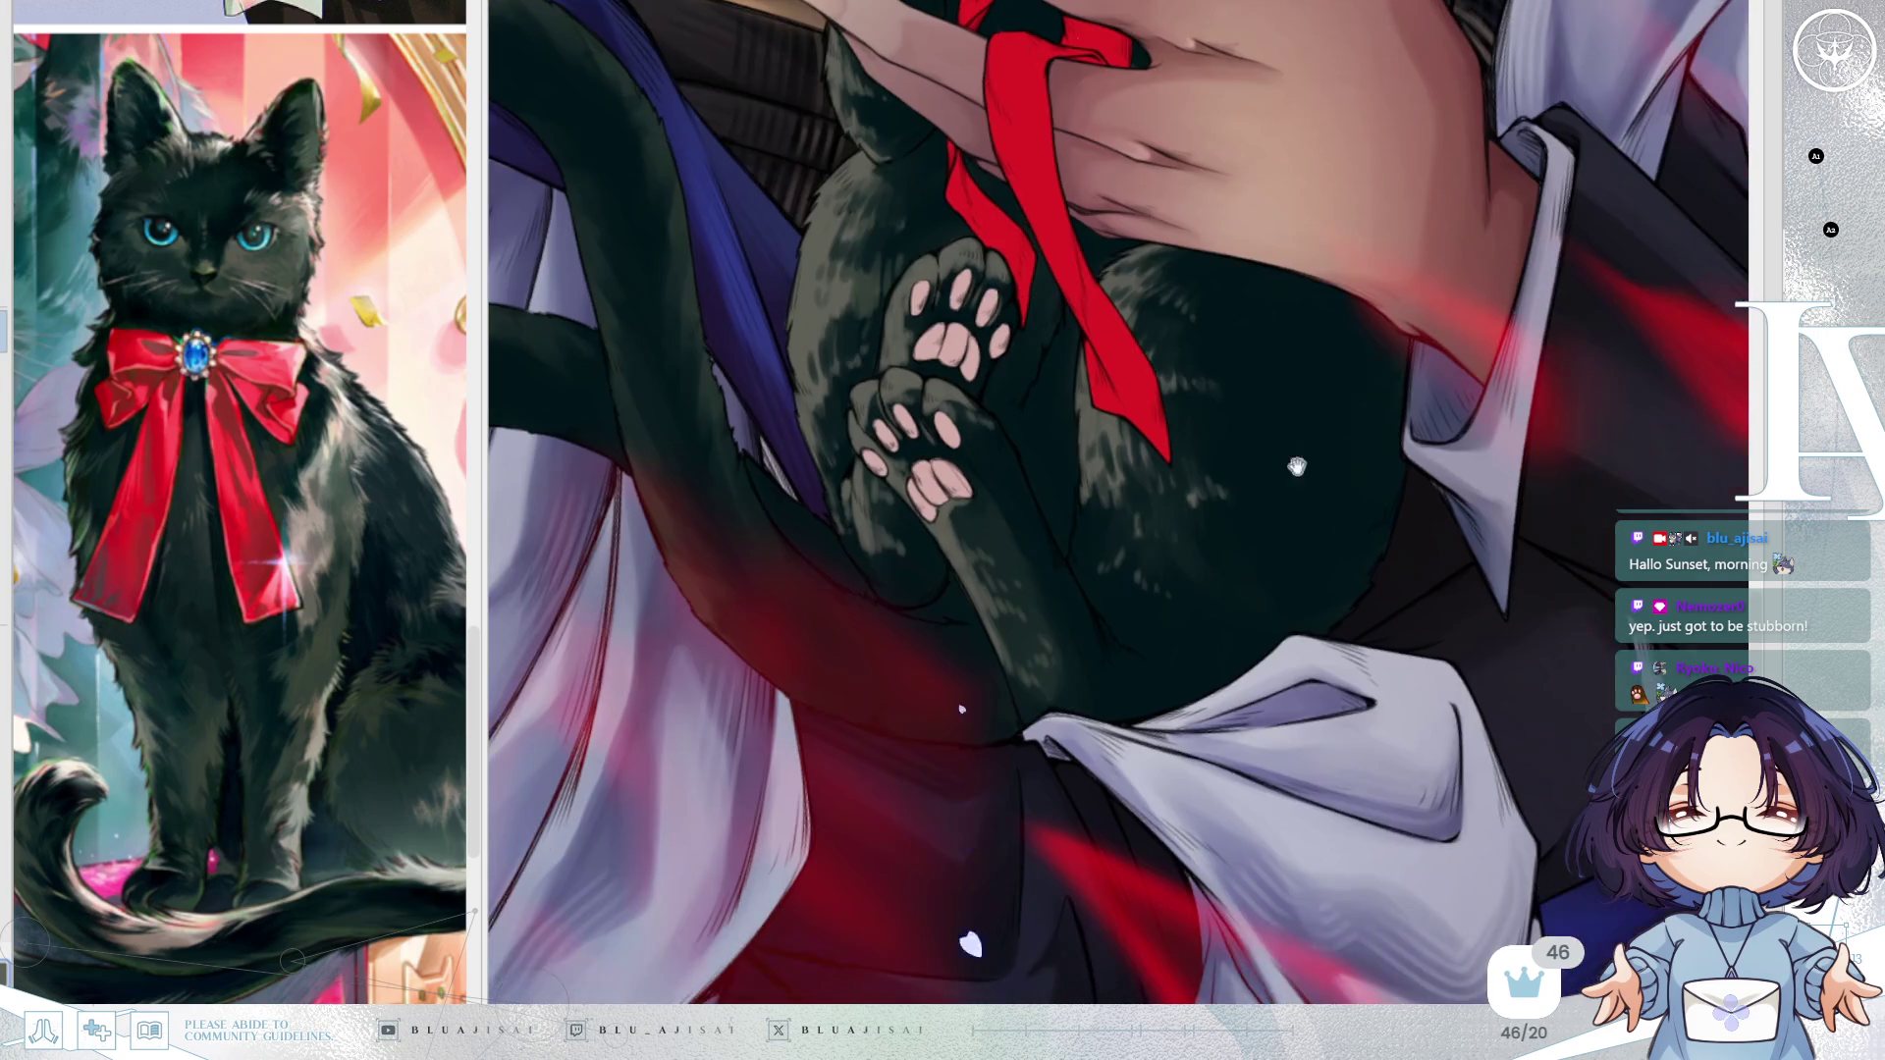
mouse_move(1533, 348)
mouse_down()
mouse_move(1394, 687)
mouse_move(1413, 991)
mouse_up()
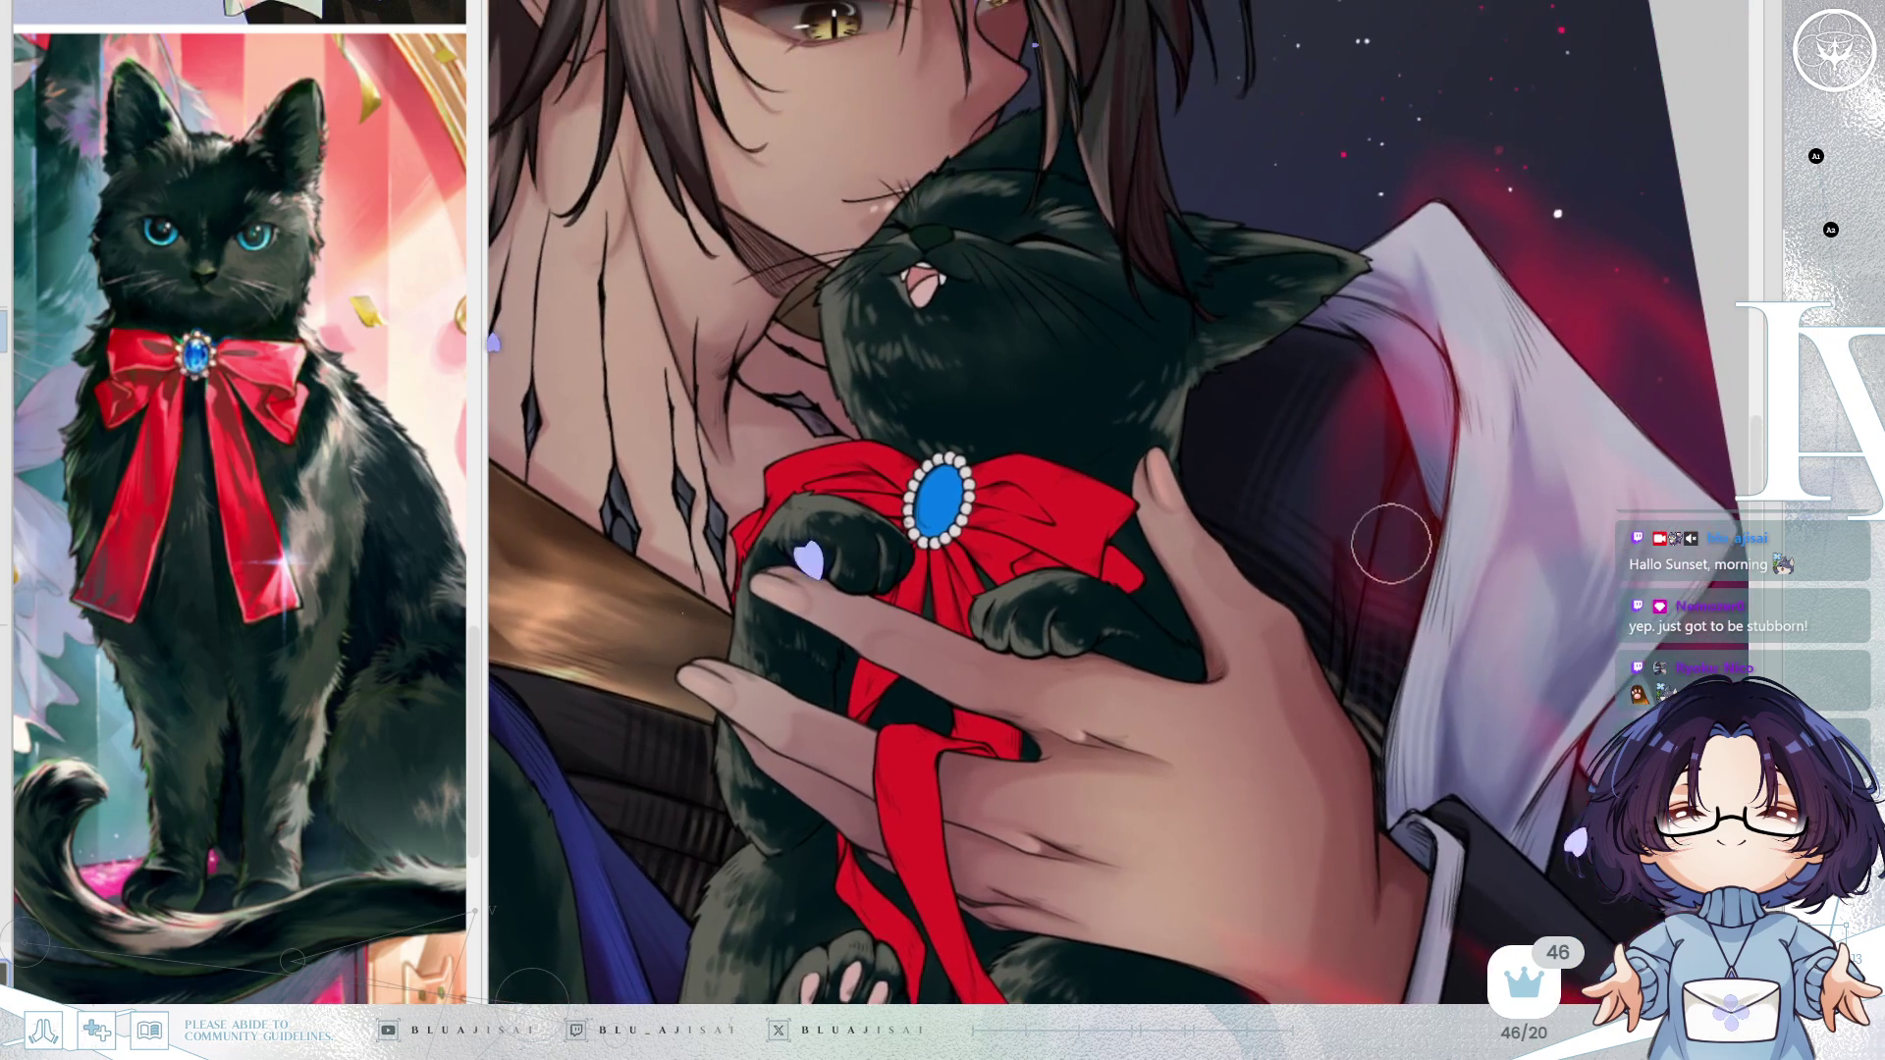
scroll(1096, 173, up, 2)
mouse_move(779, 422)
mouse_down()
mouse_move(825, 455)
mouse_move(1022, 367)
mouse_up()
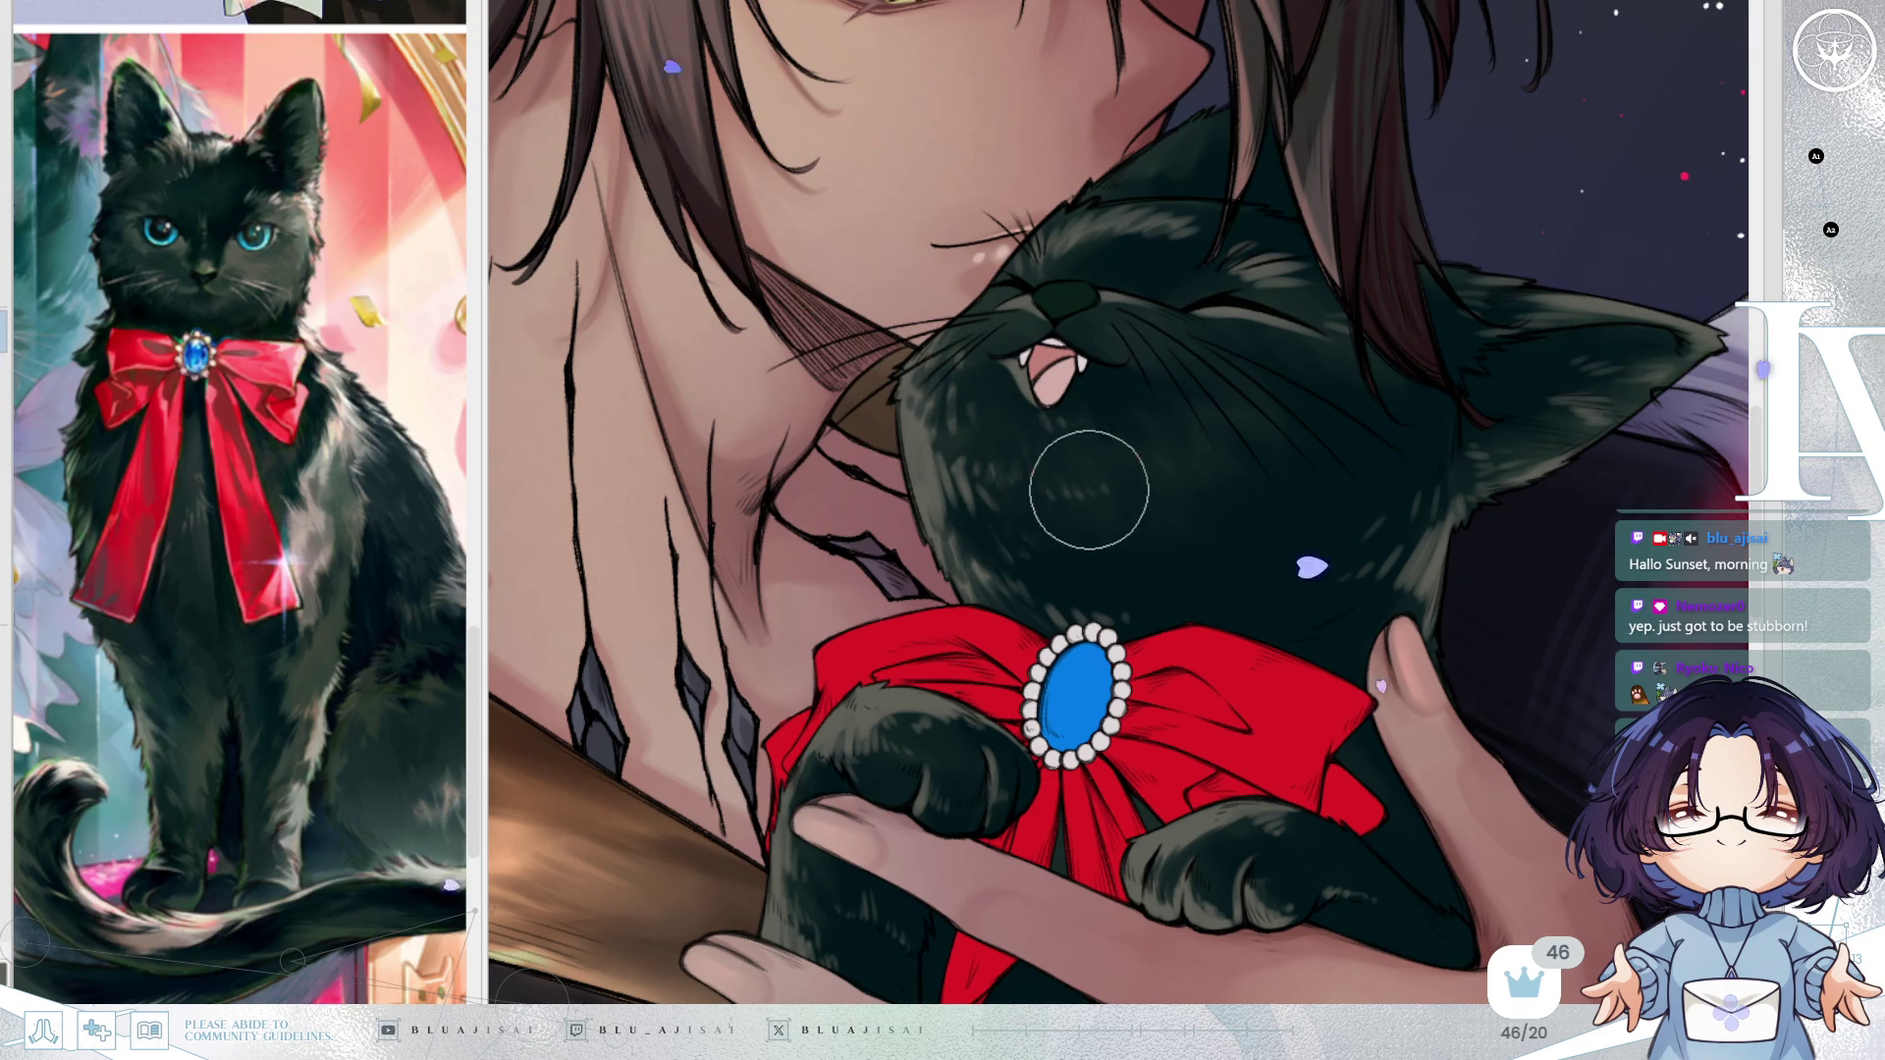
key(m)
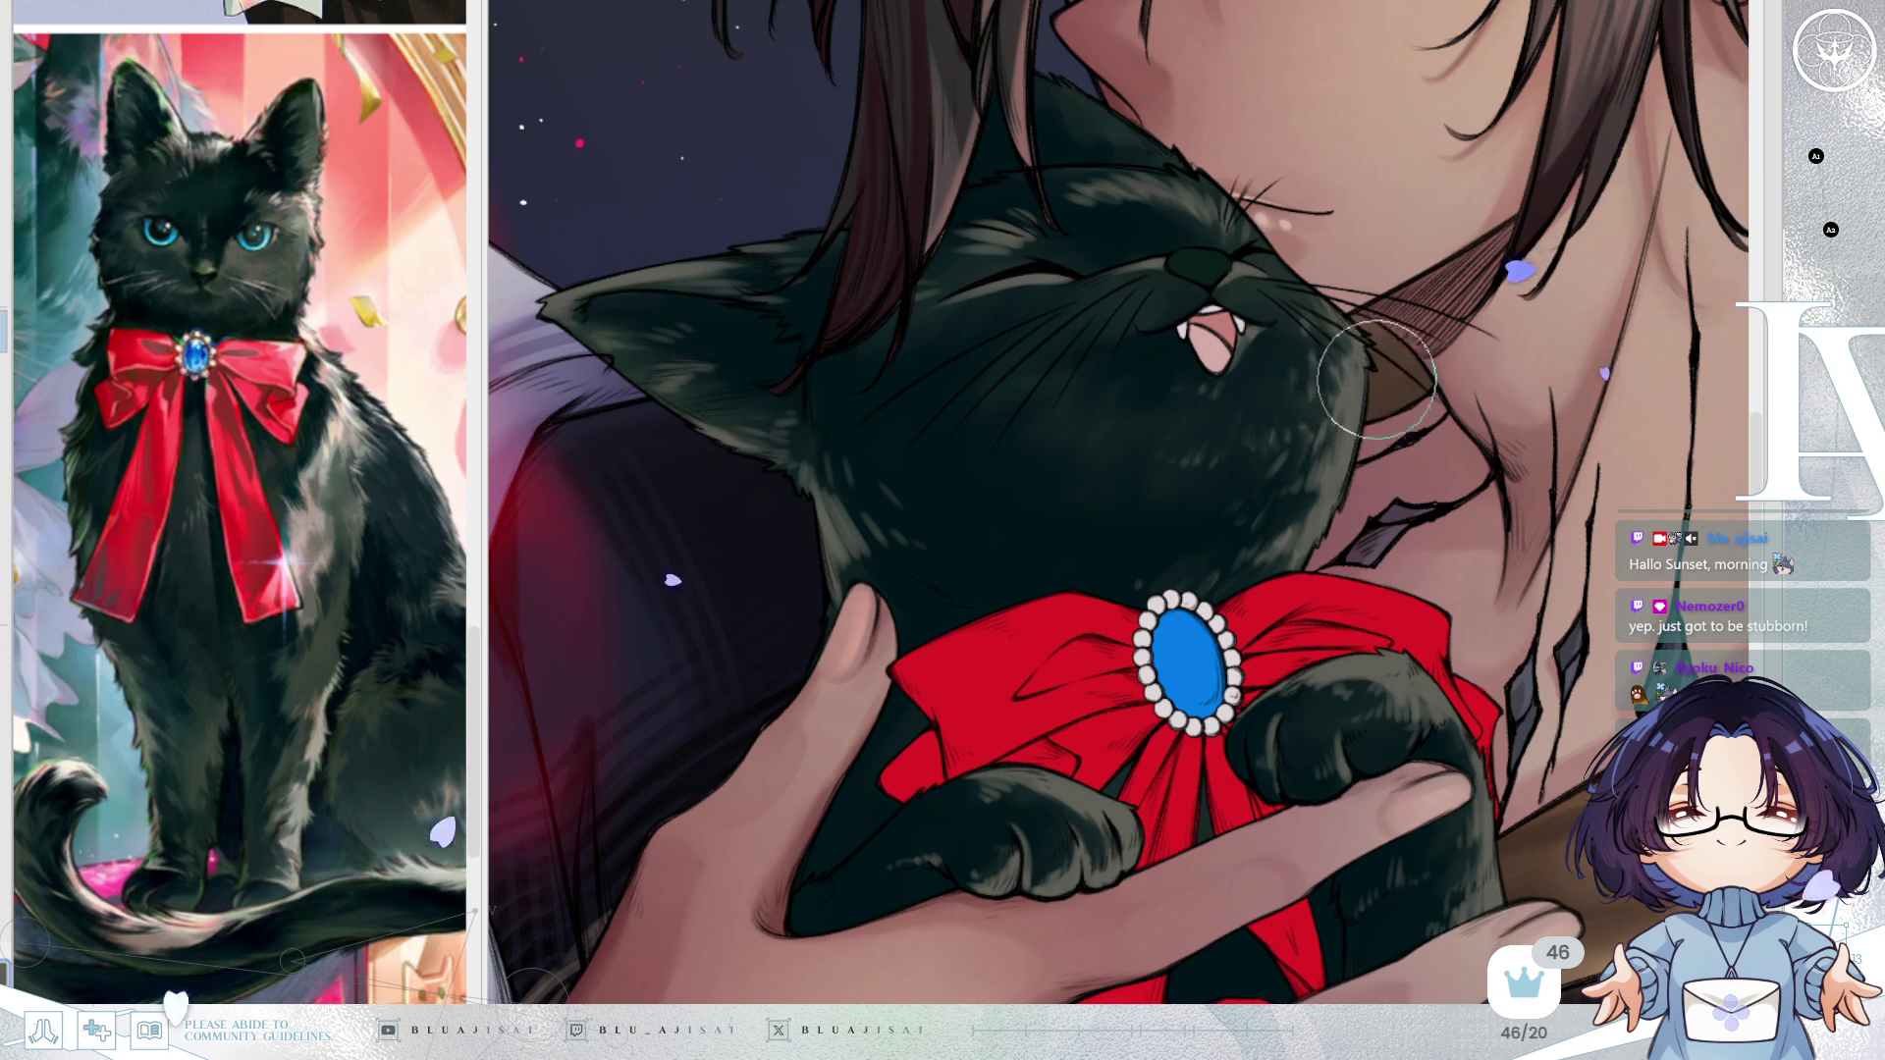
key(h)
scroll(1566, 344, down, 1)
scroll(1570, 356, down, 6)
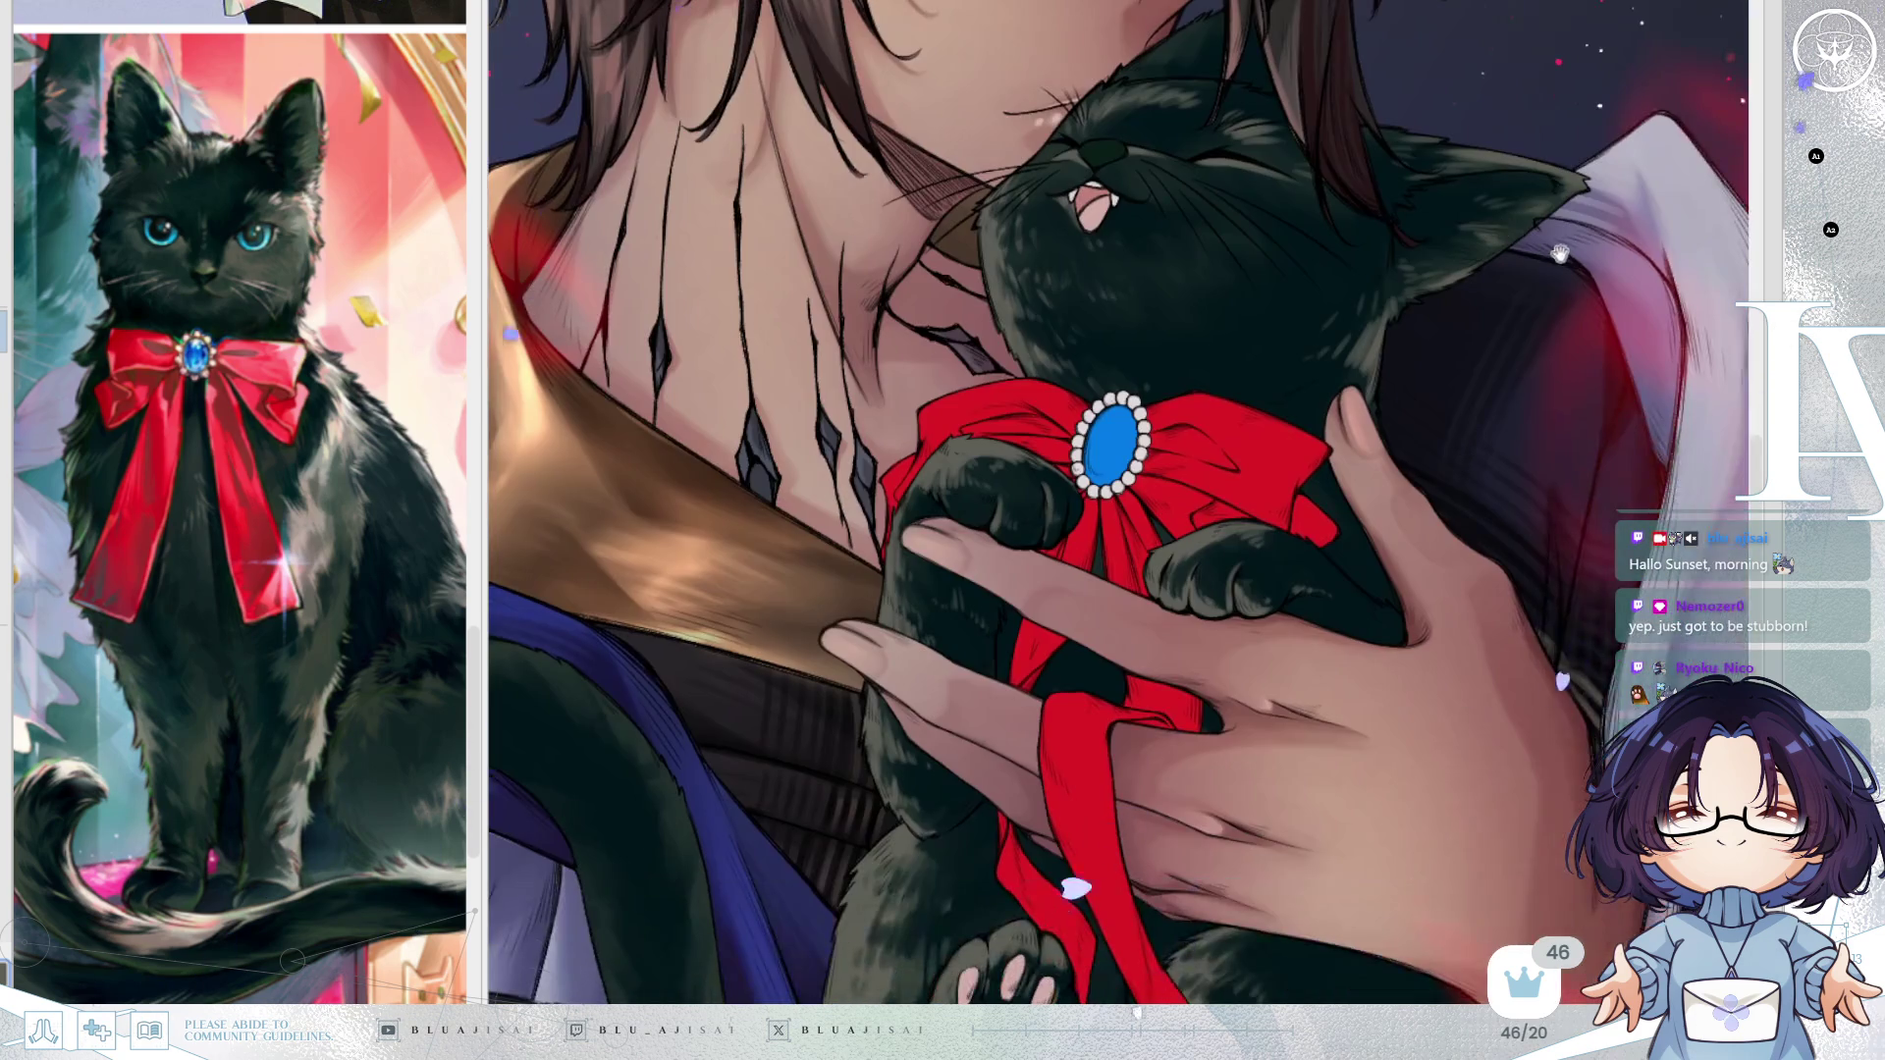
scroll(1487, 288, up, 3)
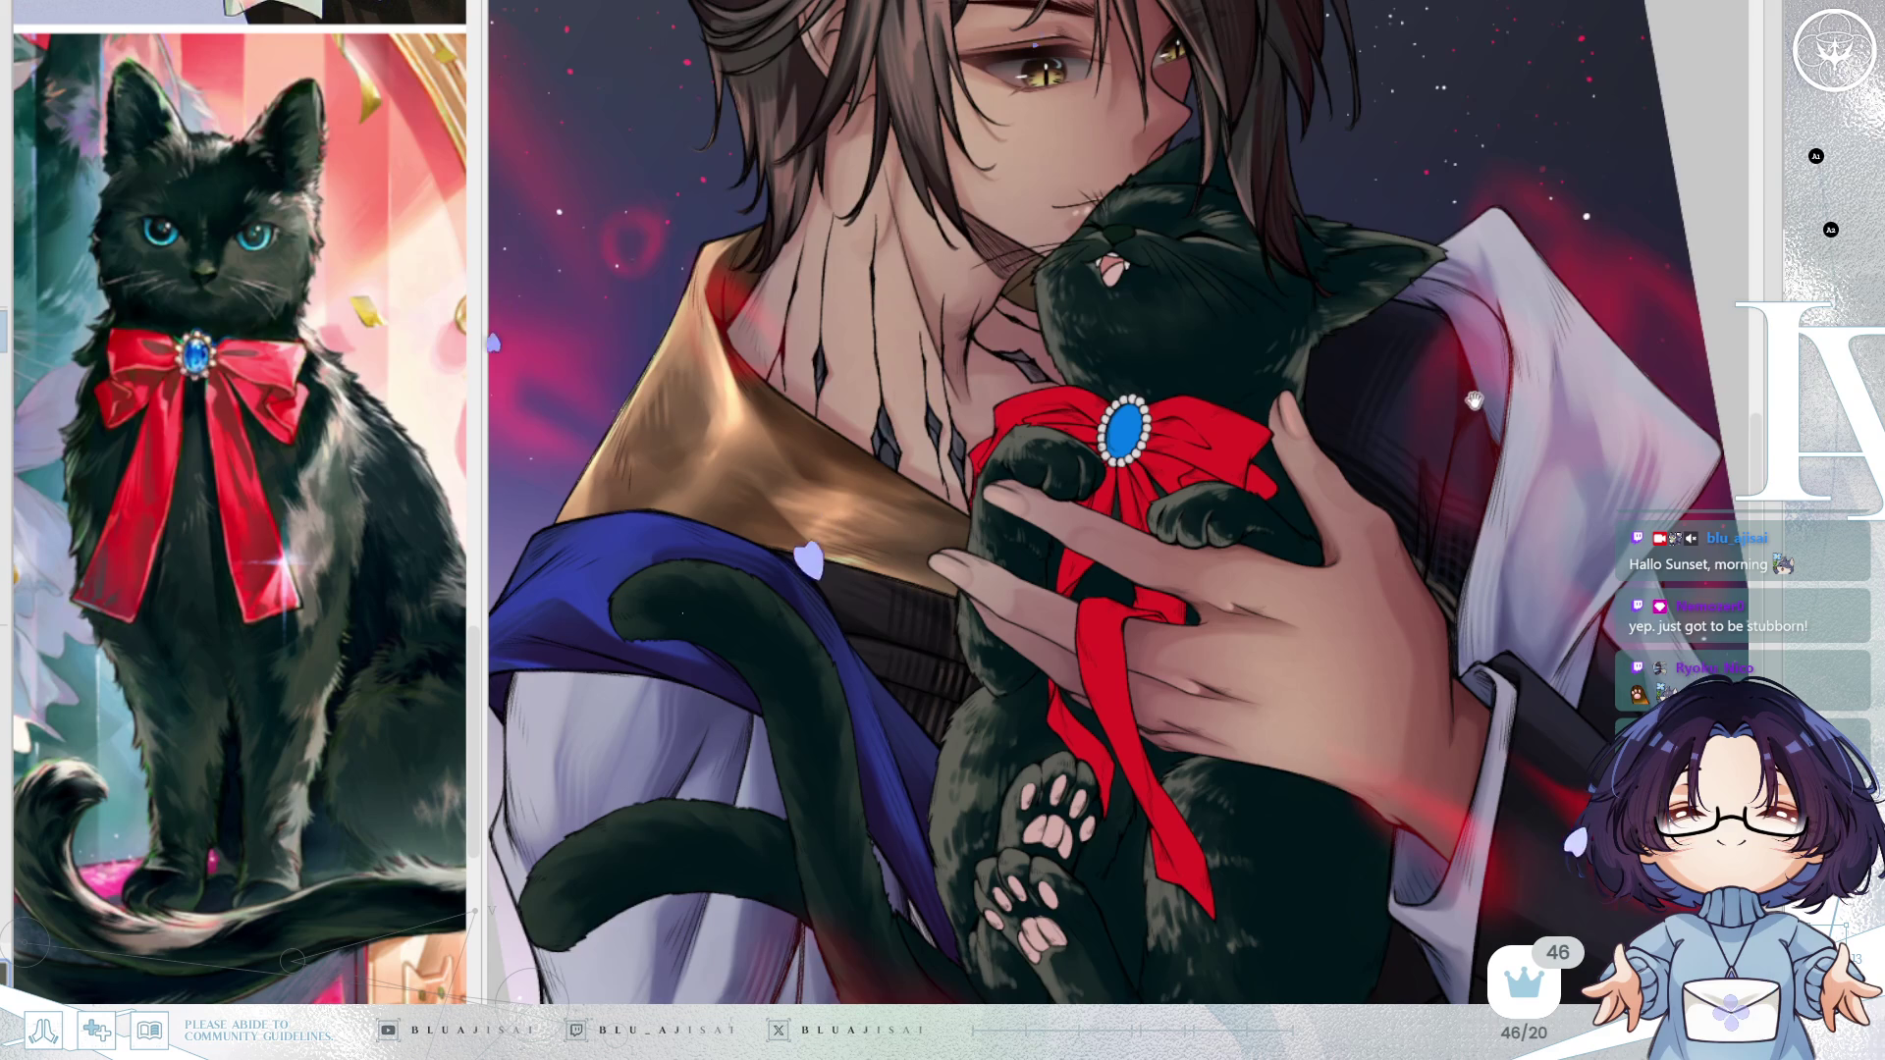
scroll(1474, 400, up, 2)
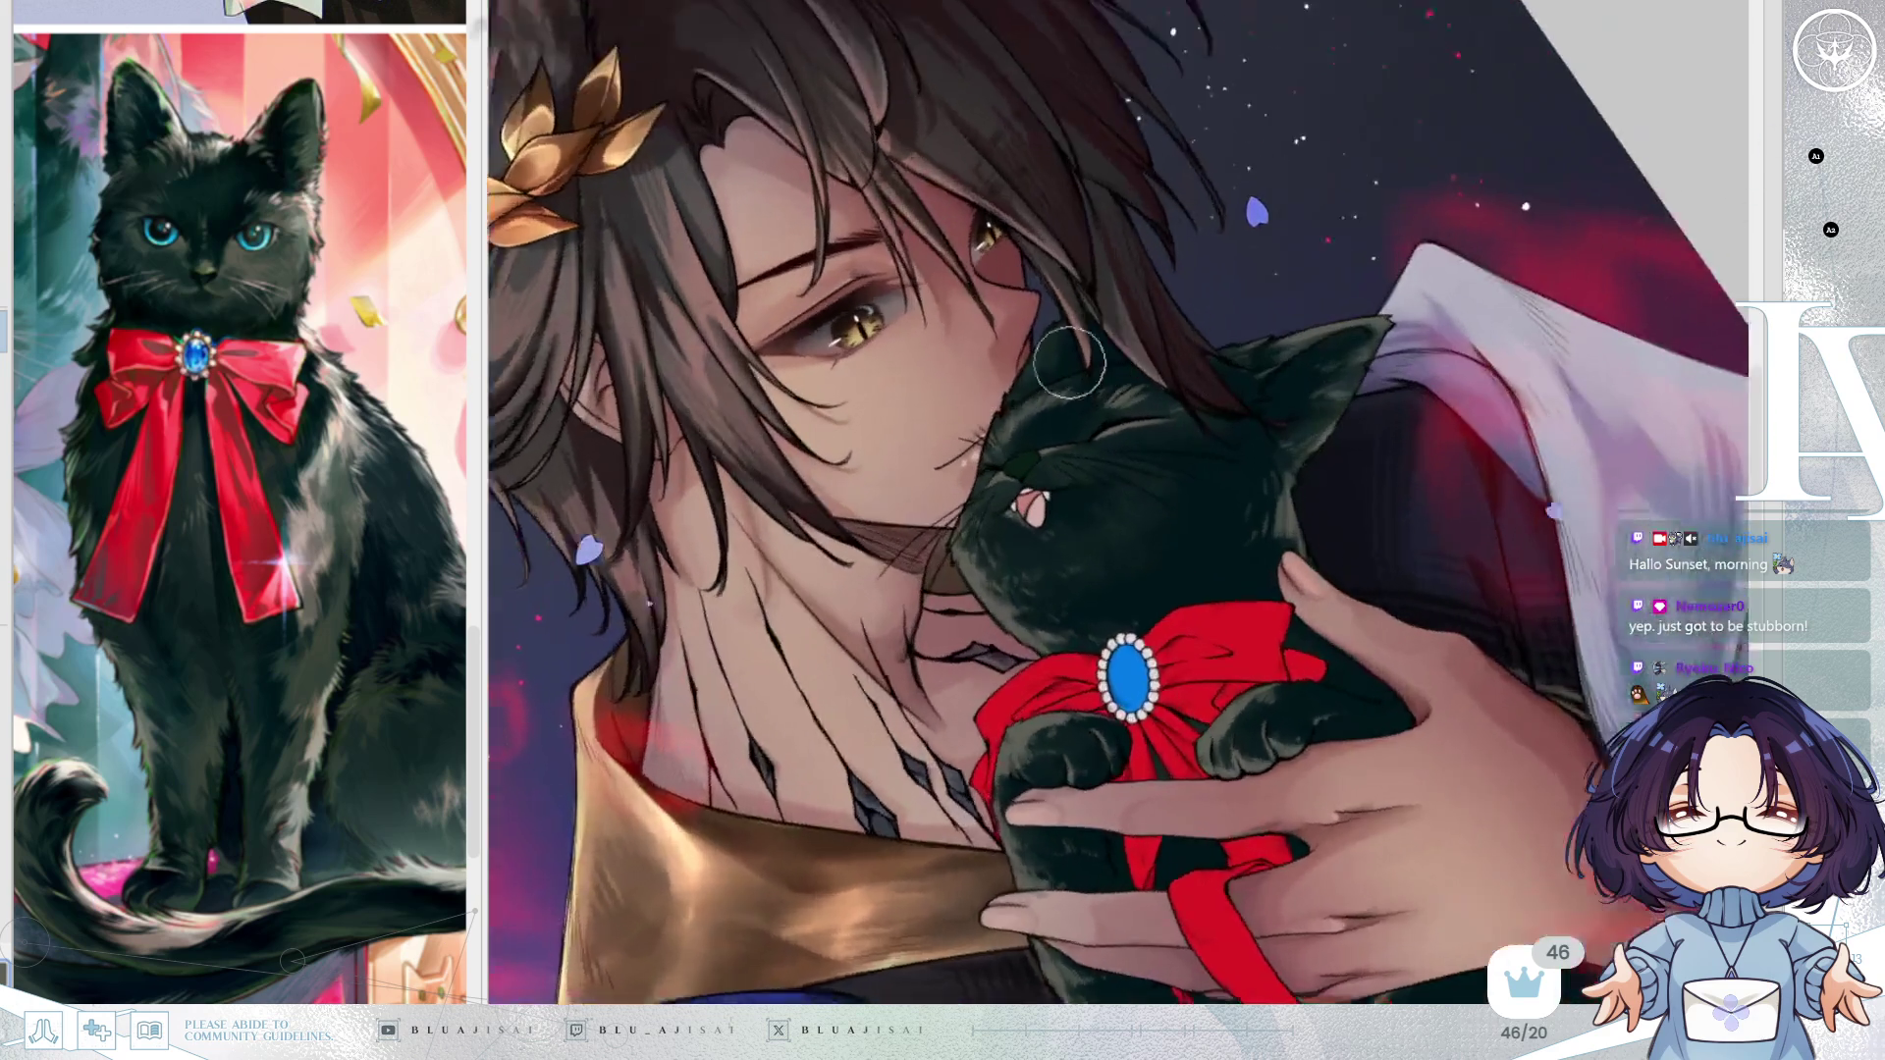
scroll(1069, 362, up, 2)
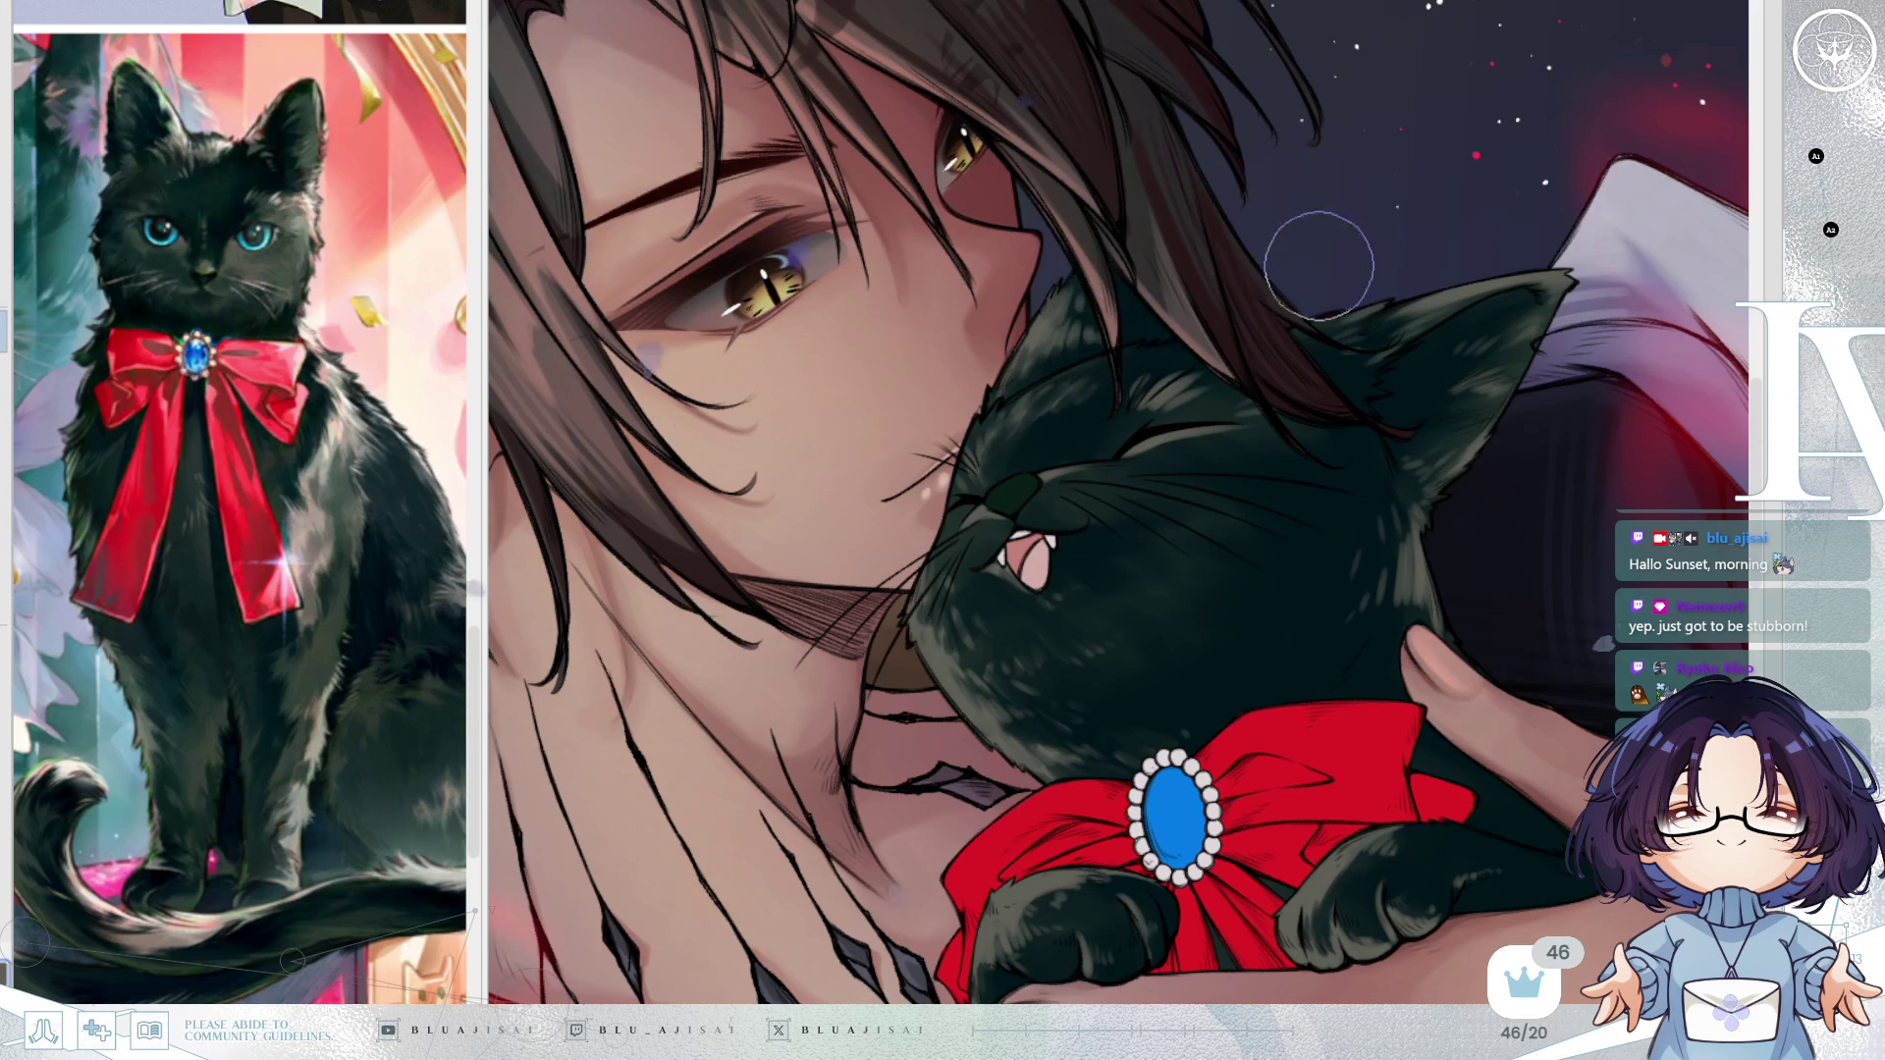
scroll(1318, 265, down, 3)
key(m)
mouse_move(1318, 265)
mouse_down()
mouse_move(1423, 275)
mouse_move(1540, 262)
mouse_move(1546, 244)
mouse_up()
scroll(1535, 279, up, 3)
mouse_move(1462, 386)
mouse_down()
mouse_move(1567, 284)
mouse_move(1429, 324)
mouse_move(1352, 410)
mouse_up()
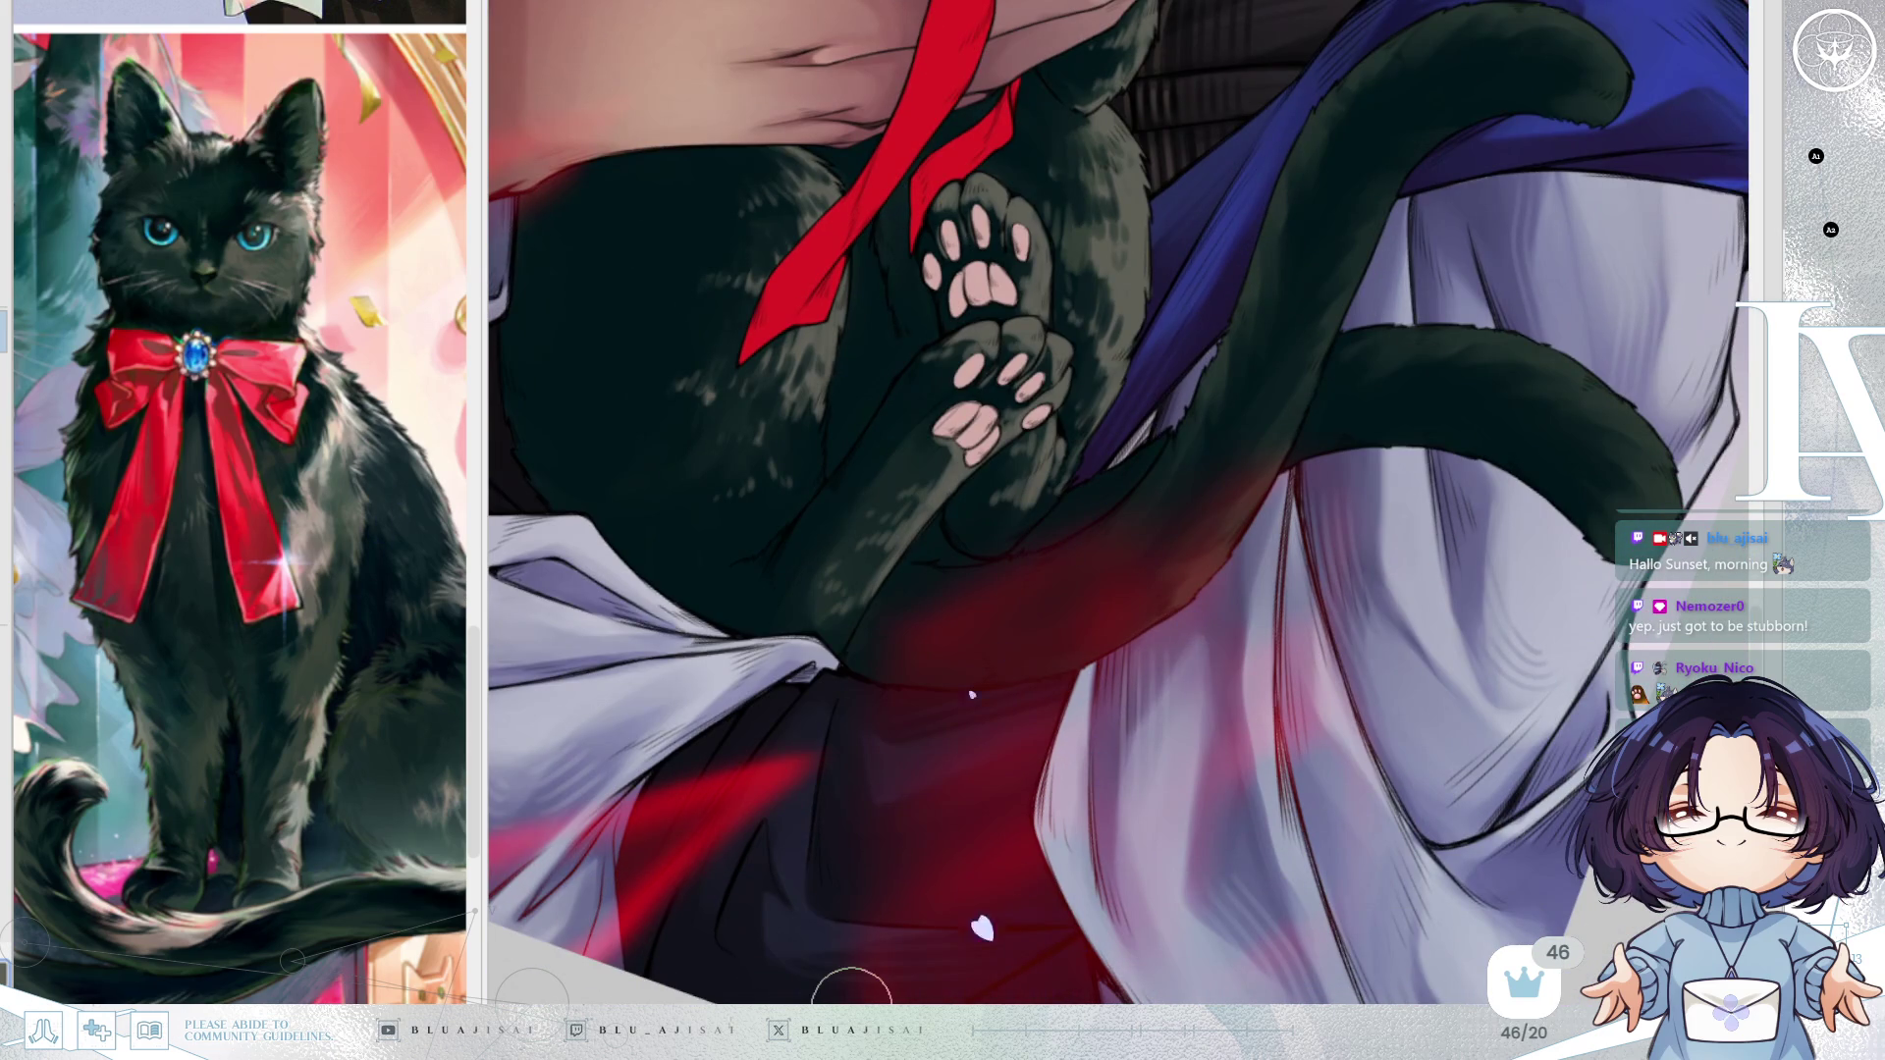
Paint lighter fur highlights along the tail's upper edge and widen them at the tip.
mouse_move(1530, 332)
mouse_down()
mouse_move(1292, 534)
mouse_move(1338, 203)
mouse_move(1324, 375)
mouse_move(1302, 149)
mouse_move(1204, 198)
mouse_move(1166, 154)
mouse_up()
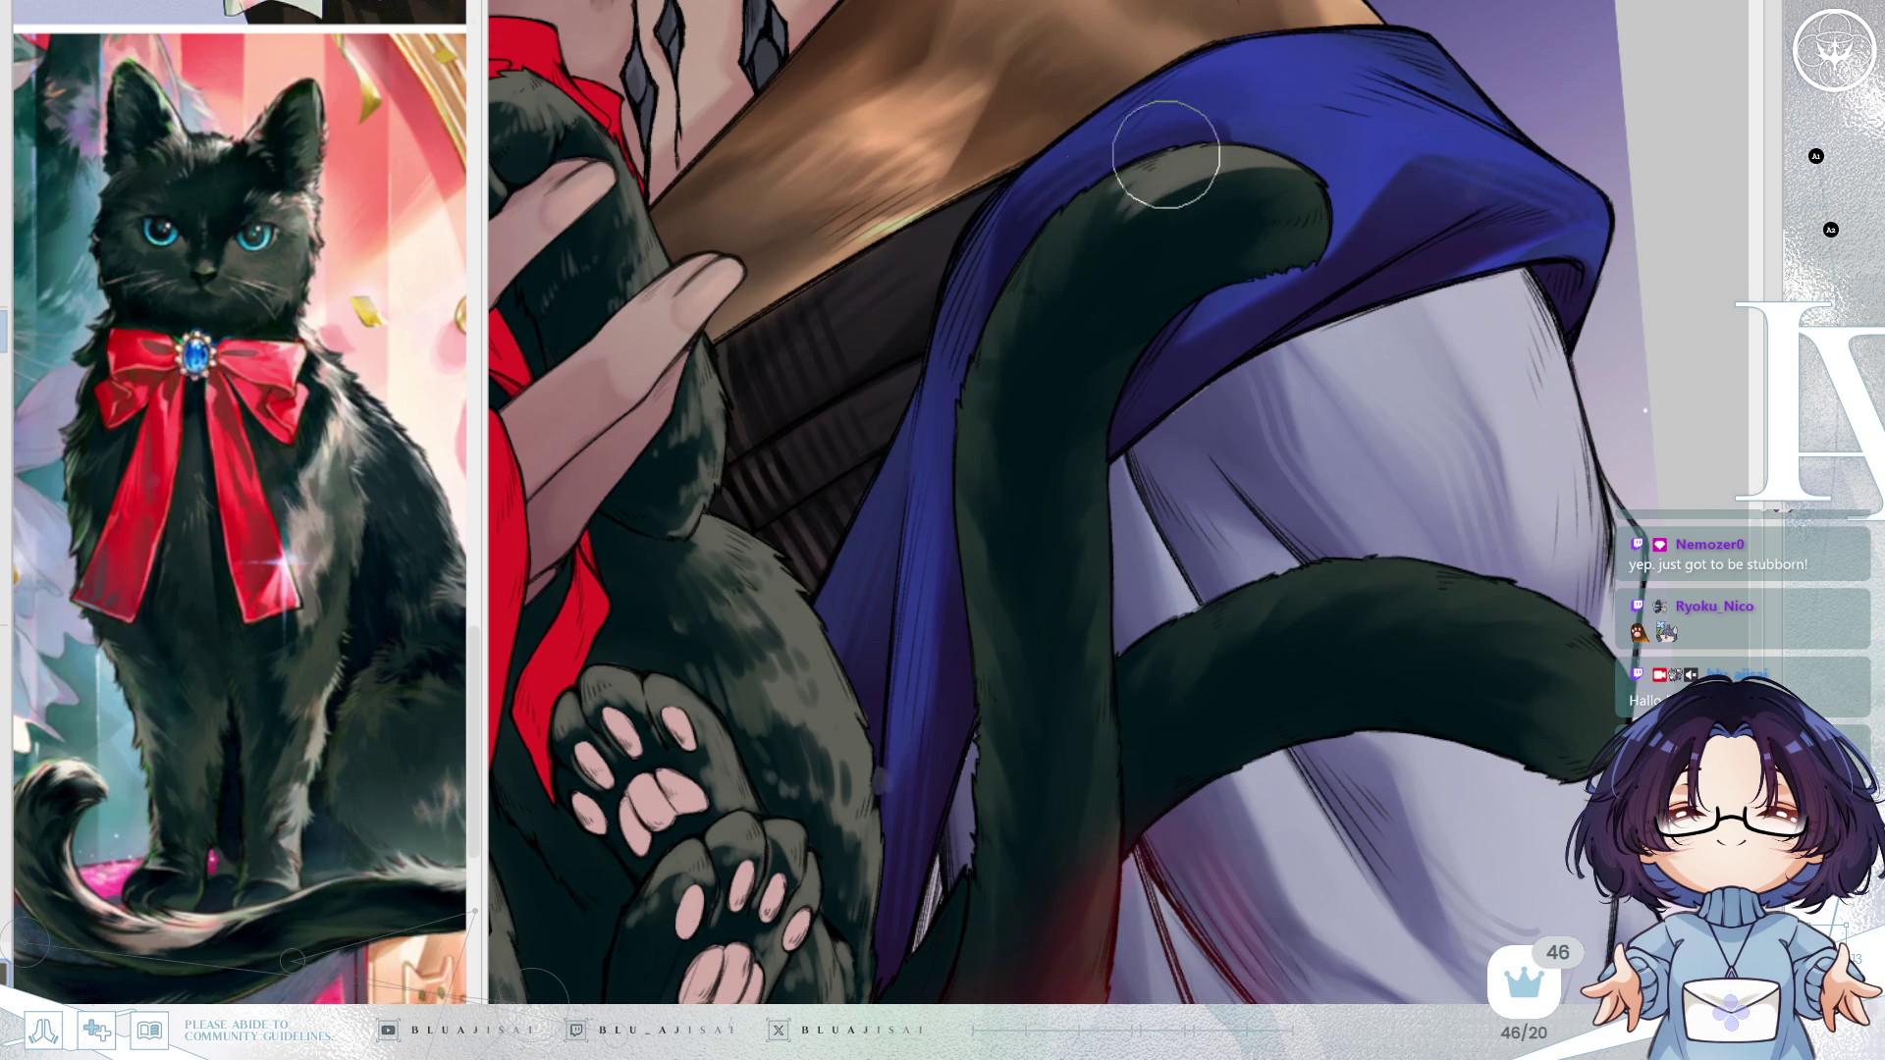
mouse_move(1016, 281)
mouse_down()
mouse_move(1077, 219)
mouse_move(1080, 261)
mouse_move(1114, 268)
mouse_move(1225, 181)
mouse_move(1288, 216)
mouse_up()
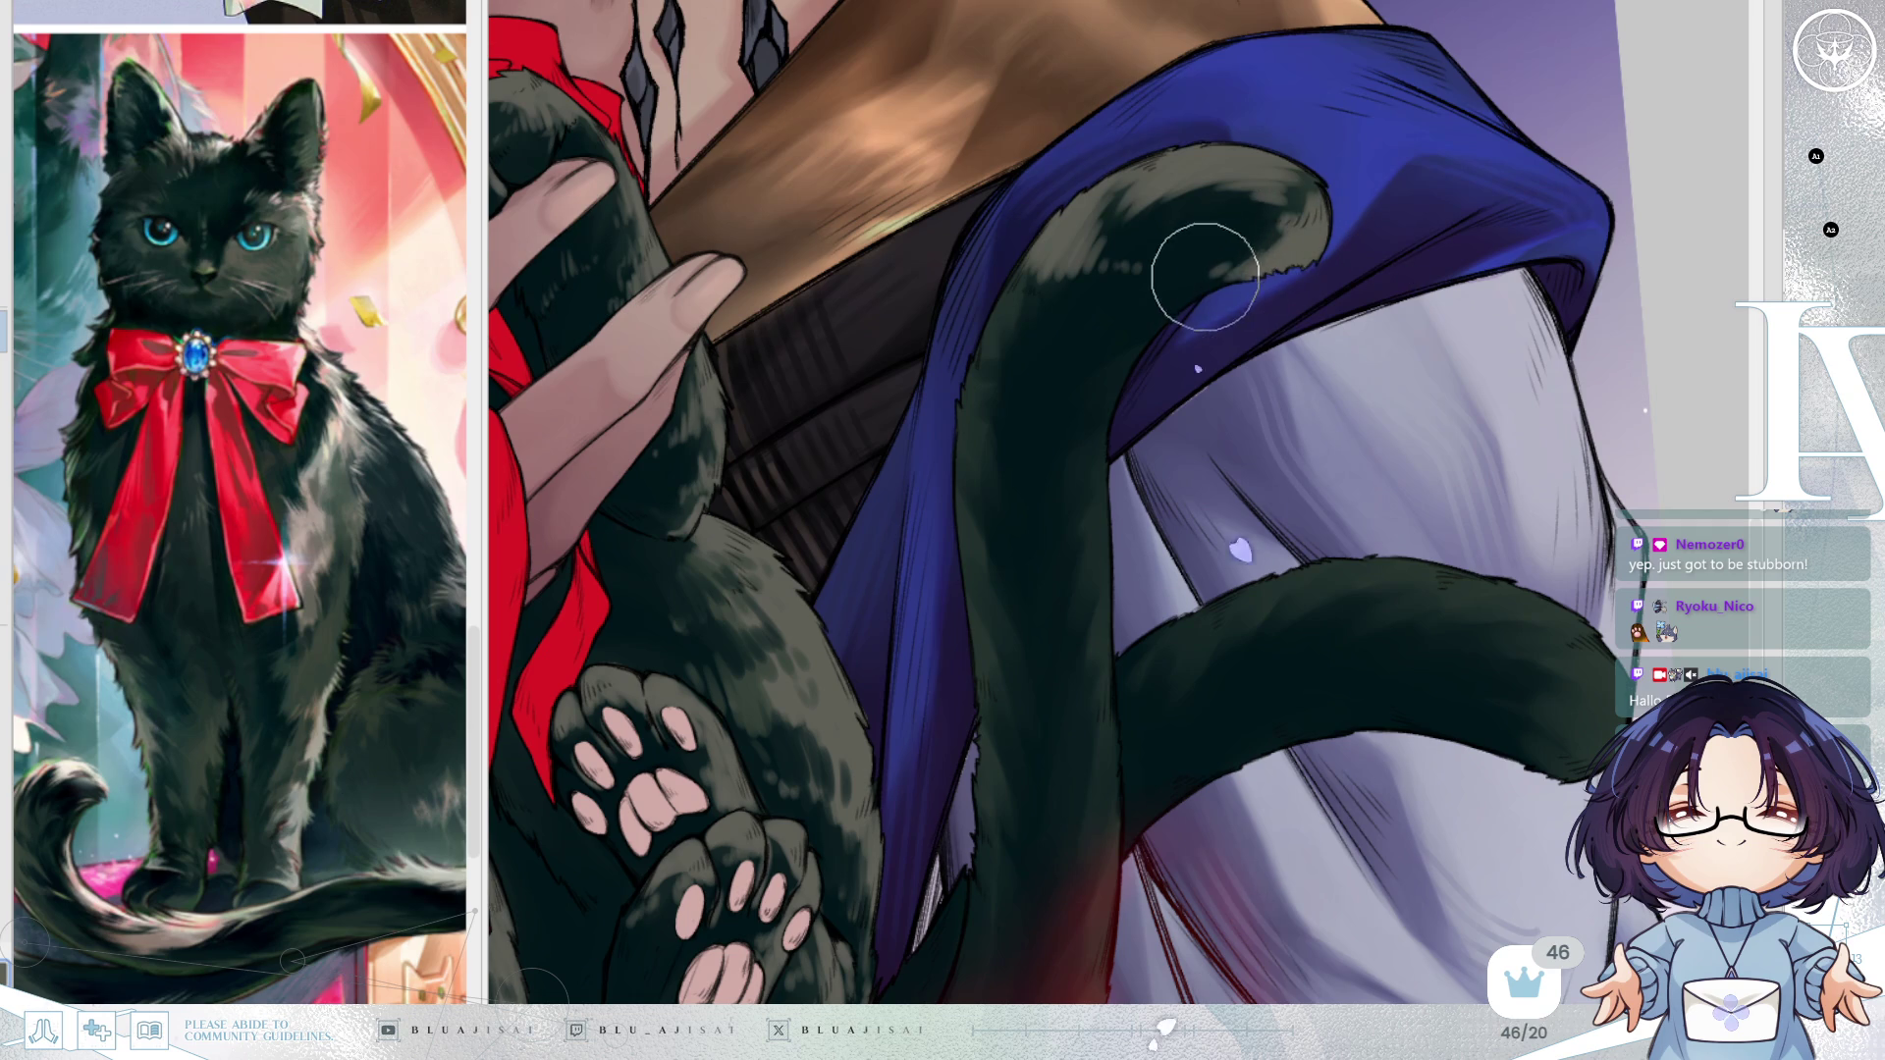
mouse_move(1287, 165)
mouse_down()
mouse_move(1233, 219)
mouse_move(1211, 285)
mouse_move(1215, 263)
mouse_move(1293, 235)
mouse_up()
mouse_move(1163, 215)
mouse_down()
mouse_move(1198, 176)
mouse_move(1267, 185)
mouse_move(1080, 244)
mouse_move(1070, 219)
mouse_move(1073, 285)
mouse_move(1061, 265)
mouse_up()
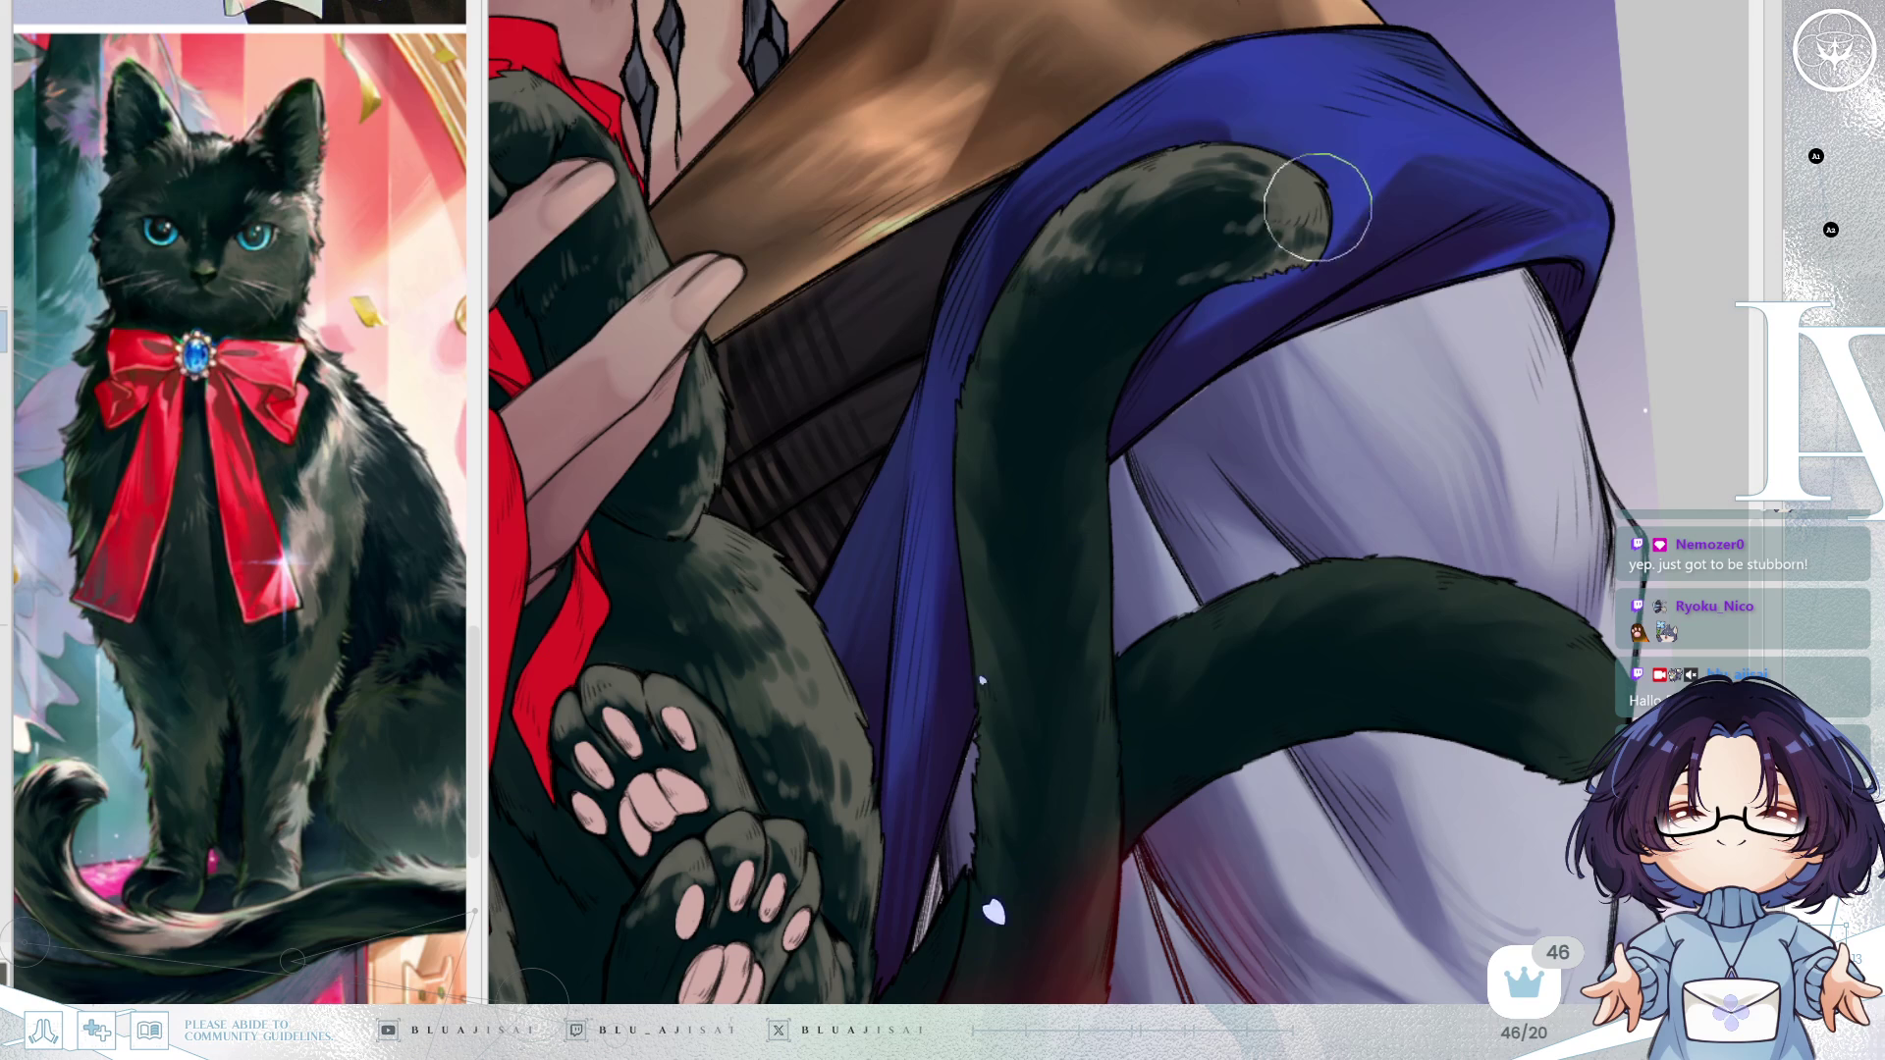
Darken and smooth the tail's left fringe, then mirror the canvas and add a faint light streak.
mouse_move(1151, 268)
mouse_down()
mouse_move(1149, 252)
mouse_move(1102, 262)
mouse_move(1022, 320)
mouse_up()
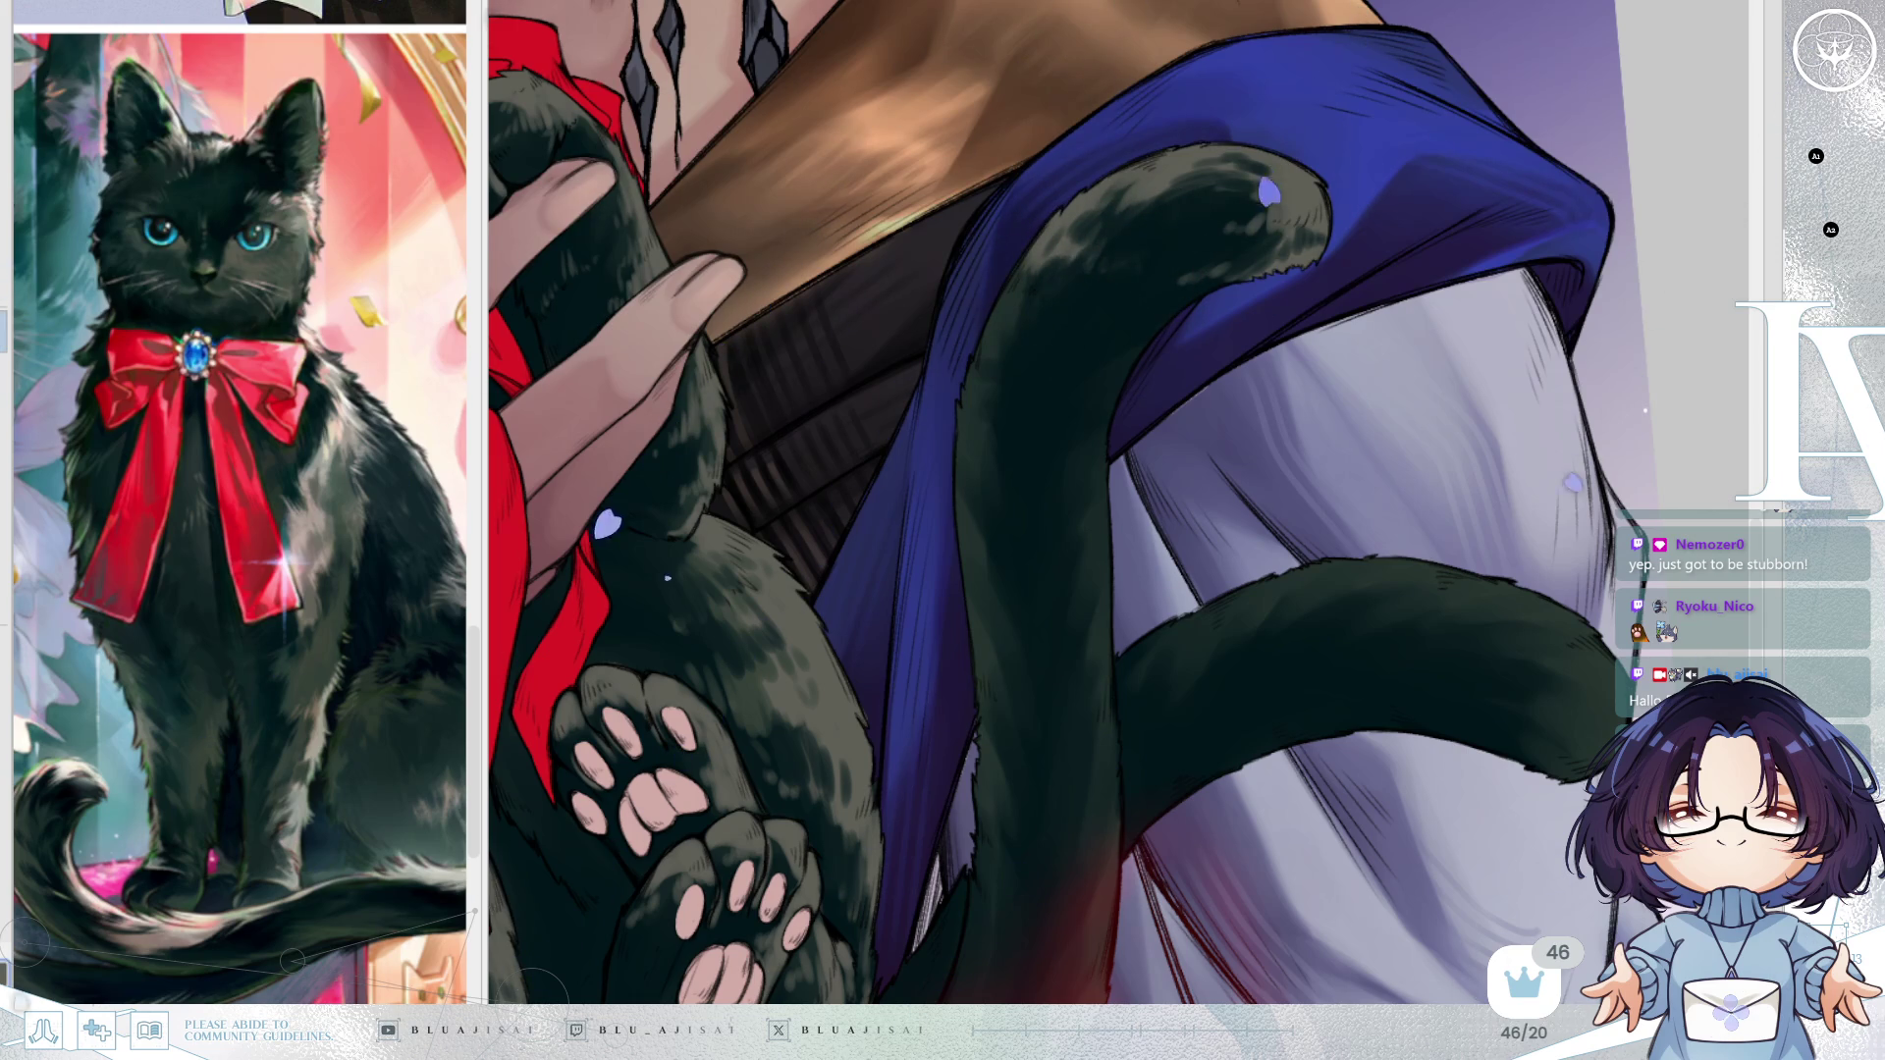
mouse_move(1149, 315)
mouse_down()
mouse_move(1014, 304)
mouse_move(981, 350)
mouse_move(971, 442)
mouse_up()
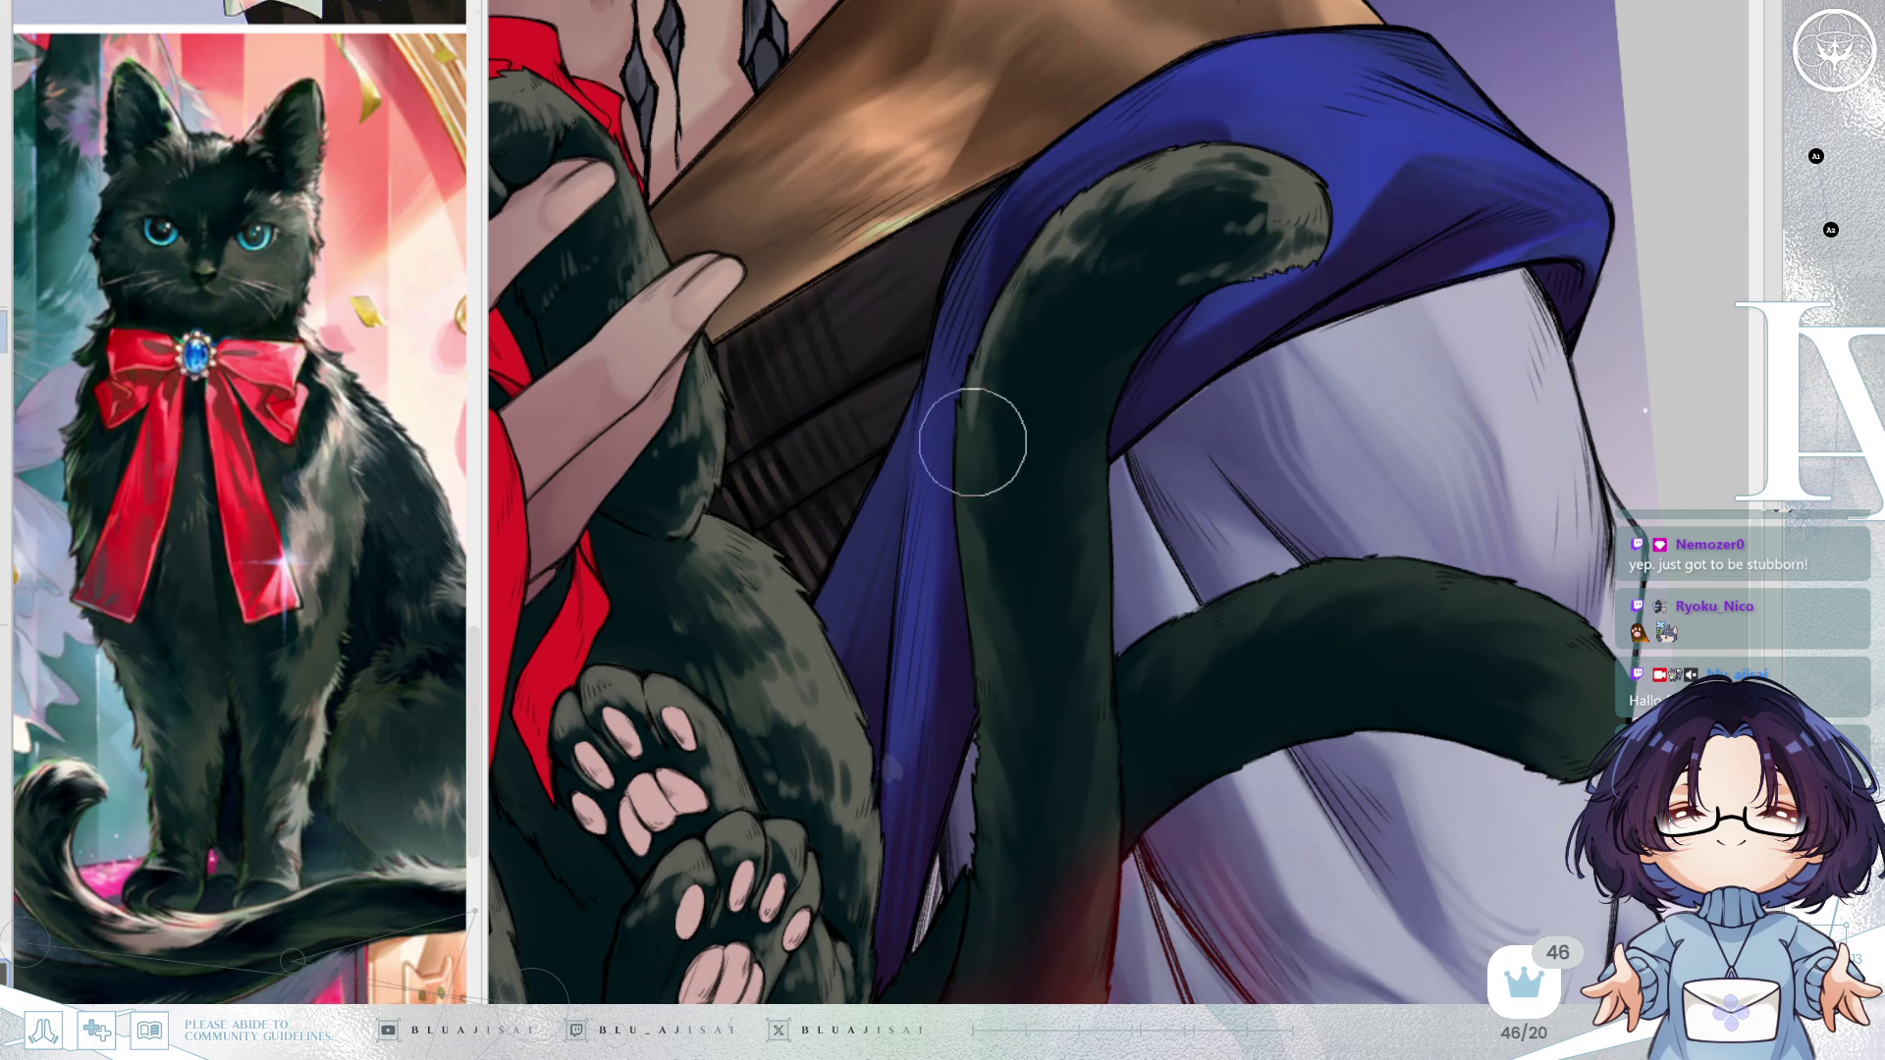
mouse_move(1004, 322)
mouse_down()
mouse_move(992, 370)
mouse_move(980, 351)
mouse_move(1010, 366)
mouse_move(1064, 324)
mouse_move(975, 438)
mouse_move(984, 412)
mouse_move(1010, 462)
mouse_move(972, 475)
mouse_move(1080, 599)
mouse_up()
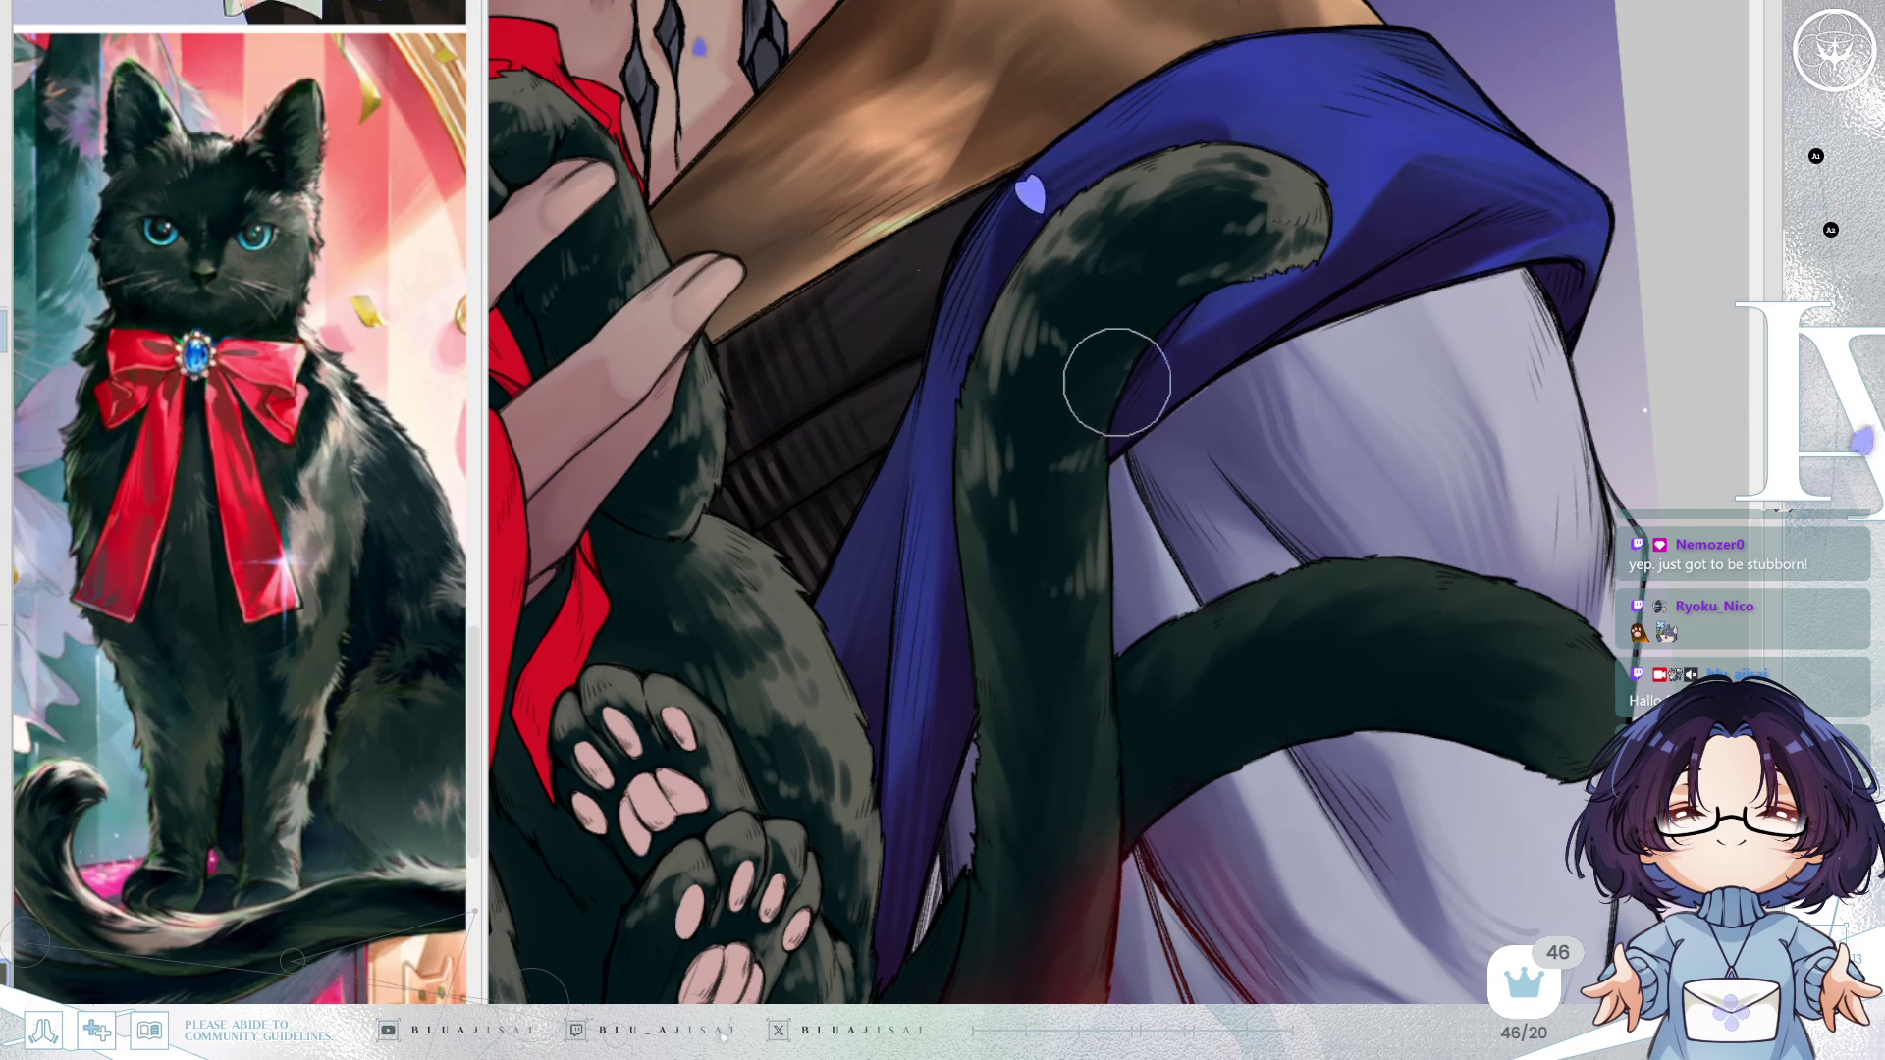
key(h)
mouse_move(1418, 315)
mouse_down()
mouse_move(1259, 269)
mouse_move(1251, 172)
mouse_up()
mouse_move(1089, 298)
mouse_down()
mouse_move(1064, 366)
mouse_move(1069, 331)
mouse_up()
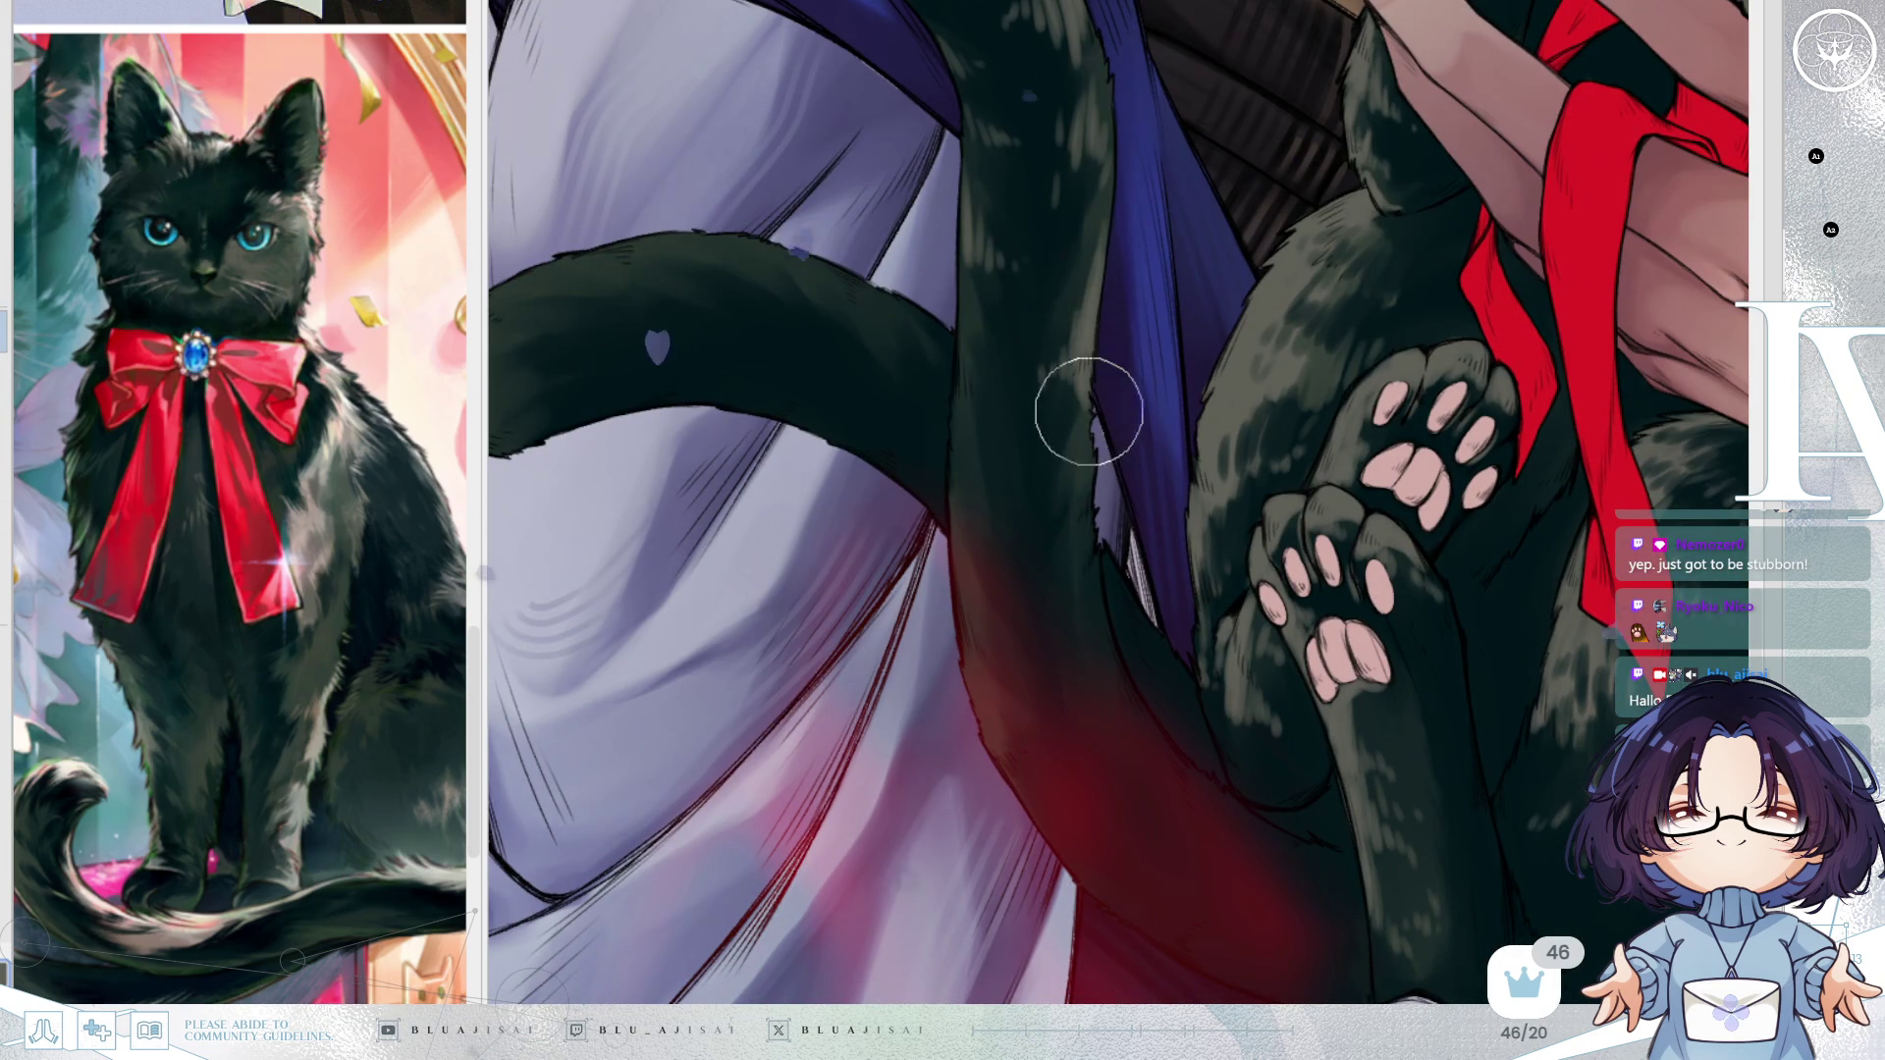
Pan the artwork and flip the canvas view back to normal.
scroll(1243, 268, right, 2)
scroll(1243, 268, right, 2)
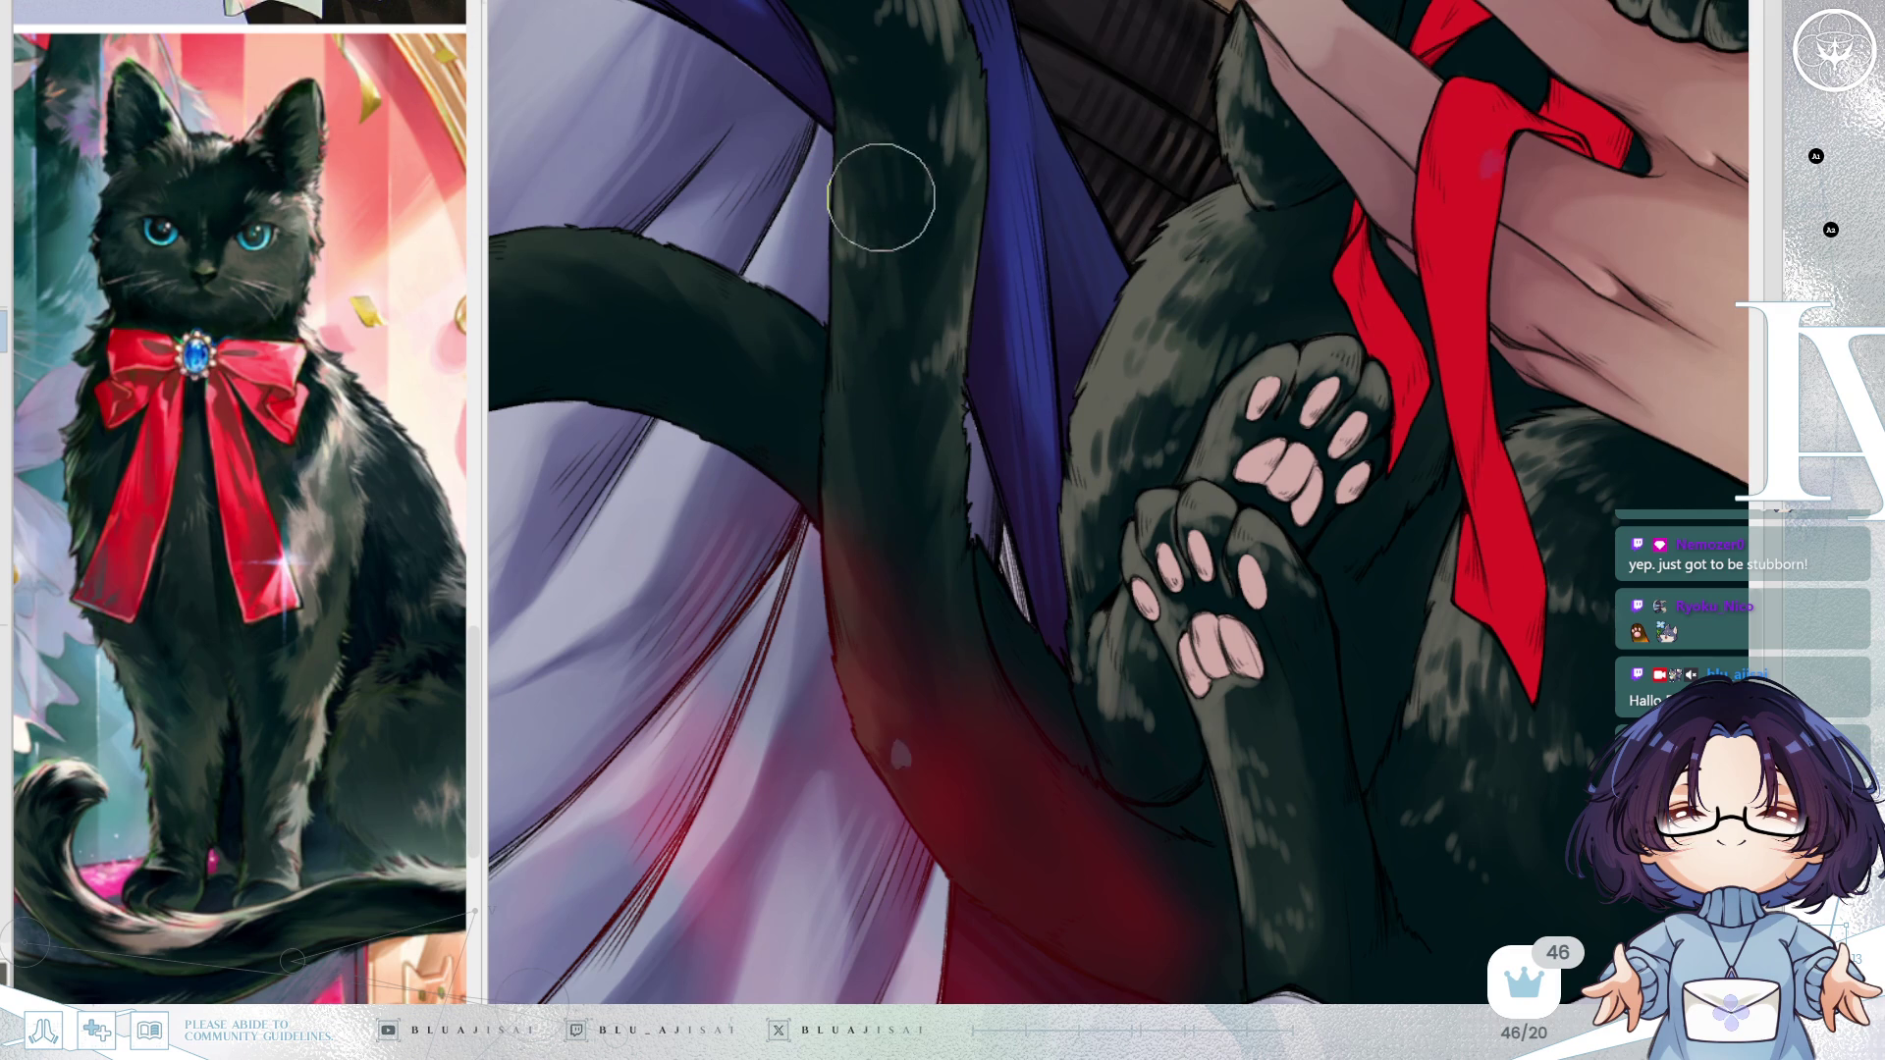
drag(979, 116, 1073, 315)
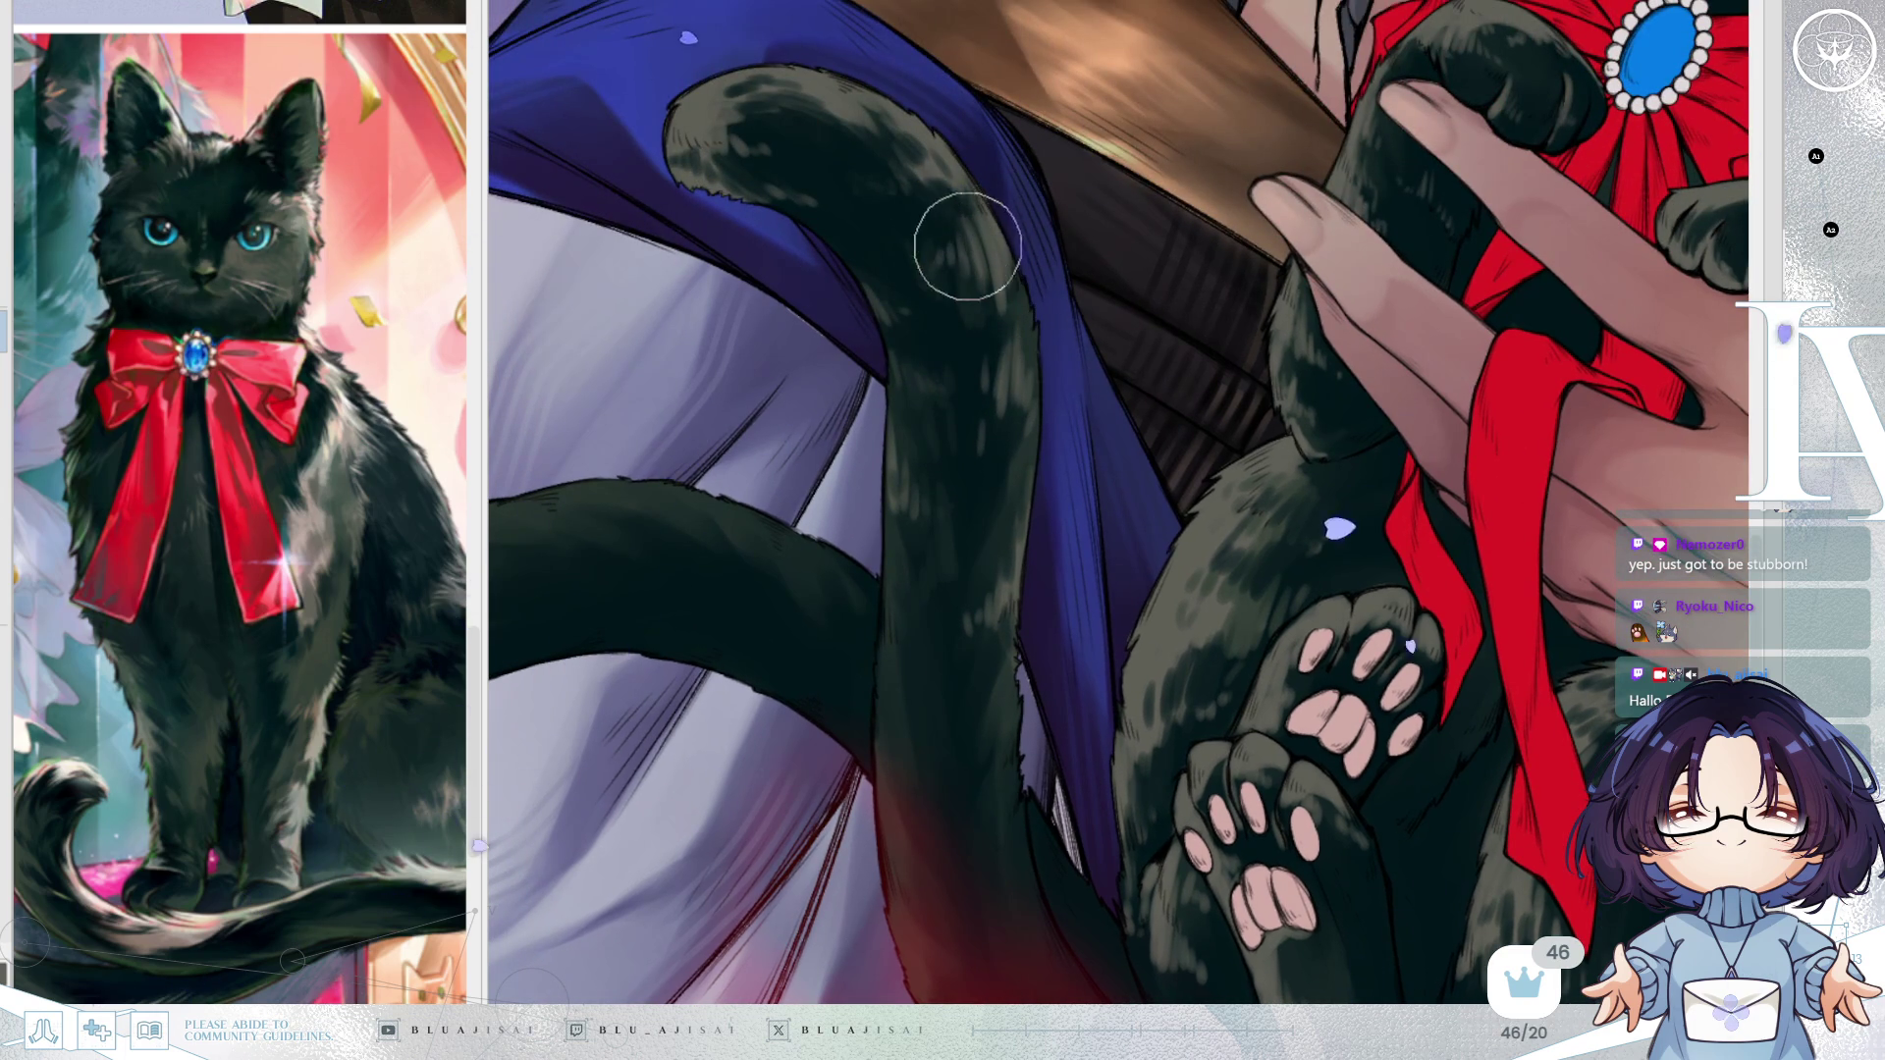
click(1138, 8)
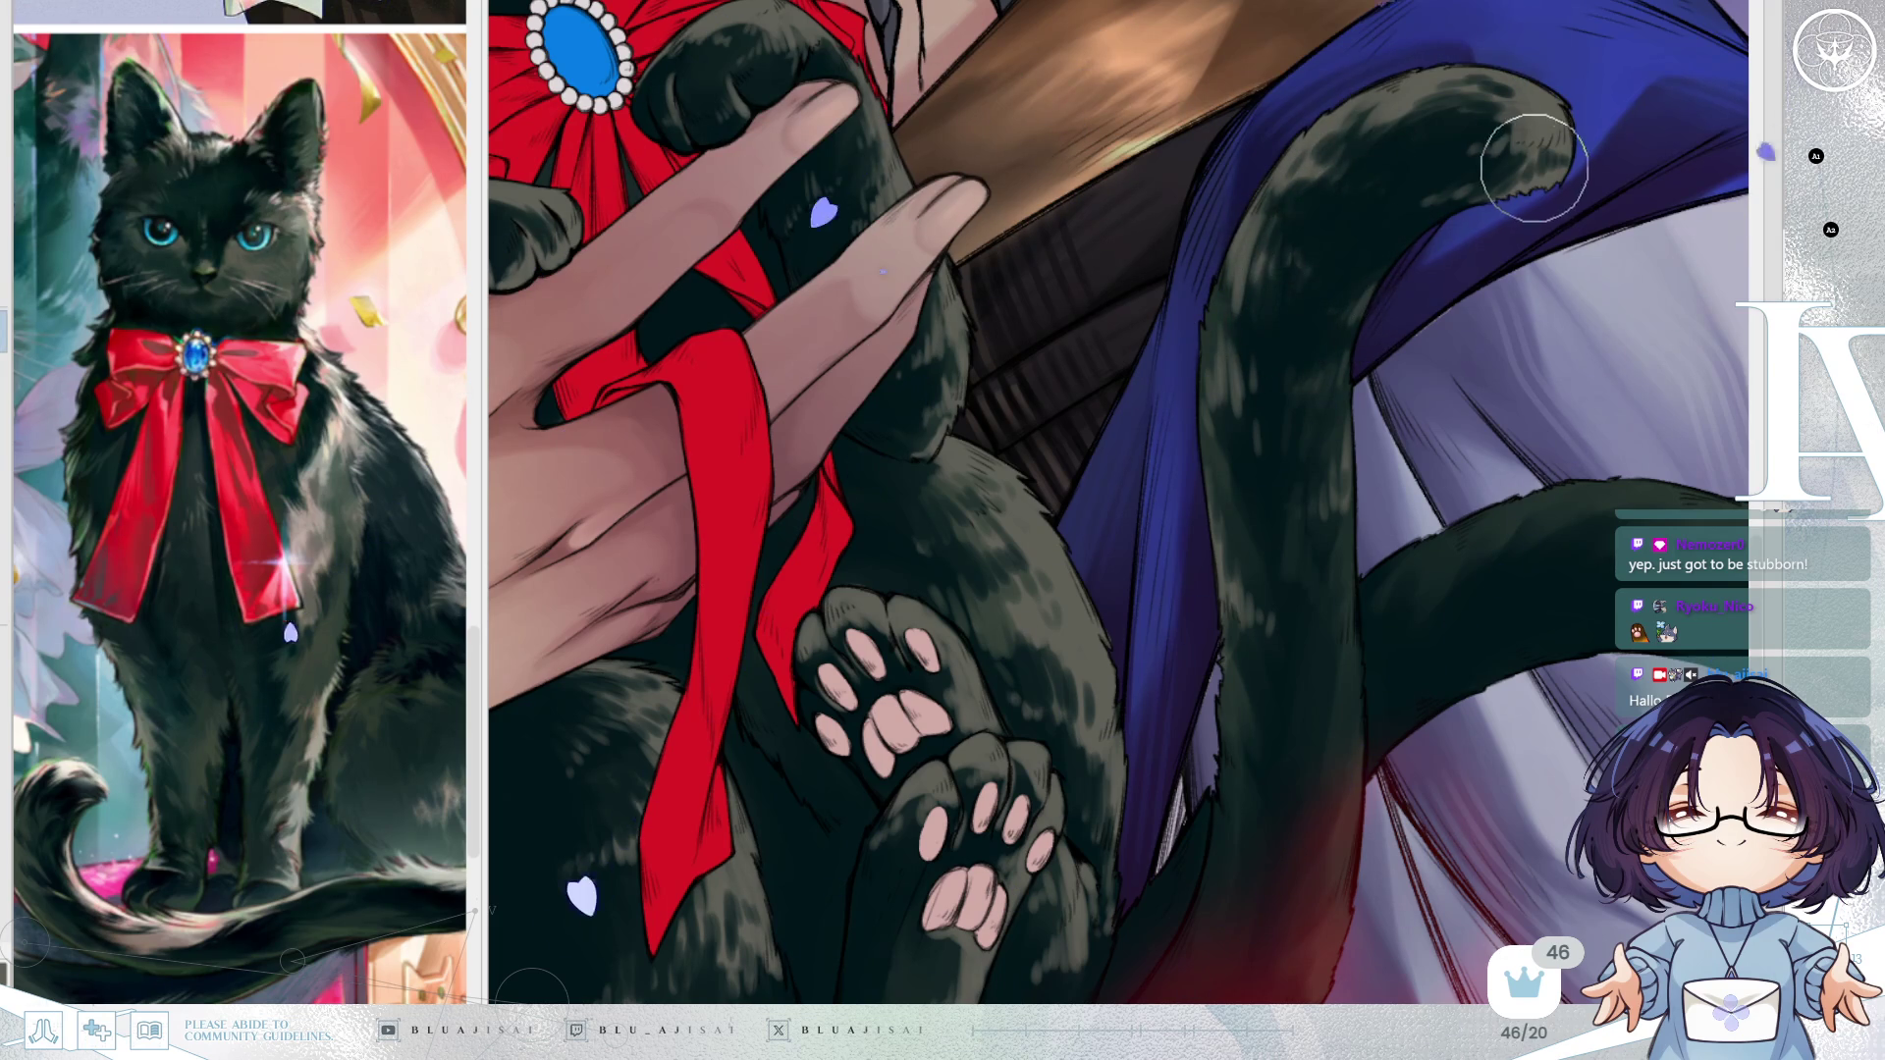
Mirror the canvas to check the drawing, then undo the red glow over the lower garment.
scroll(1532, 167, down, 3)
scroll(1353, 369, up, 2)
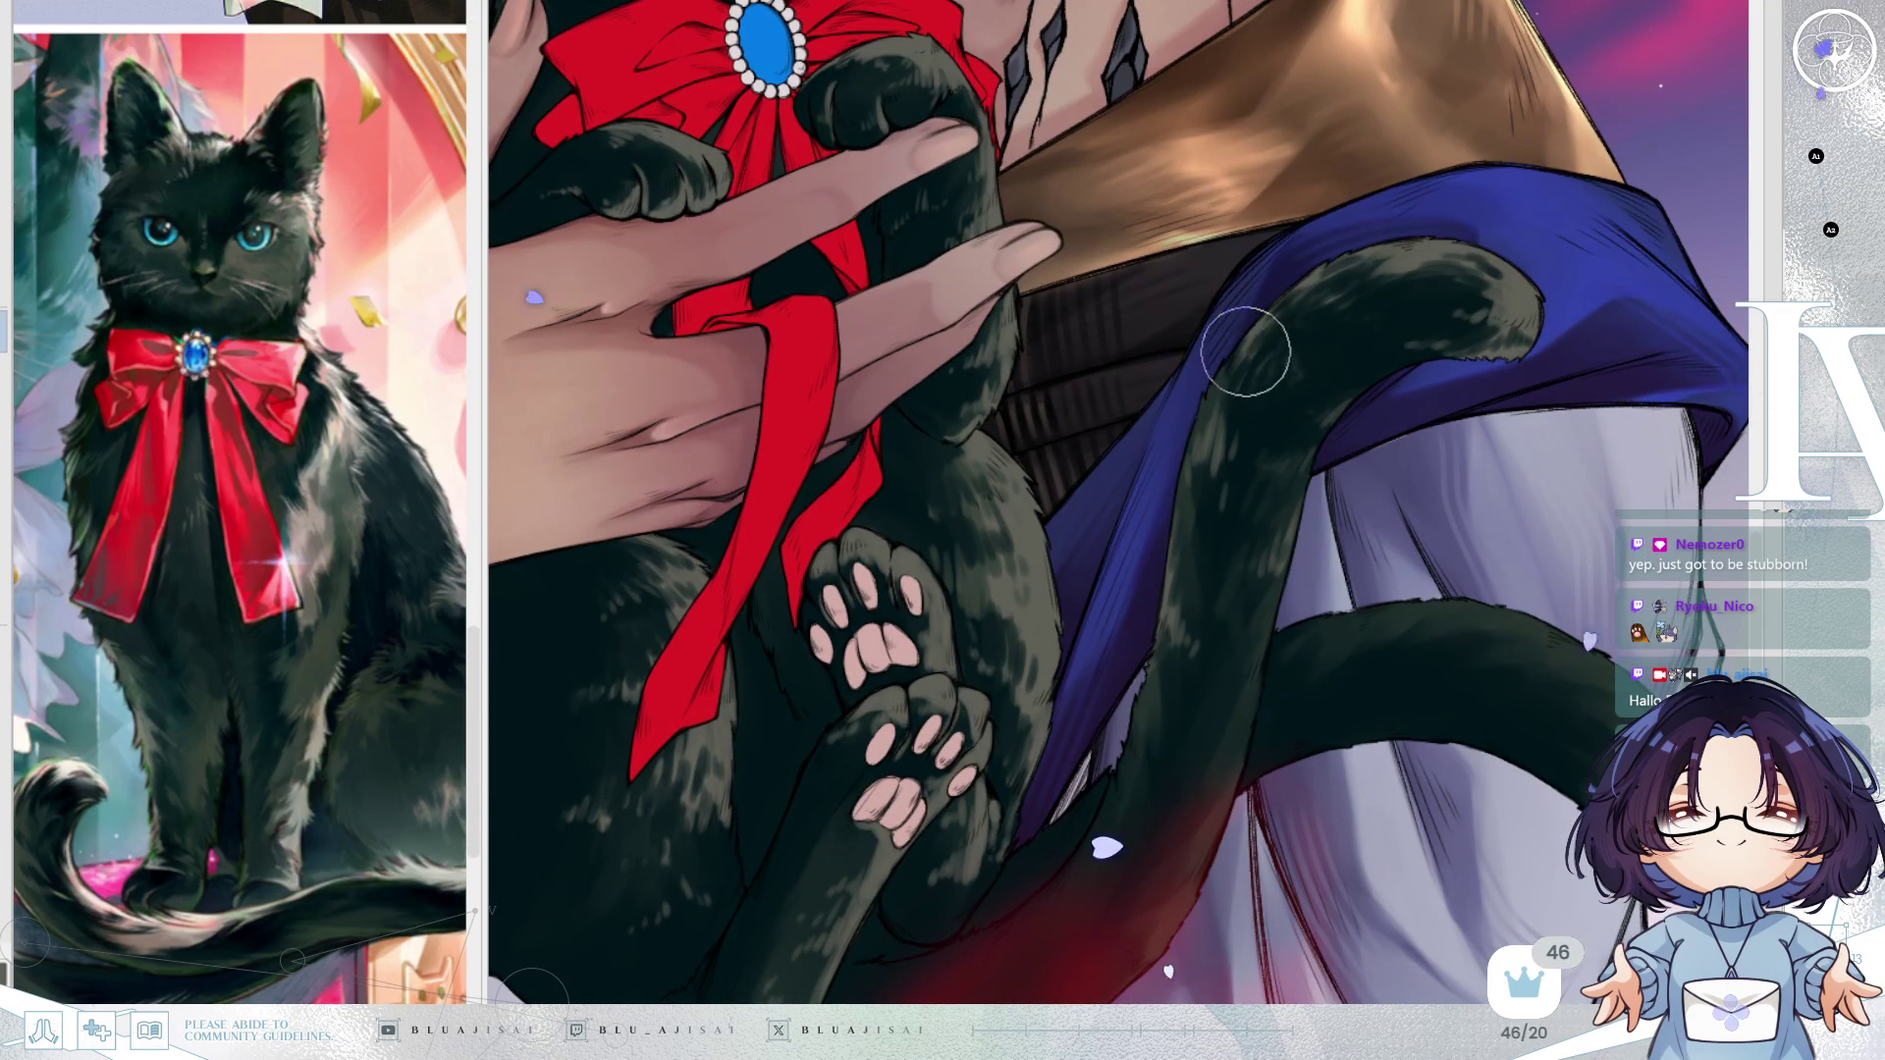
key(m)
key(m)
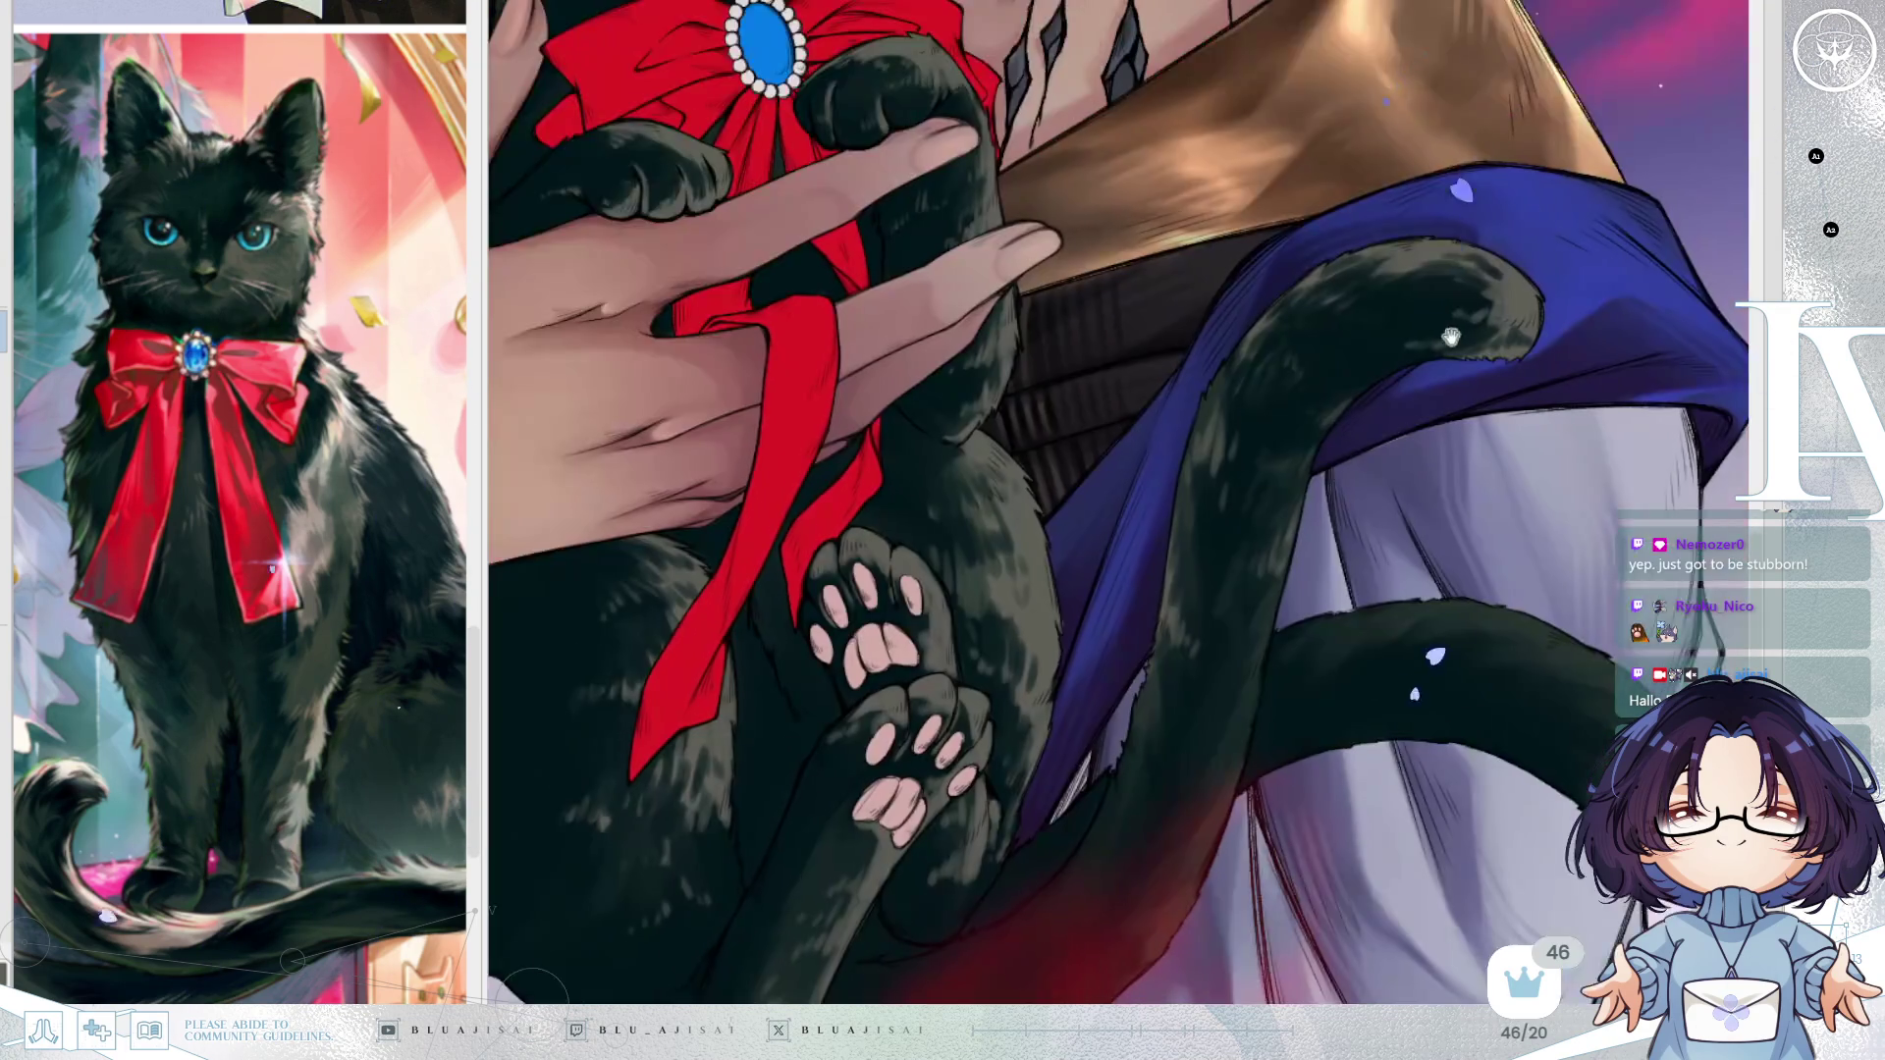
scroll(1293, 348, down, 5)
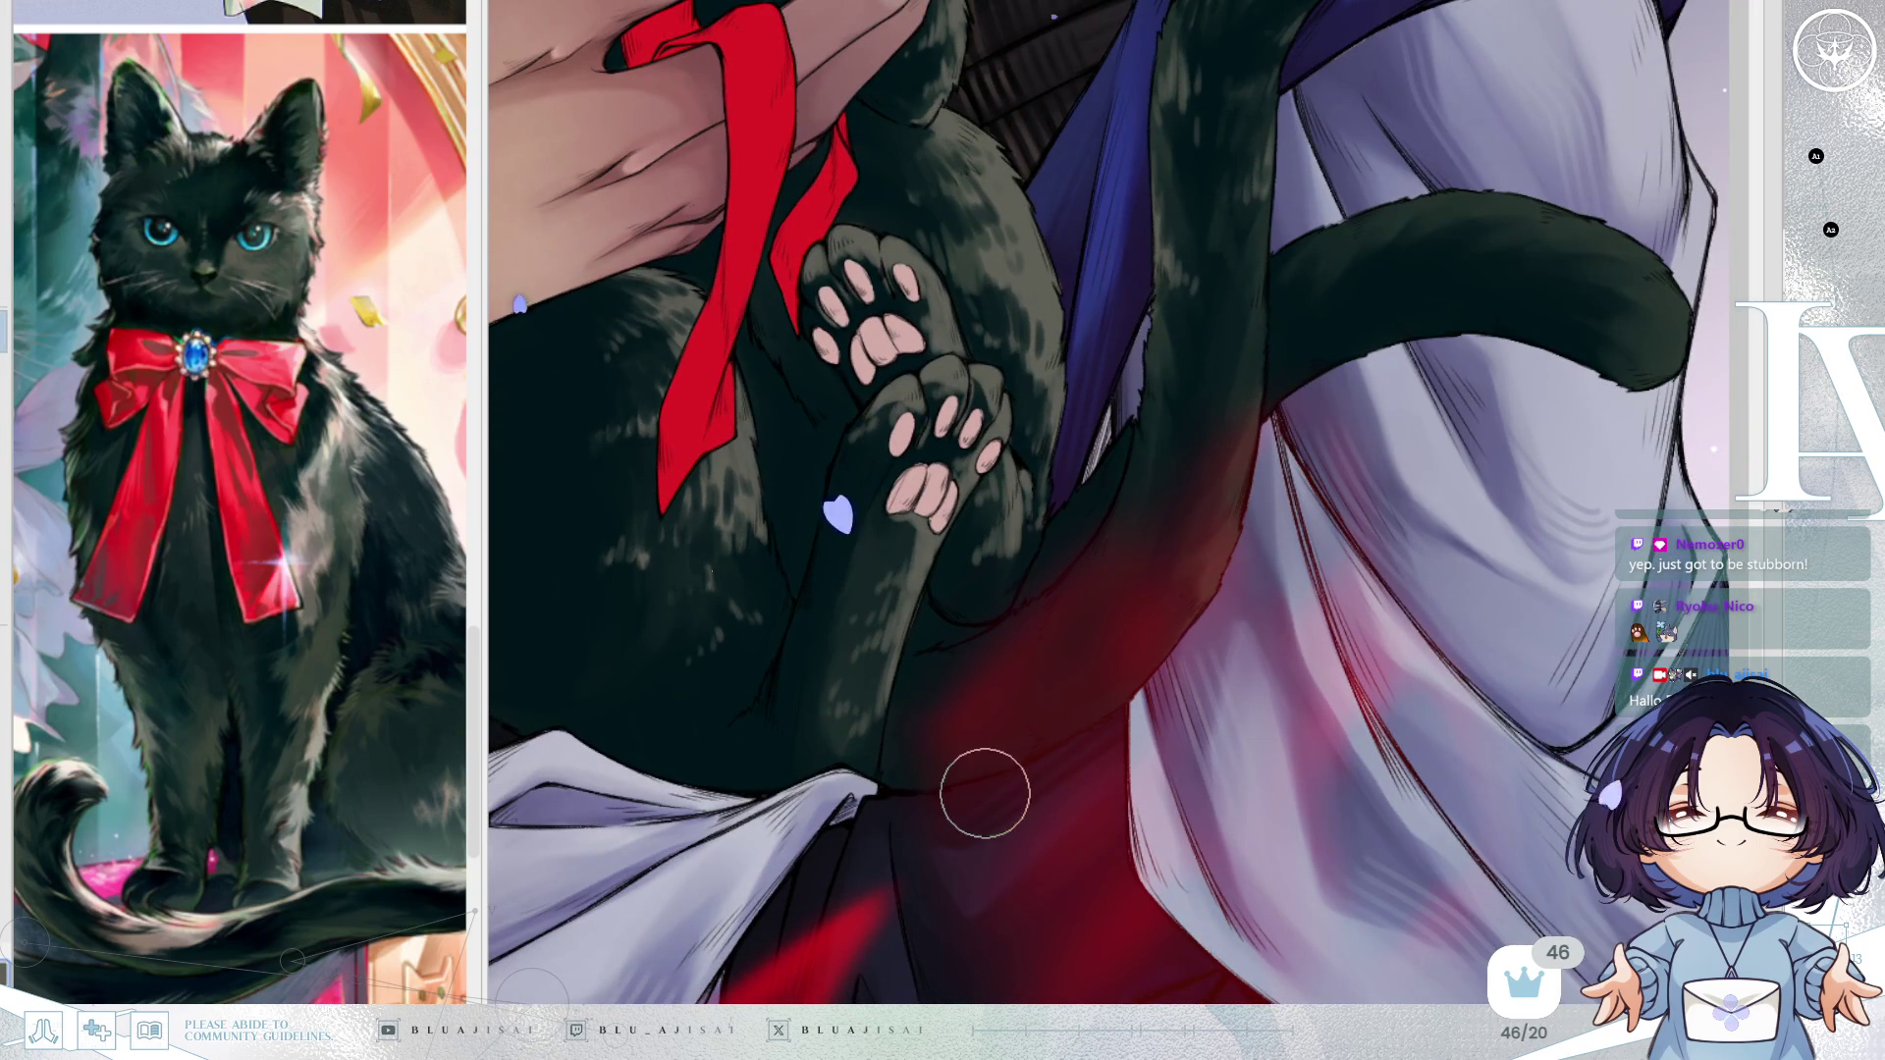
scroll(979, 786, down, 2)
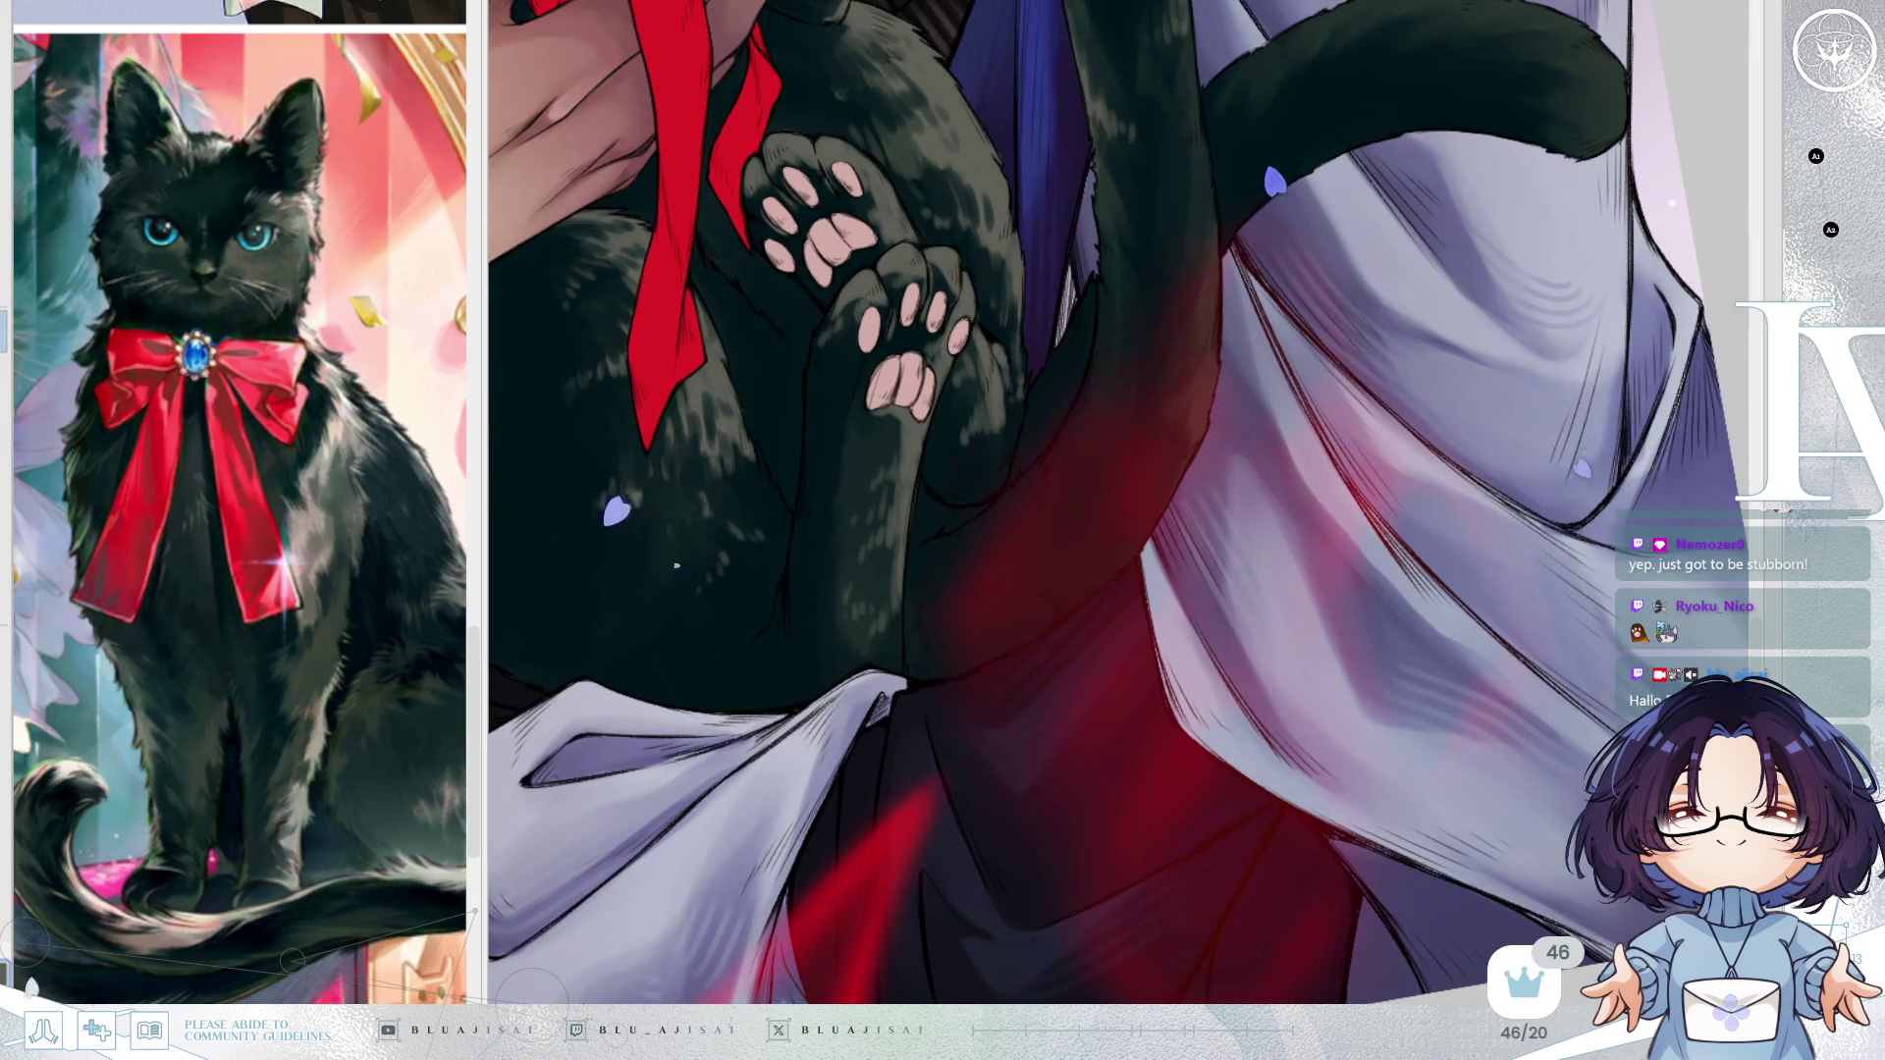
key(ctrl+z)
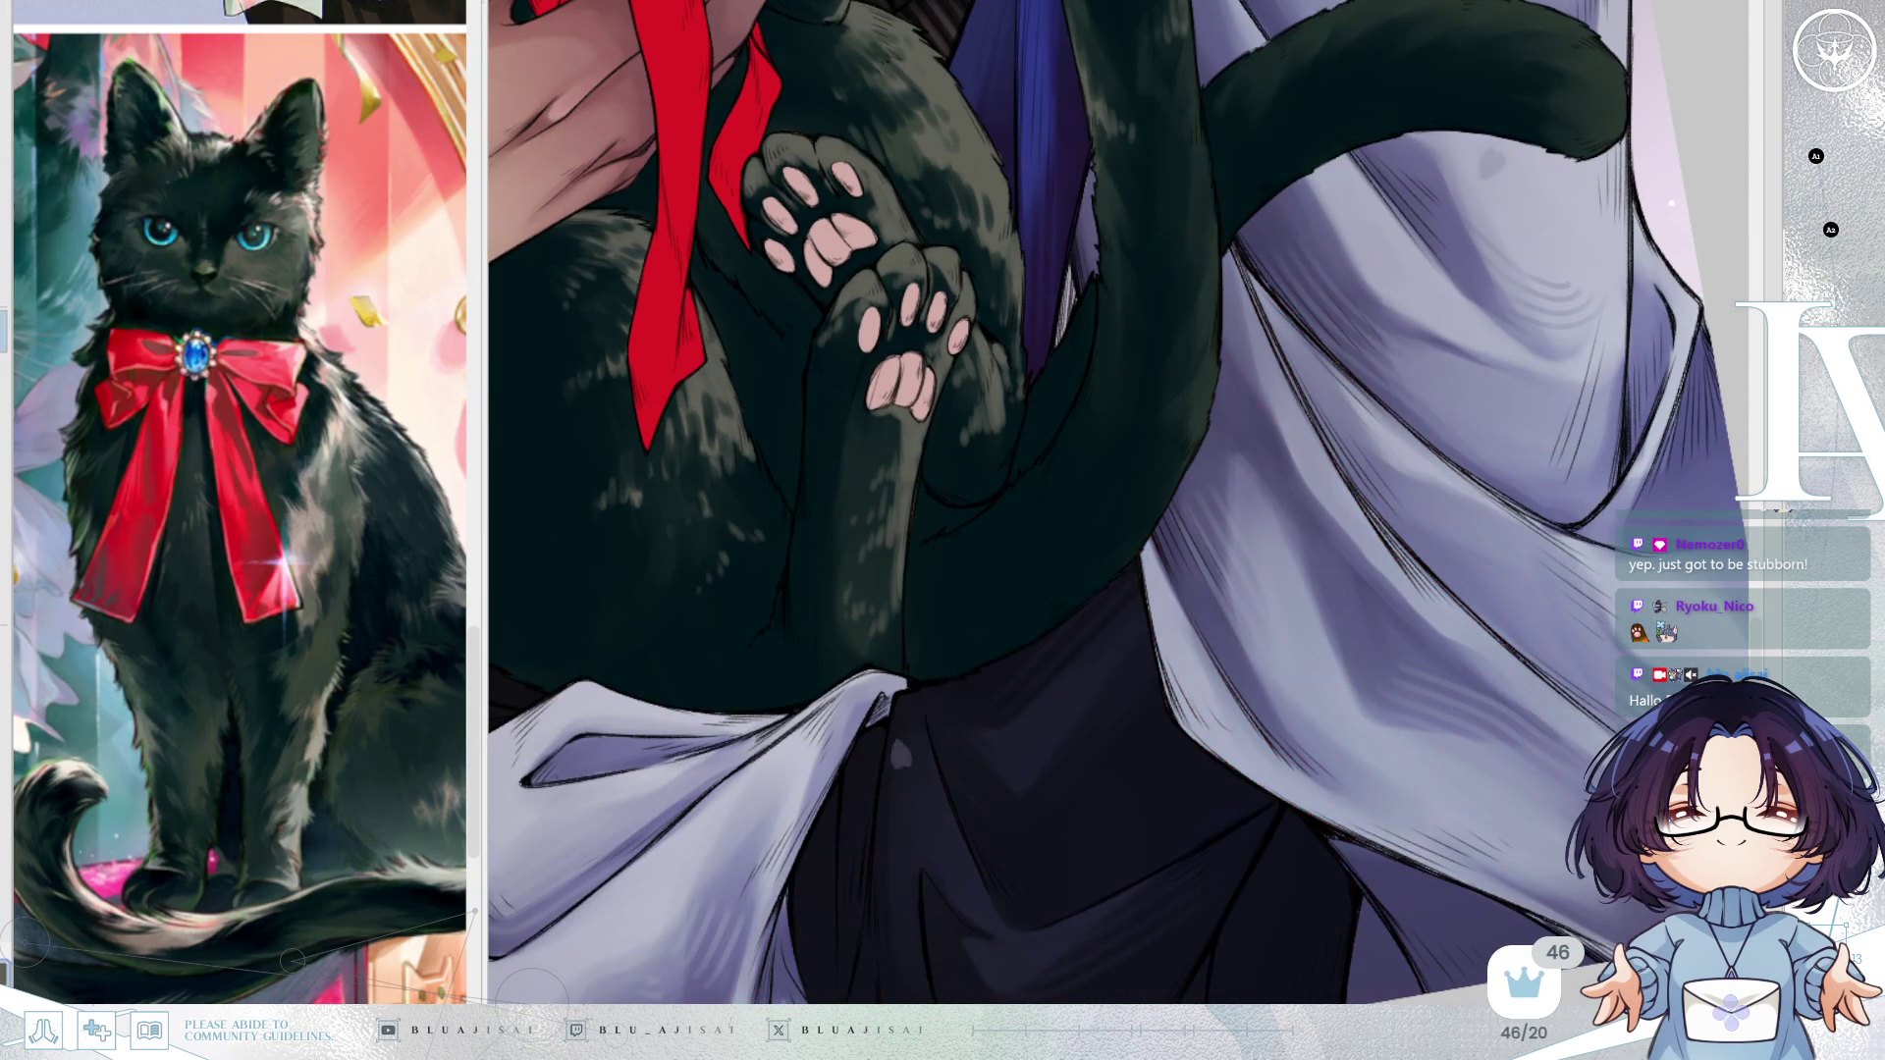
Rotate and pan to the hanging tail and paint its lighter fur patches dark.
scroll(1191, 219, up, 1)
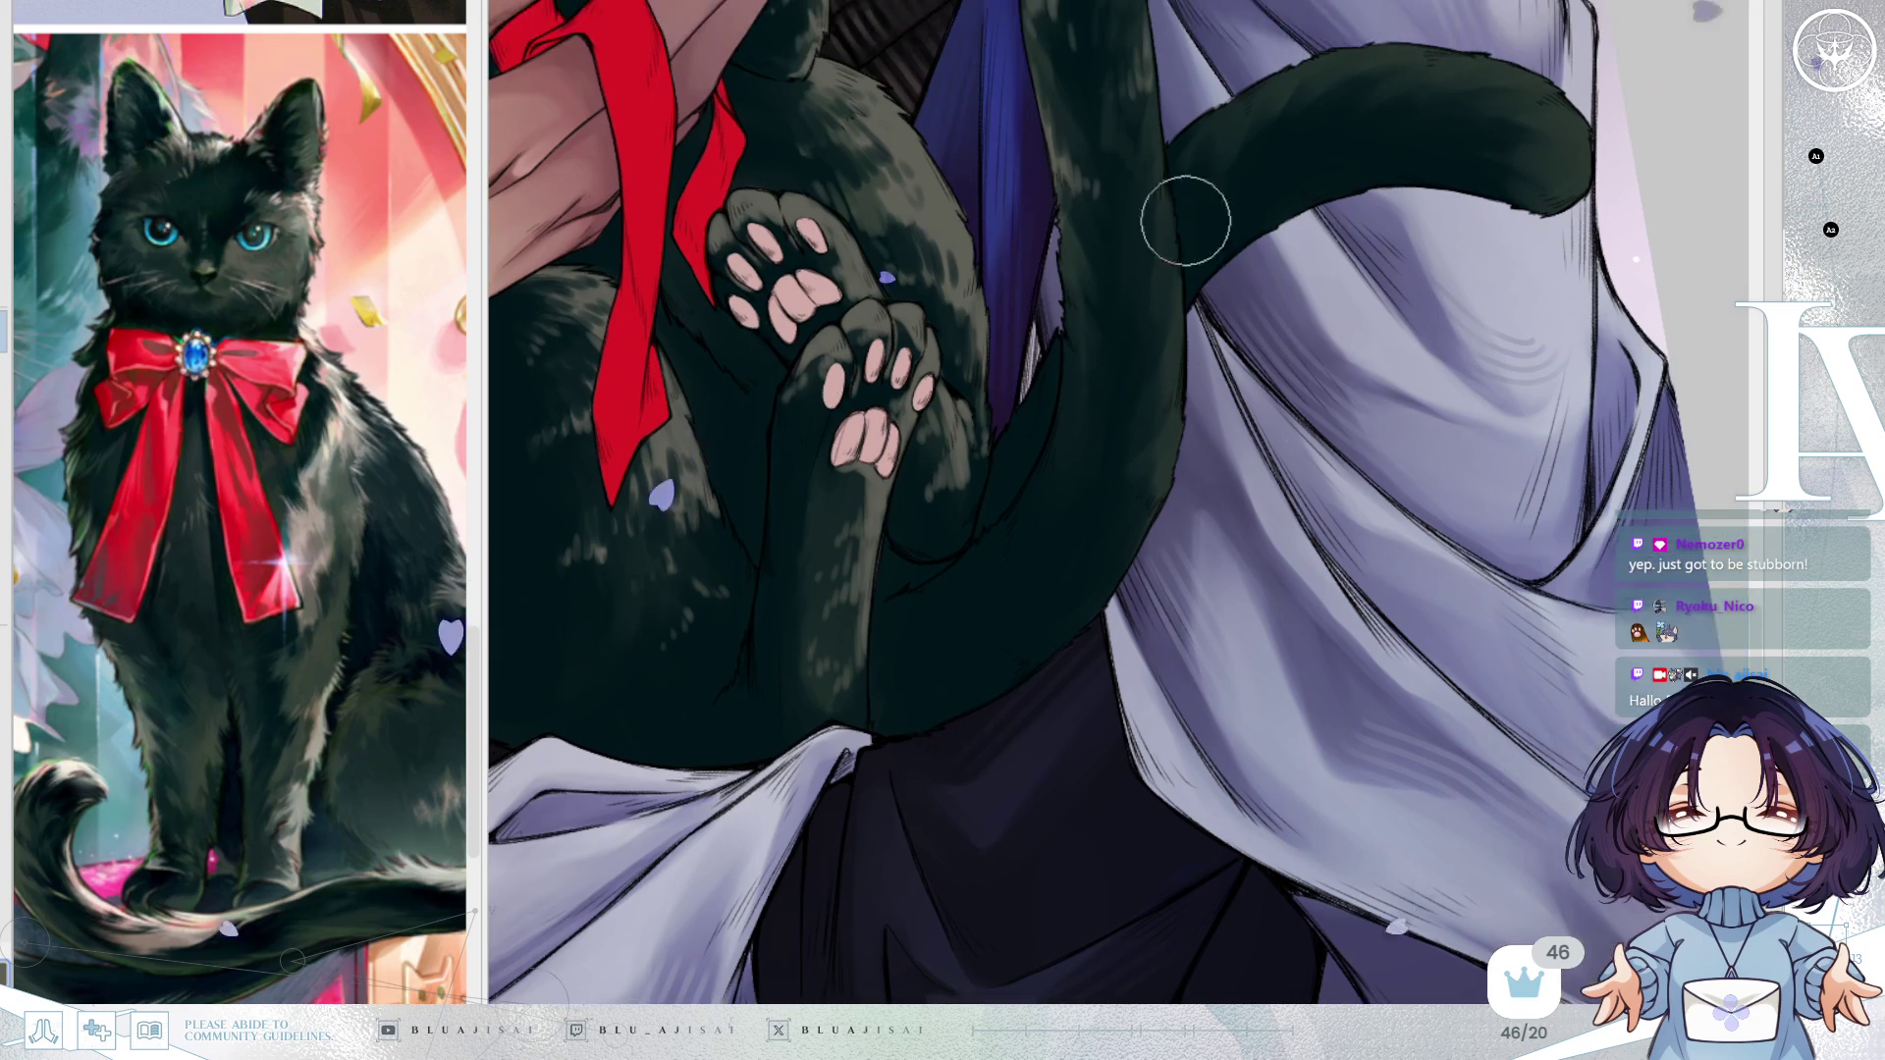
scroll(1168, 243, up, 2)
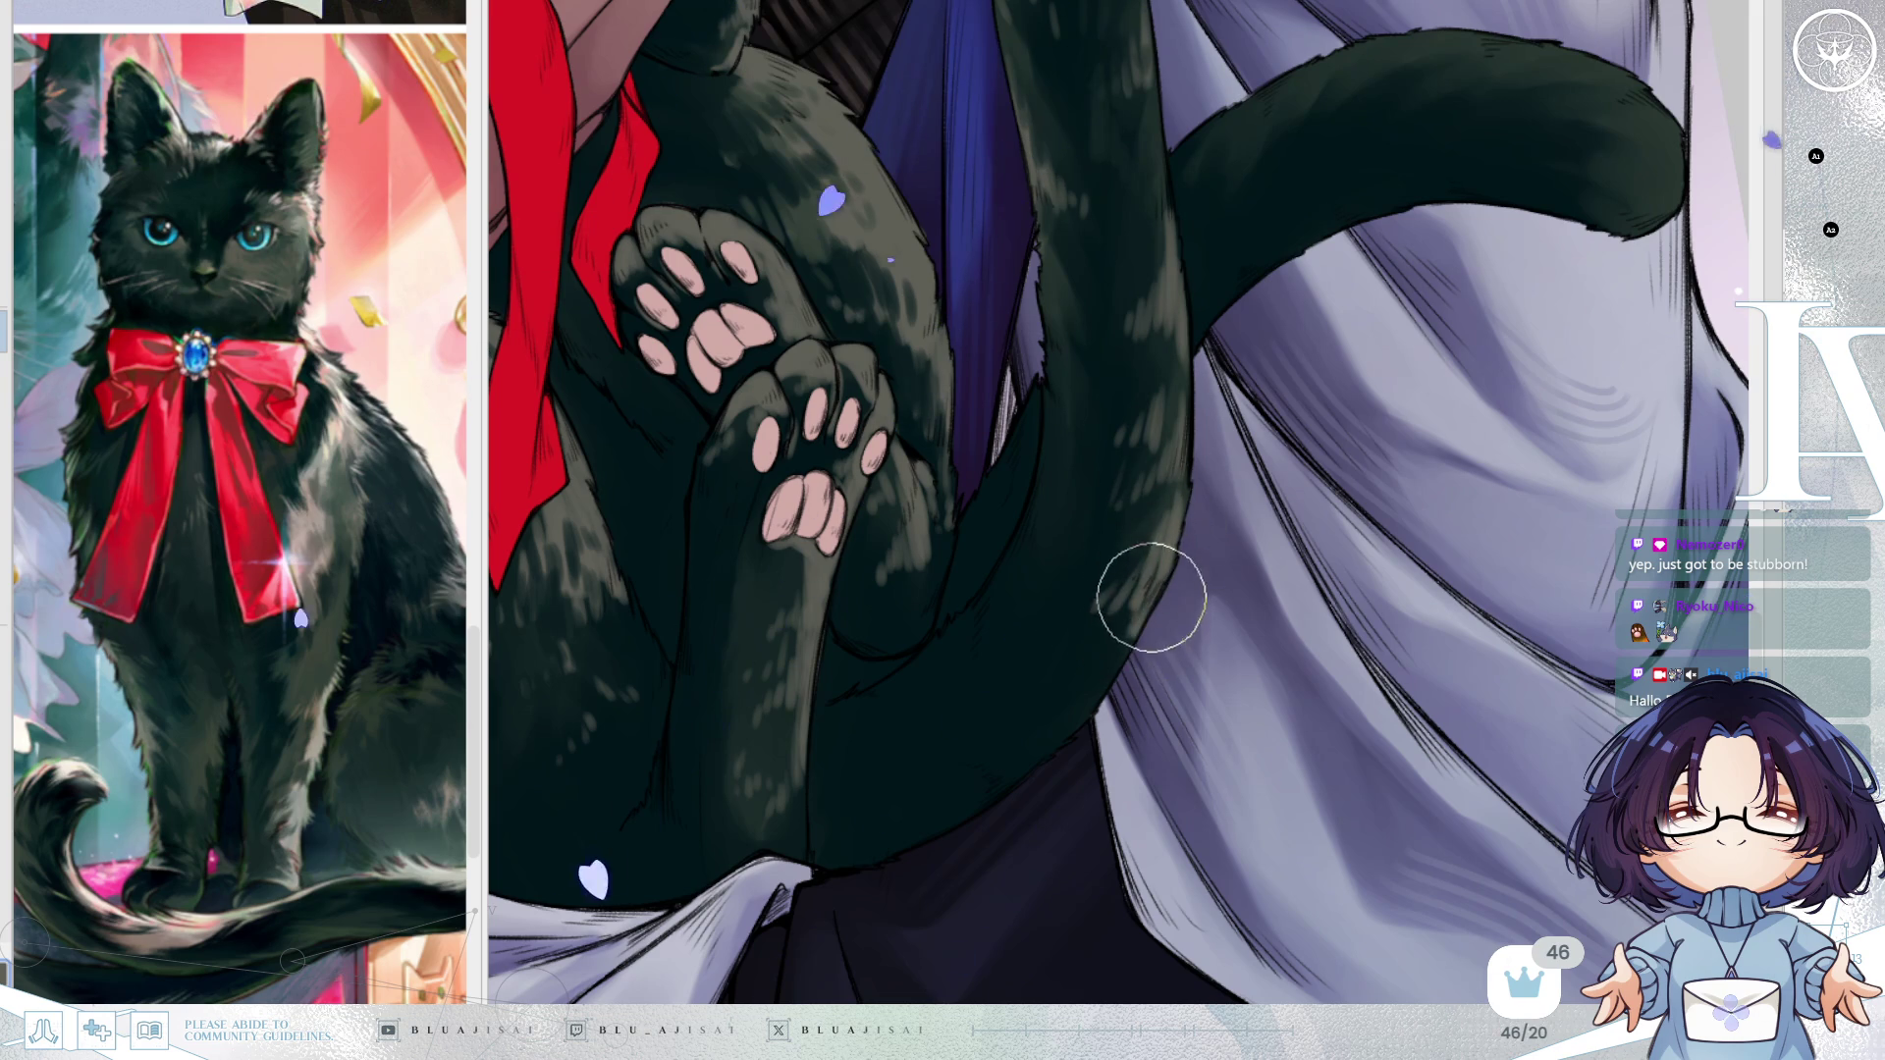
key(asciicircum)
key(asciicircum)
key(asciicircum)
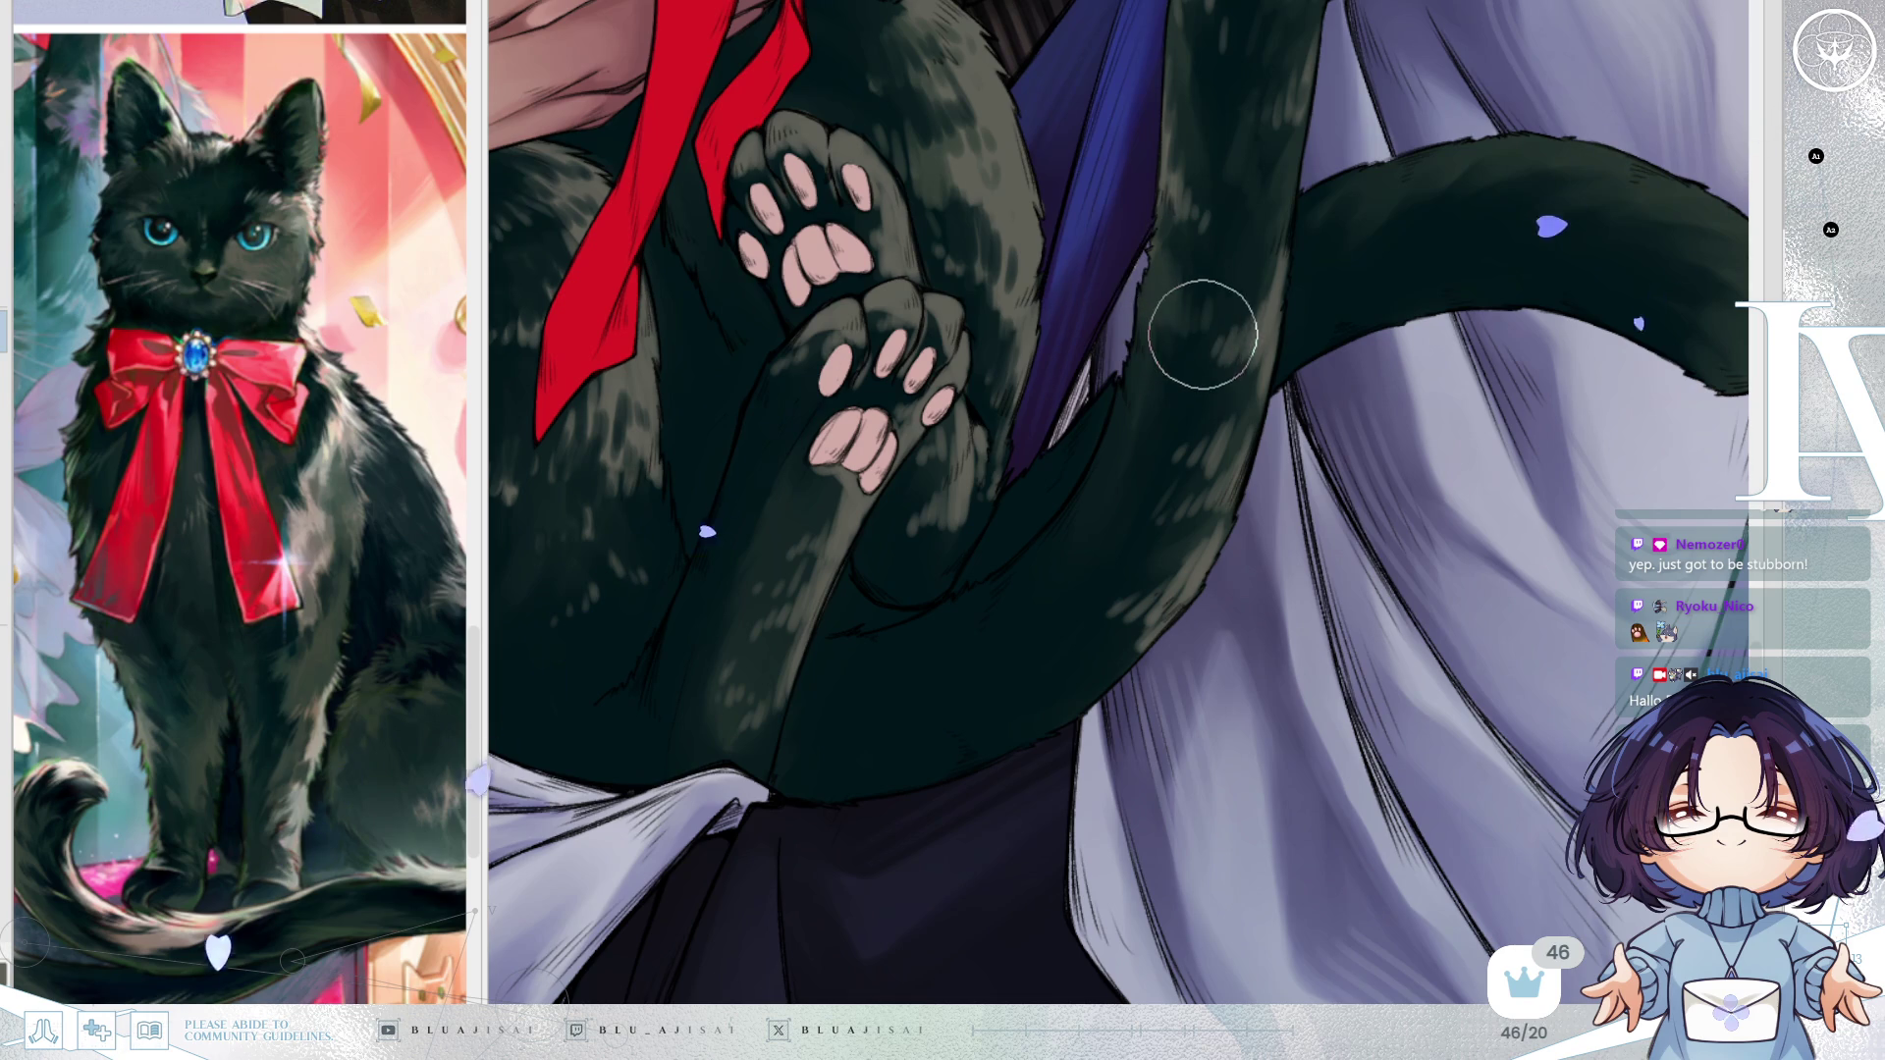
key(minus)
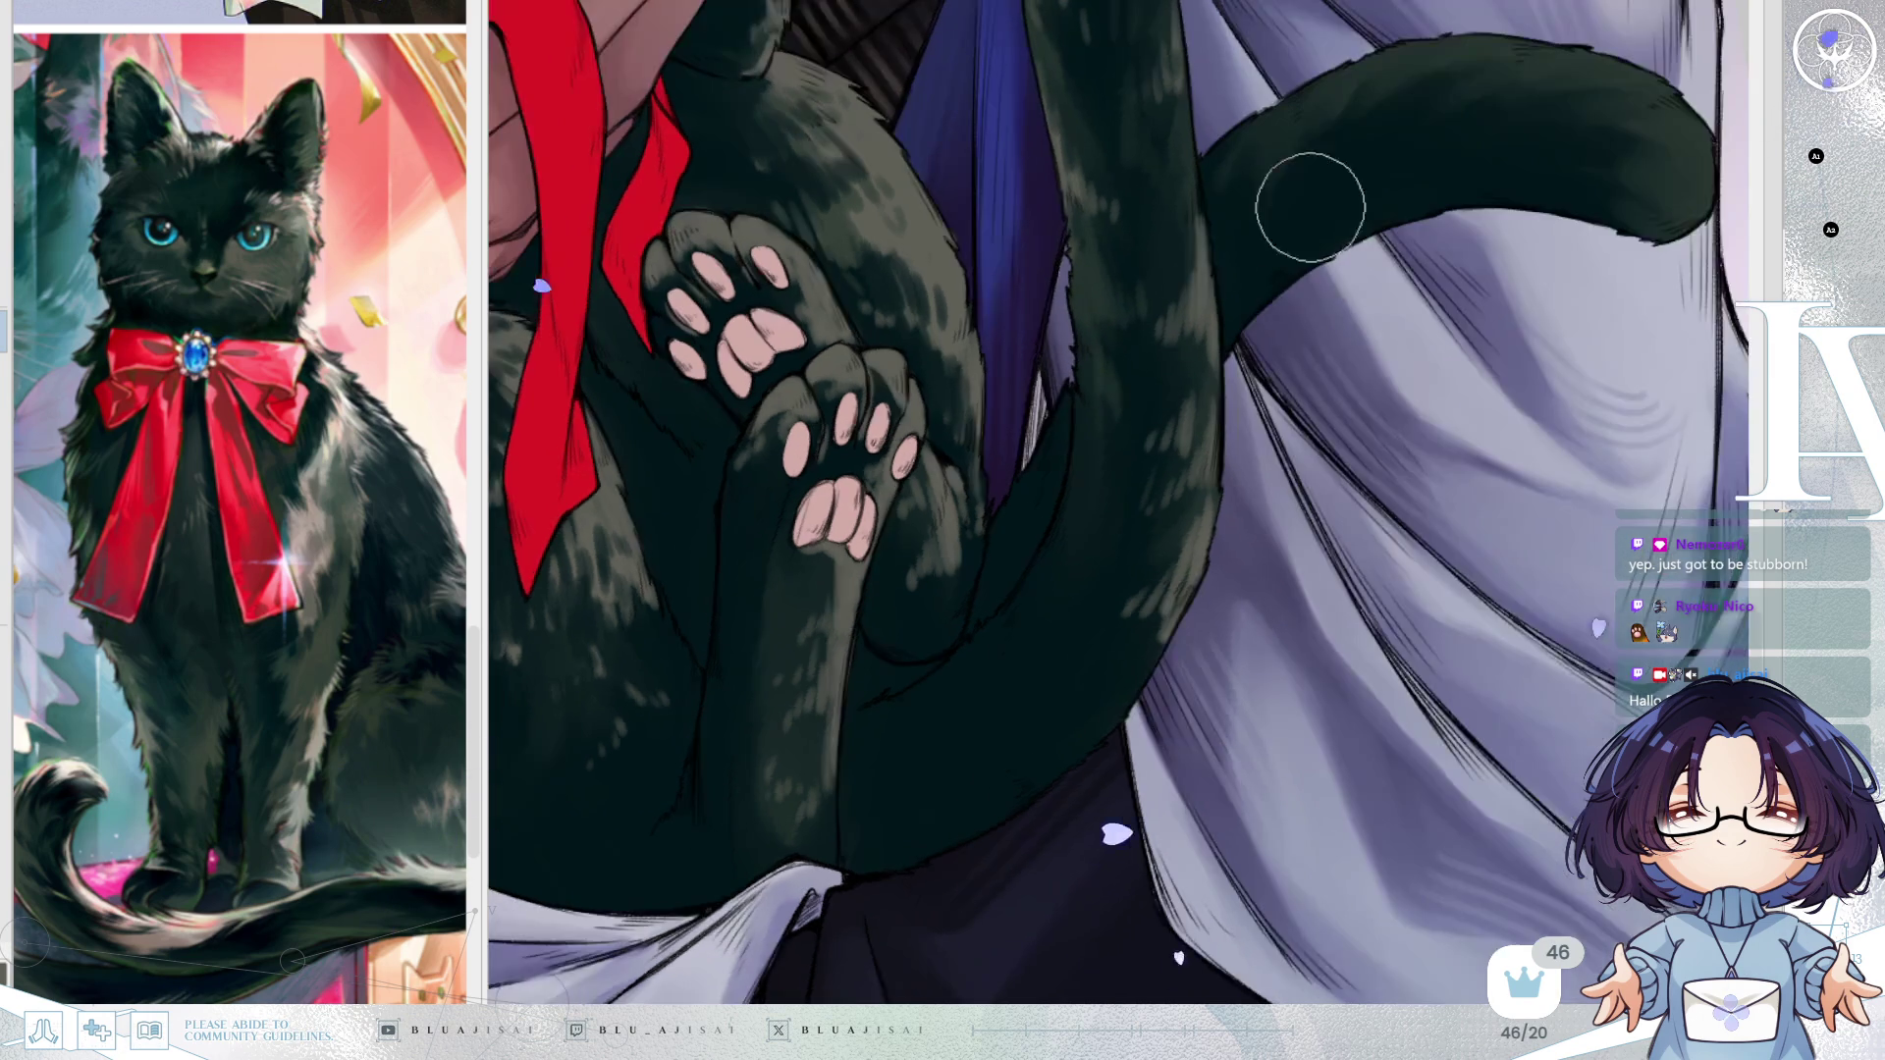
key(minus)
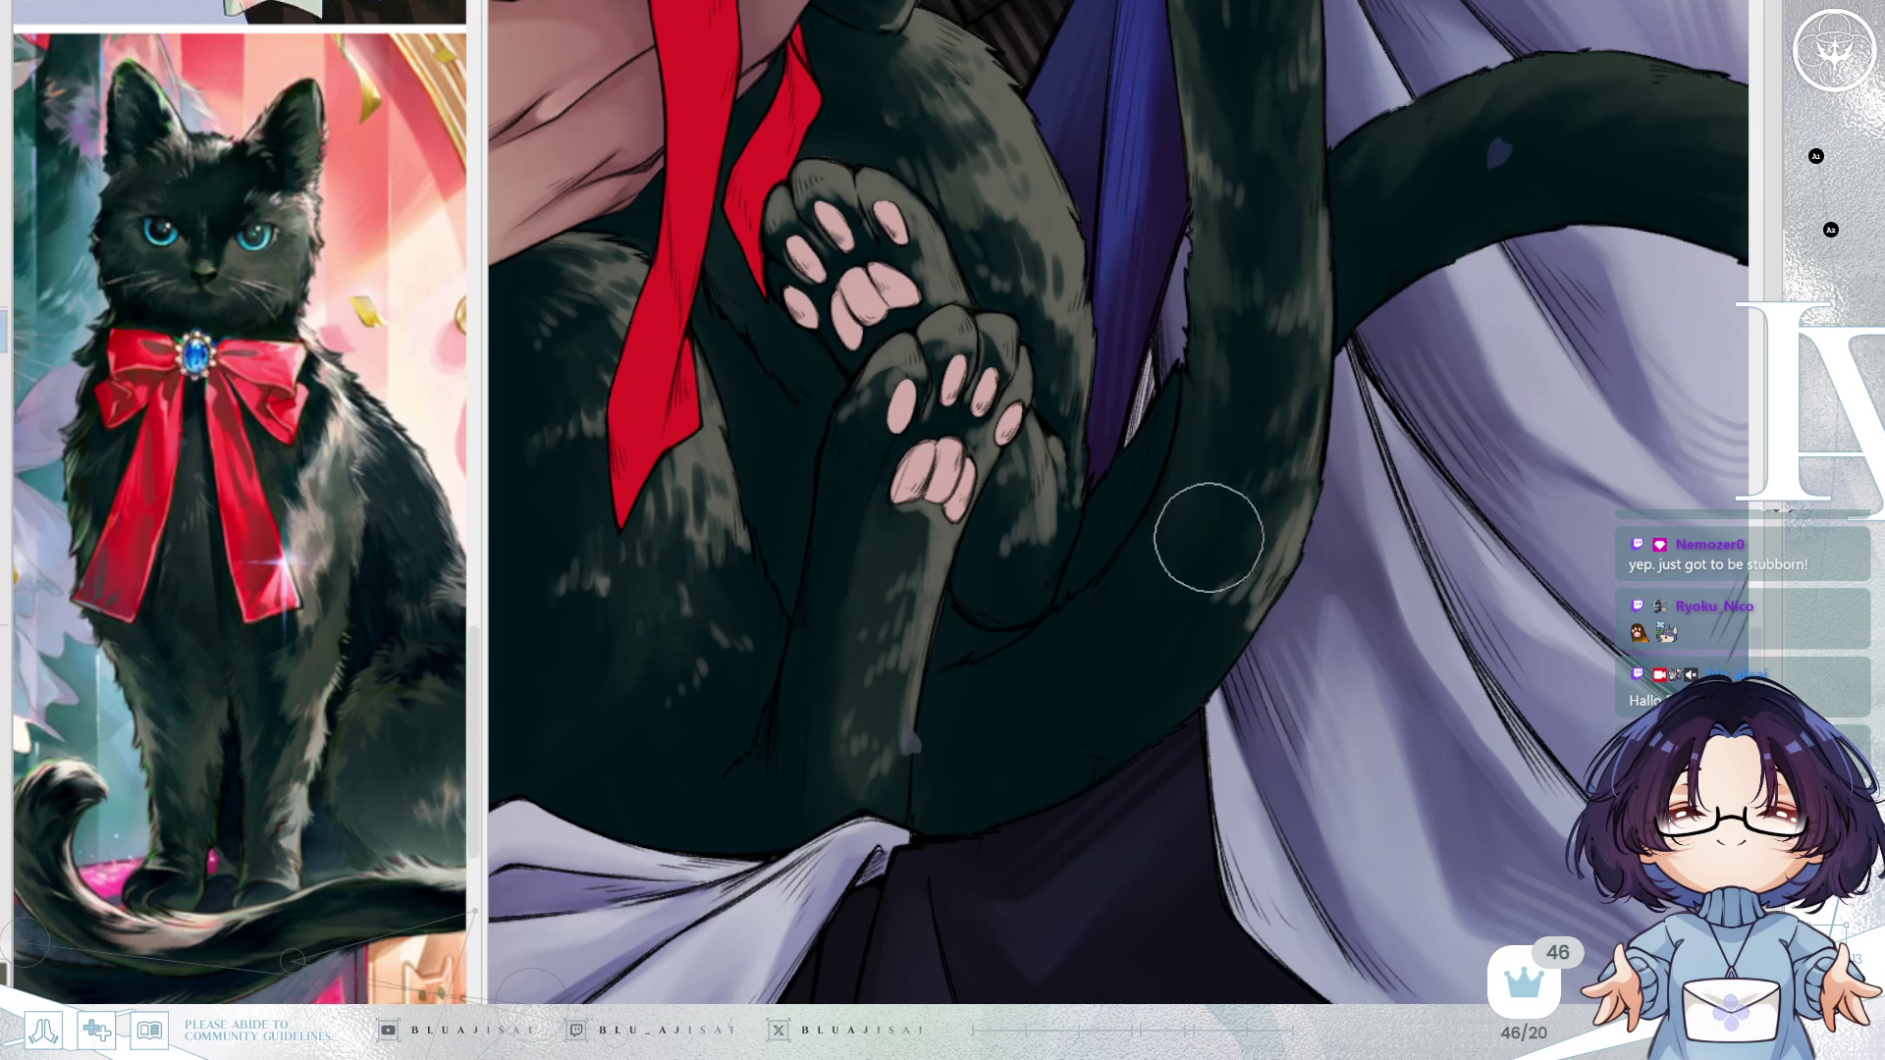
mouse_move(1365, 559)
mouse_down()
mouse_move(1345, 432)
mouse_move(1119, 354)
mouse_move(1090, 550)
mouse_move(1050, 619)
mouse_up()
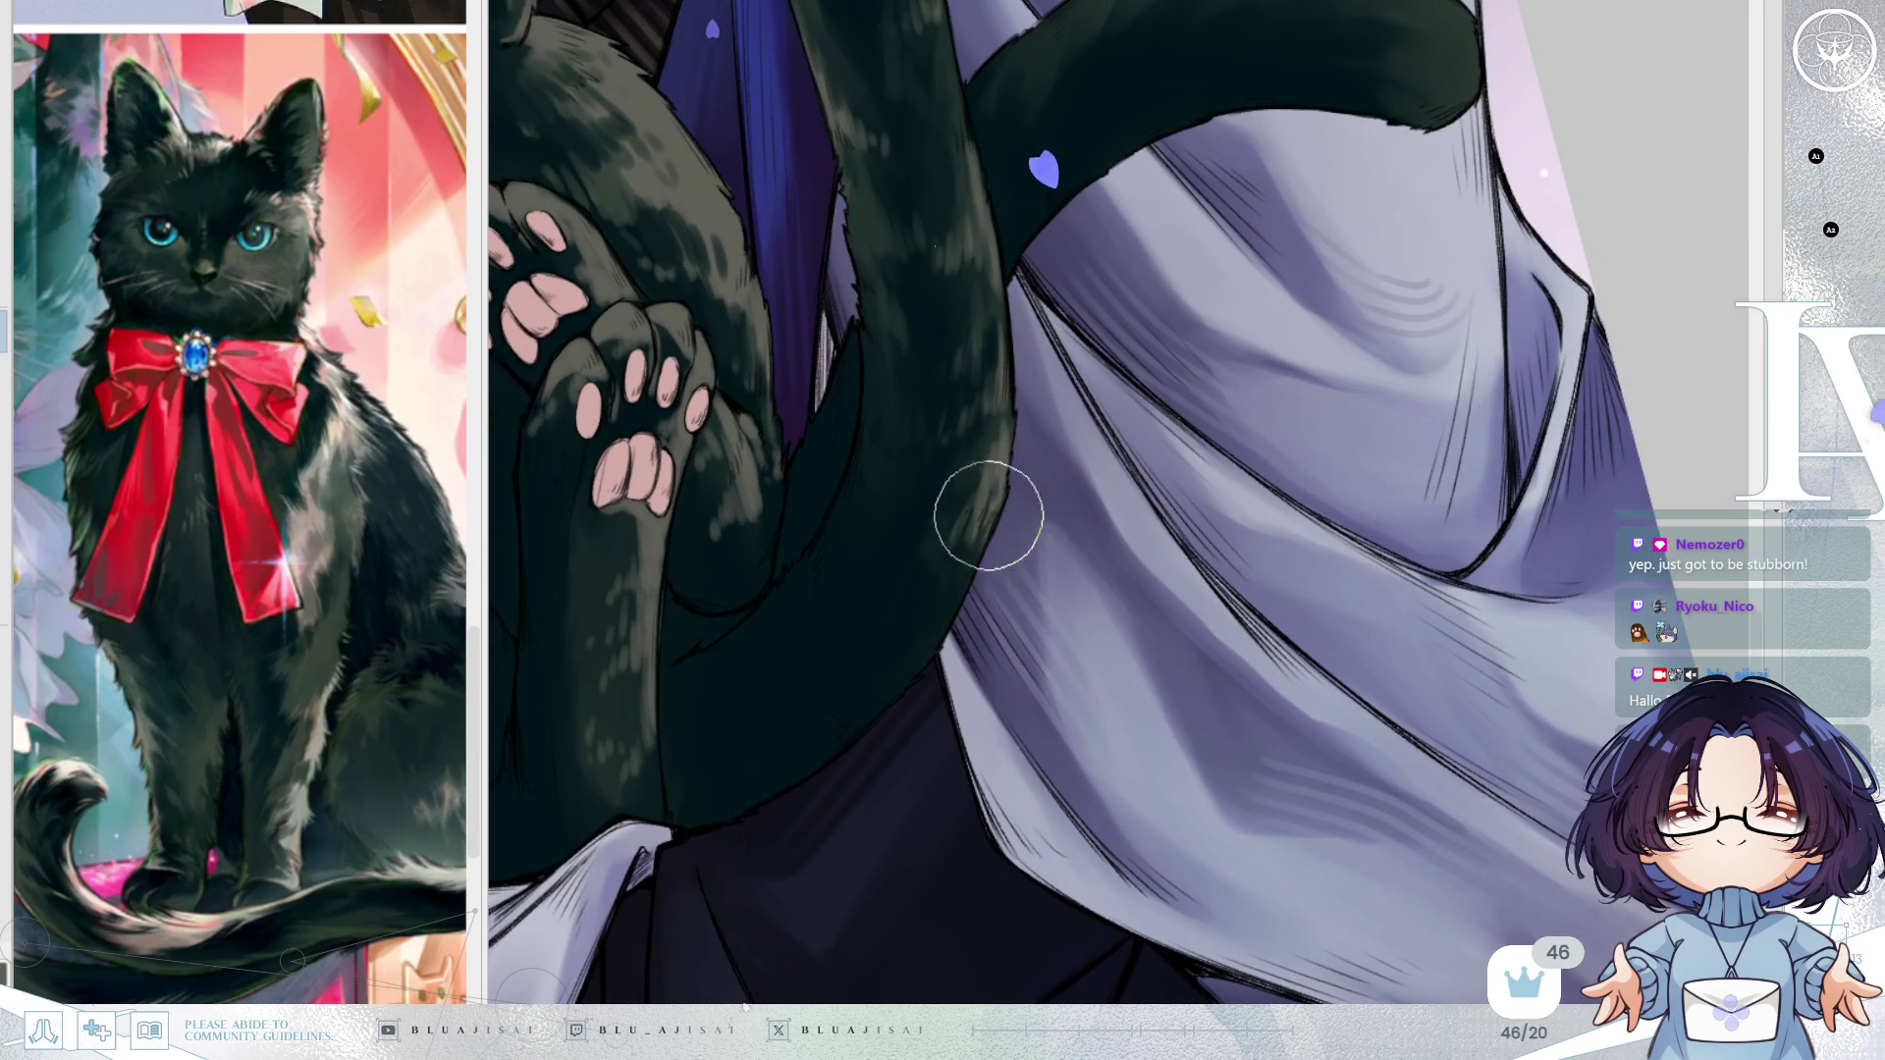
mouse_move(1065, 160)
mouse_down()
mouse_move(1099, 550)
mouse_move(1330, 643)
mouse_up()
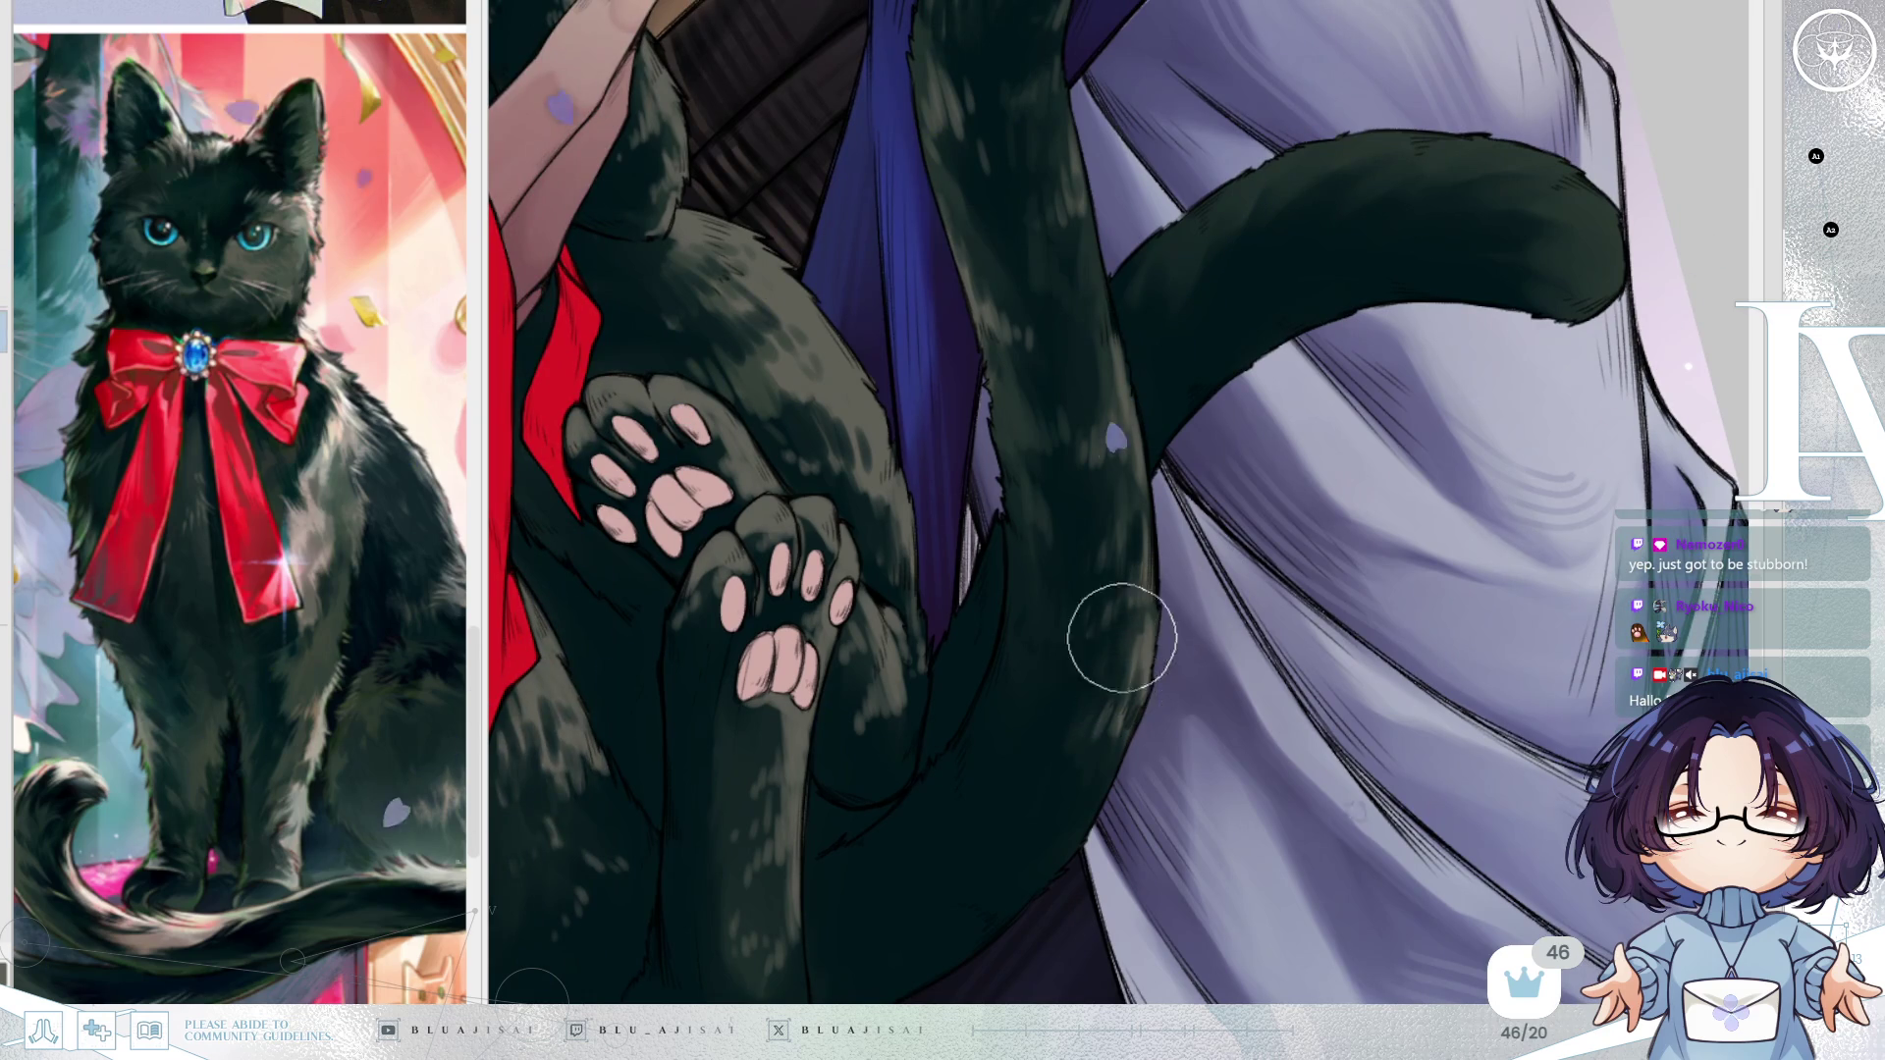
drag(1120, 689, 1064, 744)
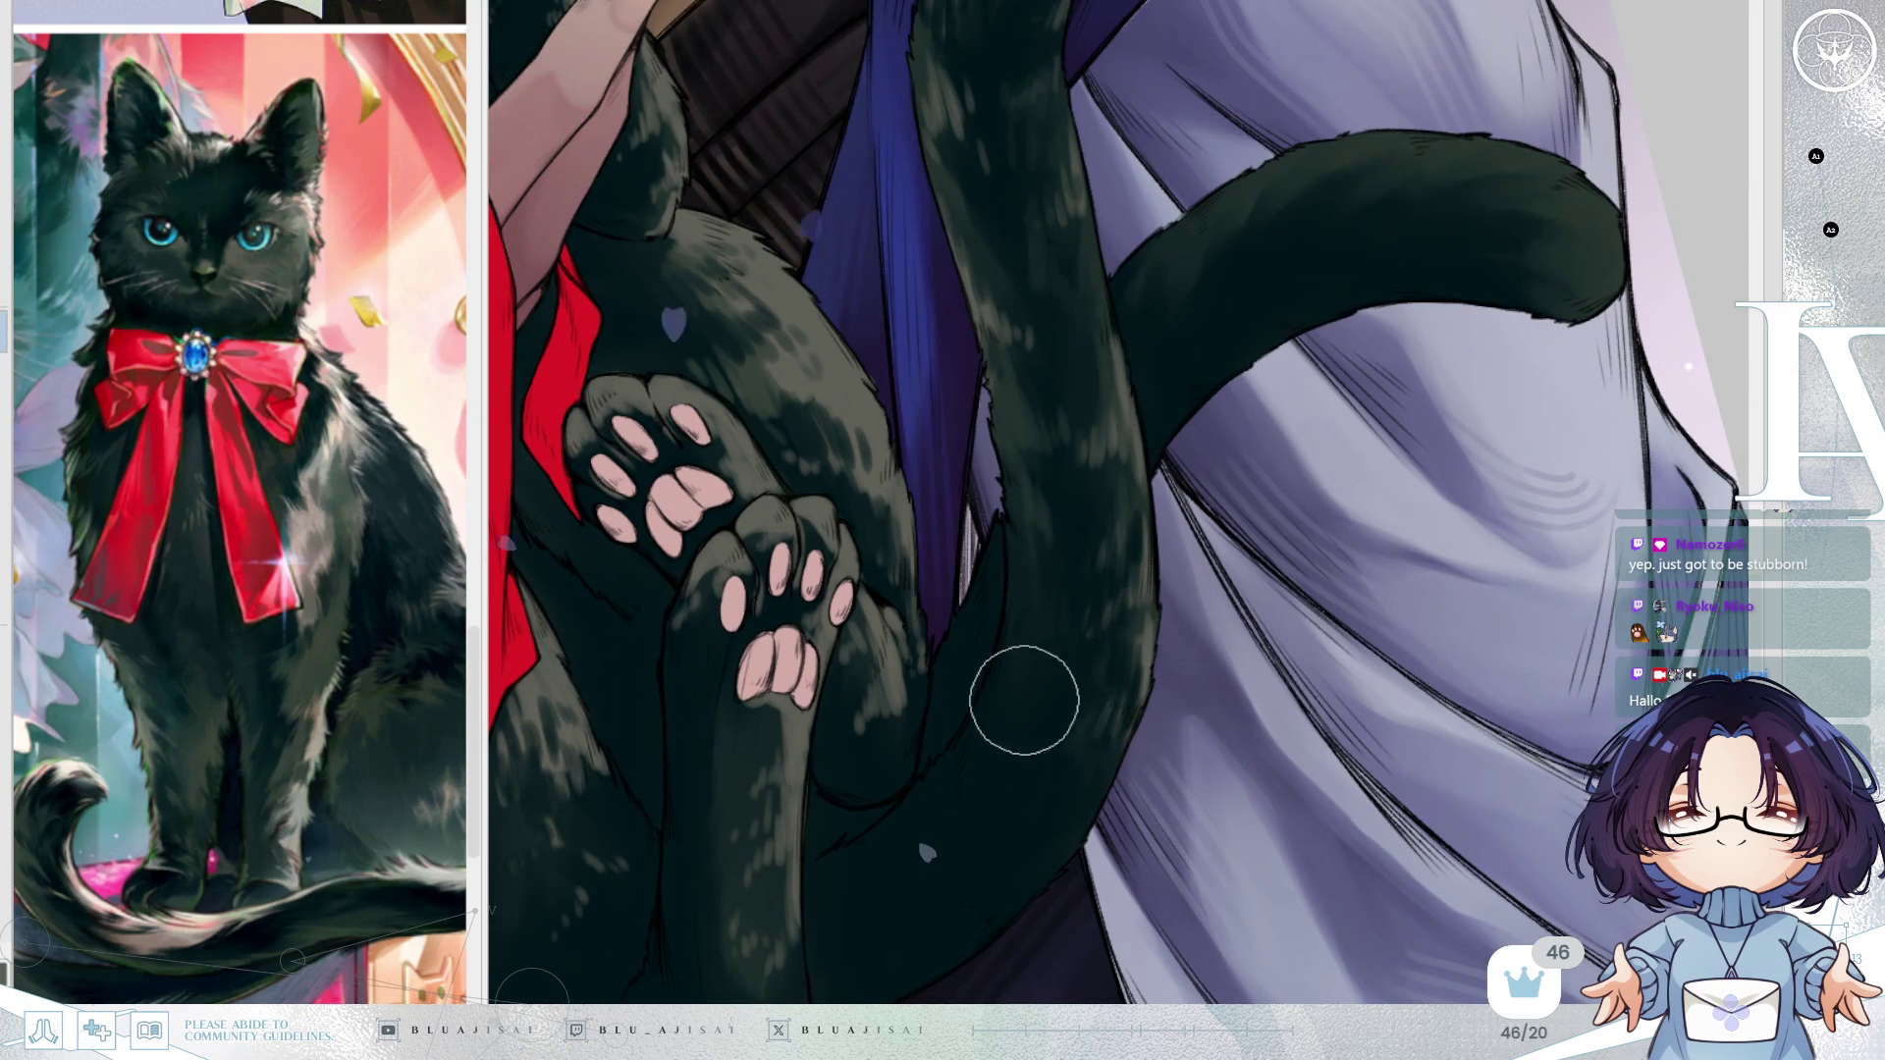
scroll(1077, 639, down, 5)
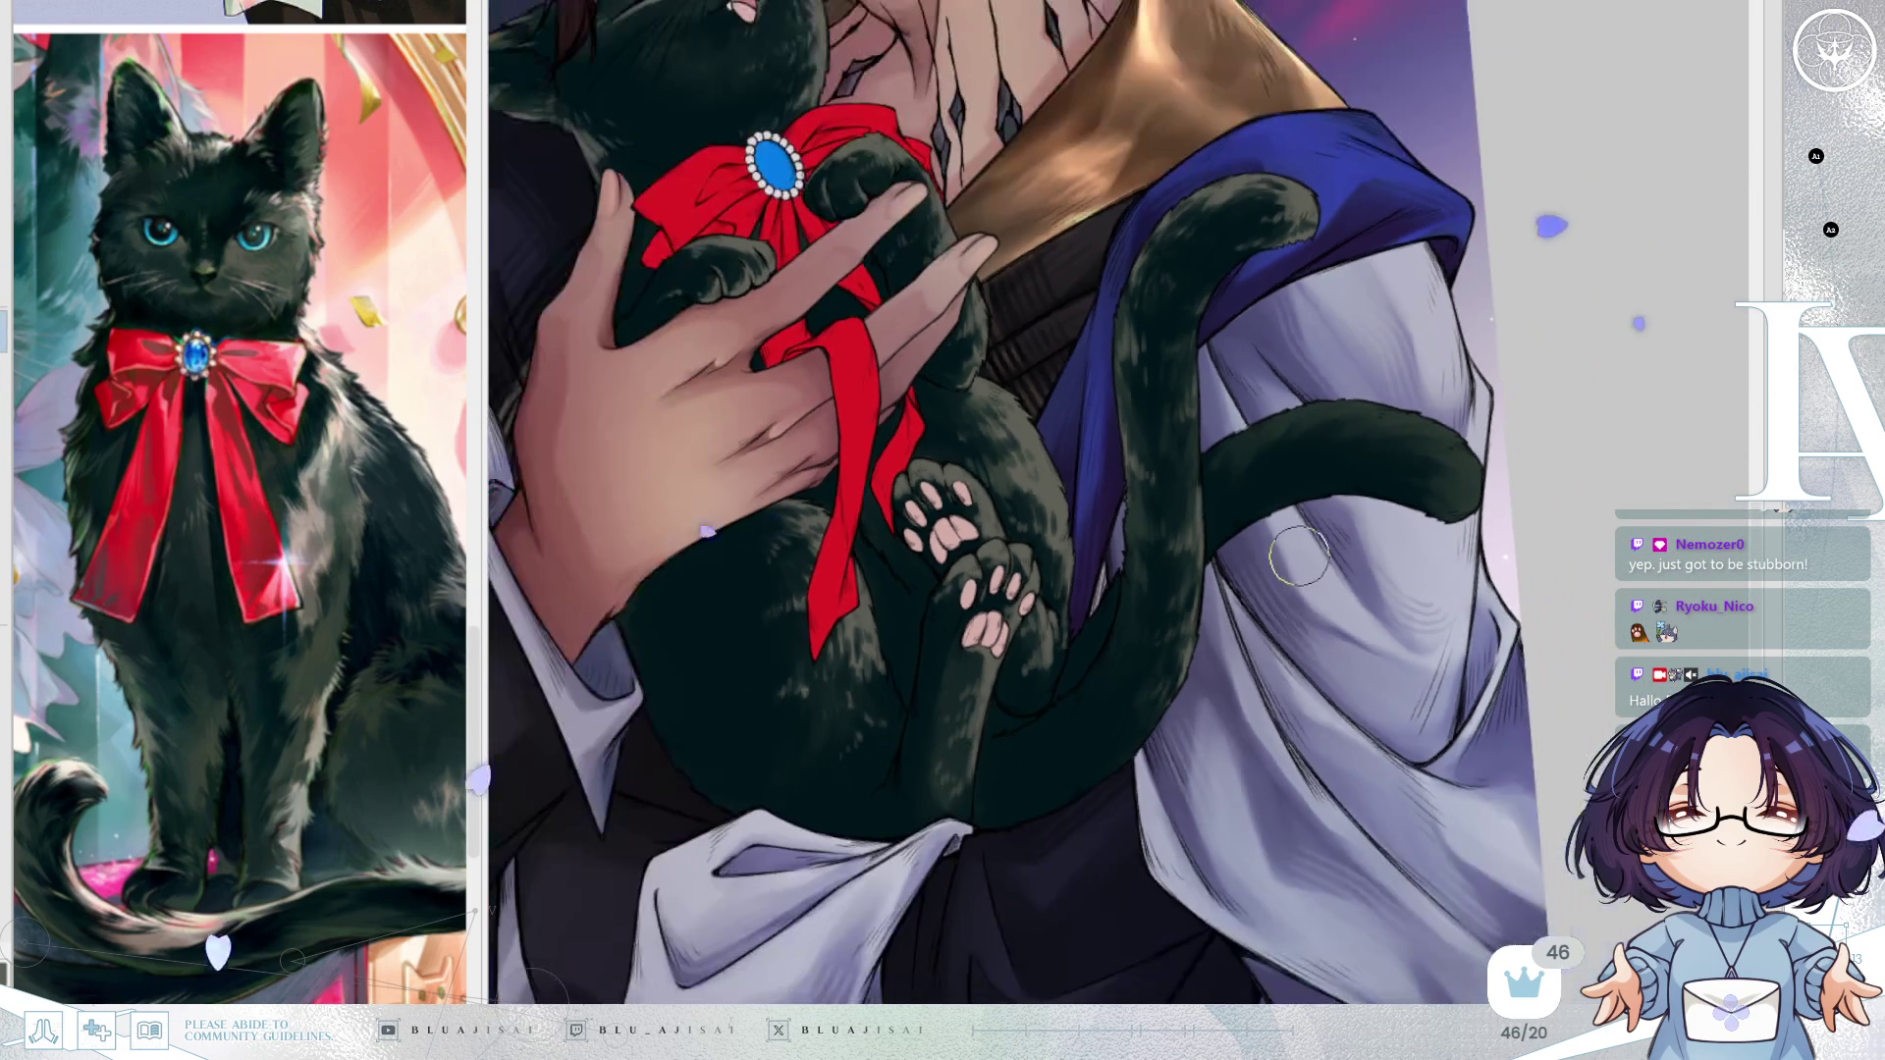
Brush faint grey fur streaks on the tail tip over the lavender cloth, then rotate the view to review.
drag(1298, 555, 1286, 589)
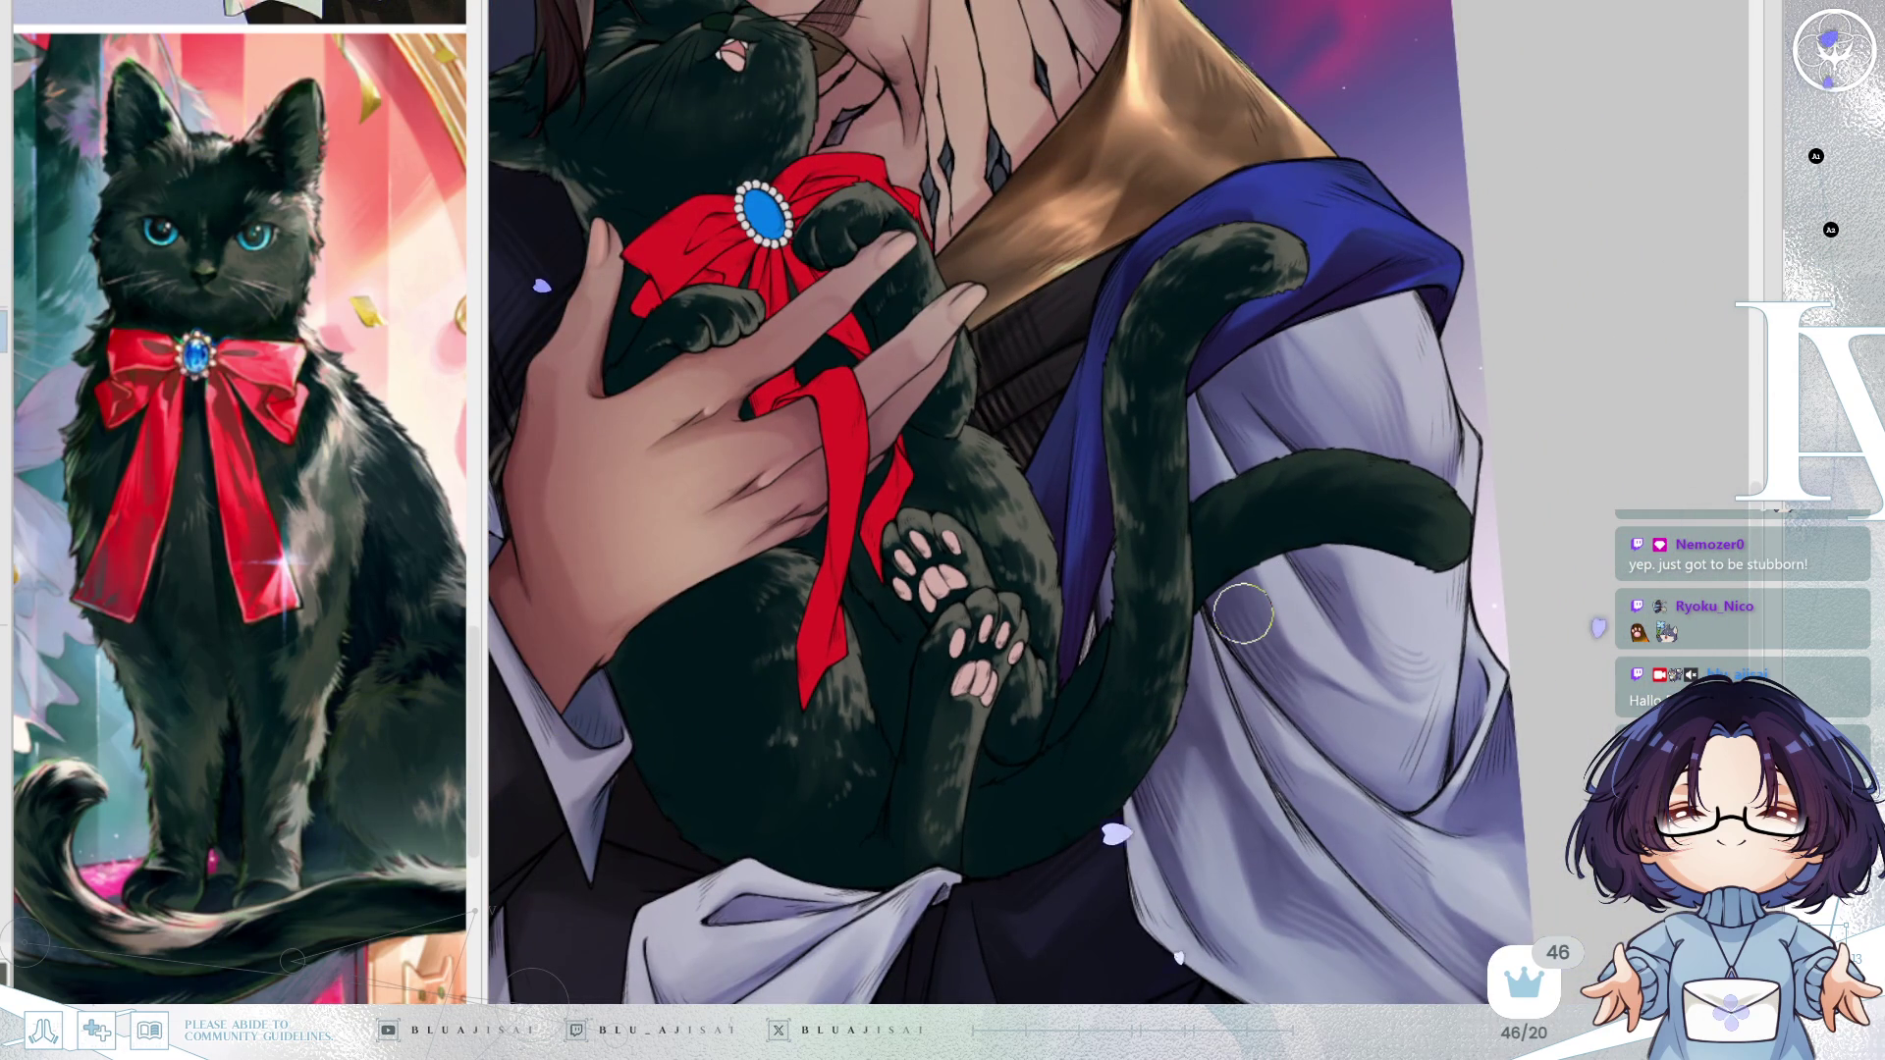
scroll(1233, 324, up, 2)
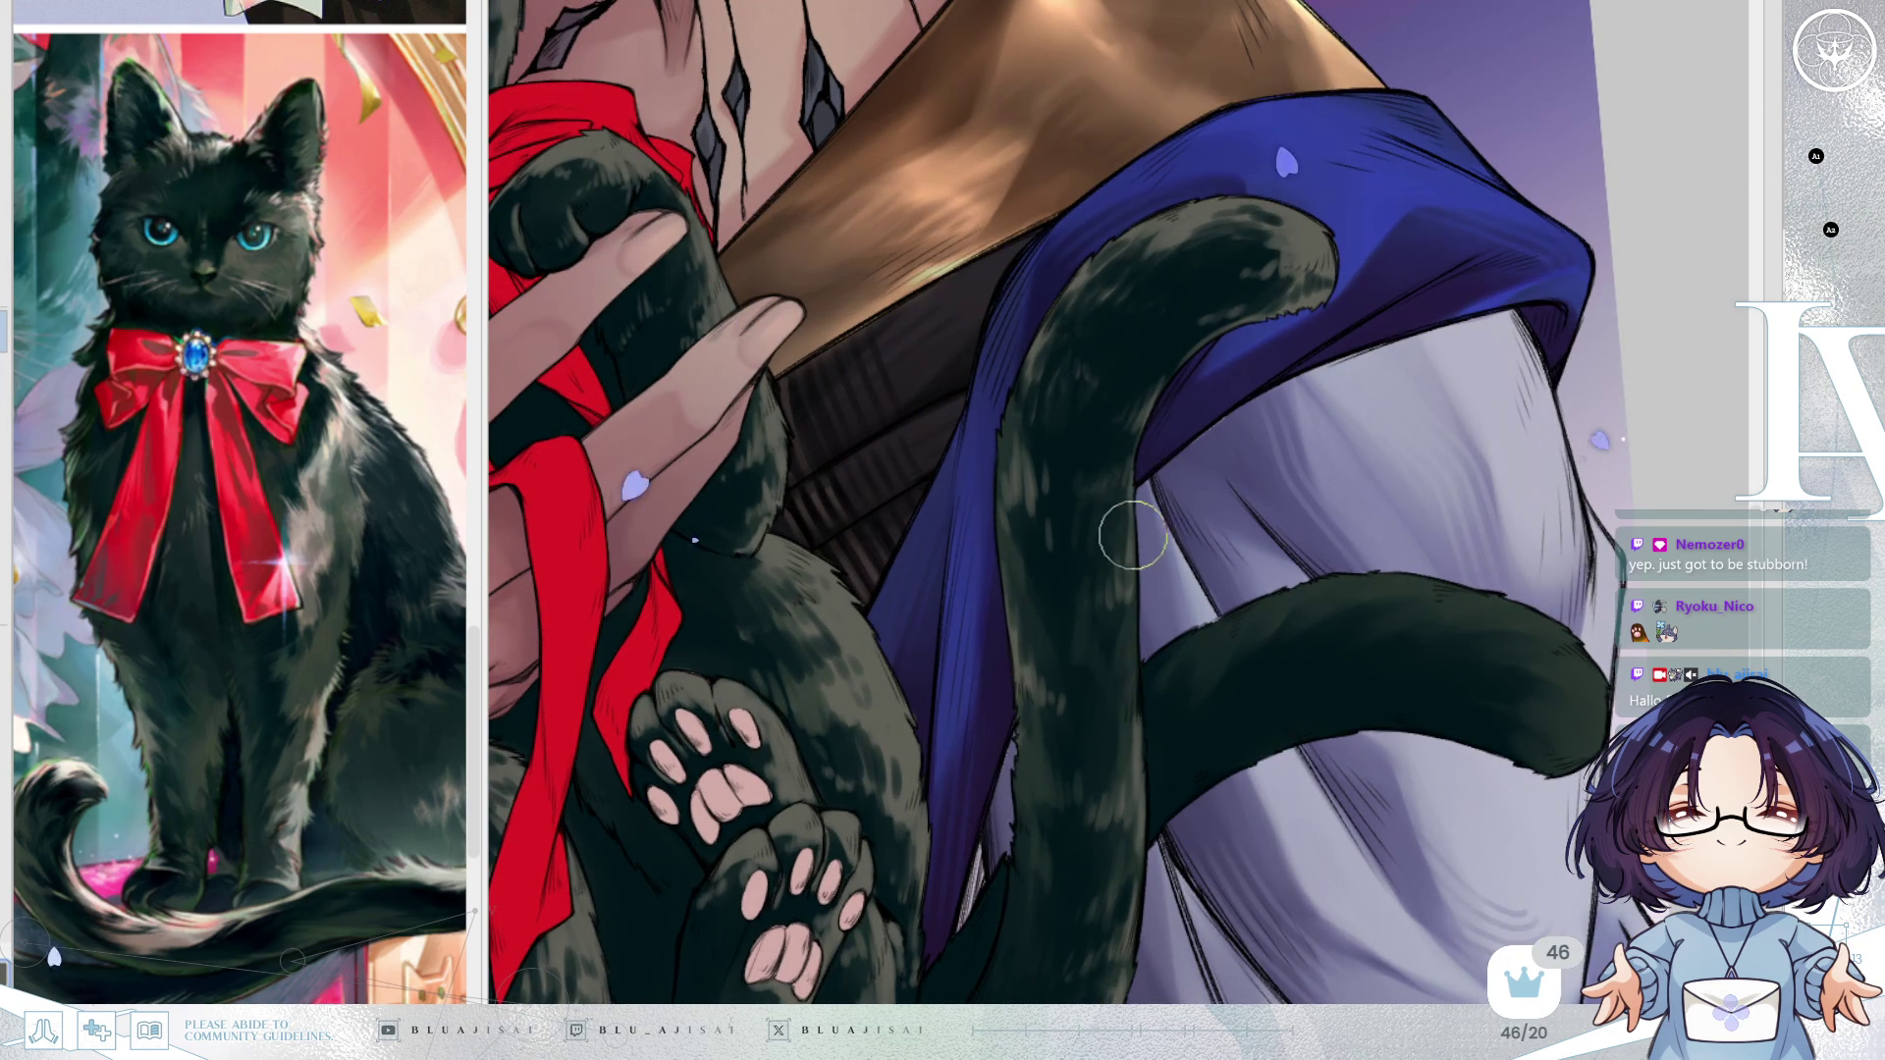
drag(1128, 569, 1120, 492)
drag(1191, 749, 1397, 336)
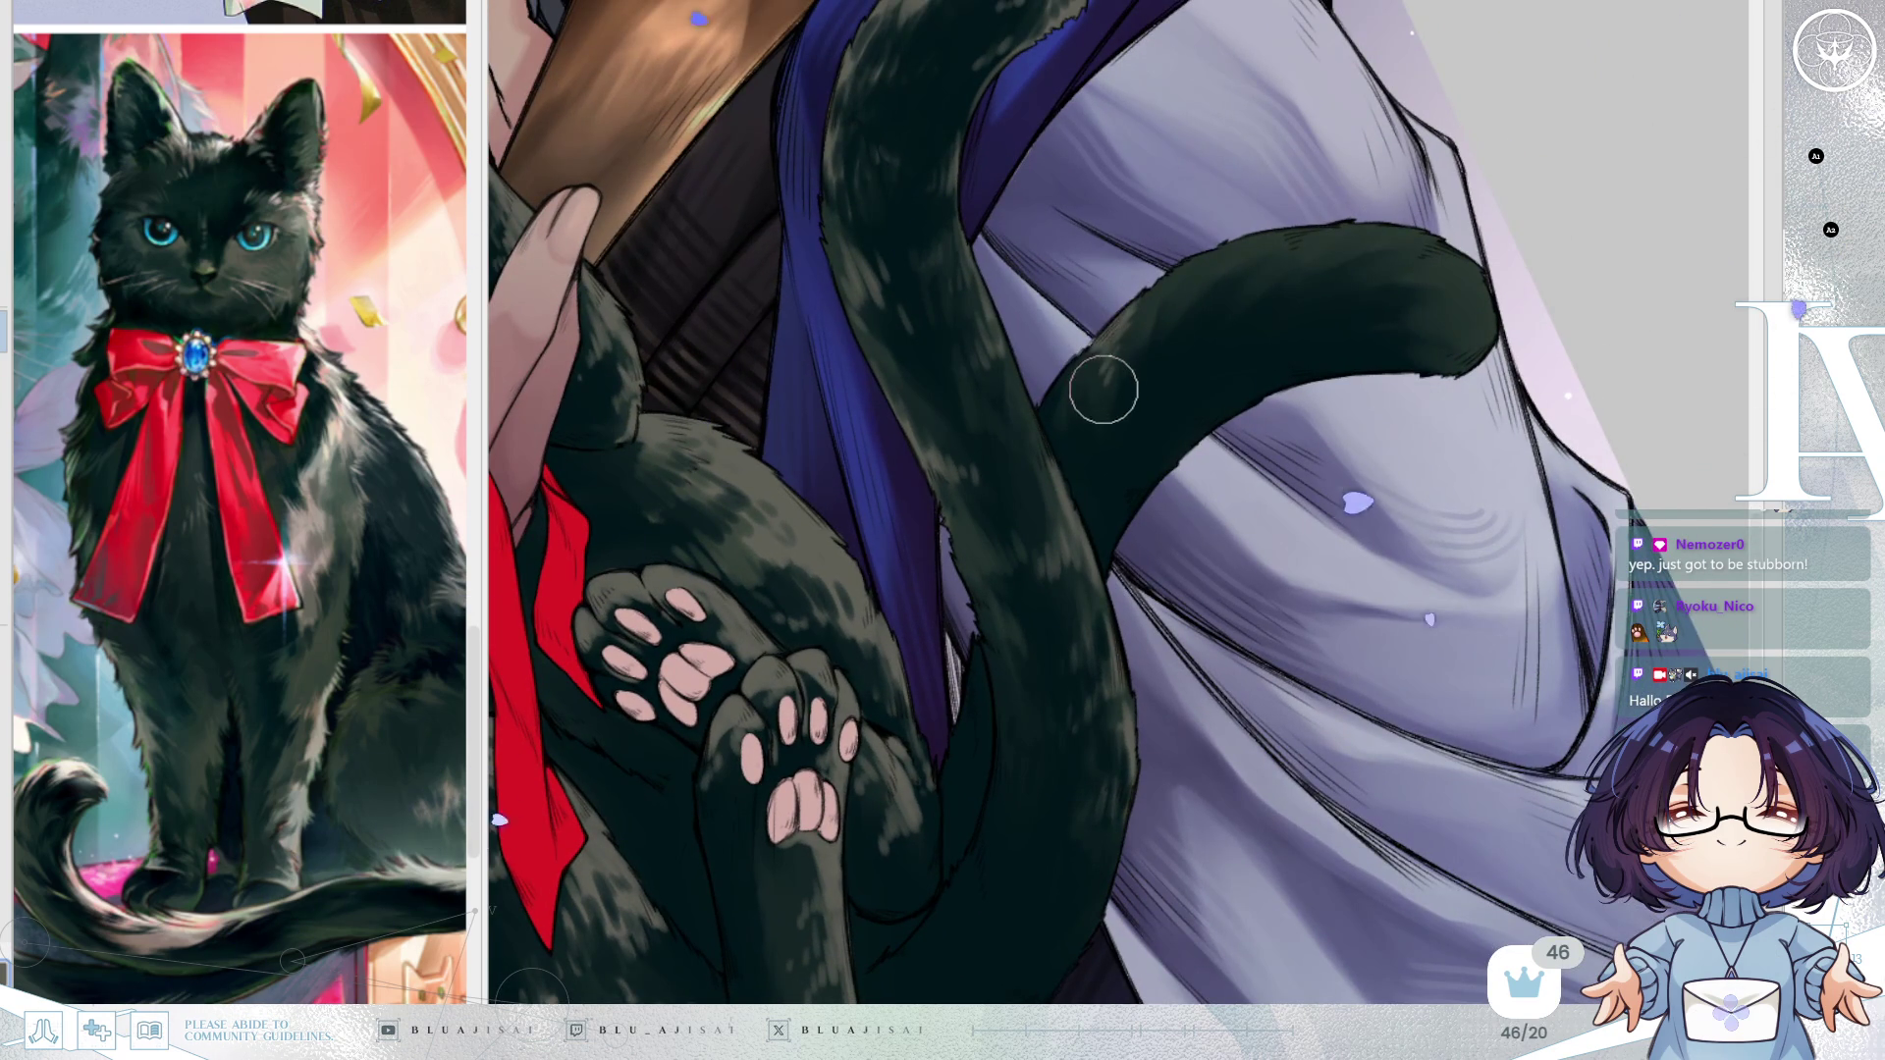
drag(1154, 360, 1147, 330)
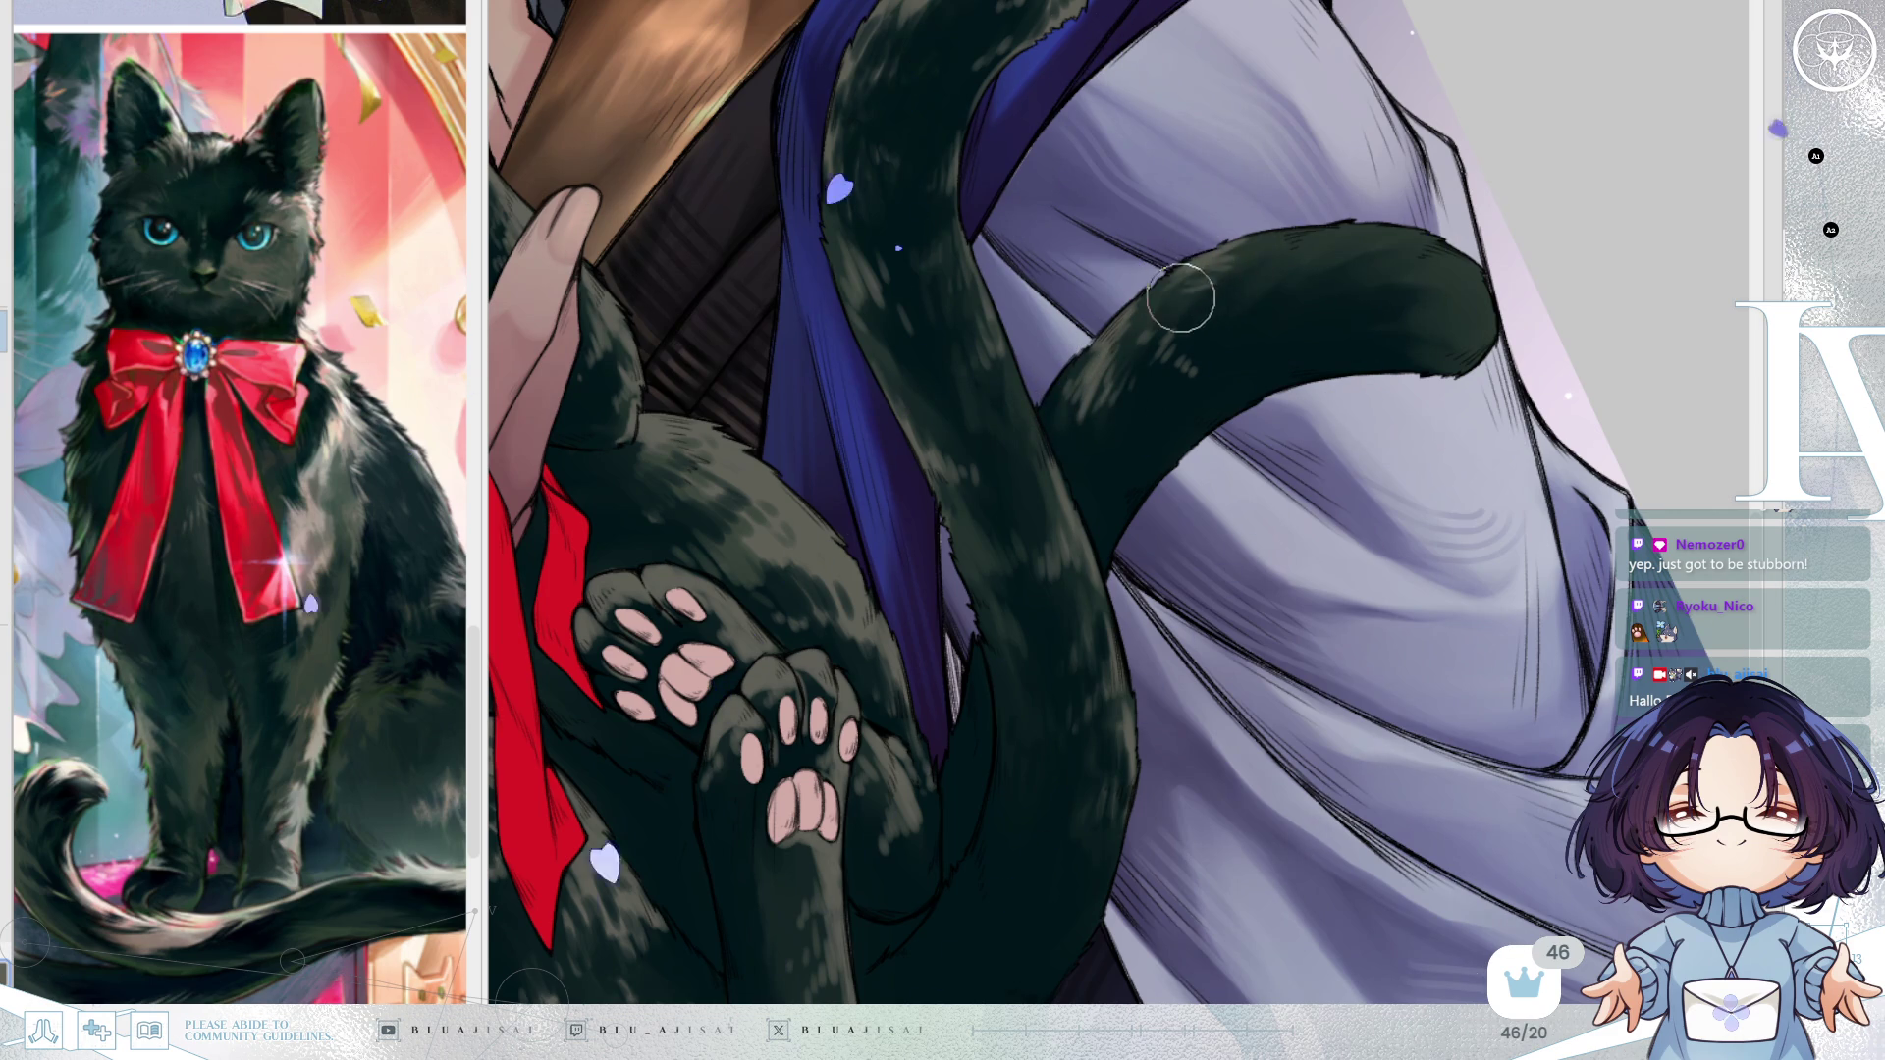
mouse_move(1233, 308)
mouse_down()
mouse_move(1211, 285)
mouse_move(1195, 168)
mouse_move(1086, 148)
mouse_up()
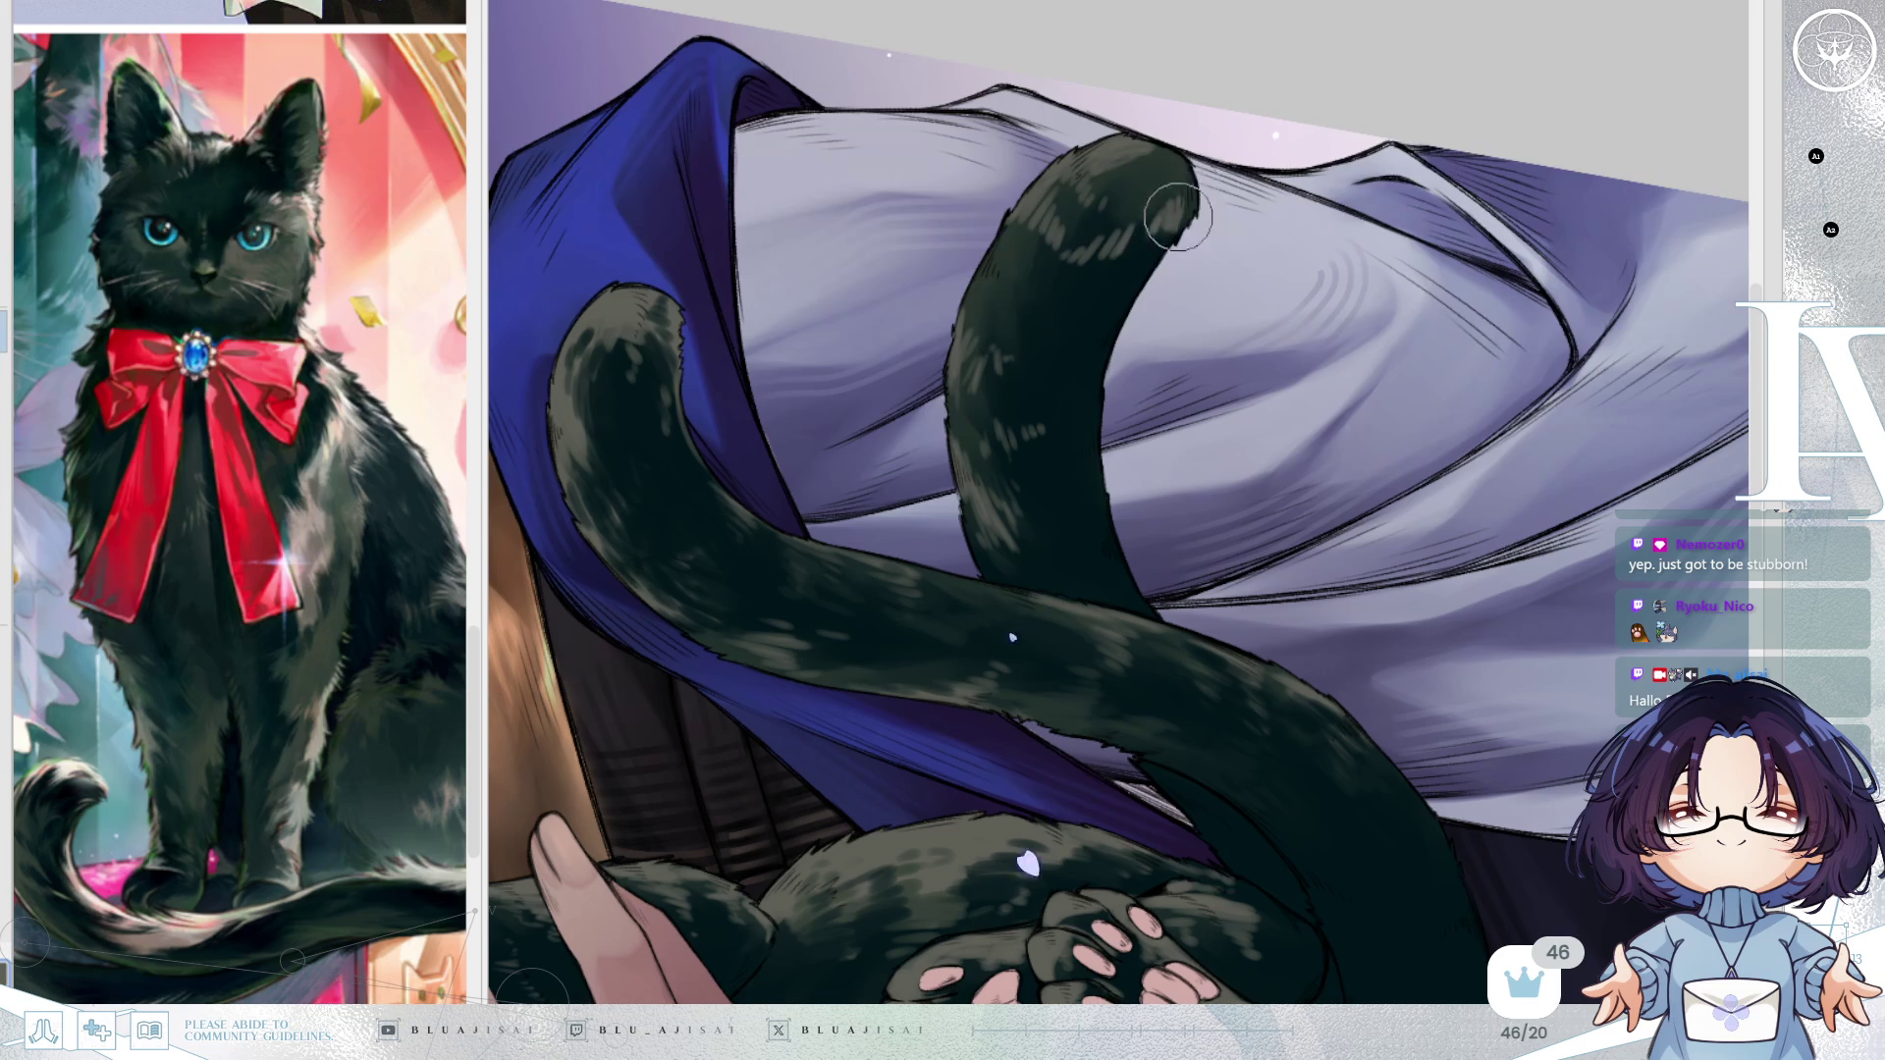
drag(1175, 167, 1763, 116)
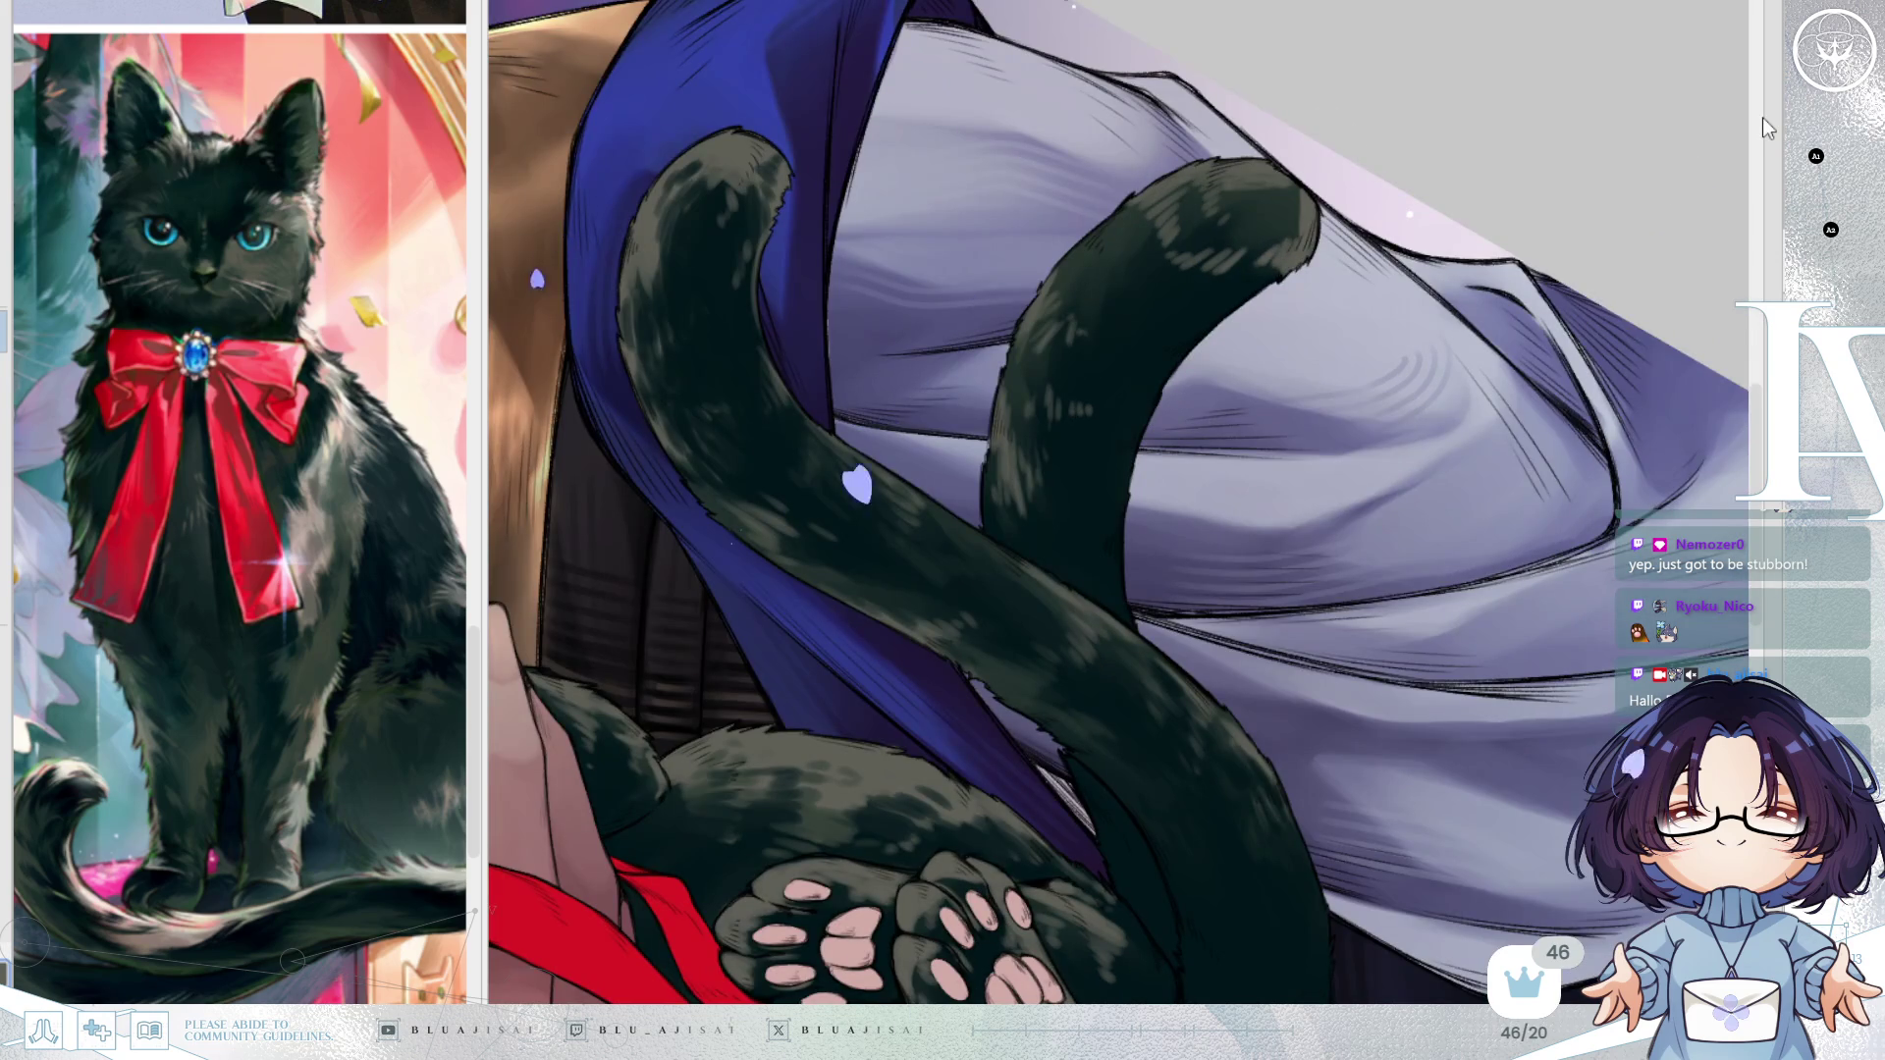
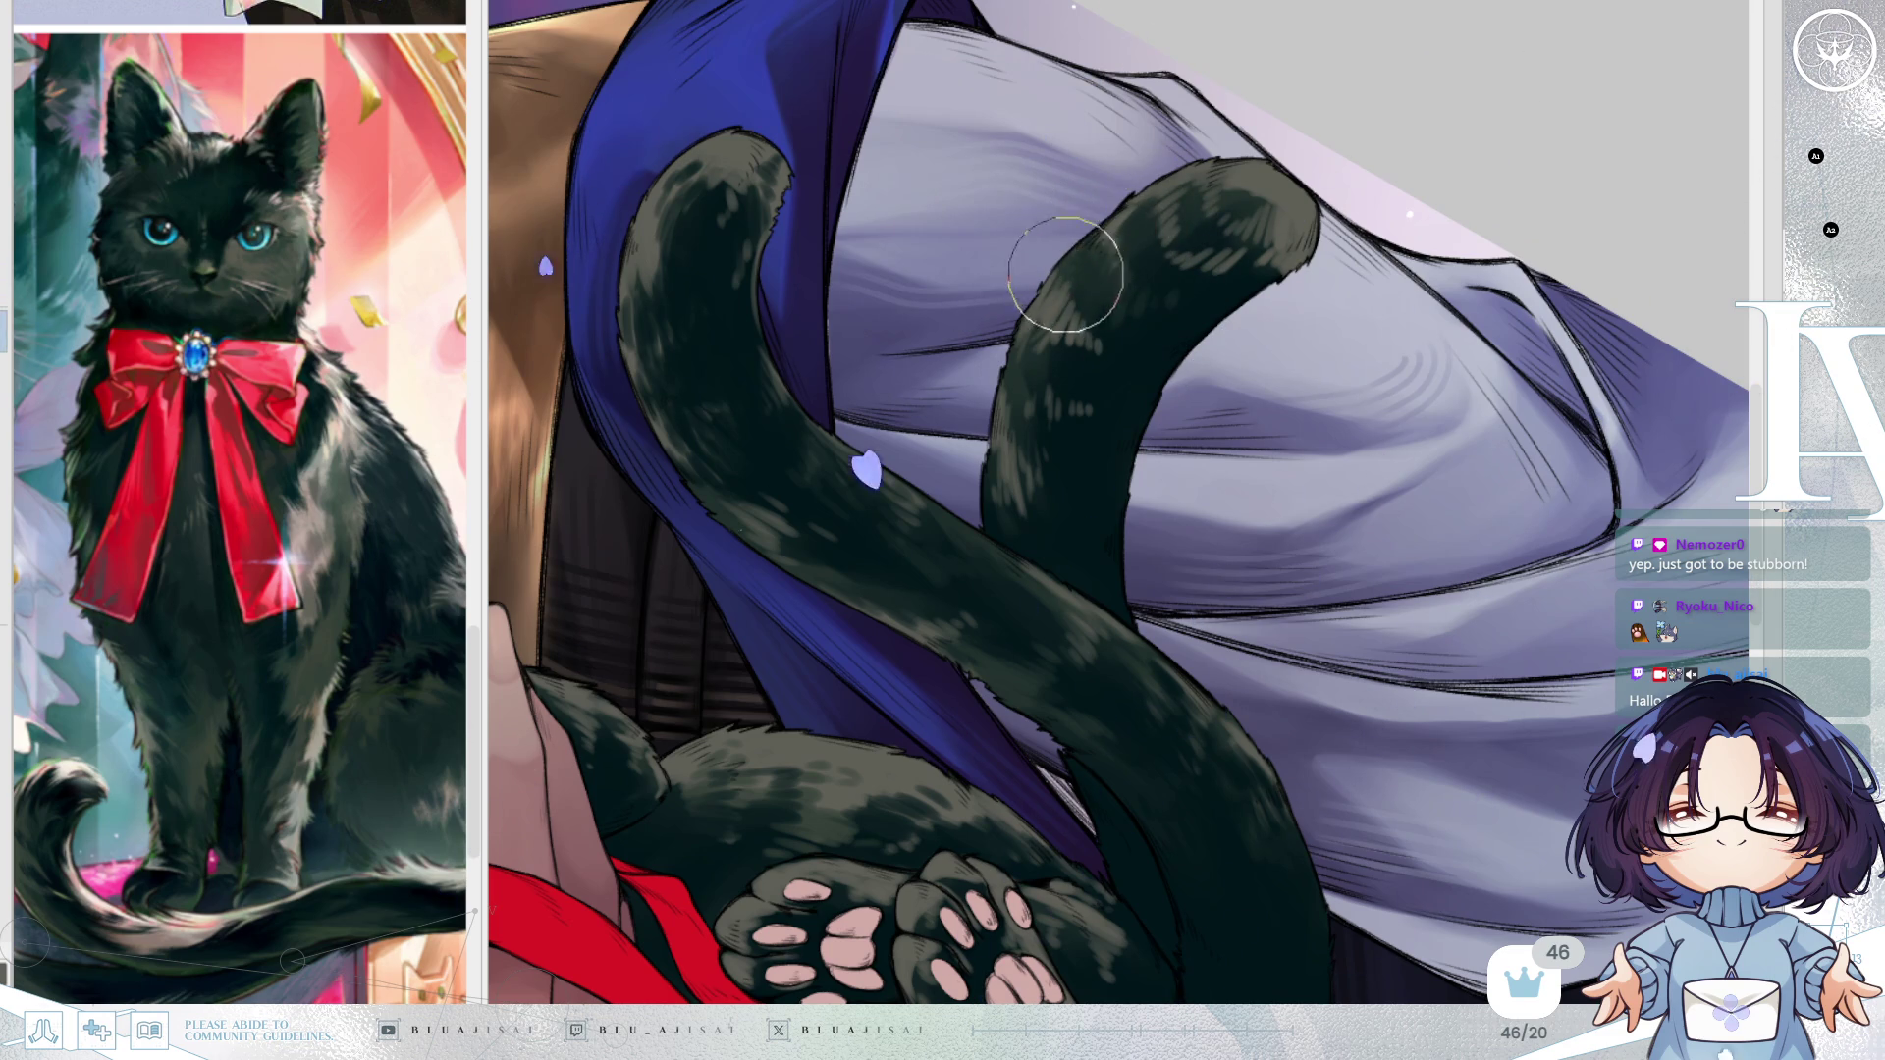
Paint darker, smoother fur shading over the cat's raised tail tip, then view the whole figure.
mouse_move(1078, 324)
mouse_down()
mouse_move(1106, 328)
mouse_move(1086, 379)
mouse_move(1105, 405)
mouse_move(1237, 213)
mouse_up()
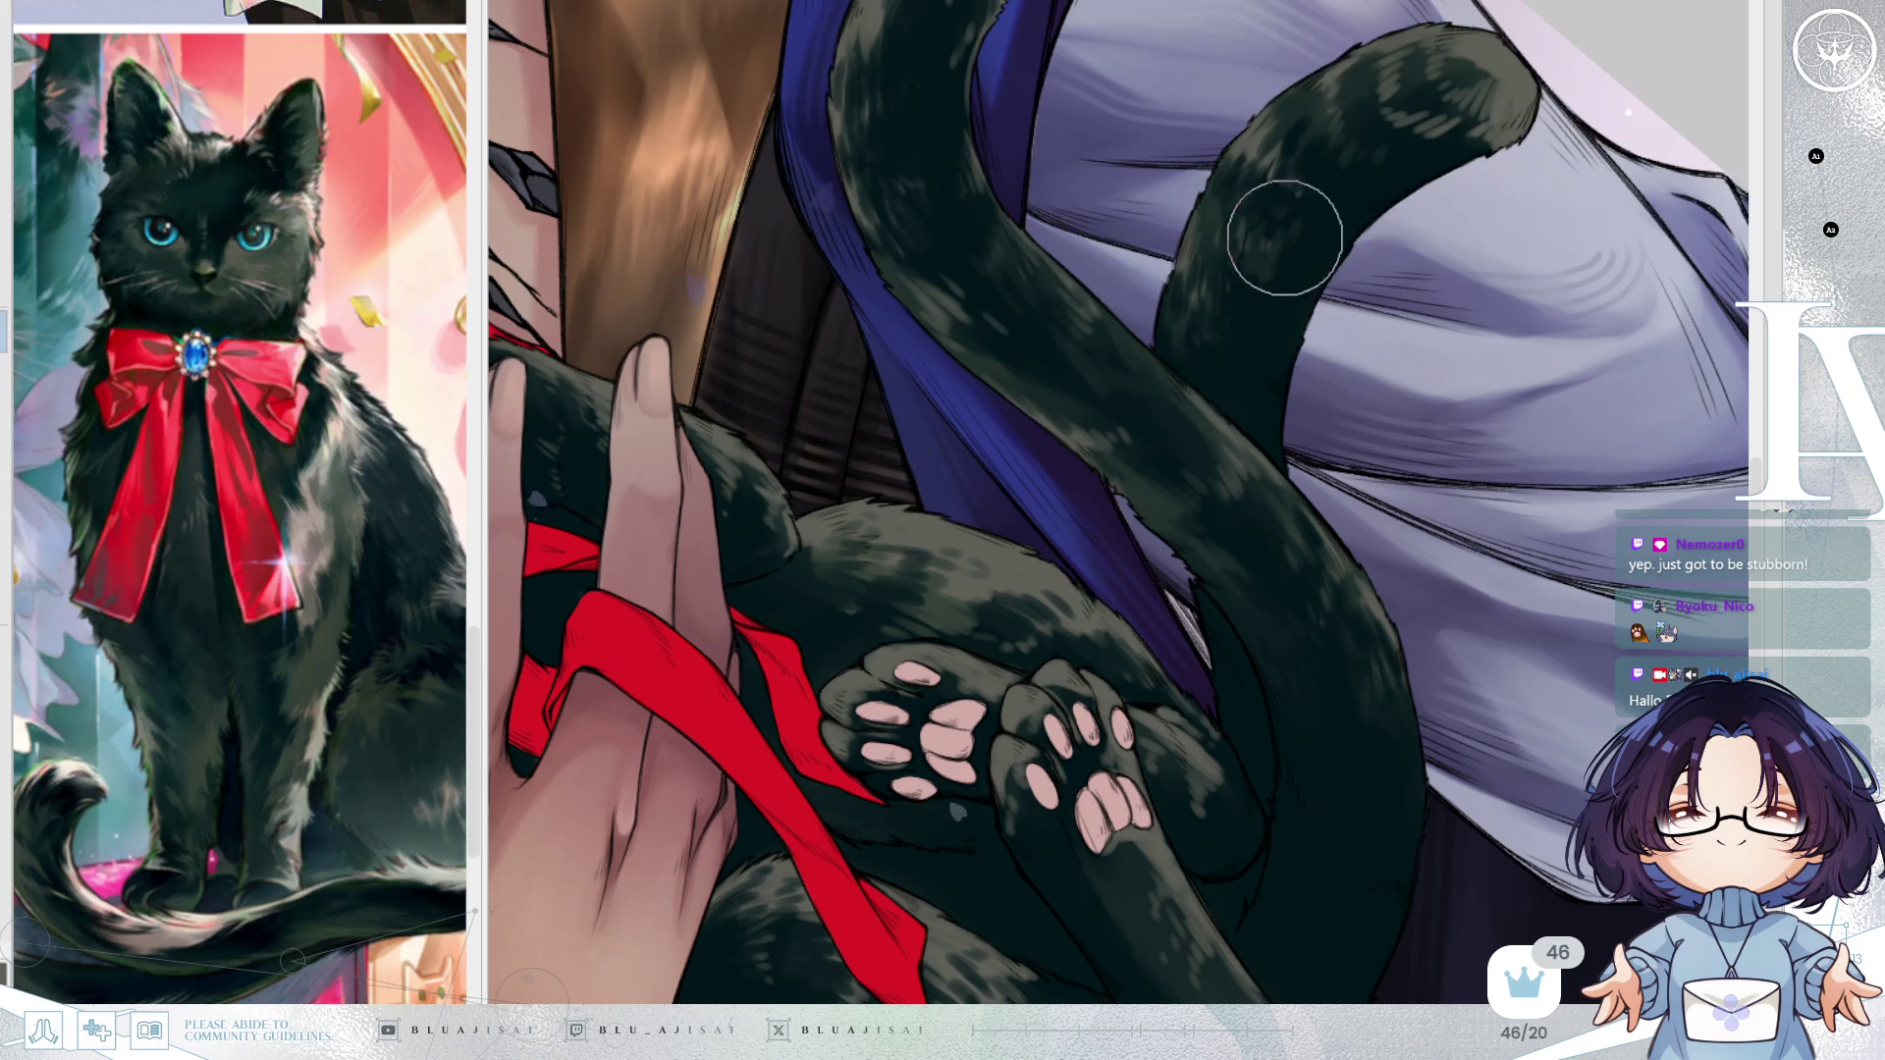
mouse_move(1239, 290)
mouse_down()
mouse_move(1284, 178)
mouse_move(1335, 183)
mouse_move(1255, 189)
mouse_up()
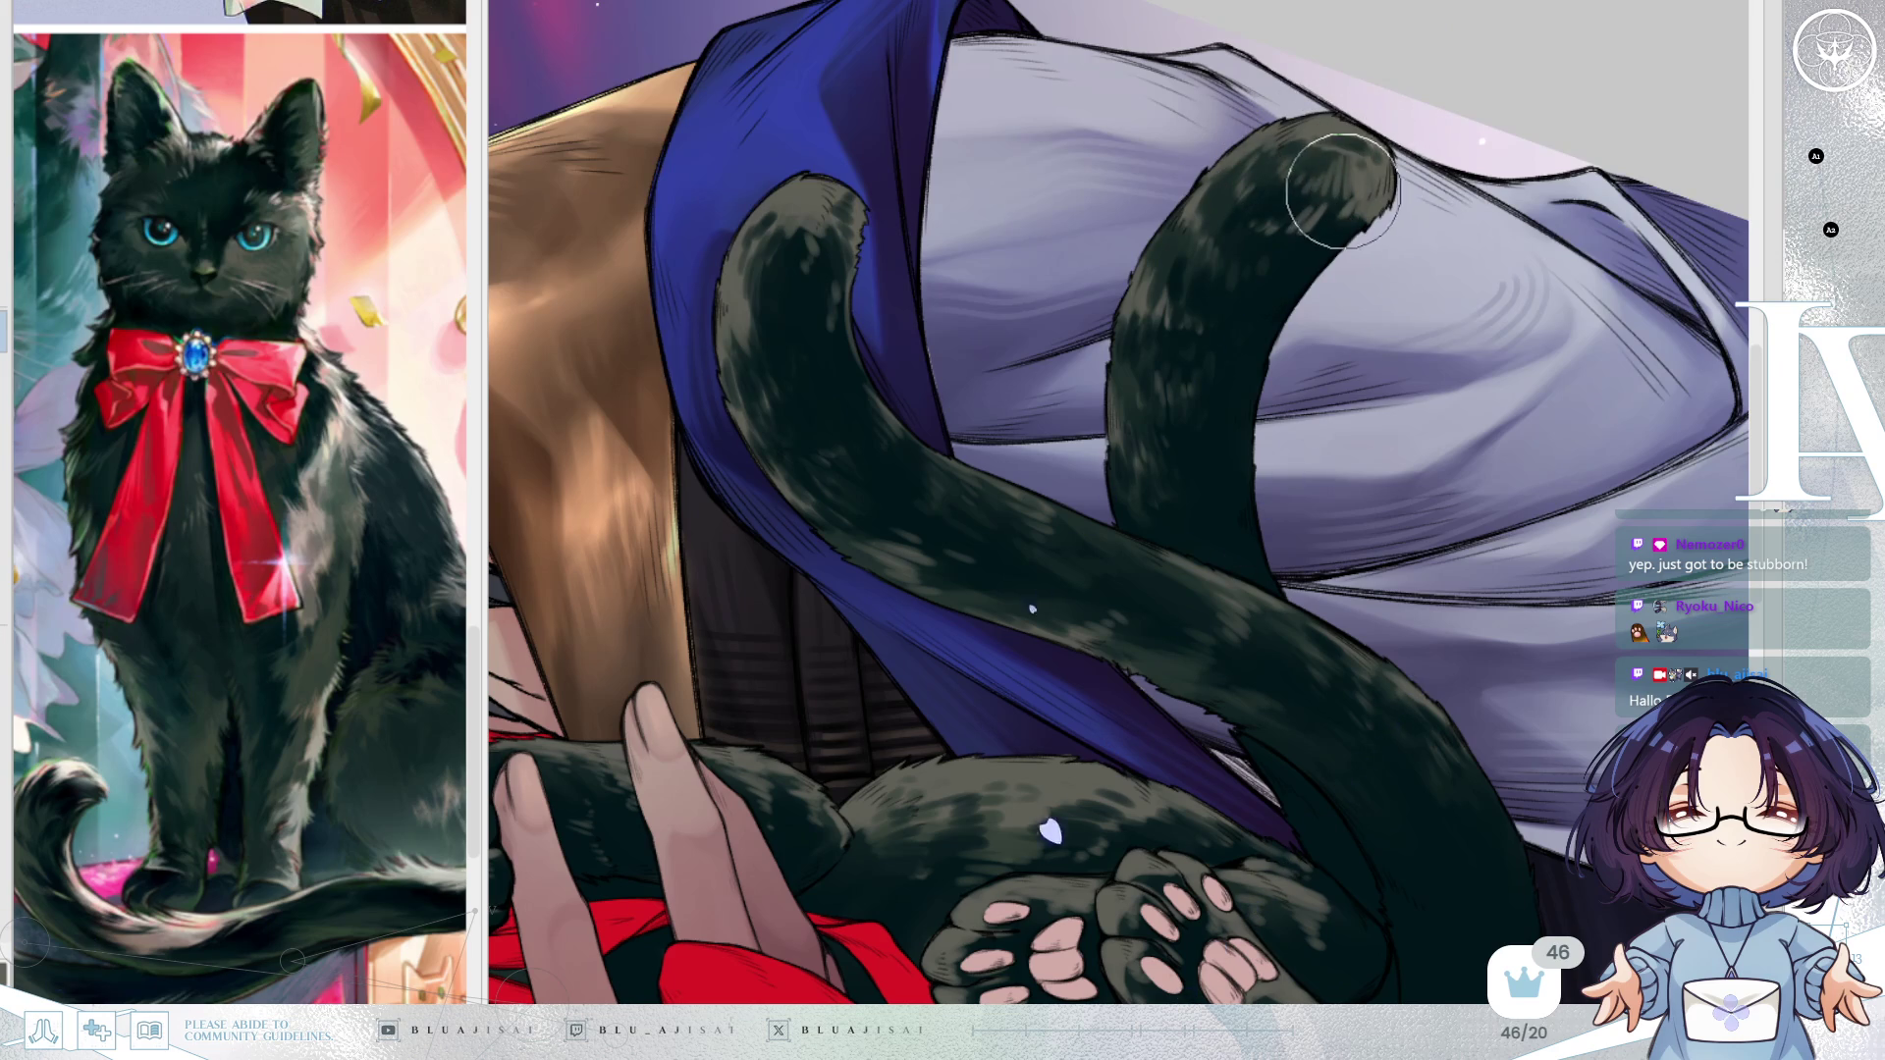
mouse_move(1333, 162)
mouse_down()
mouse_move(1358, 168)
mouse_move(1306, 226)
mouse_move(1263, 219)
mouse_move(1346, 211)
mouse_move(1345, 232)
mouse_move(1294, 263)
mouse_move(1304, 197)
mouse_move(1285, 209)
mouse_up()
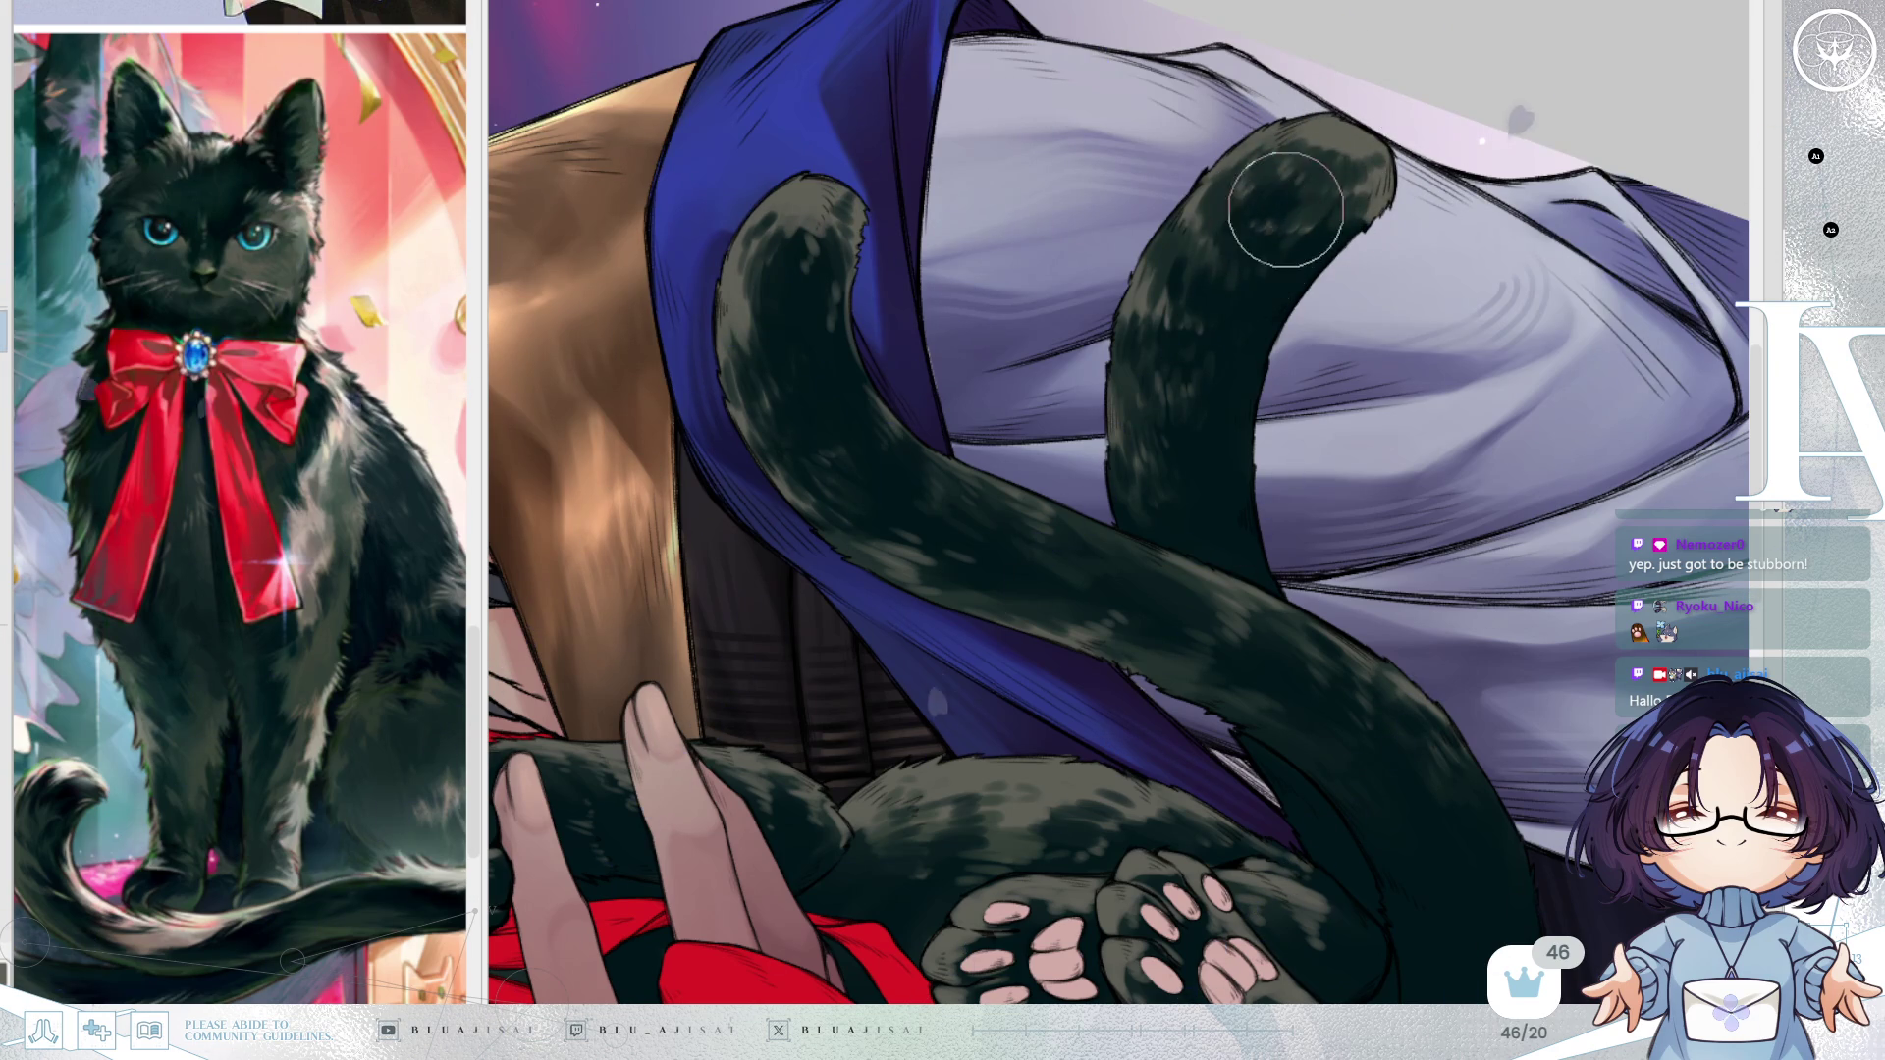
mouse_move(1259, 270)
mouse_down()
mouse_move(1276, 226)
mouse_move(1349, 221)
mouse_move(1332, 173)
mouse_move(1364, 162)
mouse_up()
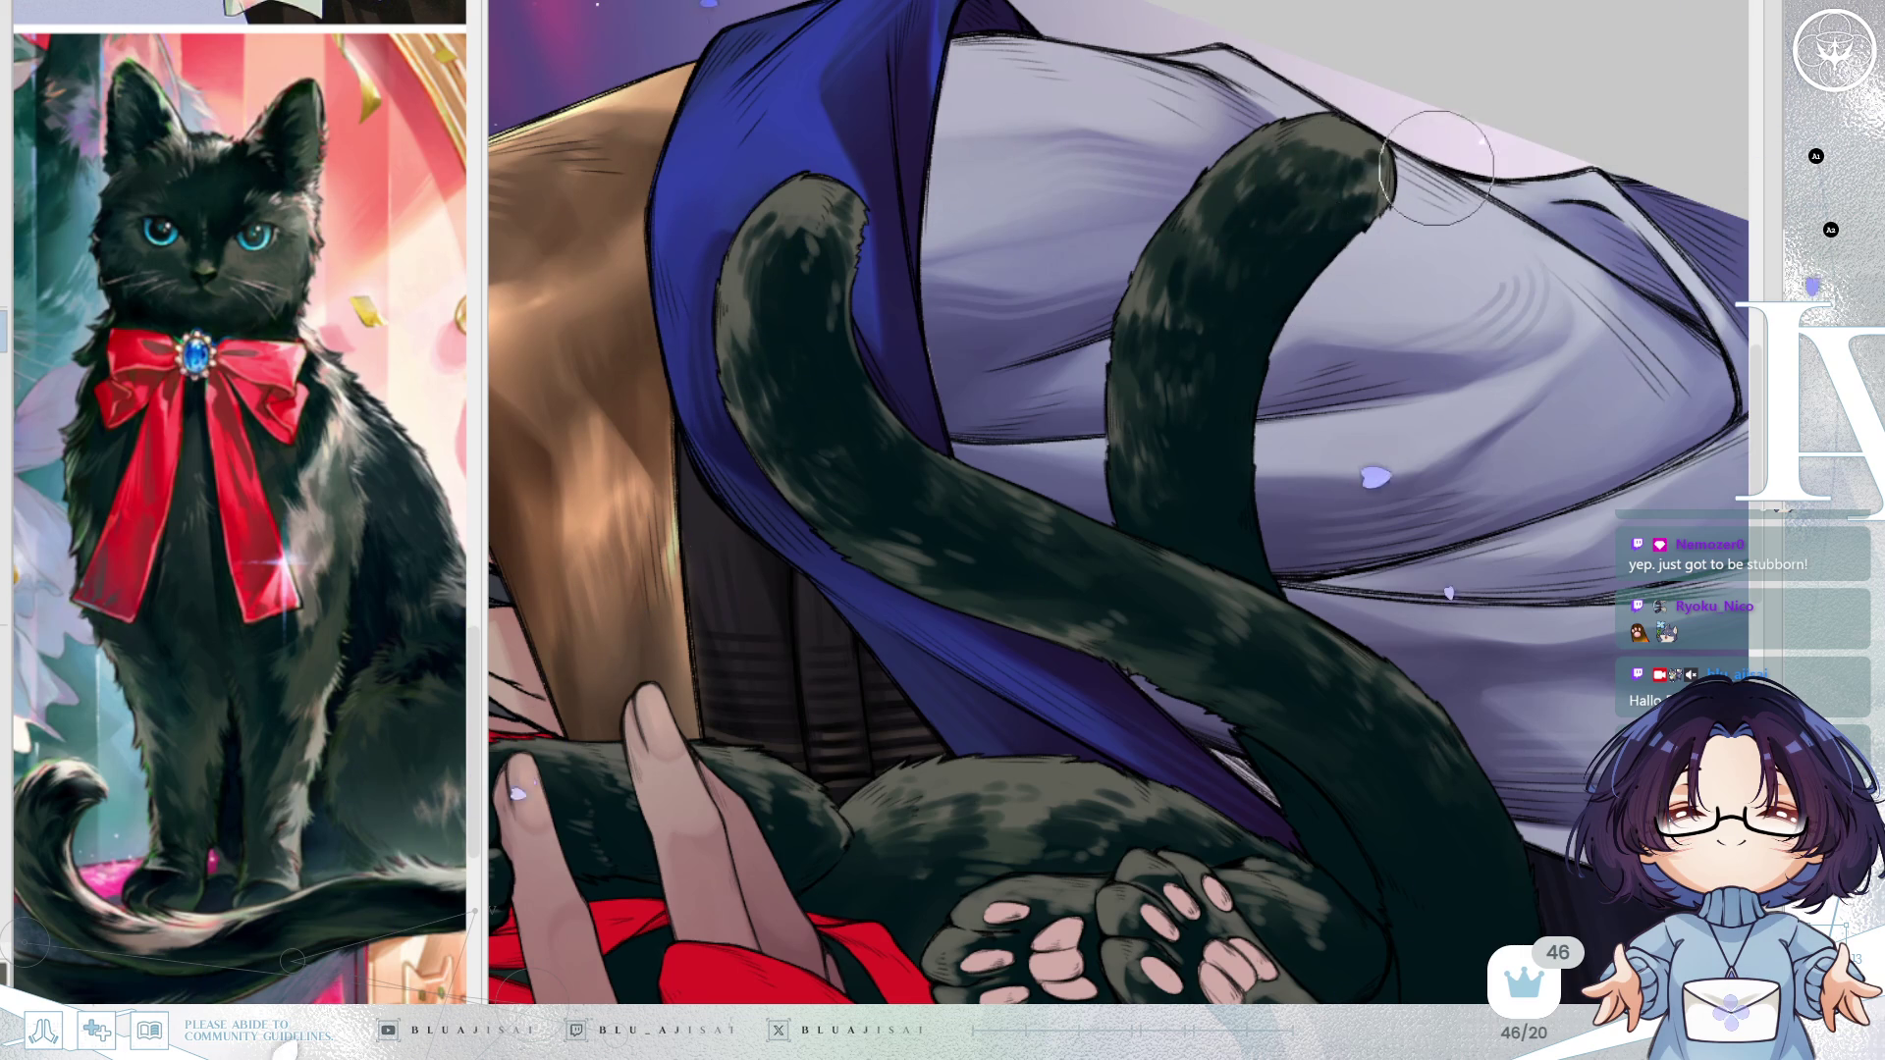
scroll(1549, 305, down, 3)
mouse_move(1548, 305)
mouse_down()
mouse_move(1585, 695)
mouse_move(1556, 435)
mouse_move(1497, 479)
mouse_up()
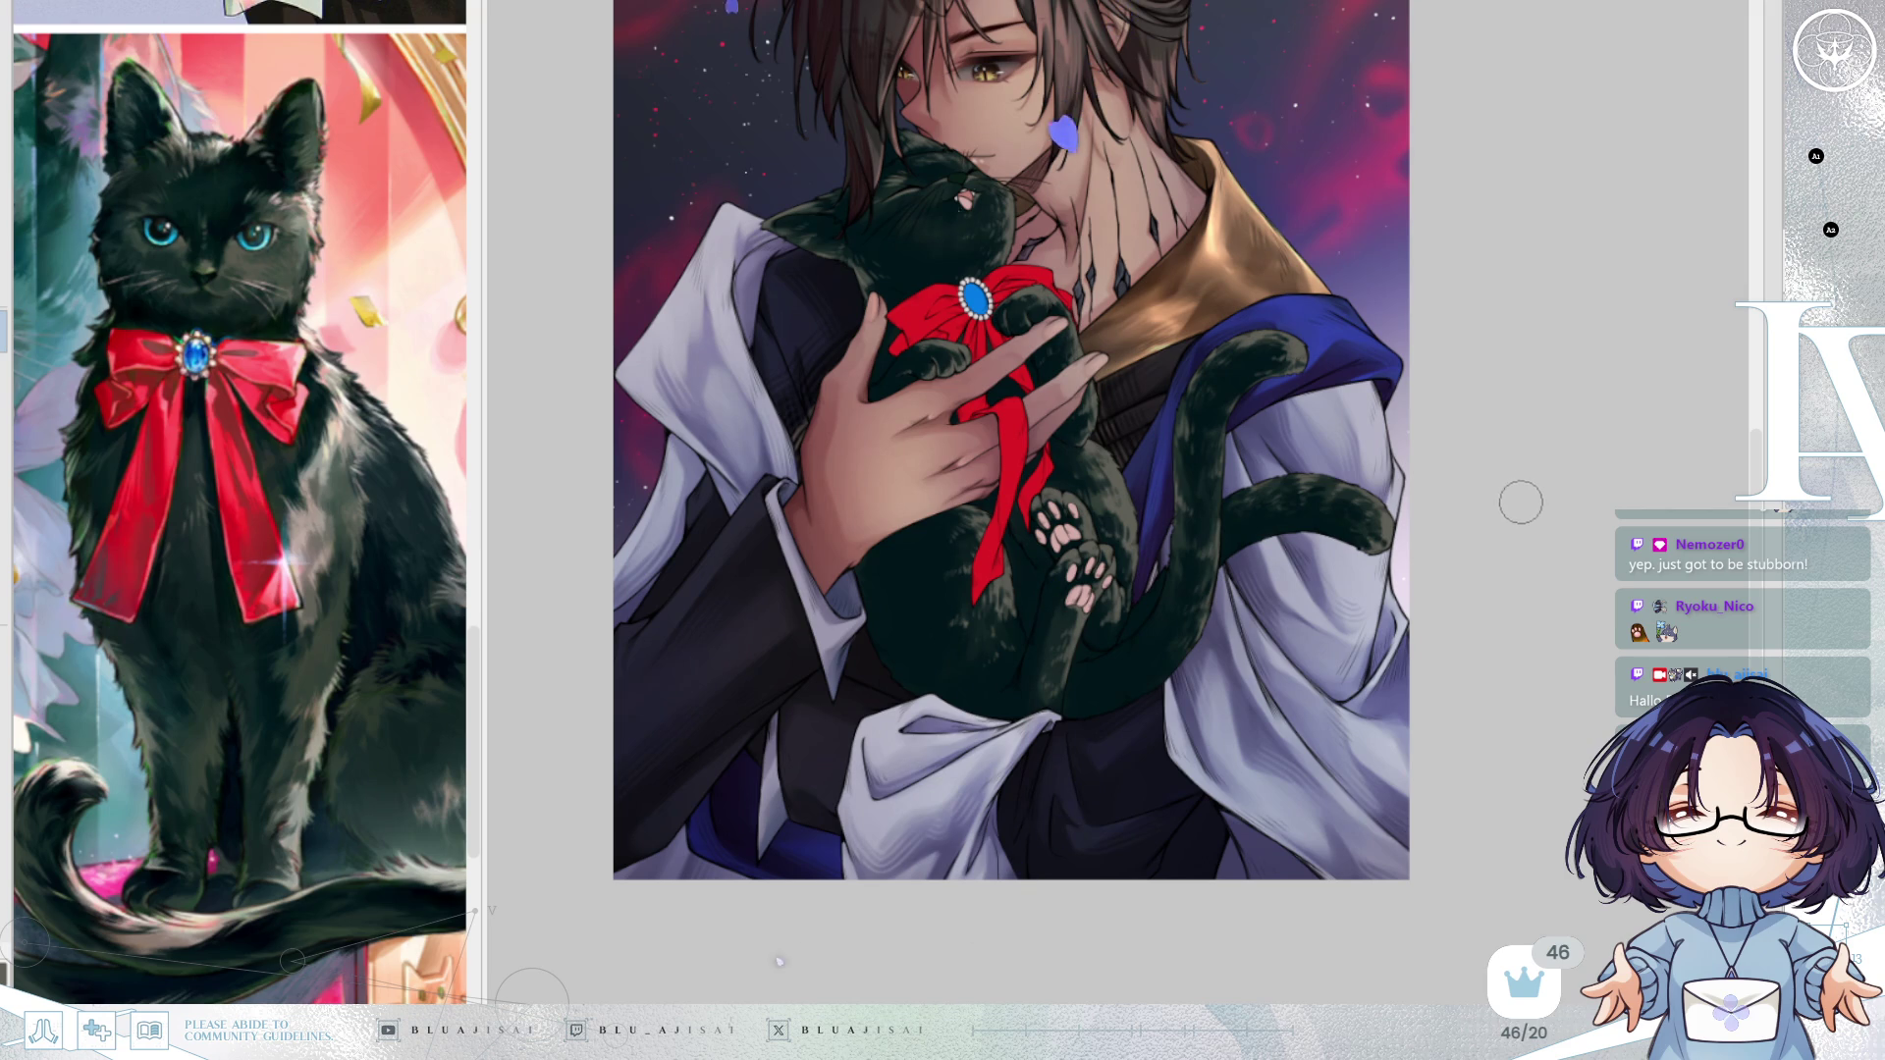
drag(1489, 568, 1487, 537)
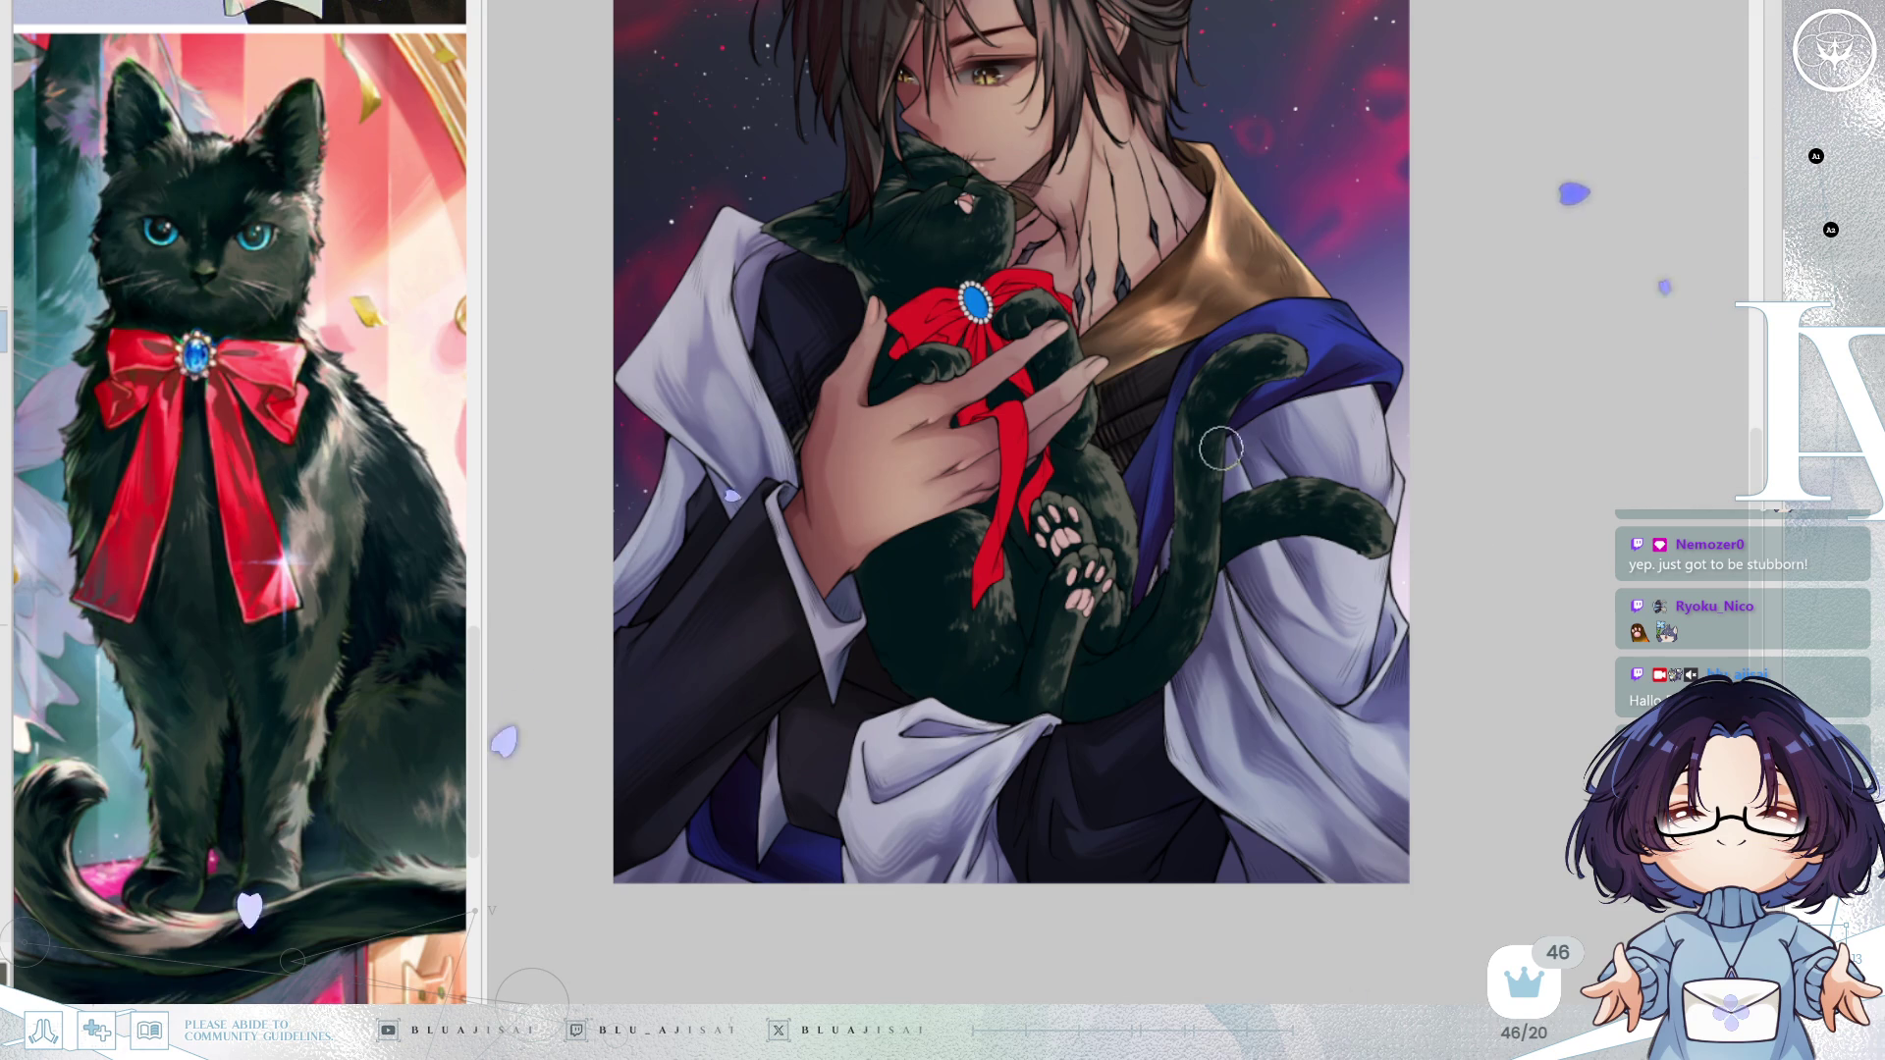
scroll(1205, 452, up, 2)
scroll(1204, 451, up, 3)
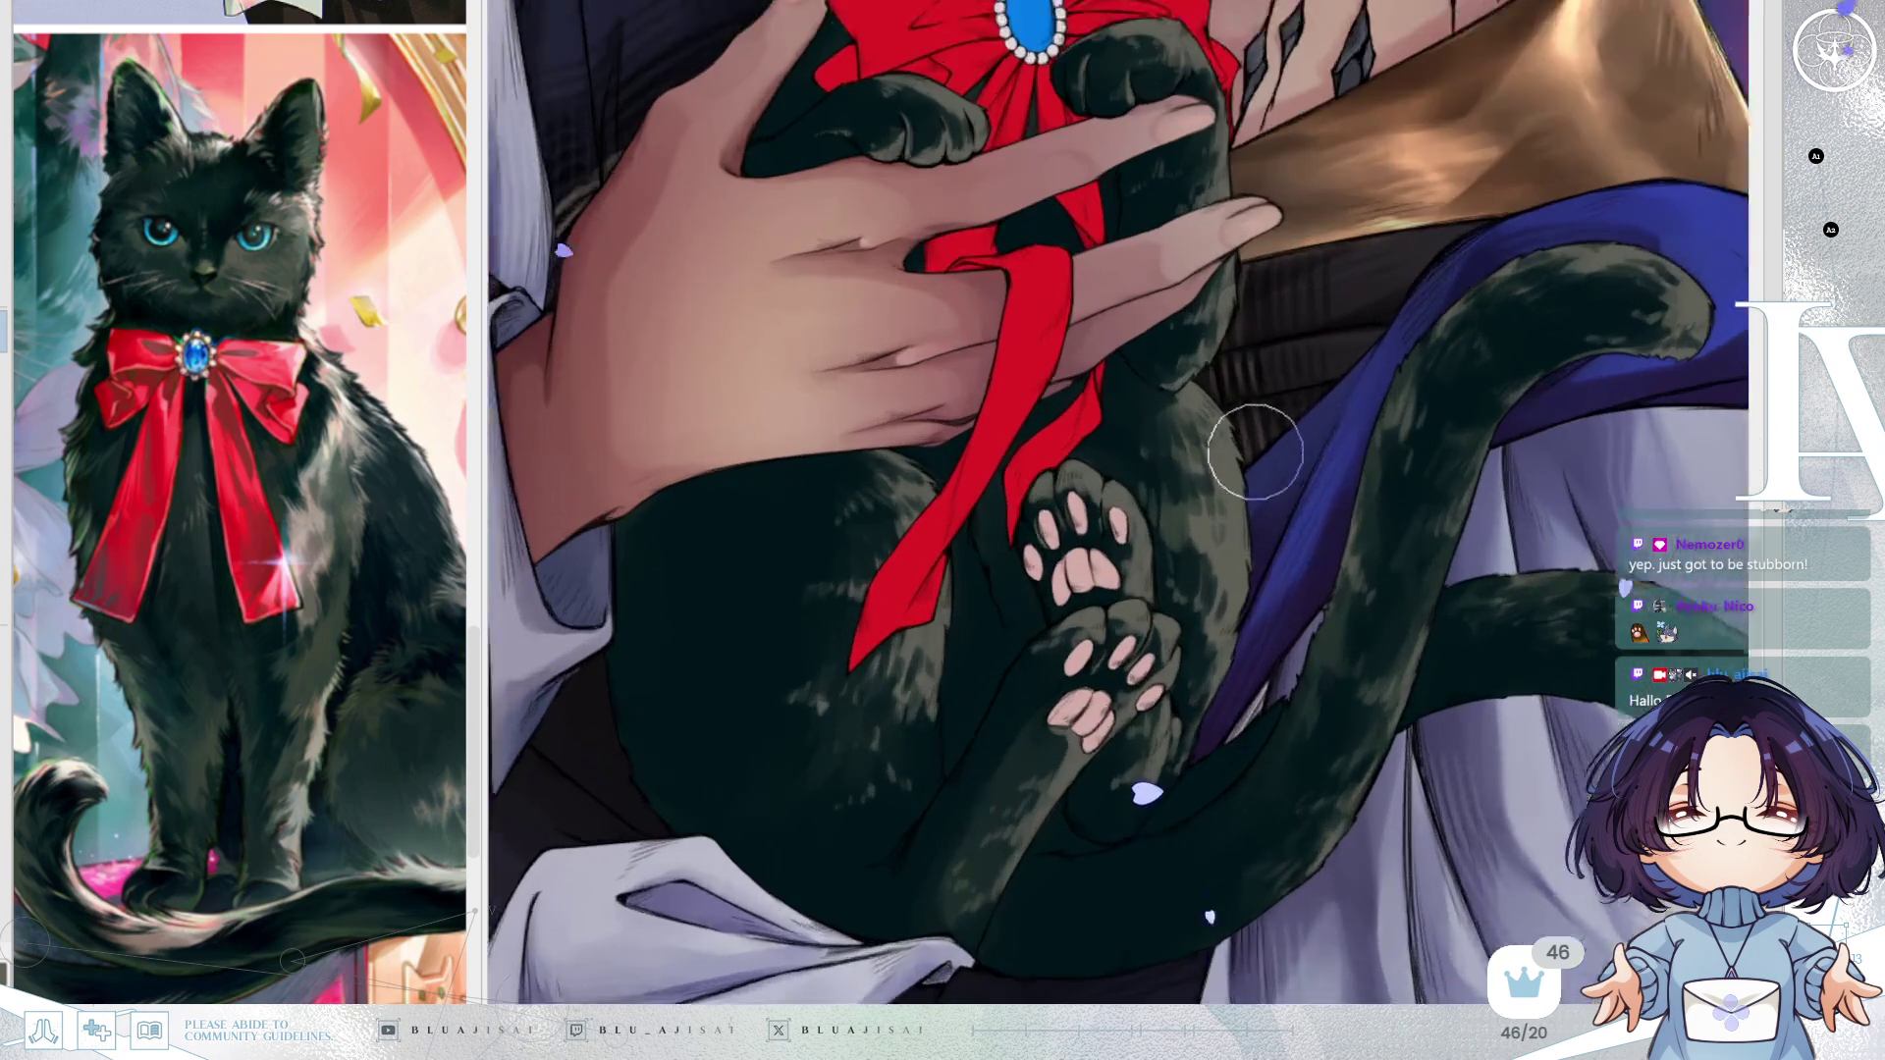
scroll(1266, 413, down, 5)
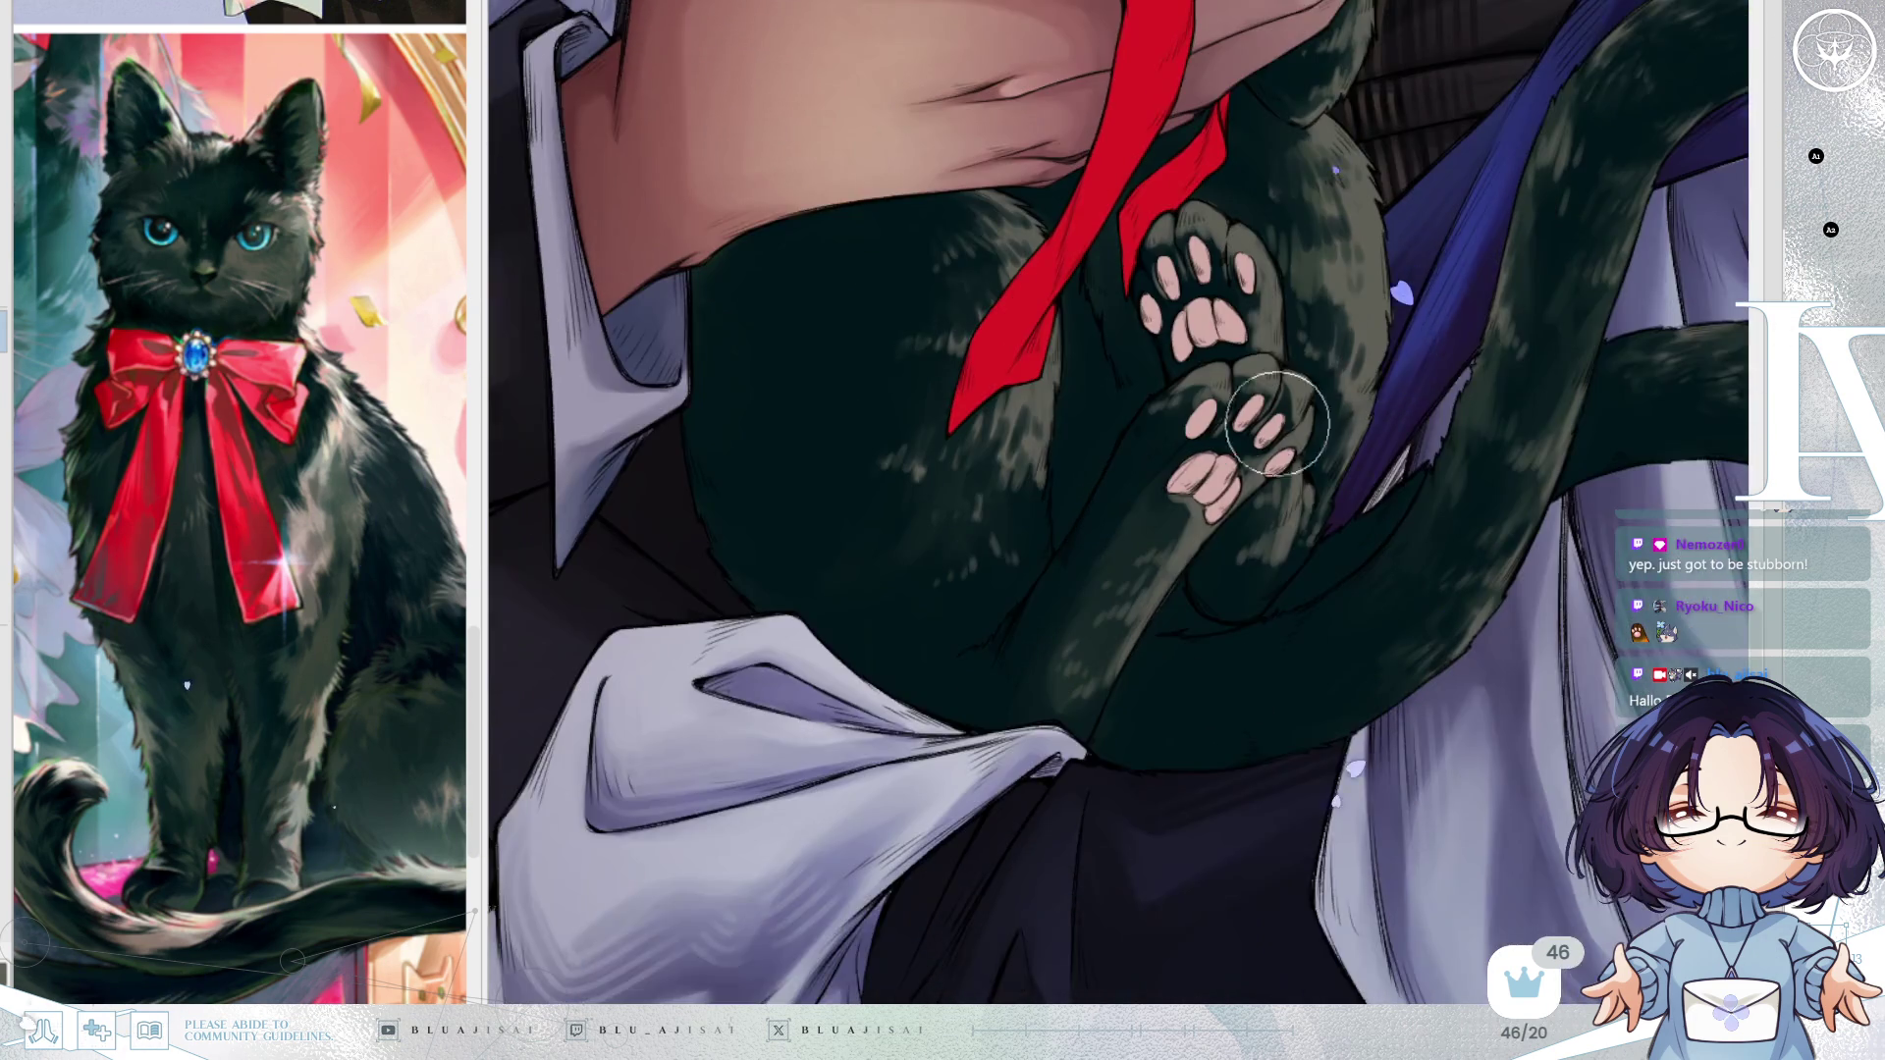
drag(1276, 422, 1143, 532)
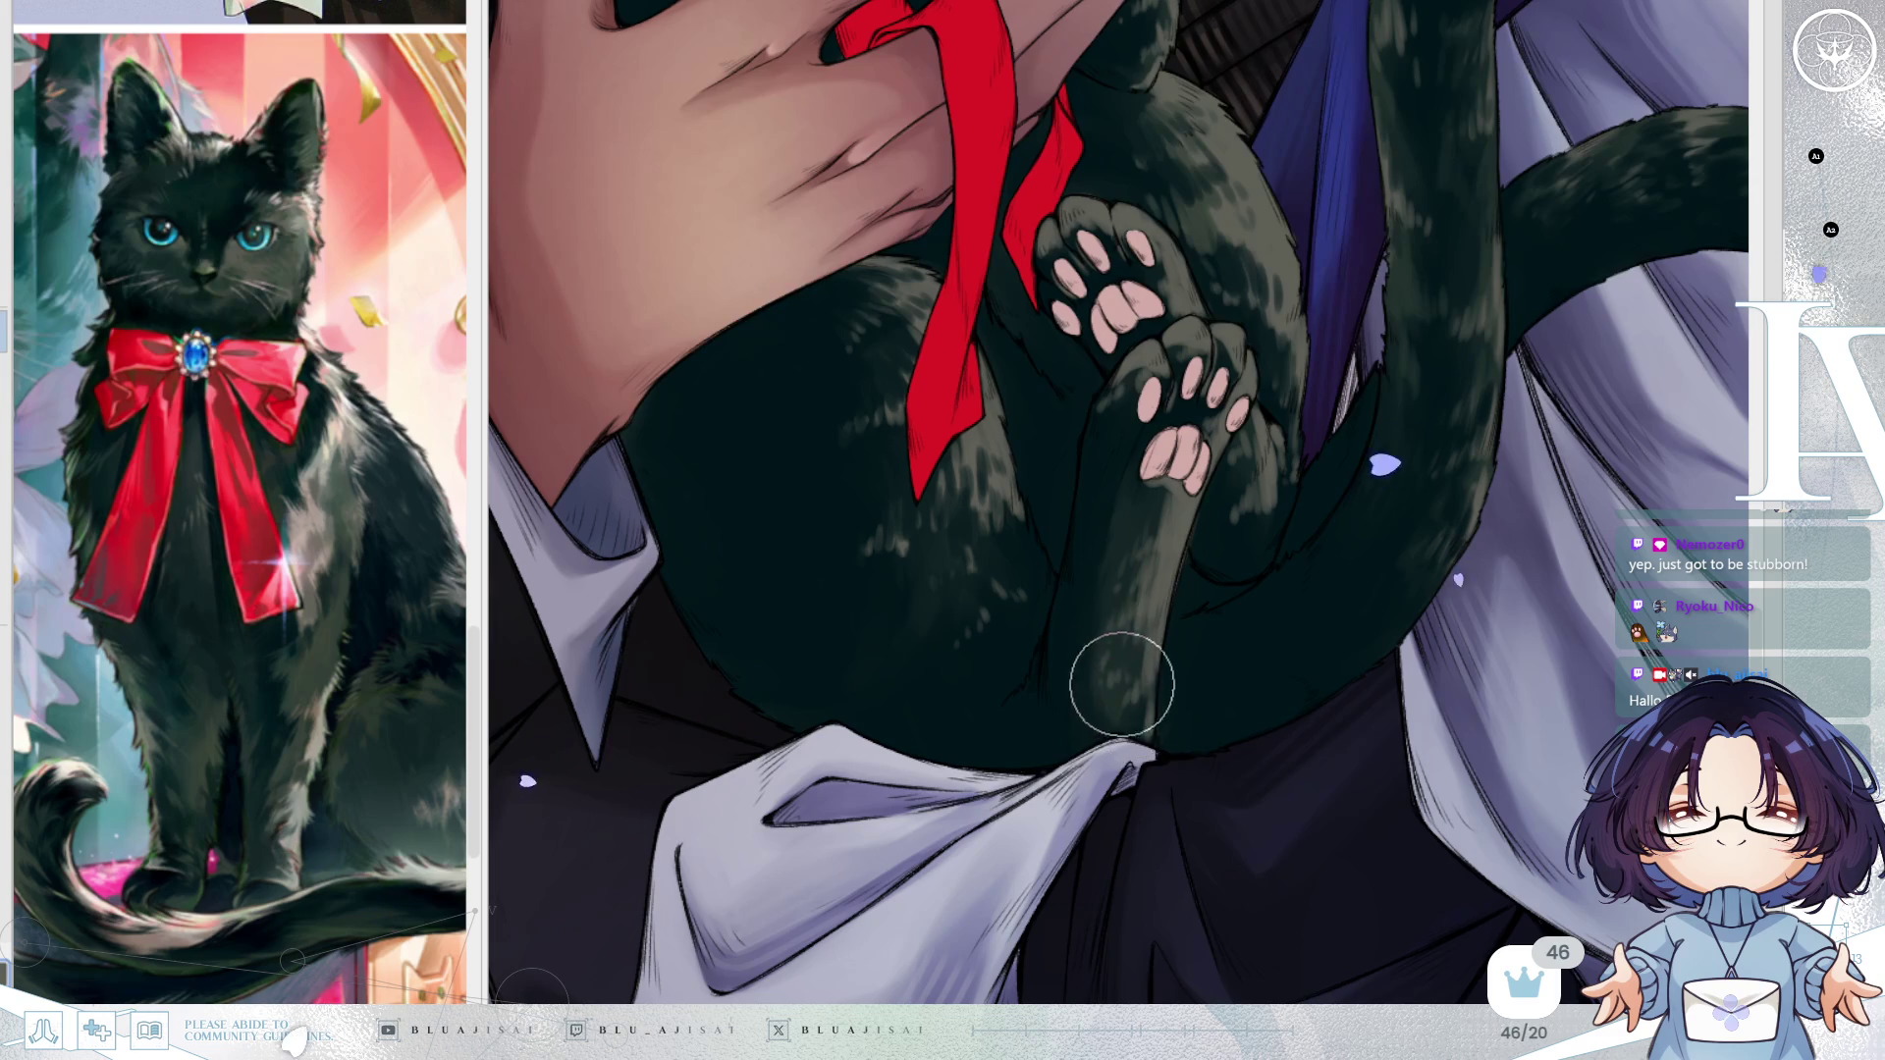
scroll(1051, 648, up, 2)
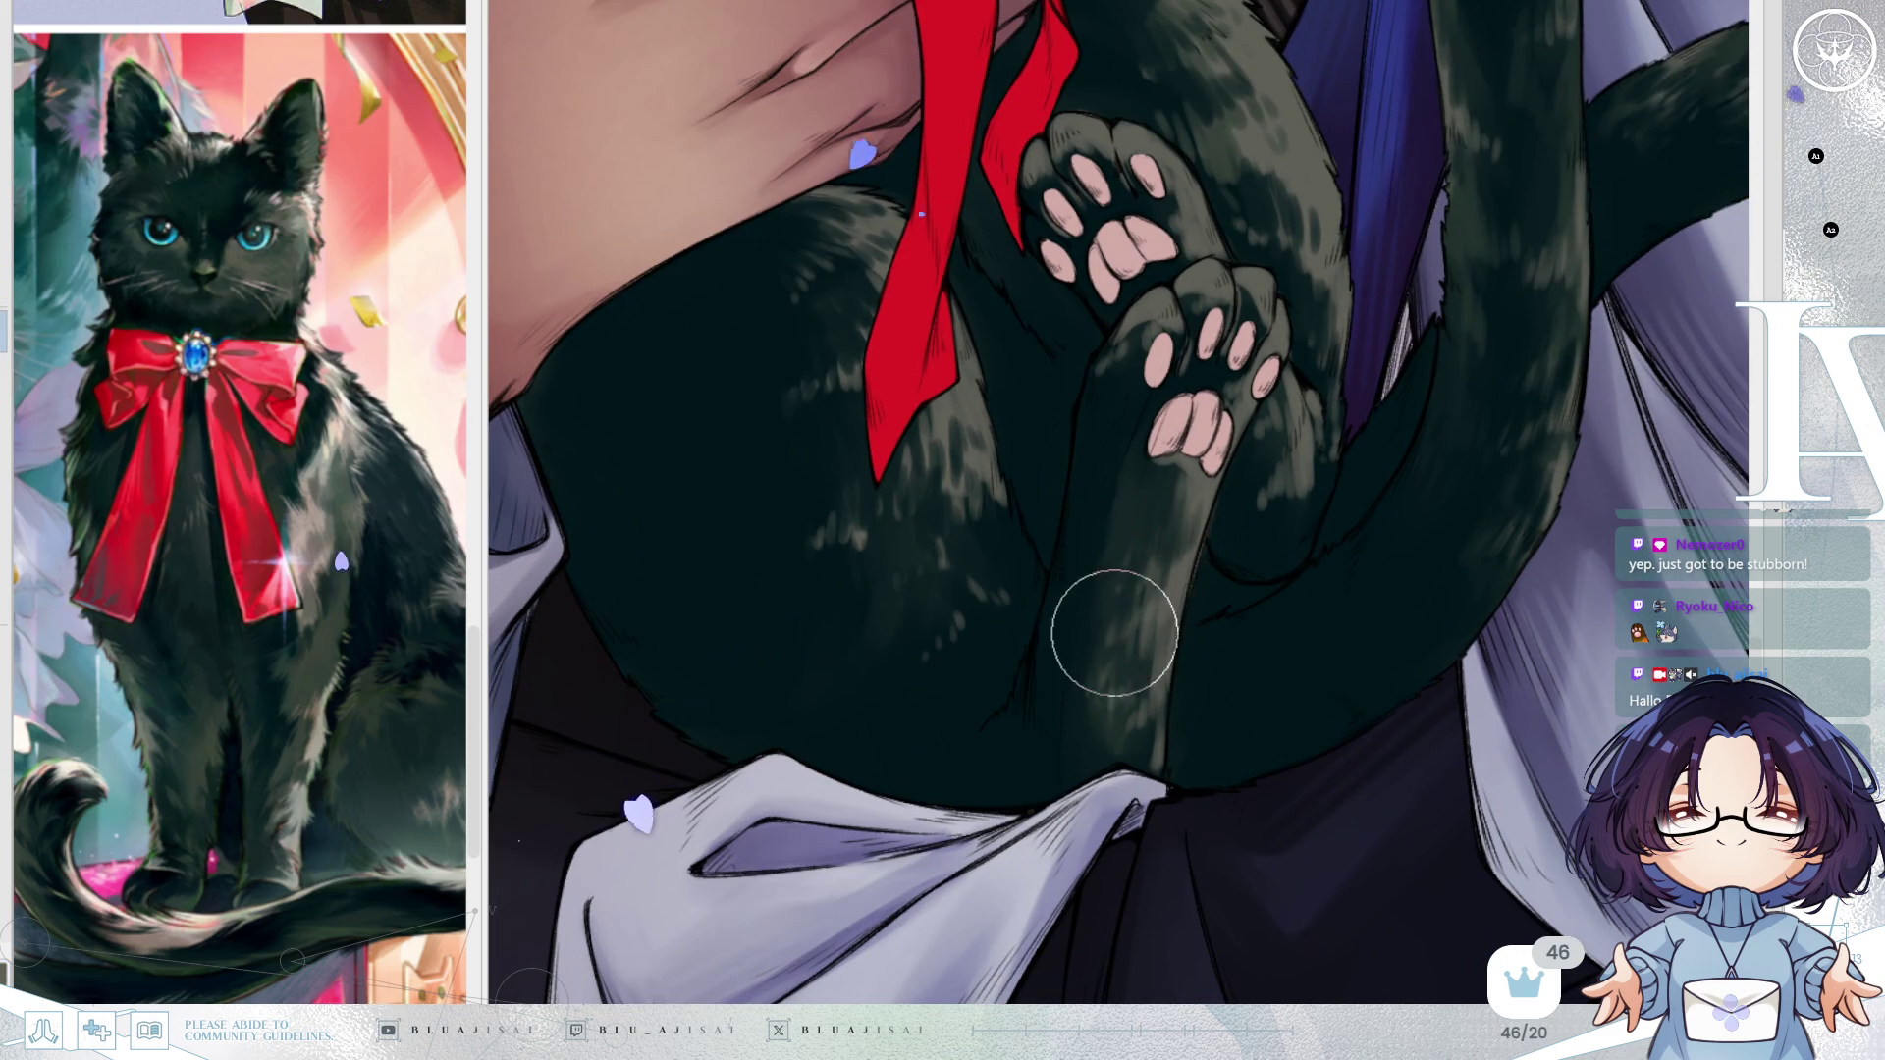
scroll(1178, 600, down, 5)
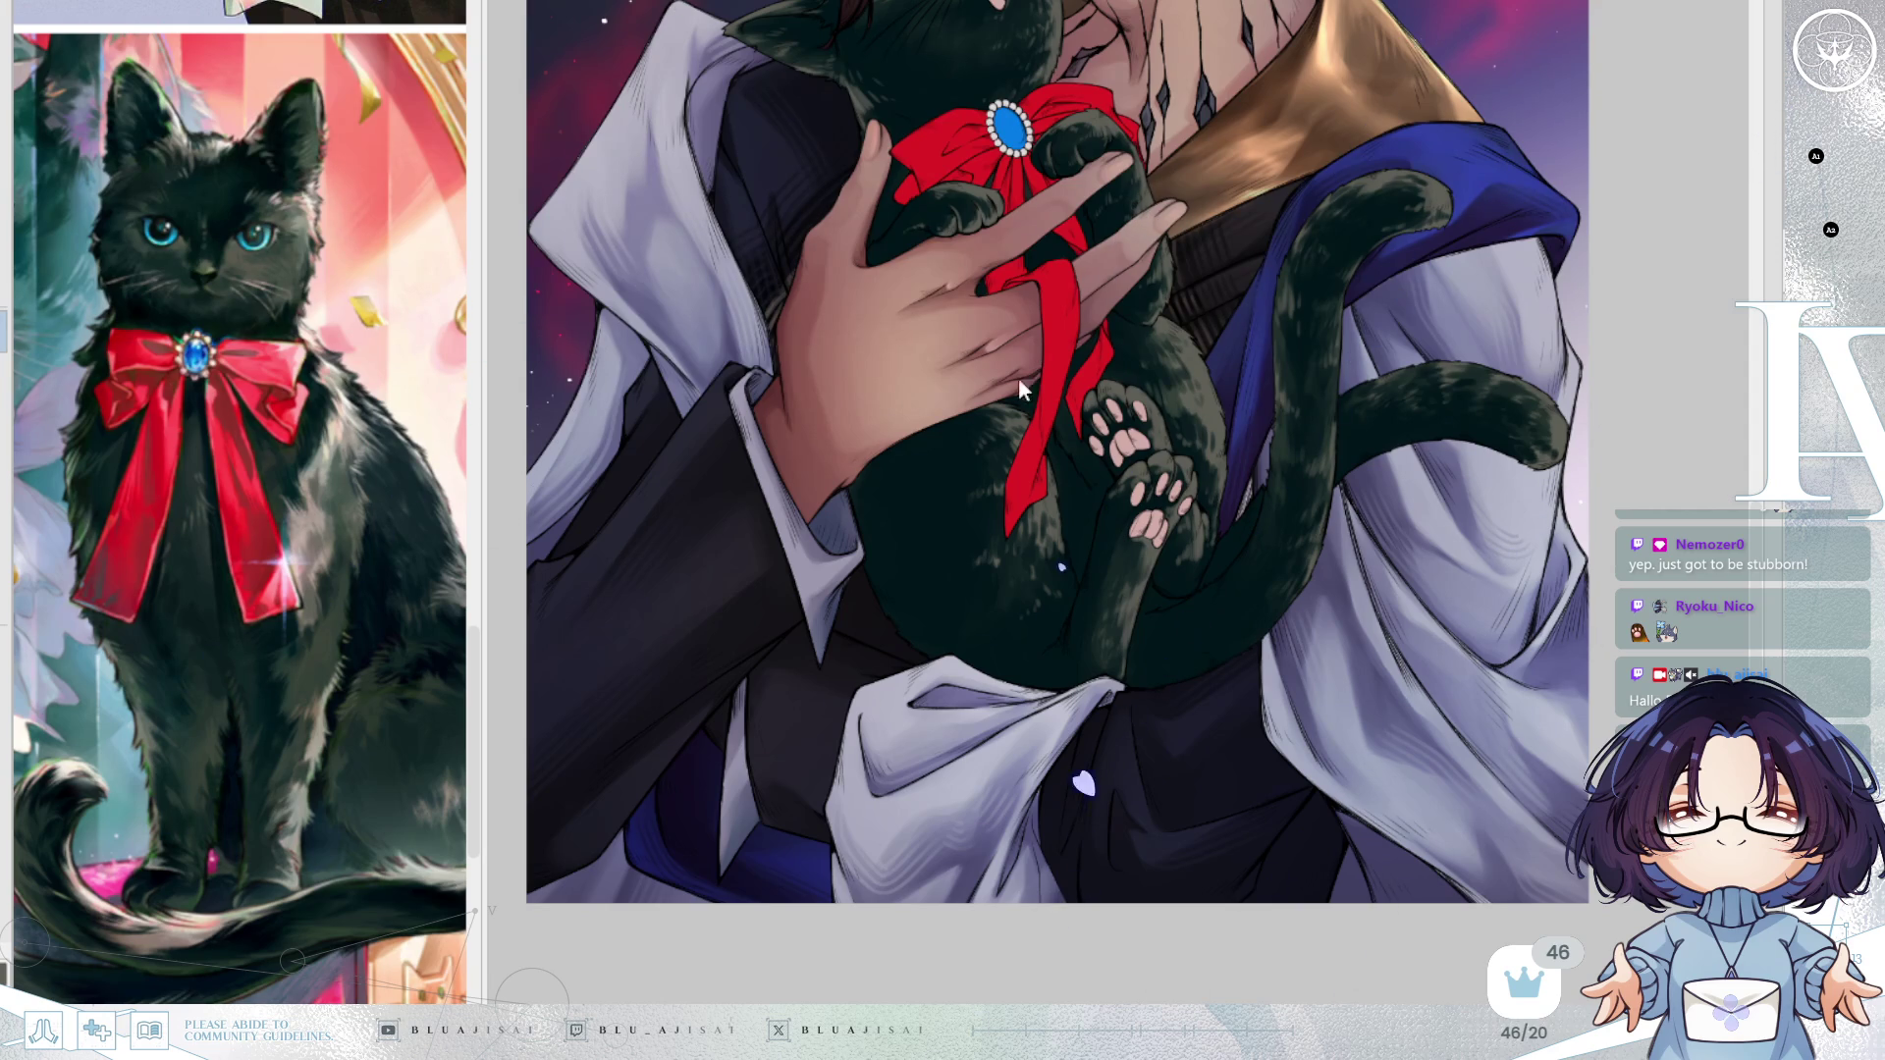
Brush light fur strokes over the cat's paw beside the blue brooch and the nearby finger.
drag(1240, 151, 1196, 426)
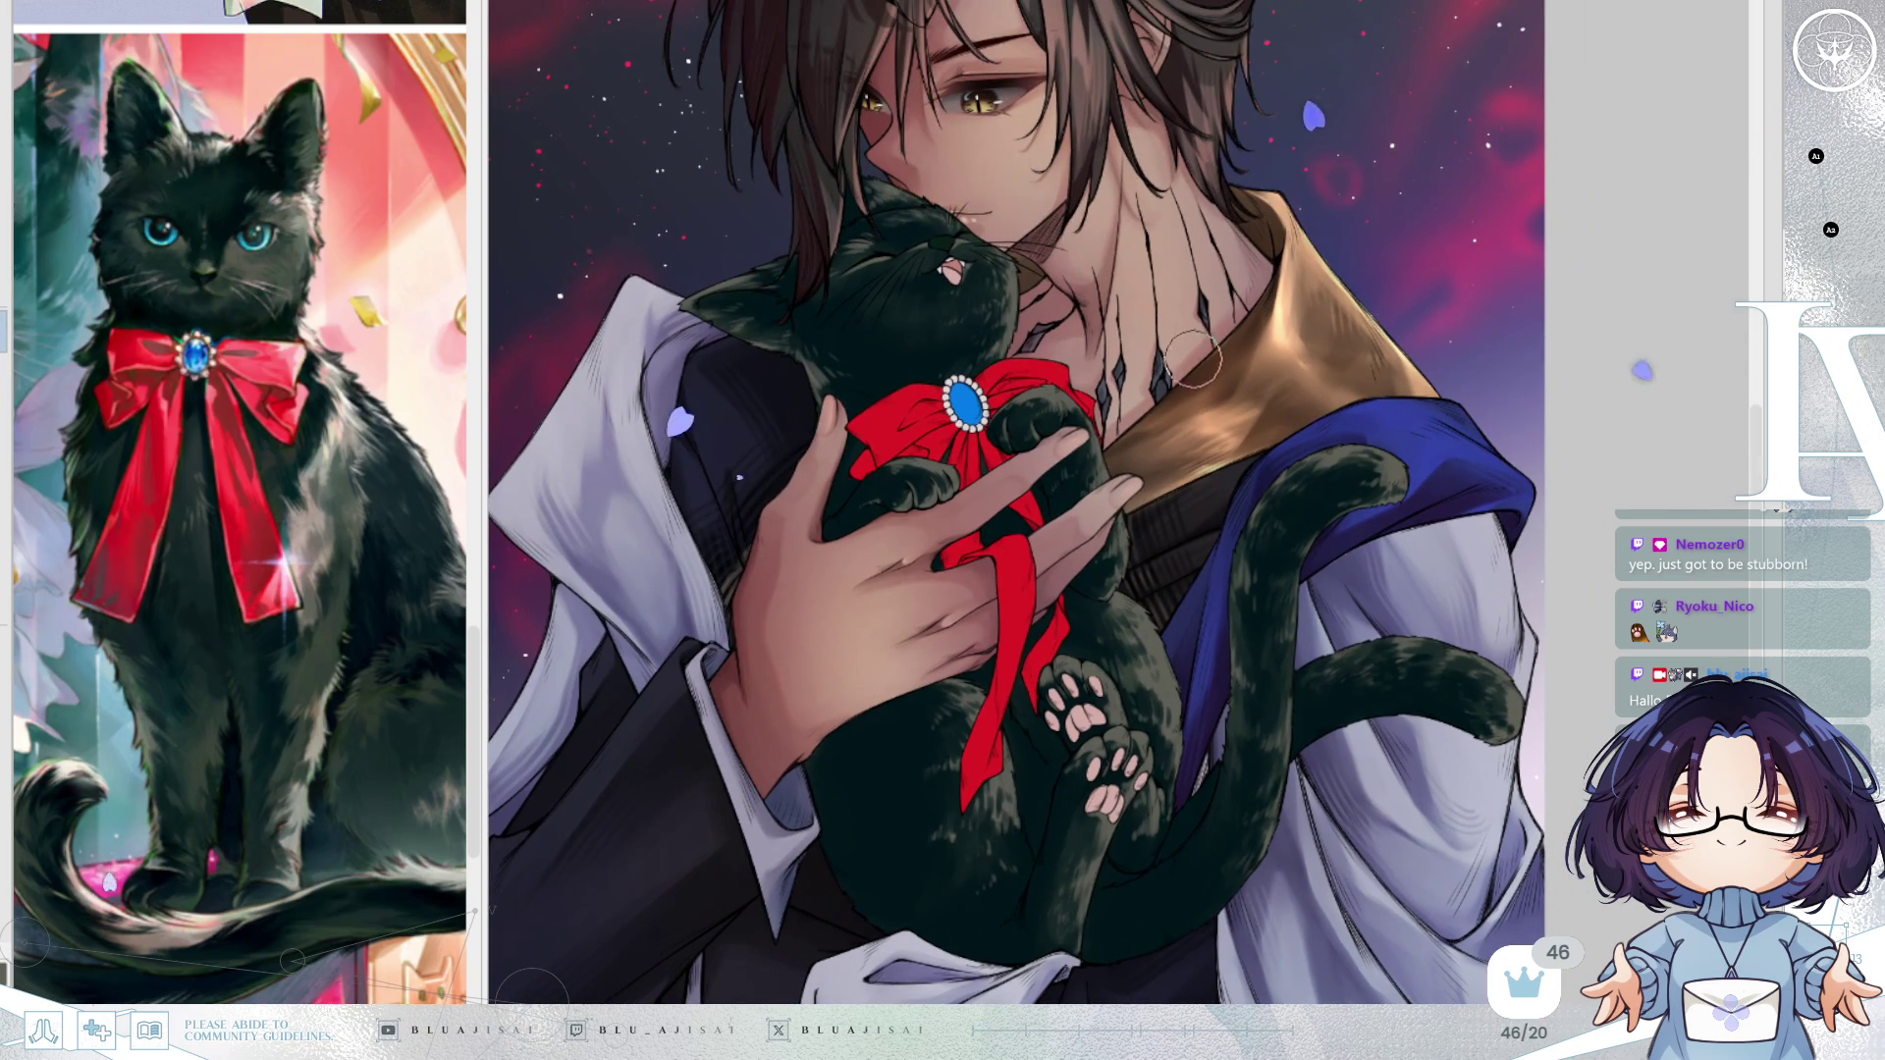
scroll(1171, 371, up, 5)
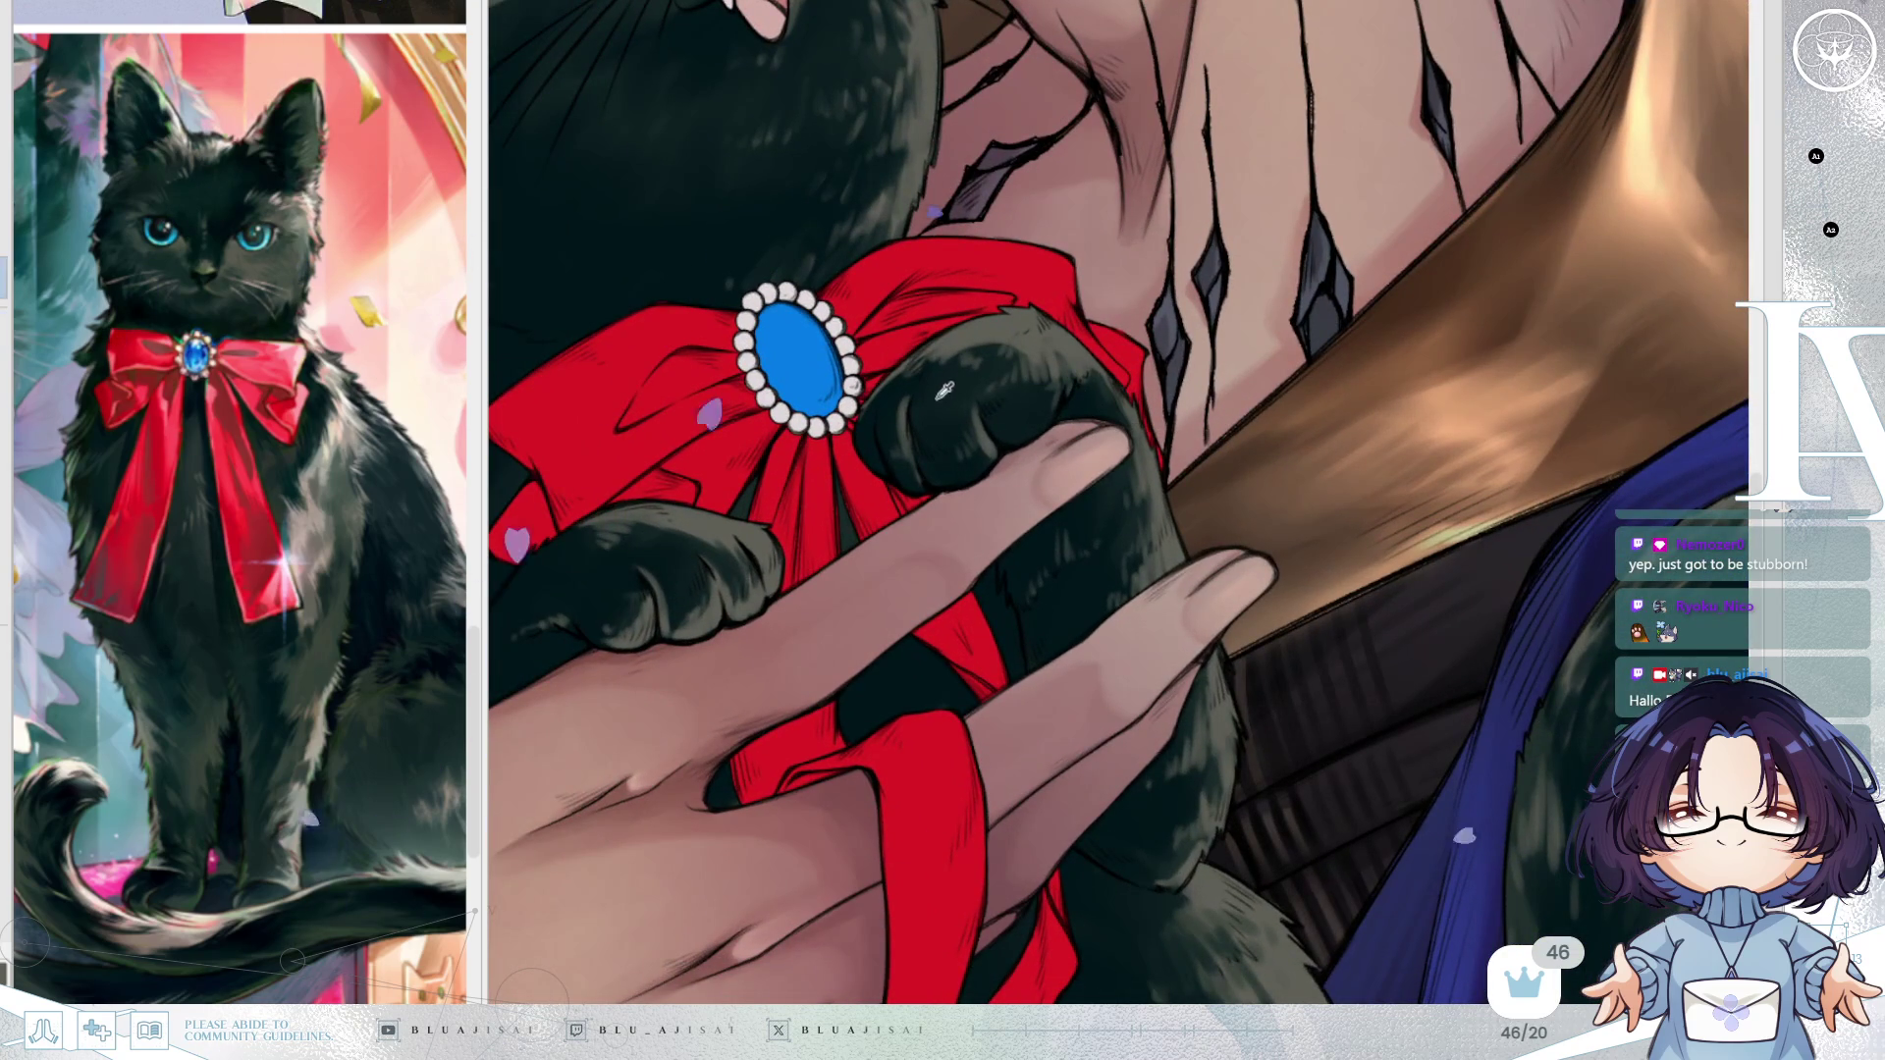
mouse_move(973, 373)
mouse_down()
mouse_move(960, 307)
mouse_move(959, 337)
mouse_move(913, 383)
mouse_move(1013, 334)
mouse_move(1049, 352)
mouse_up()
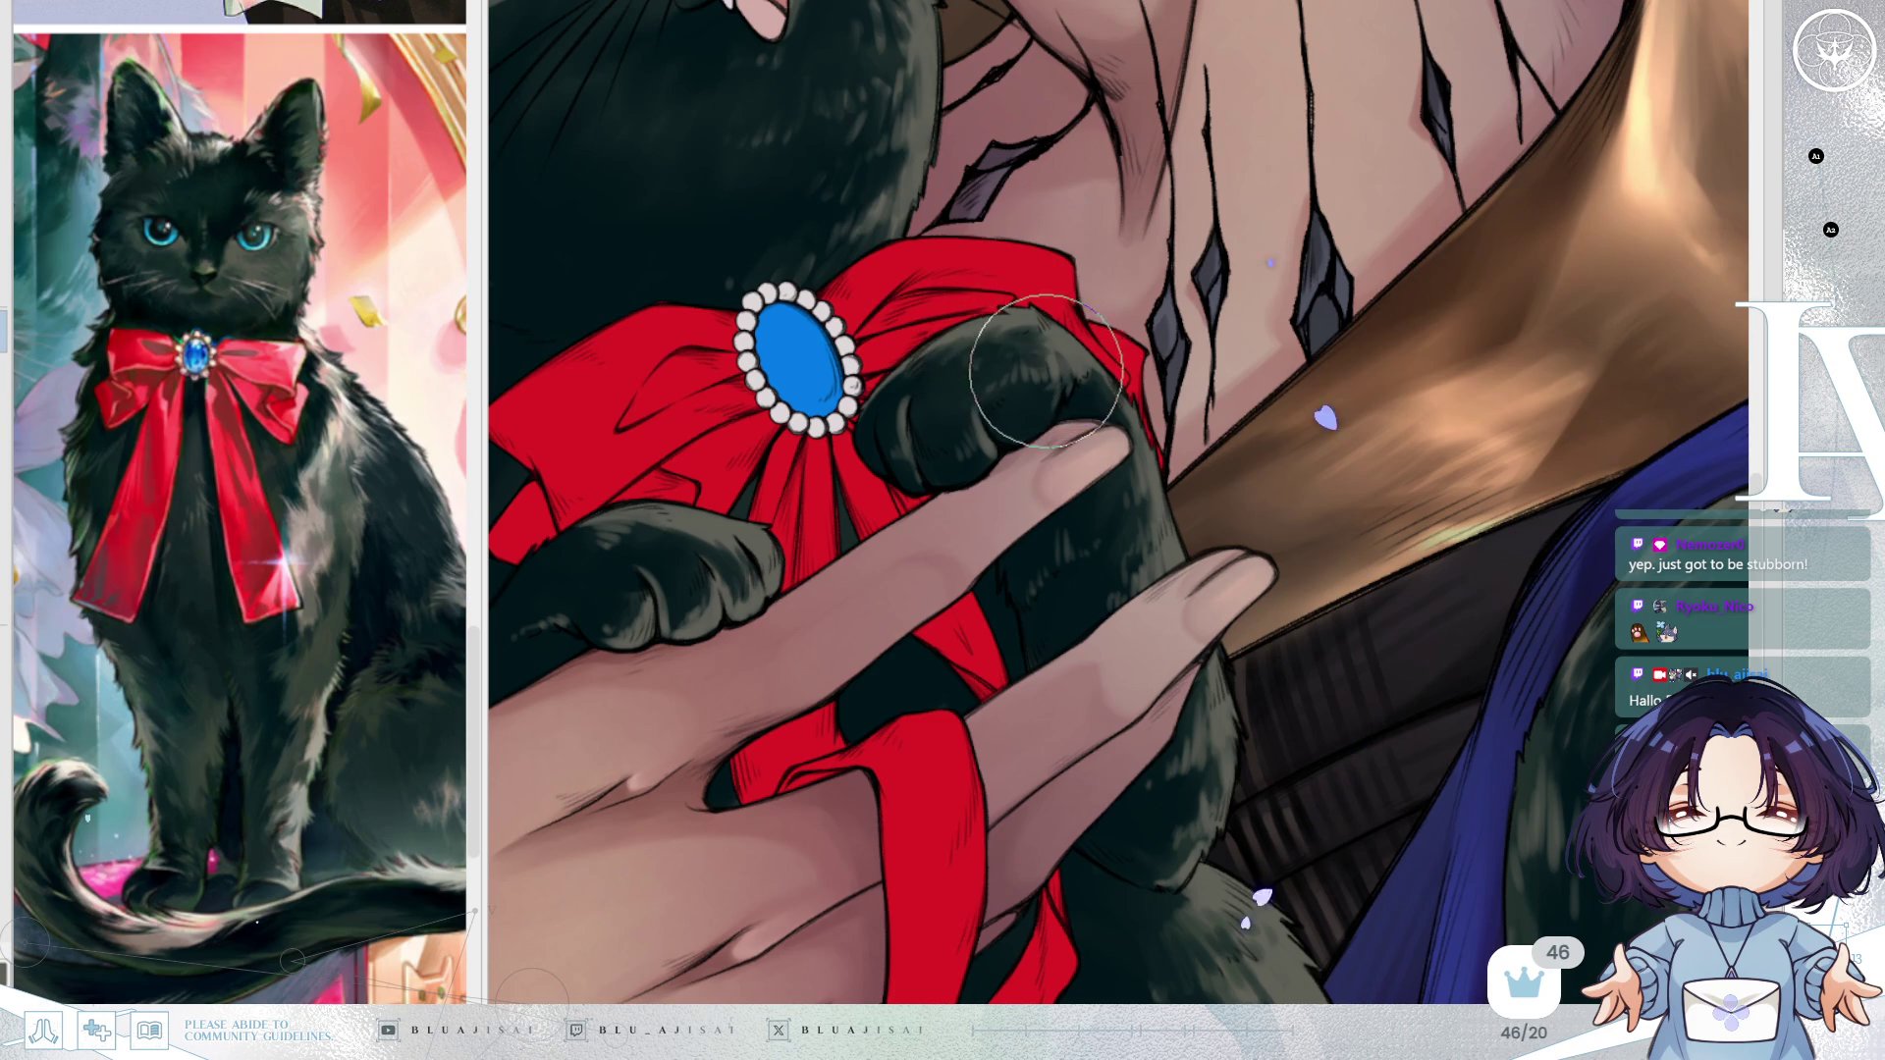
mouse_move(904, 399)
mouse_down()
mouse_move(881, 422)
mouse_move(1097, 316)
mouse_move(1055, 393)
mouse_move(1122, 382)
mouse_move(1064, 471)
mouse_move(1081, 515)
mouse_move(1085, 496)
mouse_move(1199, 484)
mouse_move(1158, 567)
mouse_move(1077, 568)
mouse_move(1073, 623)
mouse_move(1137, 537)
mouse_move(1187, 674)
mouse_move(1191, 622)
mouse_move(1202, 649)
mouse_move(1197, 741)
mouse_move(1218, 767)
mouse_move(1197, 747)
mouse_move(1179, 829)
mouse_up()
mouse_move(1154, 705)
mouse_down()
mouse_move(1166, 802)
mouse_move(1219, 760)
mouse_move(1182, 829)
mouse_up()
mouse_move(1142, 481)
mouse_down()
mouse_move(1207, 500)
mouse_move(1075, 539)
mouse_move(1153, 515)
mouse_move(1079, 383)
mouse_move(947, 358)
mouse_move(981, 329)
mouse_move(1041, 357)
mouse_up()
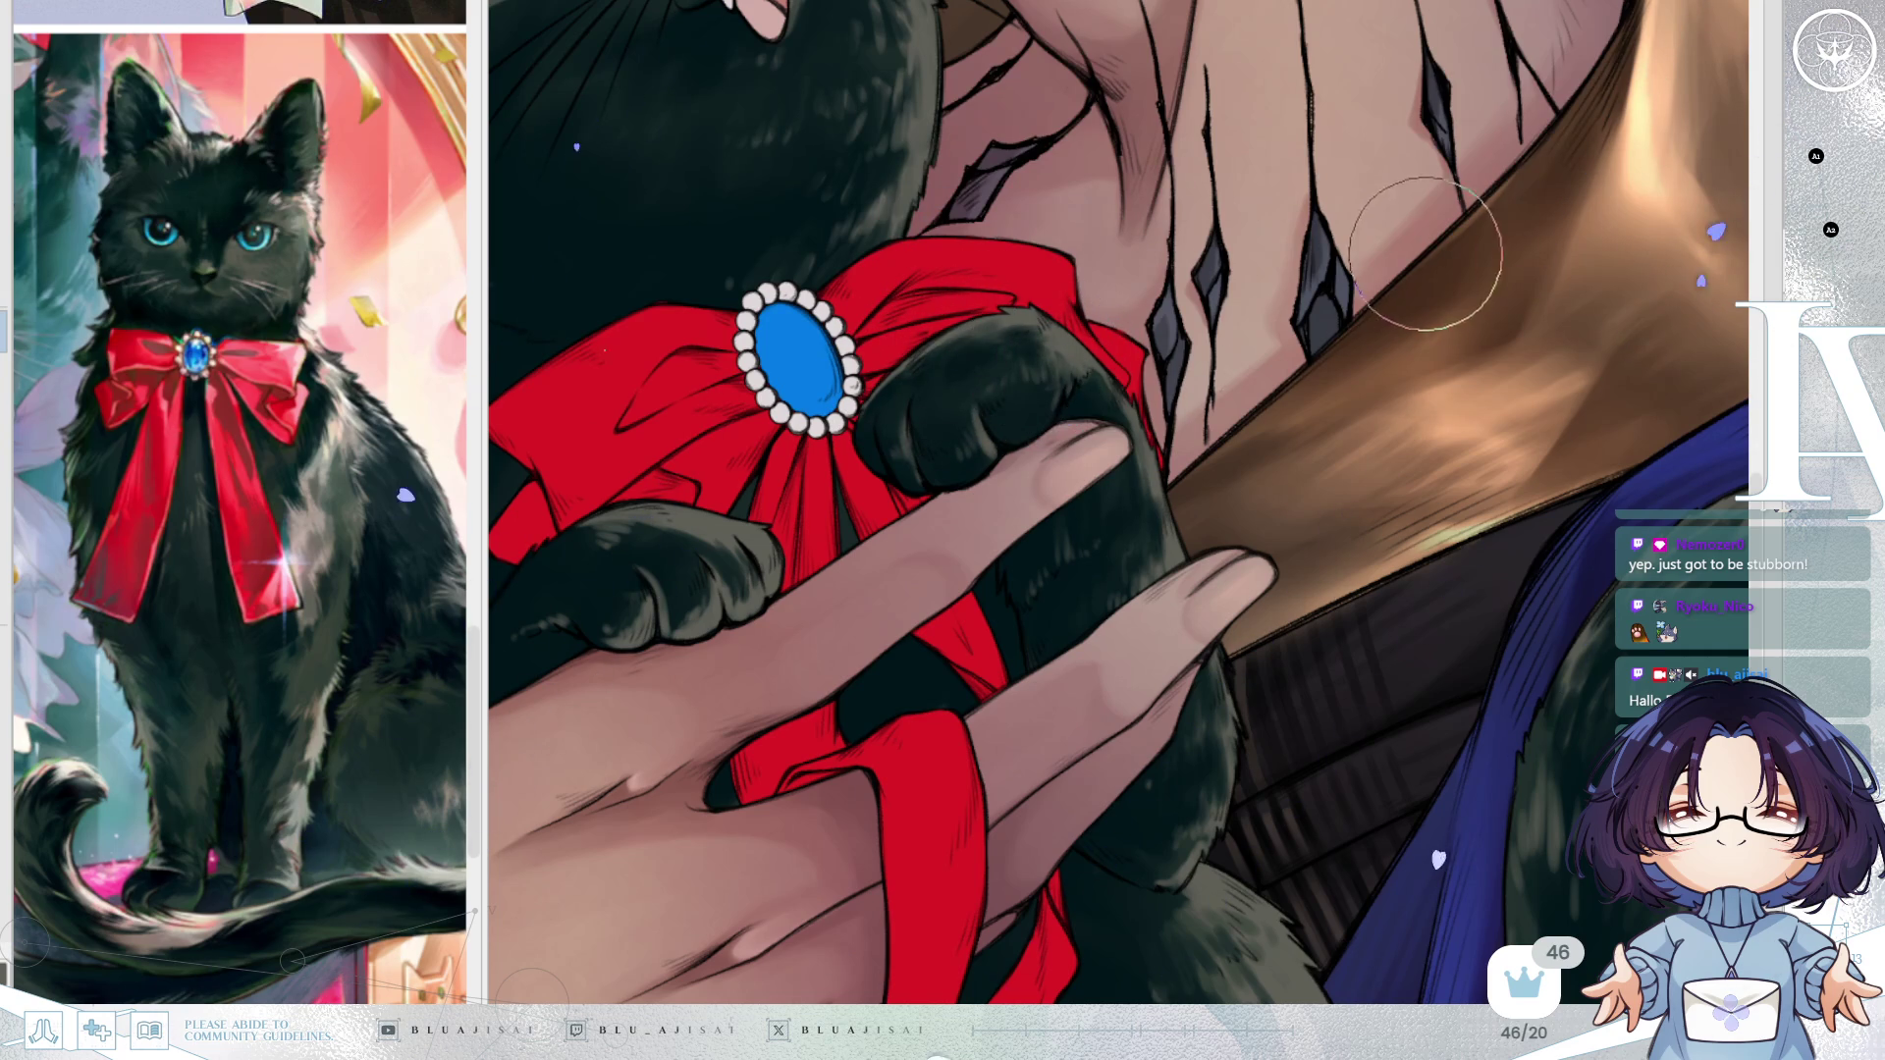
key(m)
key(m)
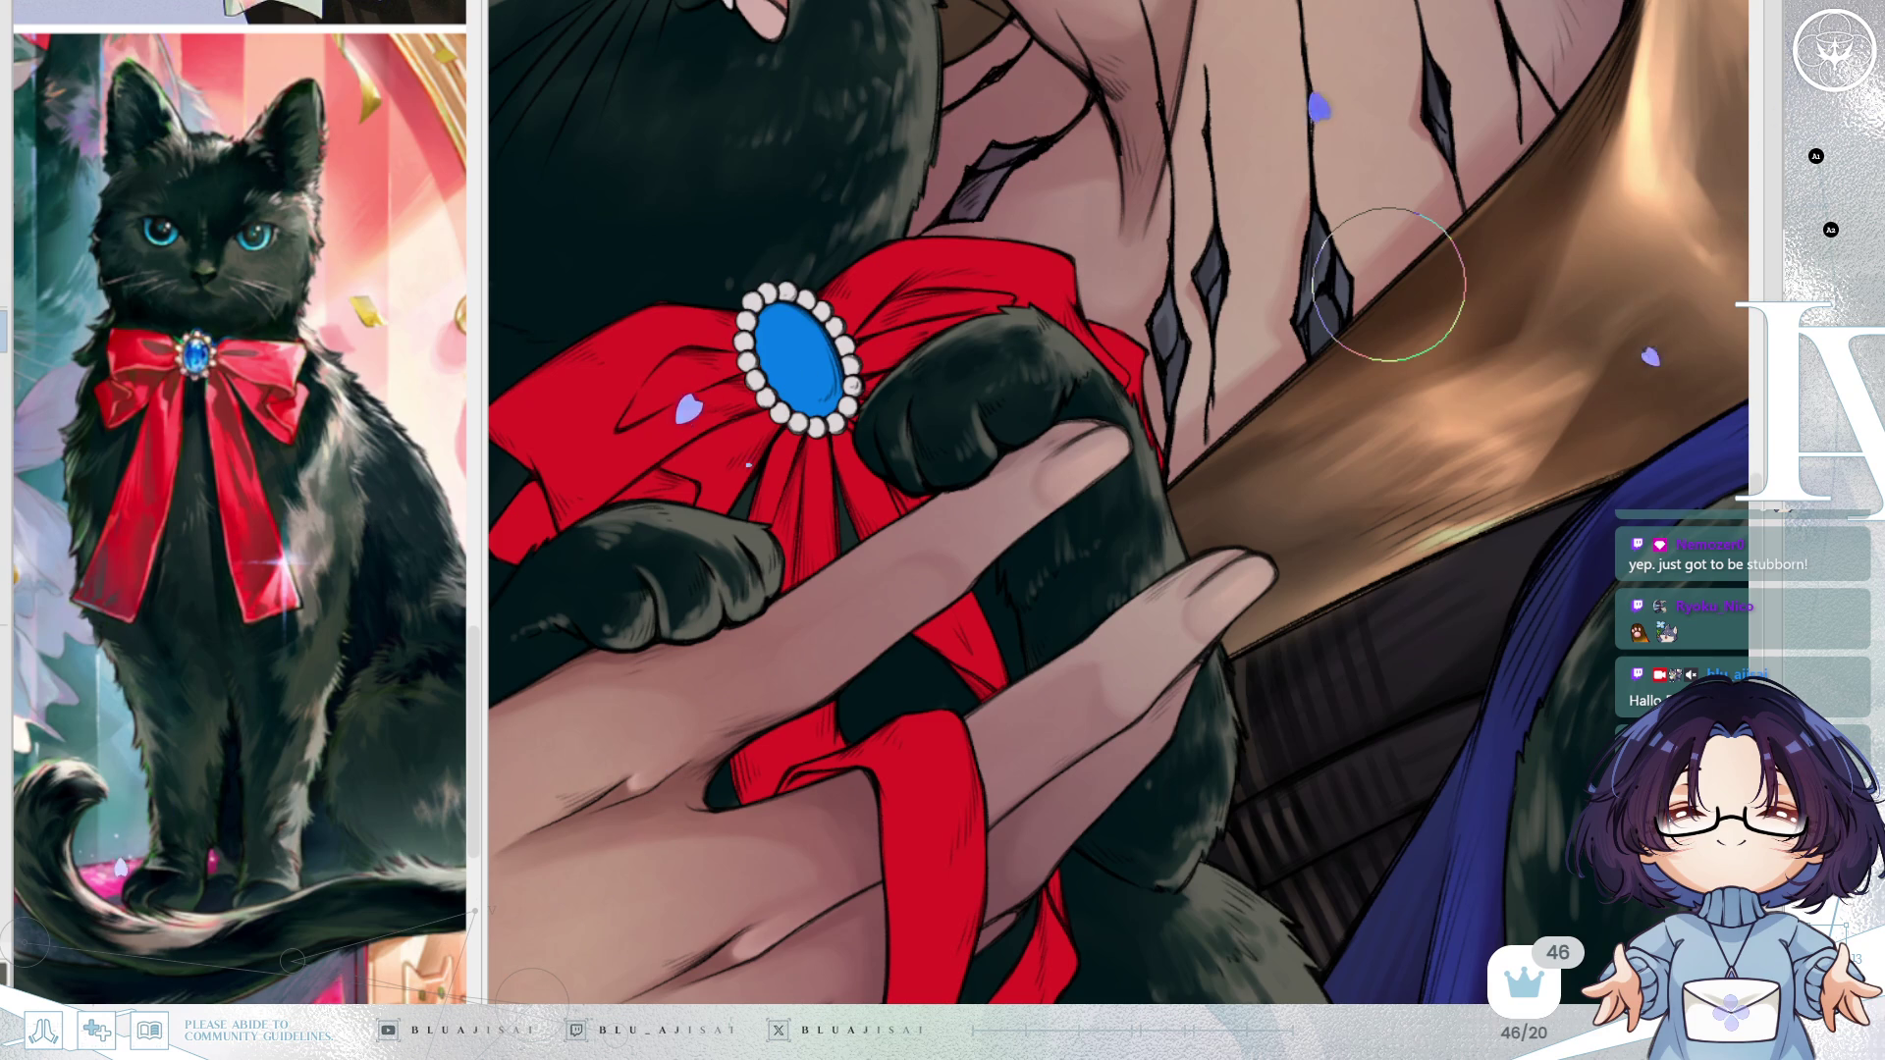
mouse_move(1283, 484)
mouse_down()
mouse_move(1233, 563)
mouse_move(1156, 406)
mouse_up()
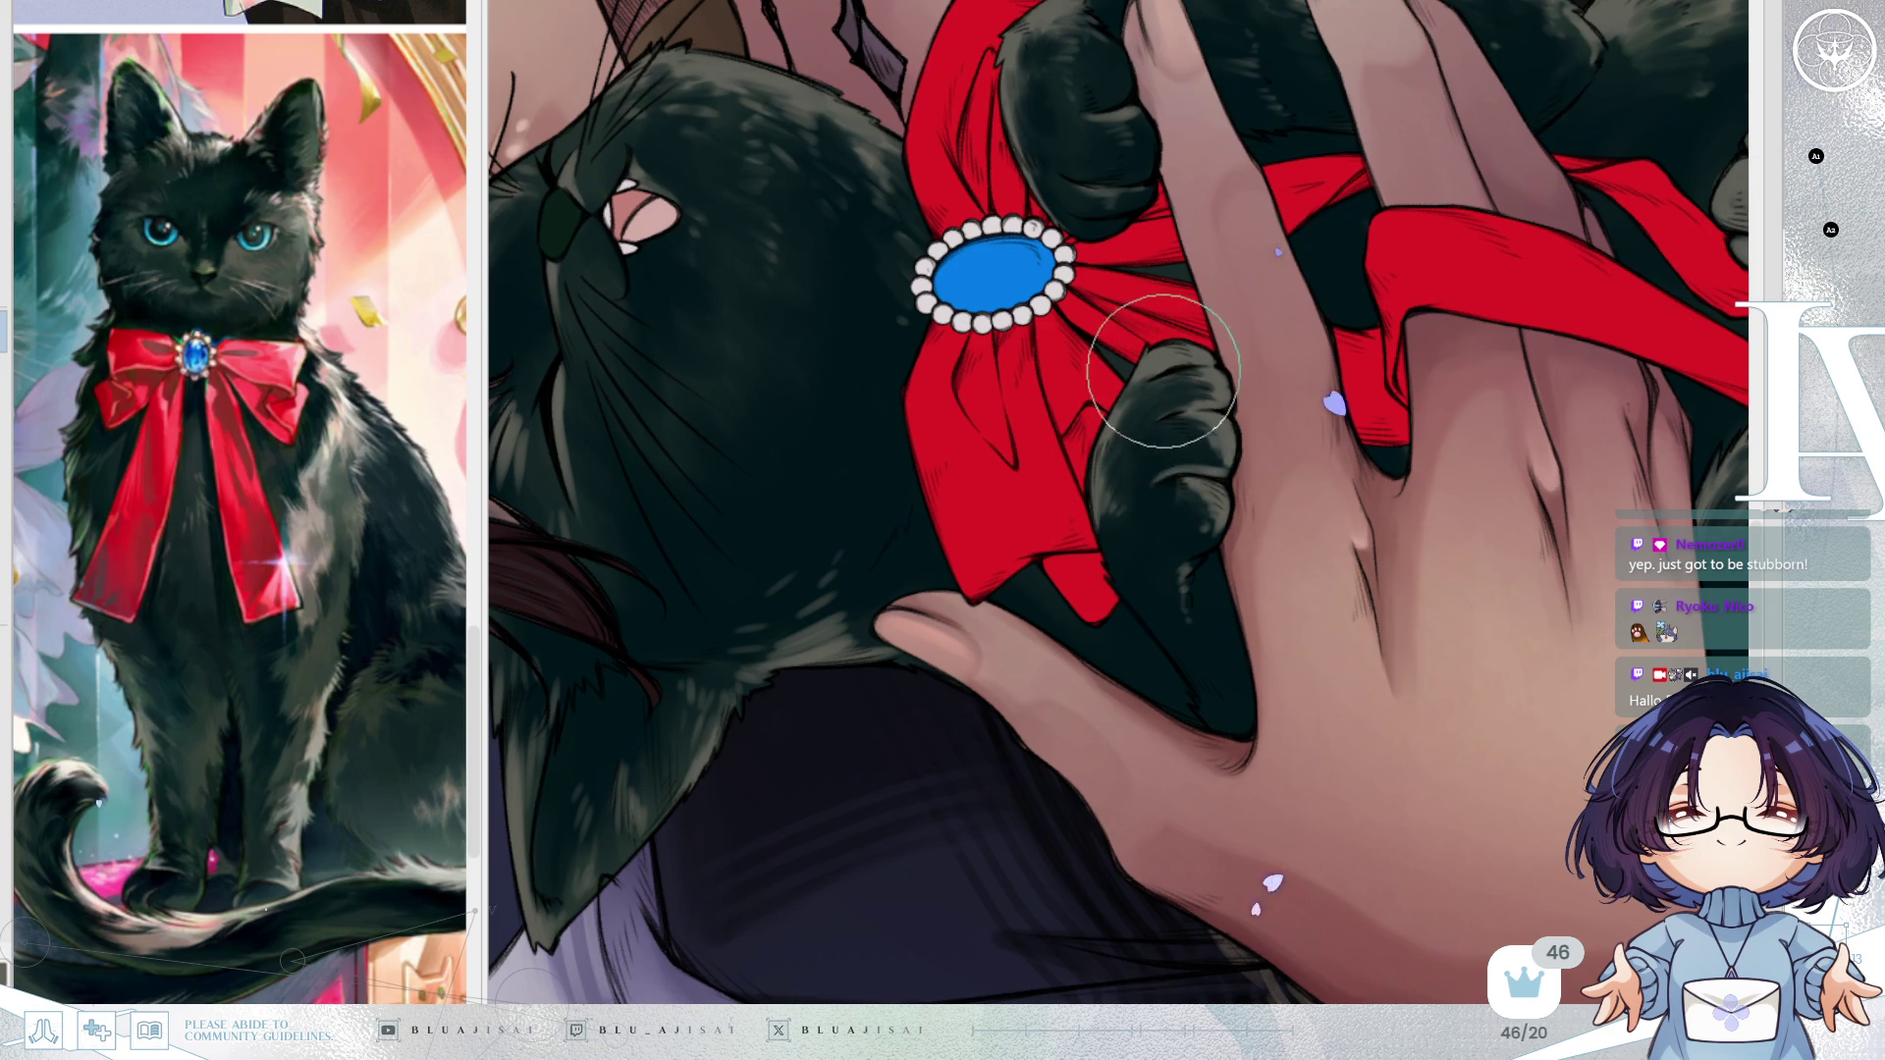
Eyedrop the ear colour, then paint light strokes on the ear's left side and darker mottling inside.
drag(1177, 381, 1324, 579)
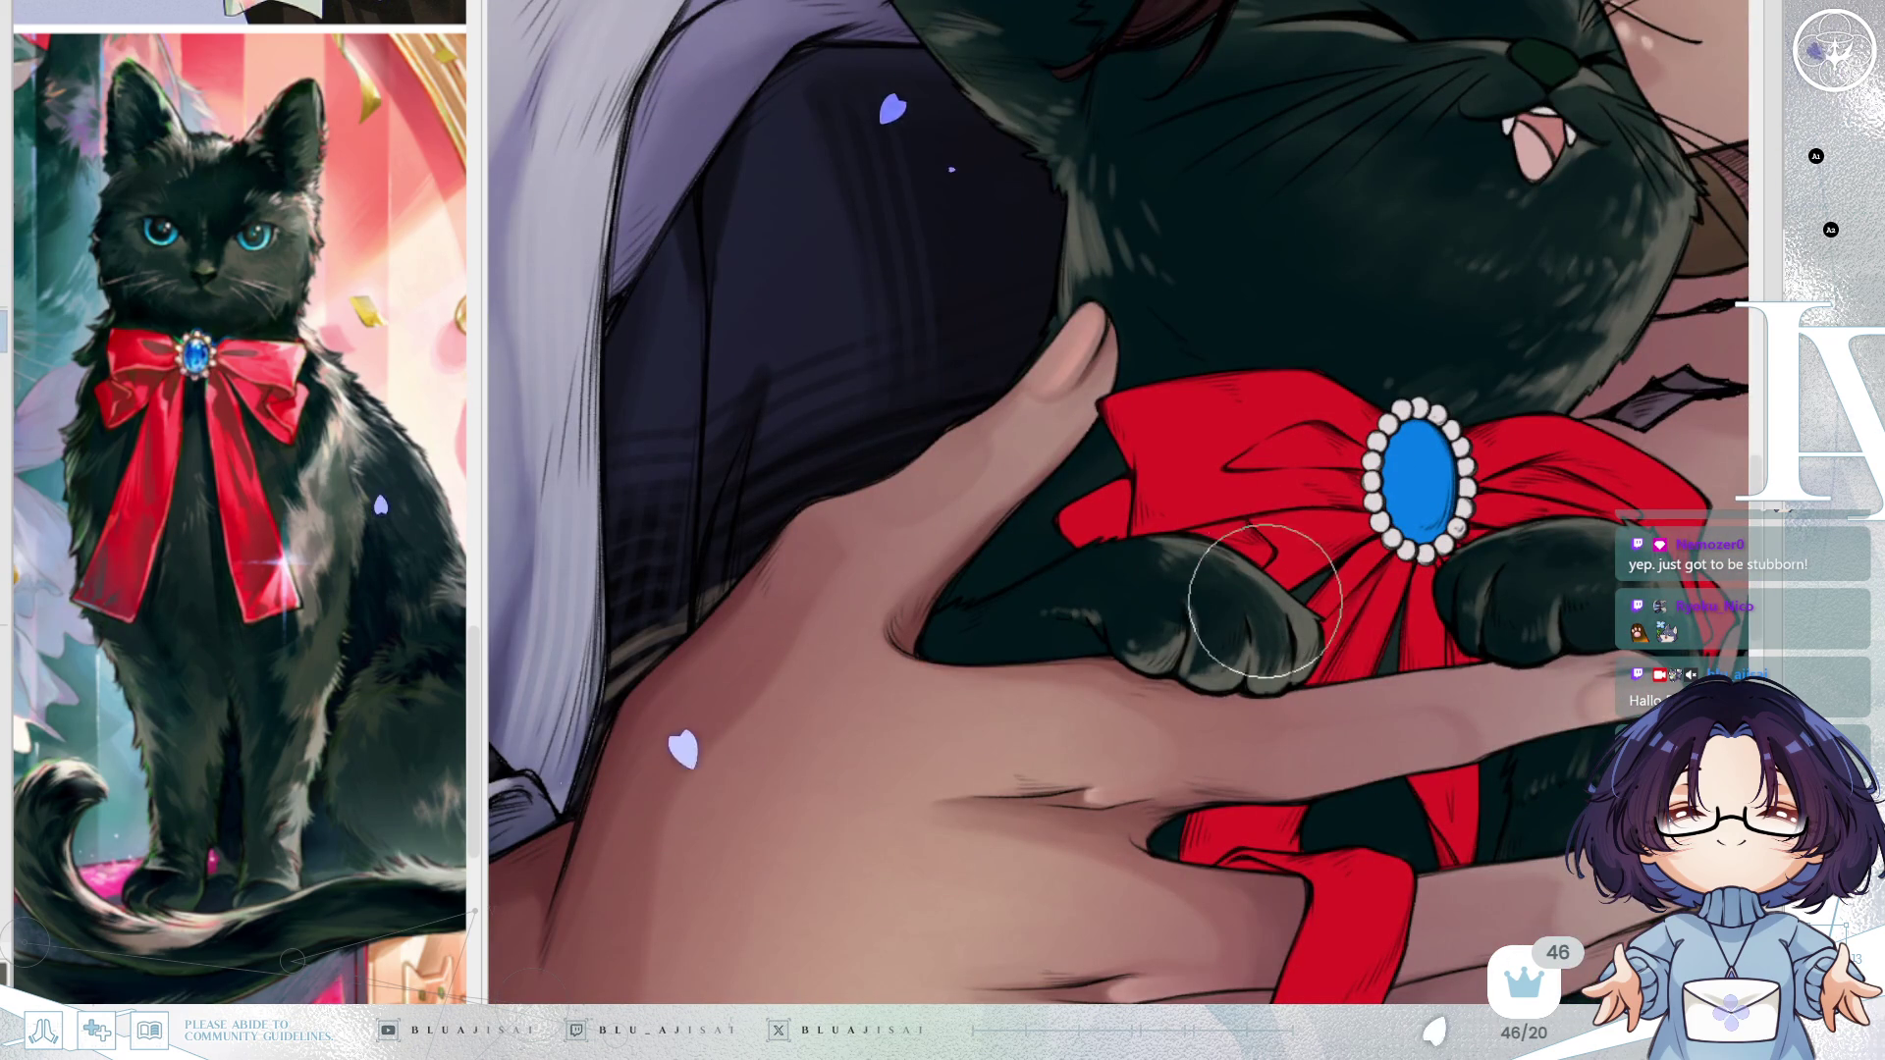
mouse_move(1404, 353)
mouse_down()
mouse_move(1443, 456)
mouse_move(1331, 630)
mouse_up()
key(6)
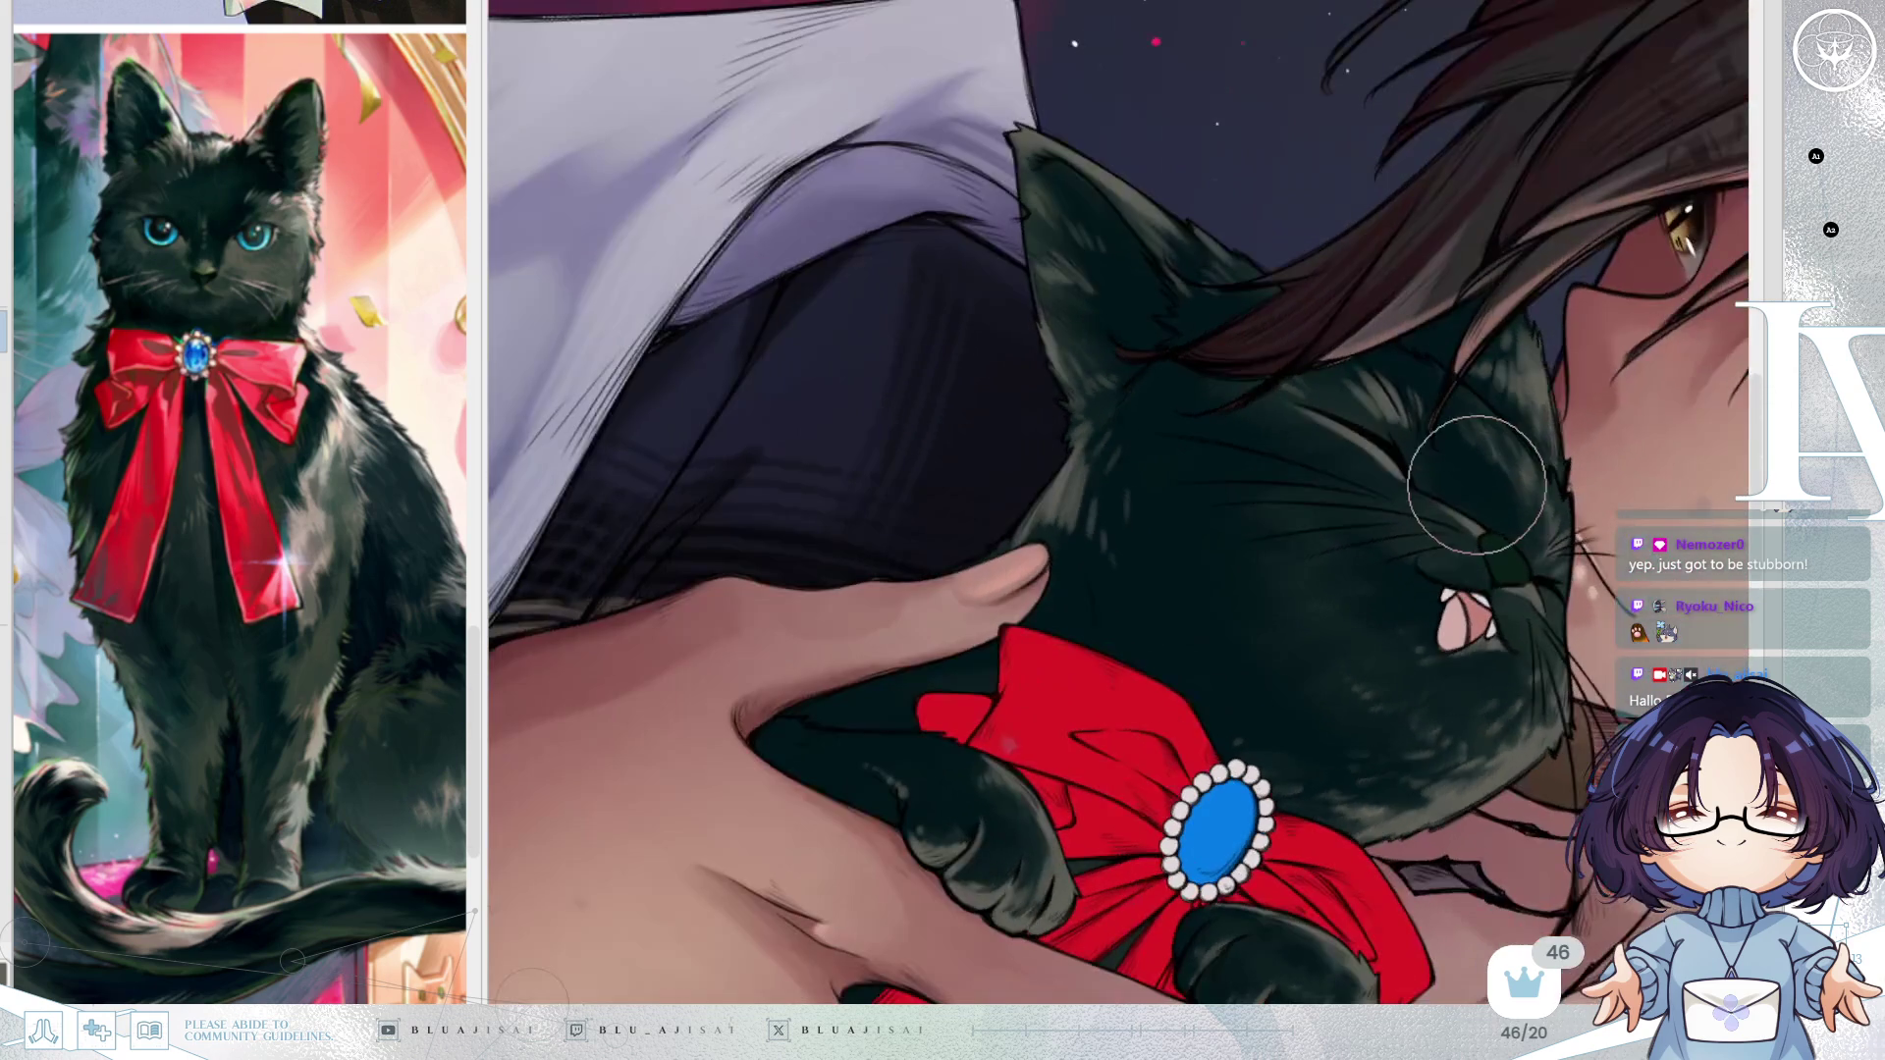
key(4)
key(4)
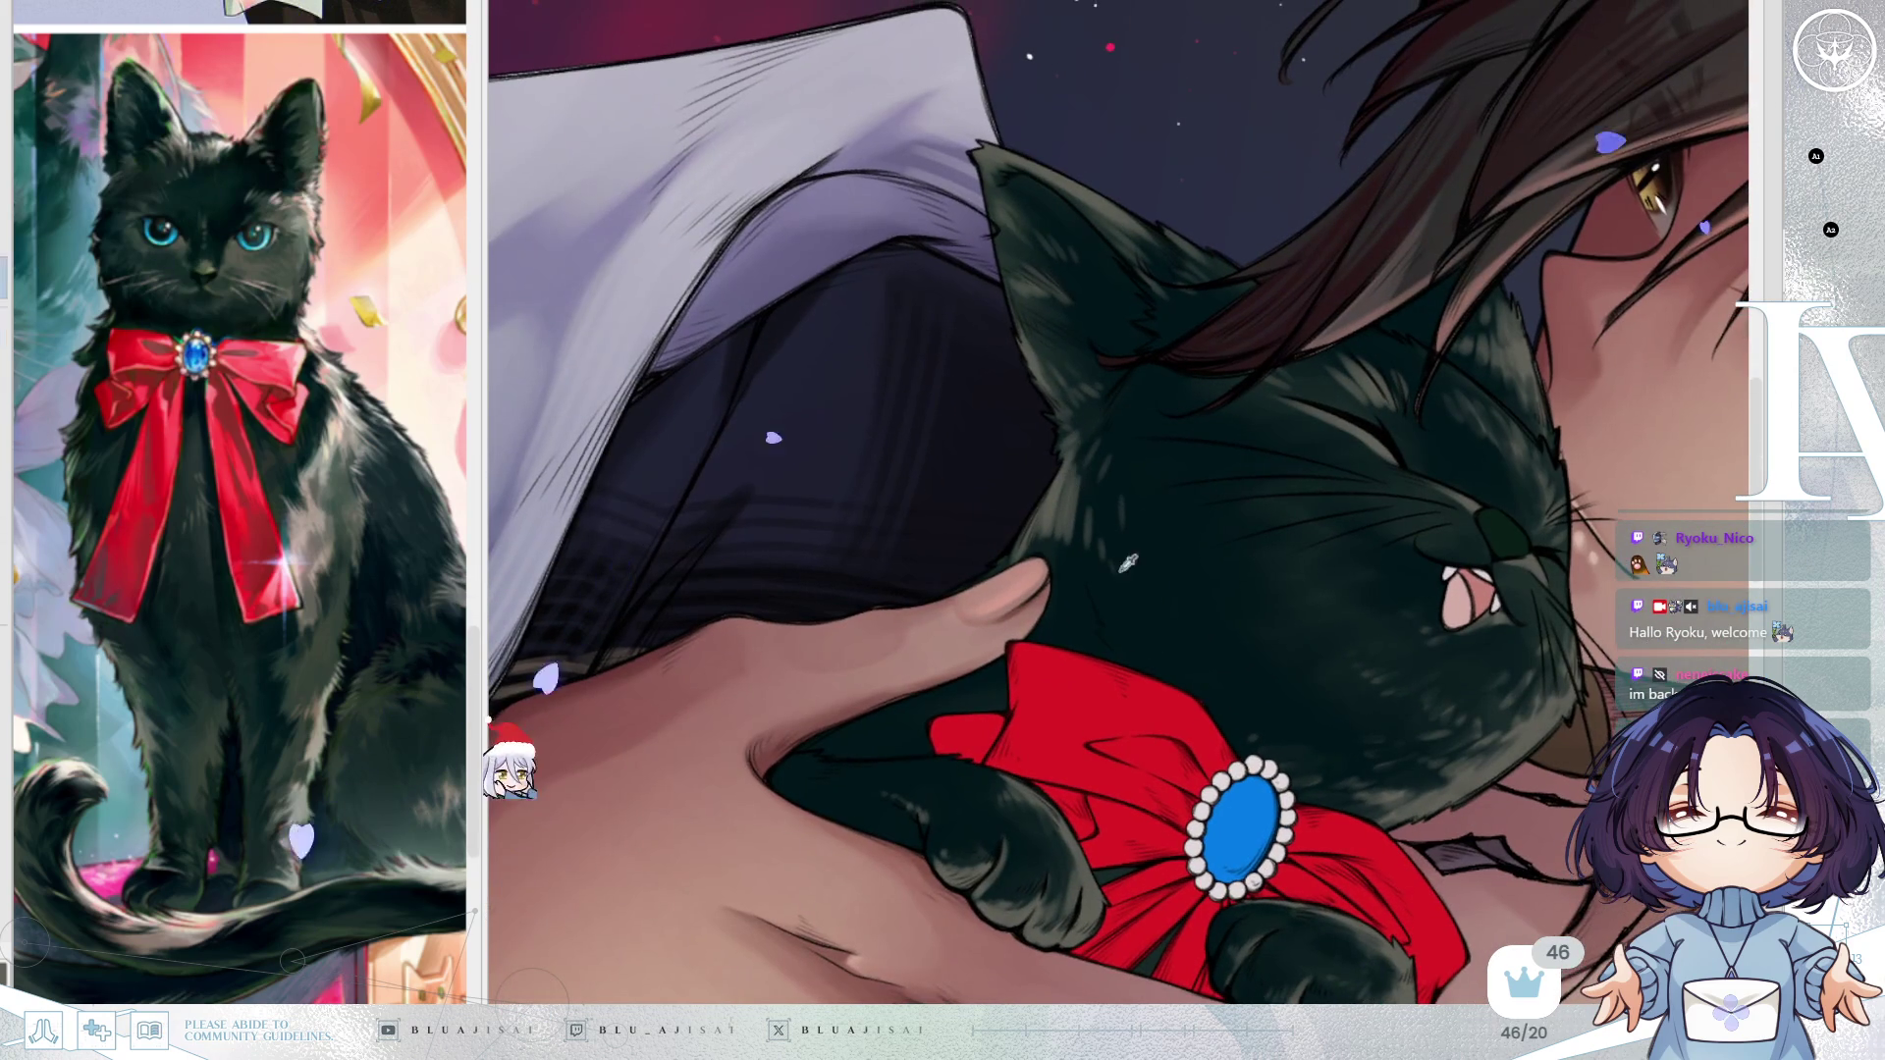
scroll(1125, 512, up, 1)
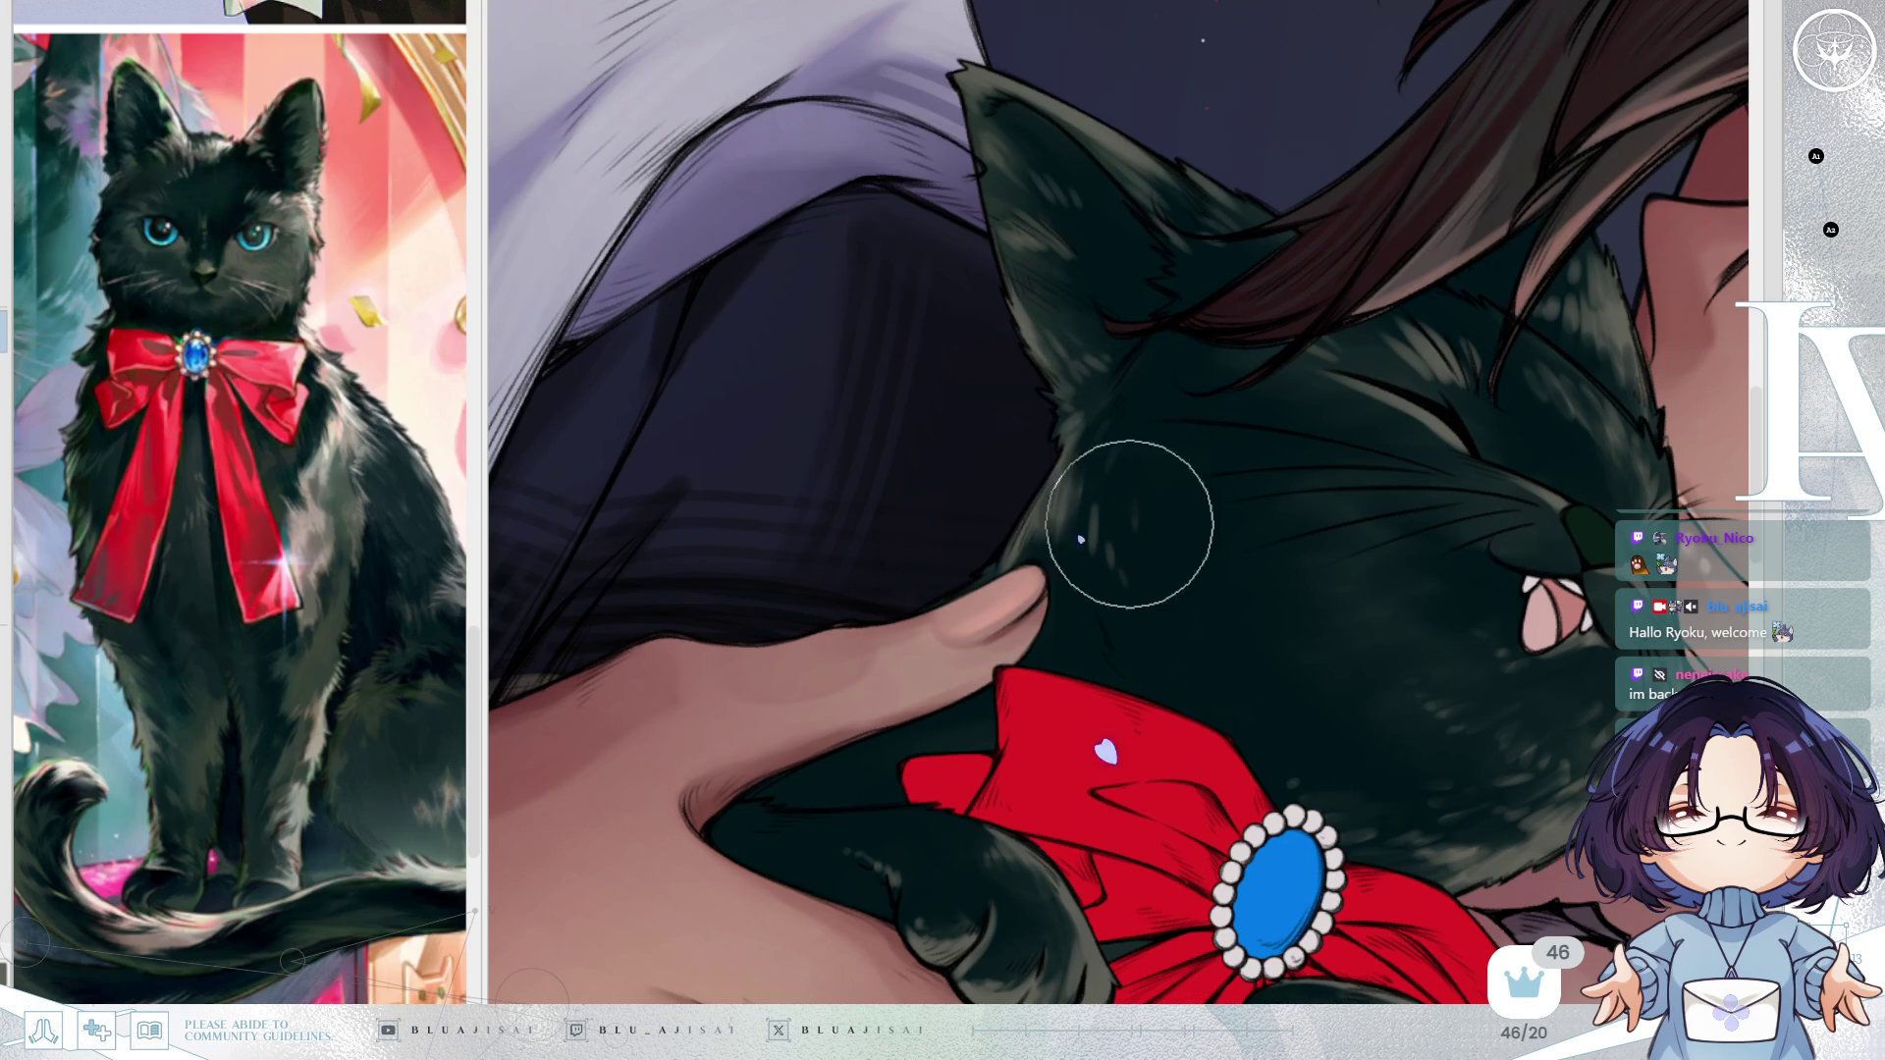
mouse_move(1077, 488)
mouse_down()
mouse_move(1168, 78)
mouse_move(1145, 294)
mouse_up()
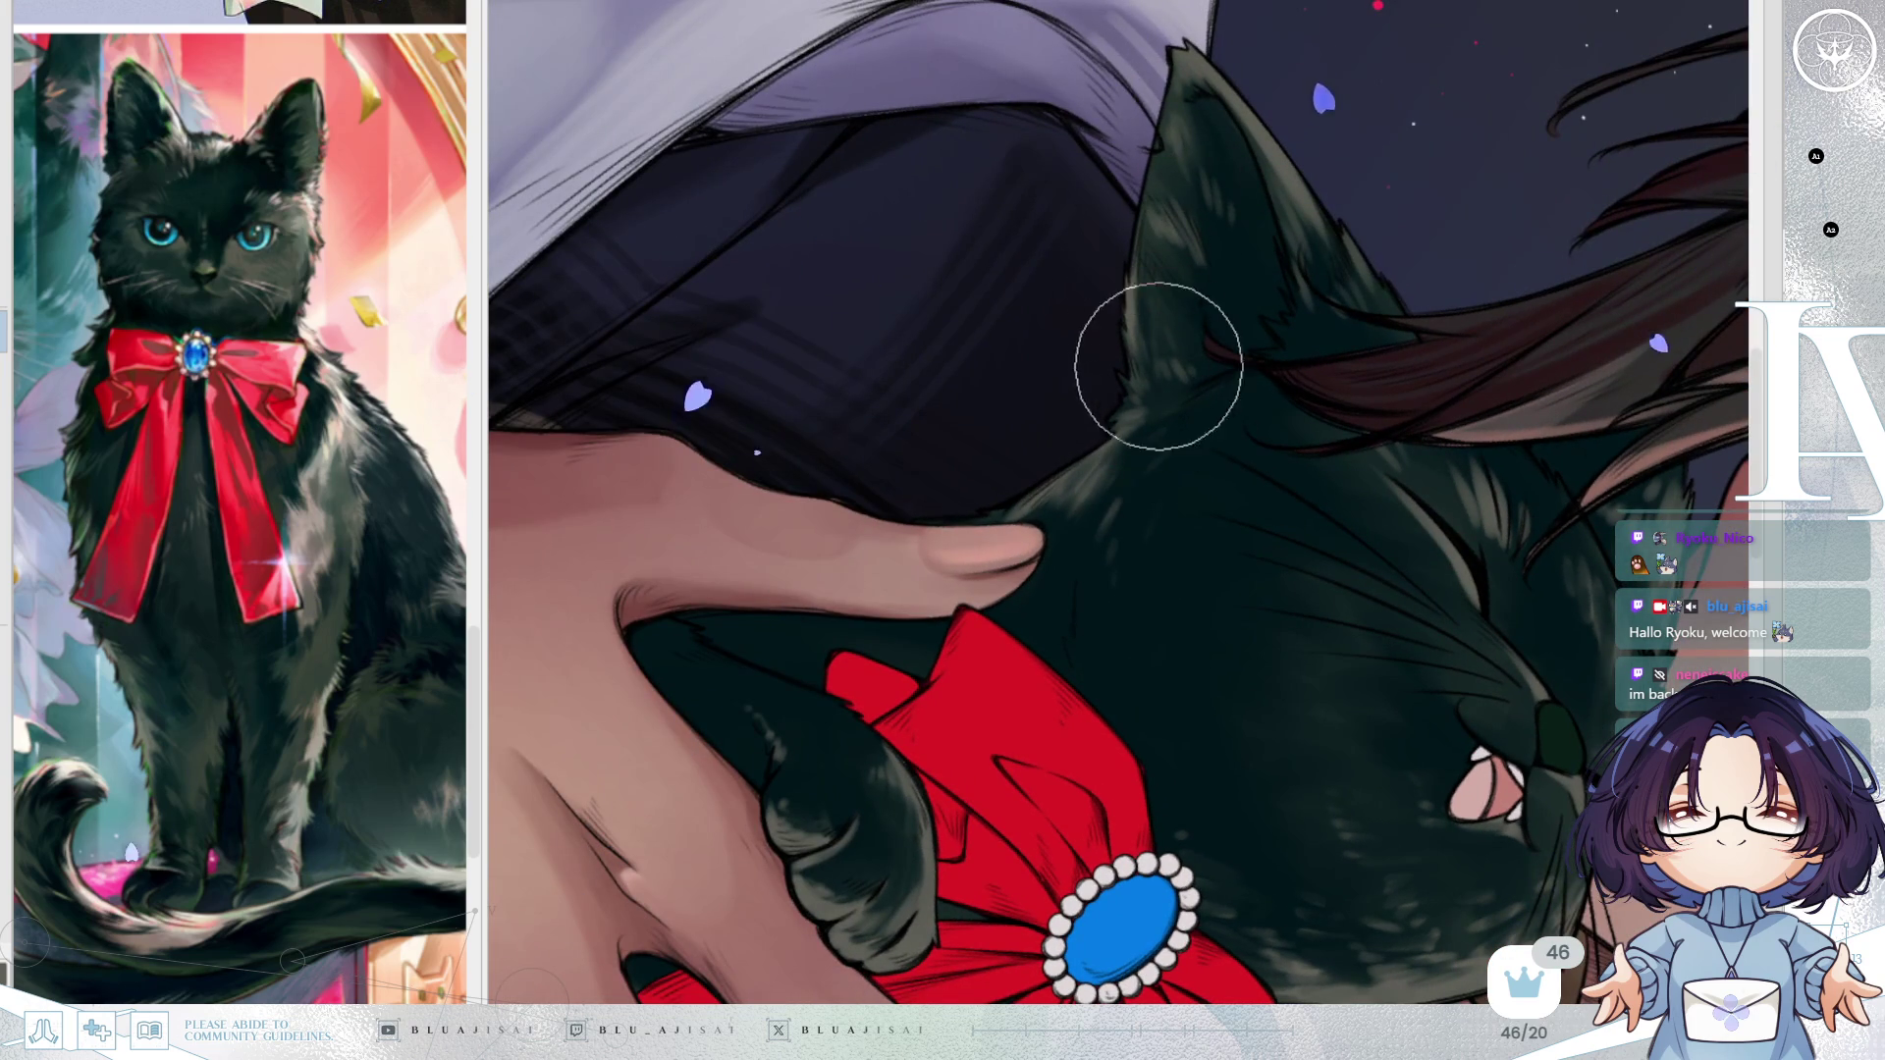
alt+click(1181, 297)
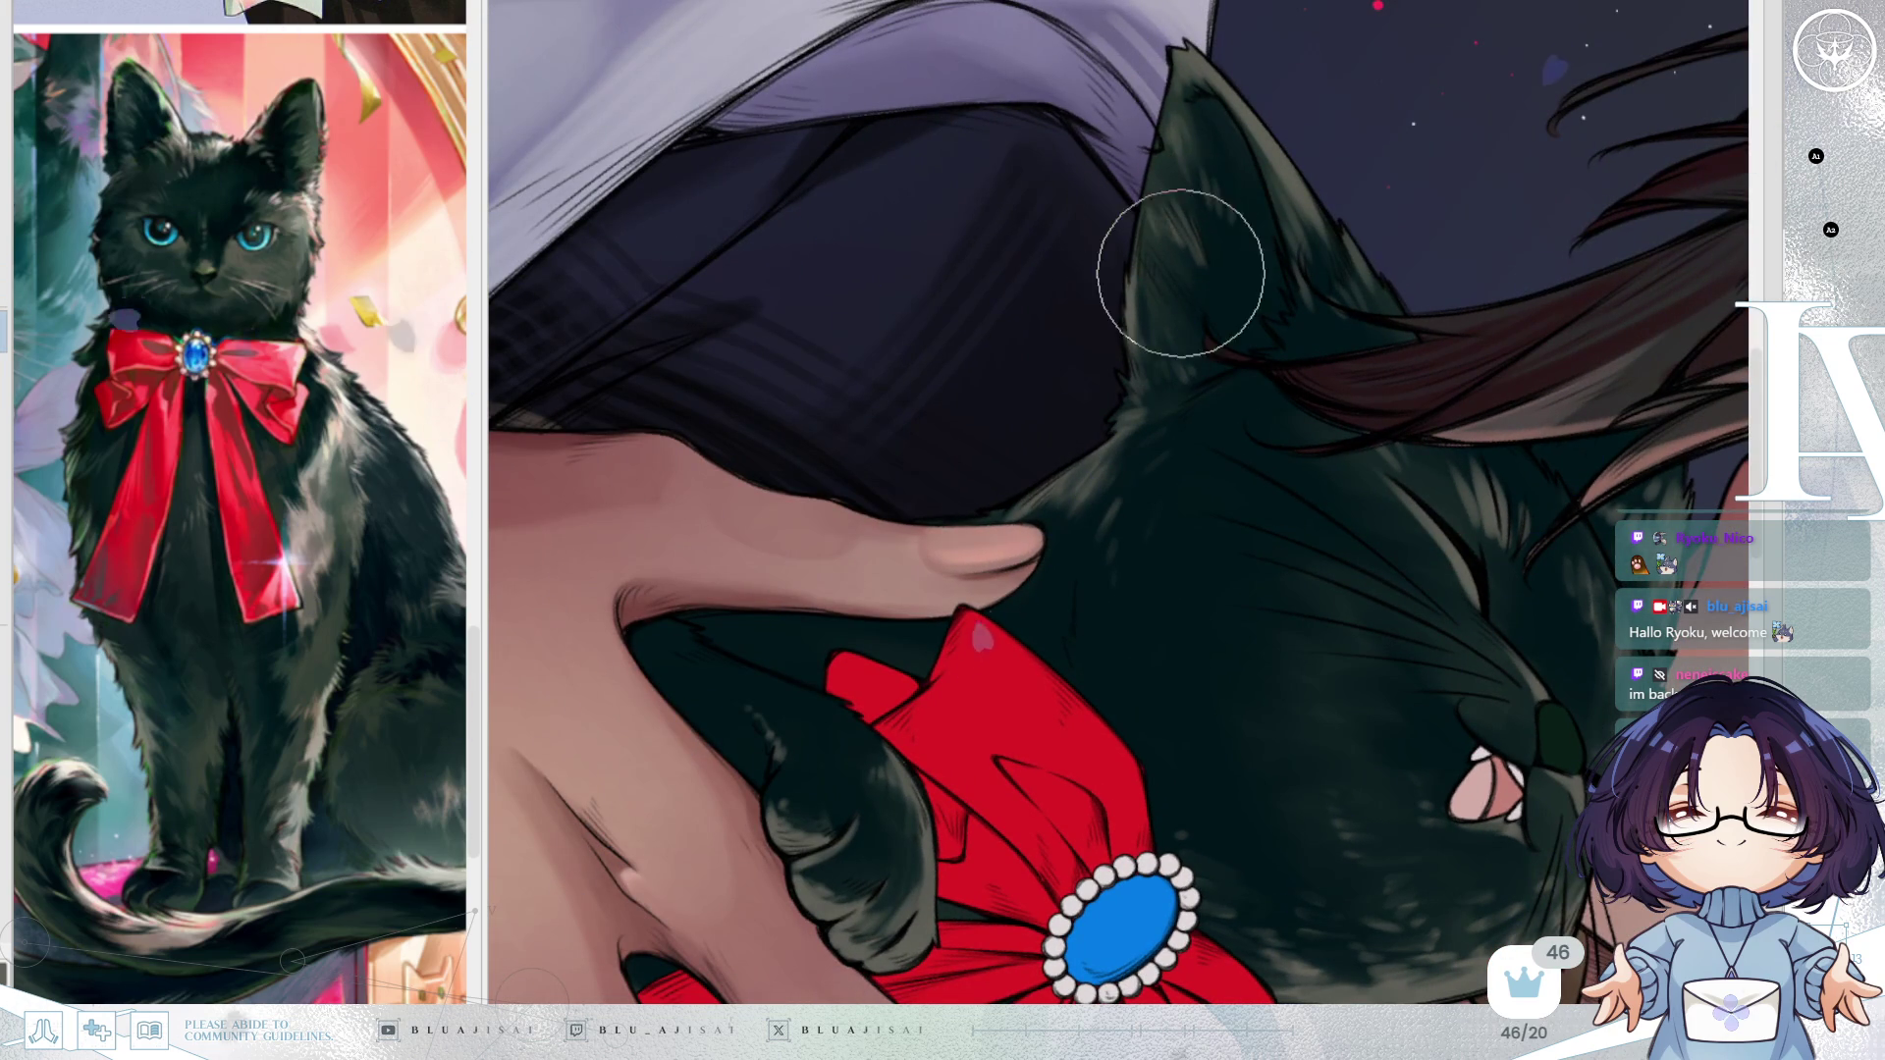
mouse_move(1234, 293)
mouse_down()
mouse_move(1254, 219)
mouse_move(1211, 210)
mouse_move(1198, 176)
mouse_move(1239, 193)
mouse_up()
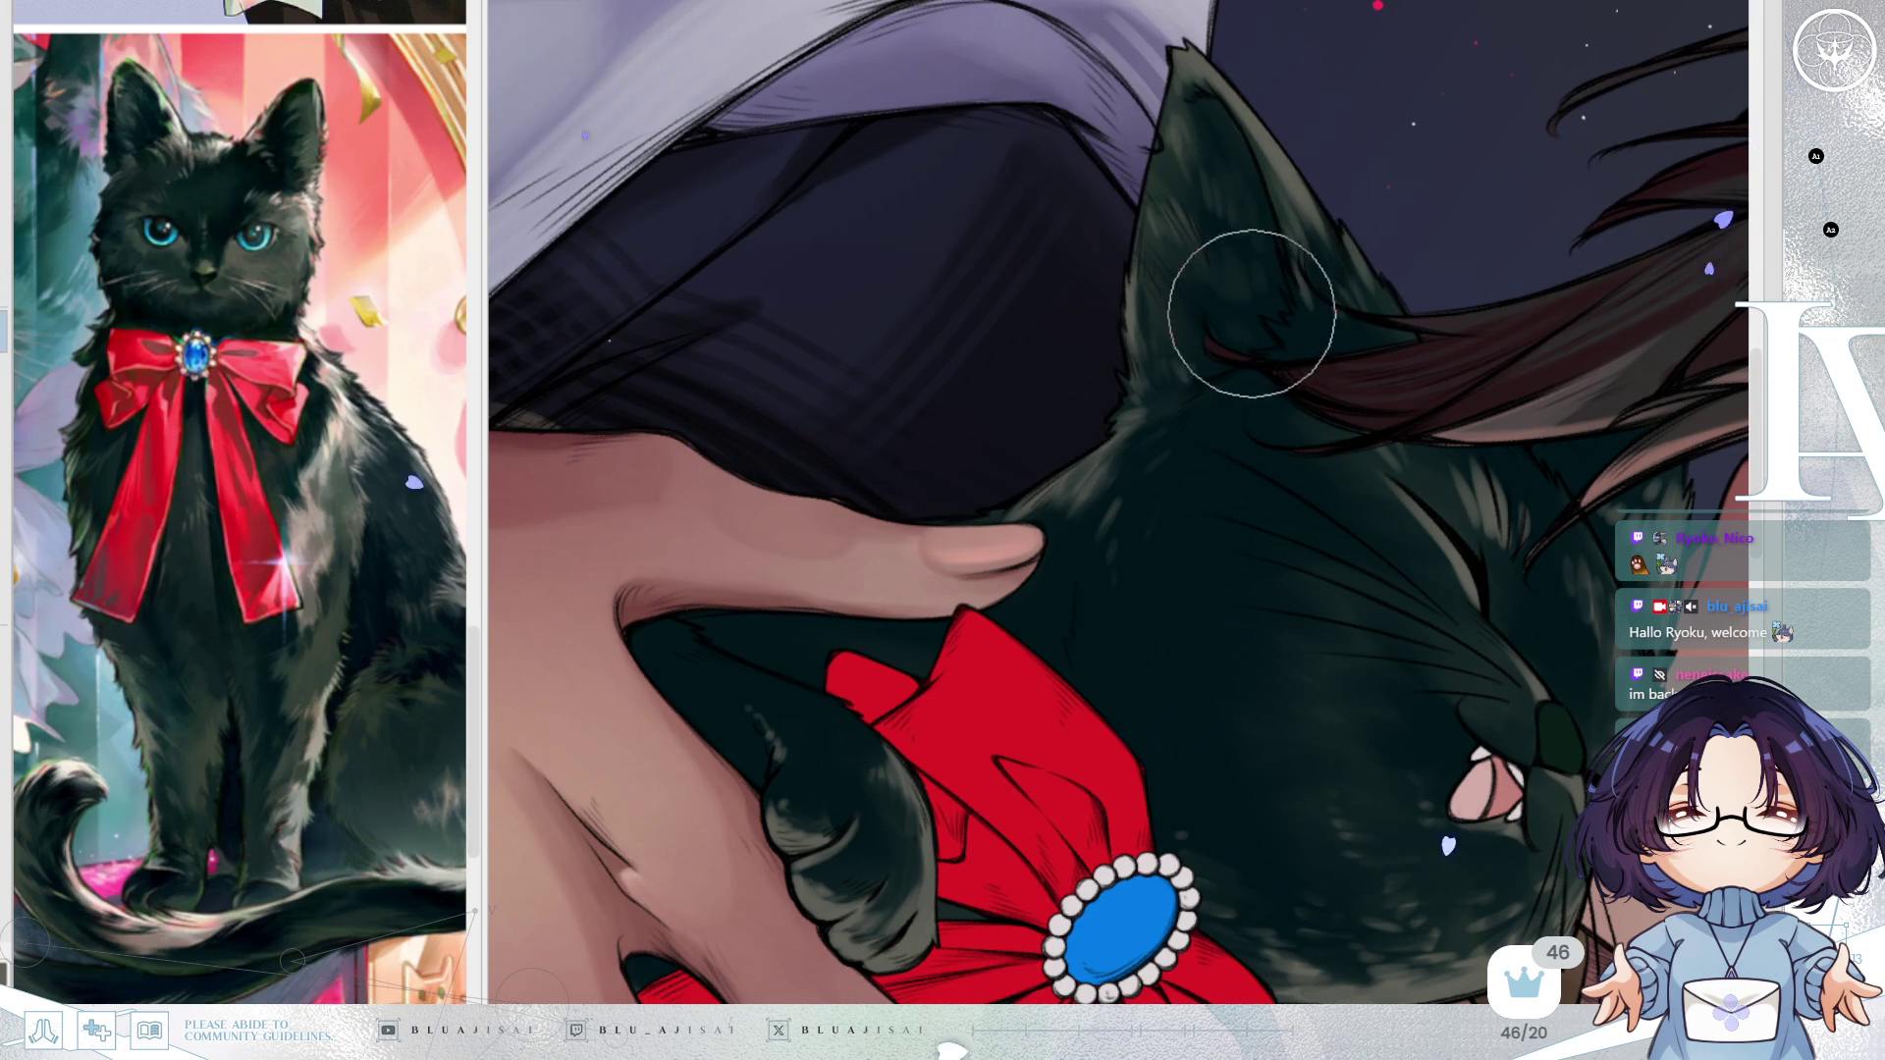
mouse_move(1174, 354)
mouse_down()
mouse_move(1162, 239)
mouse_move(1241, 274)
mouse_move(1169, 177)
mouse_move(1199, 189)
mouse_up()
key(minus)
key(minus)
key(minus)
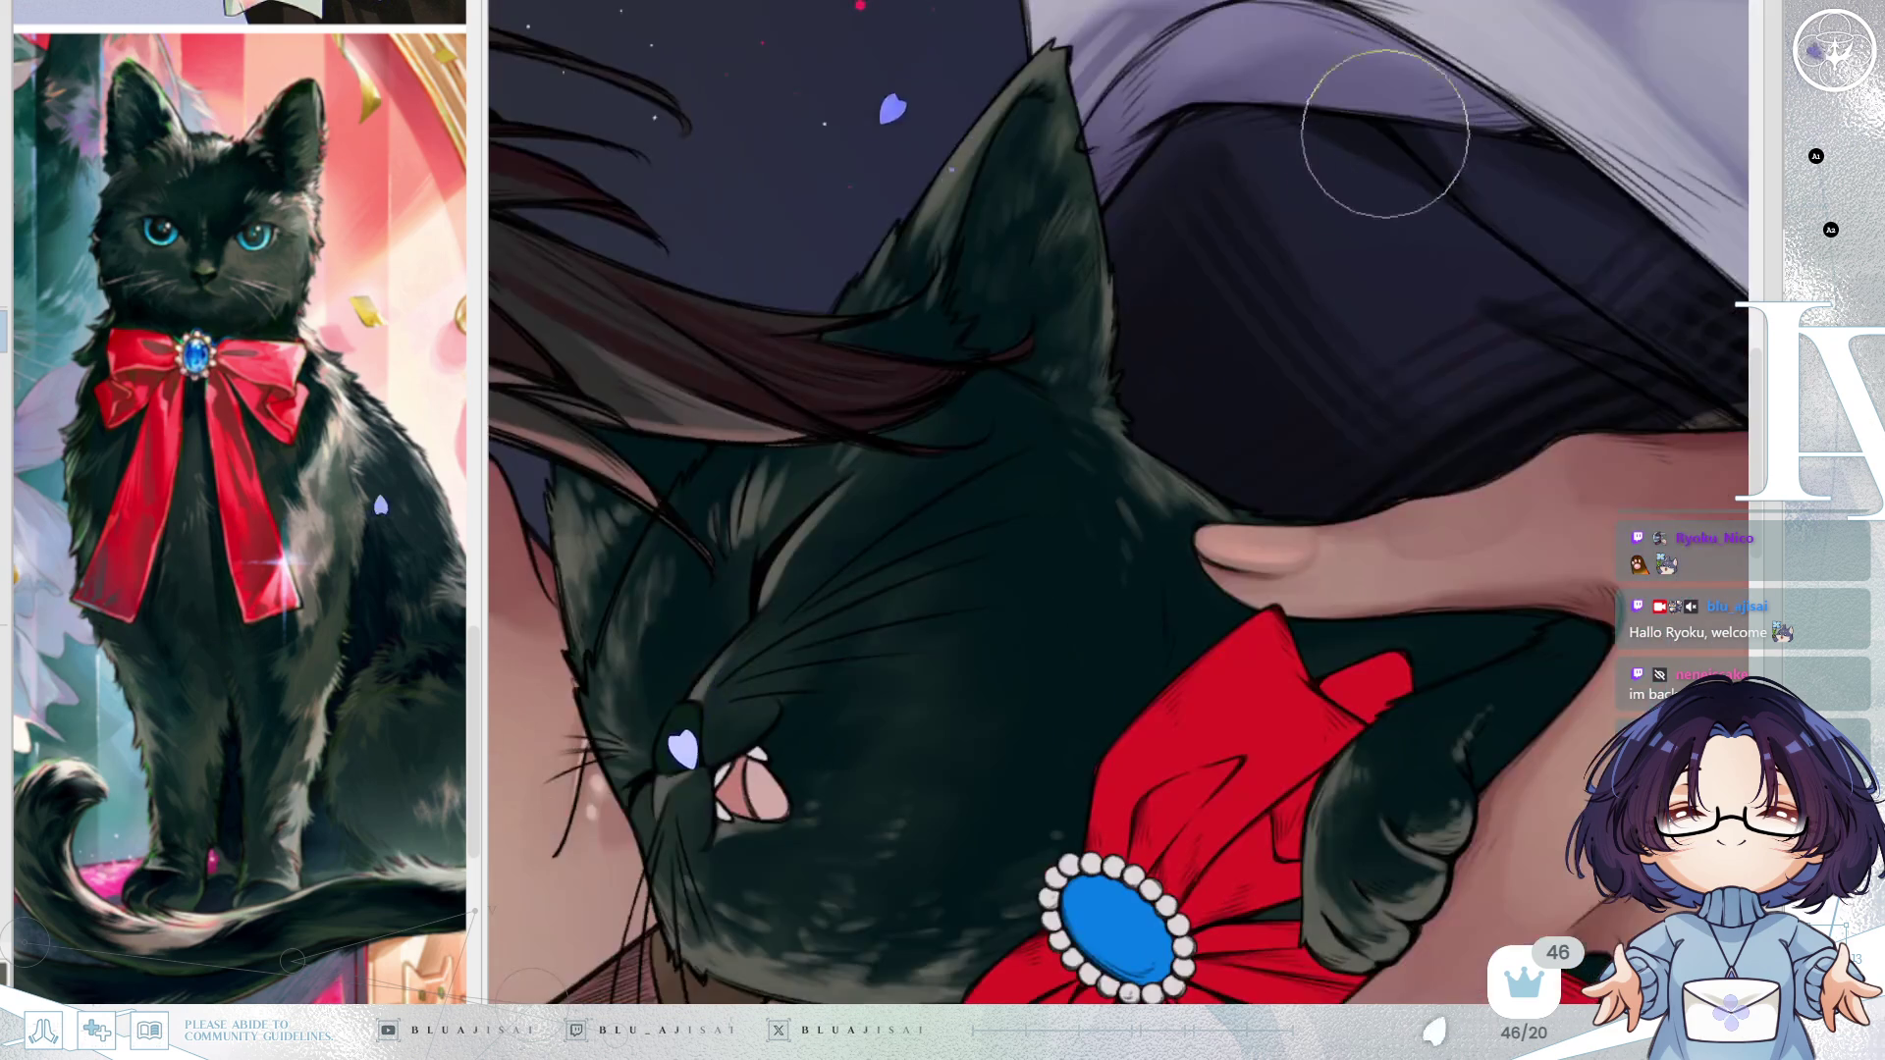
key(minus)
key(minus)
key(minus)
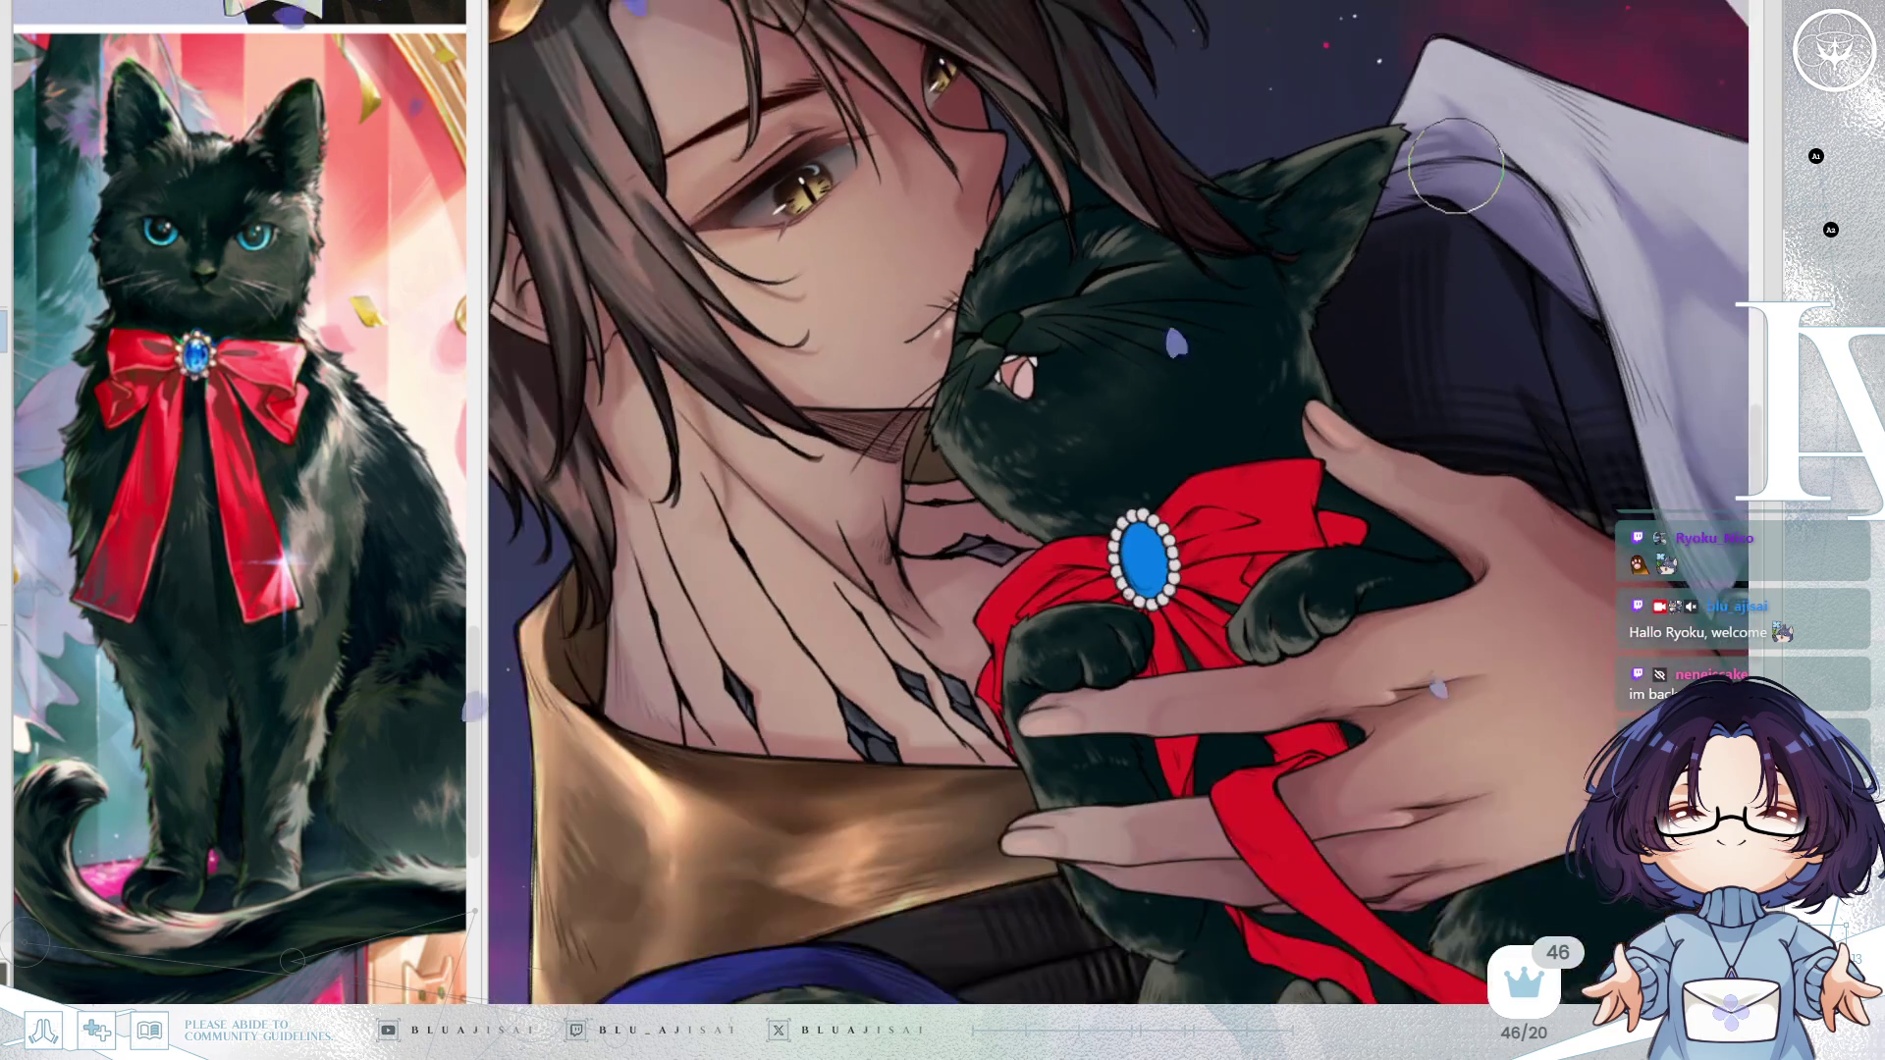
scroll(1141, 407, left, 3)
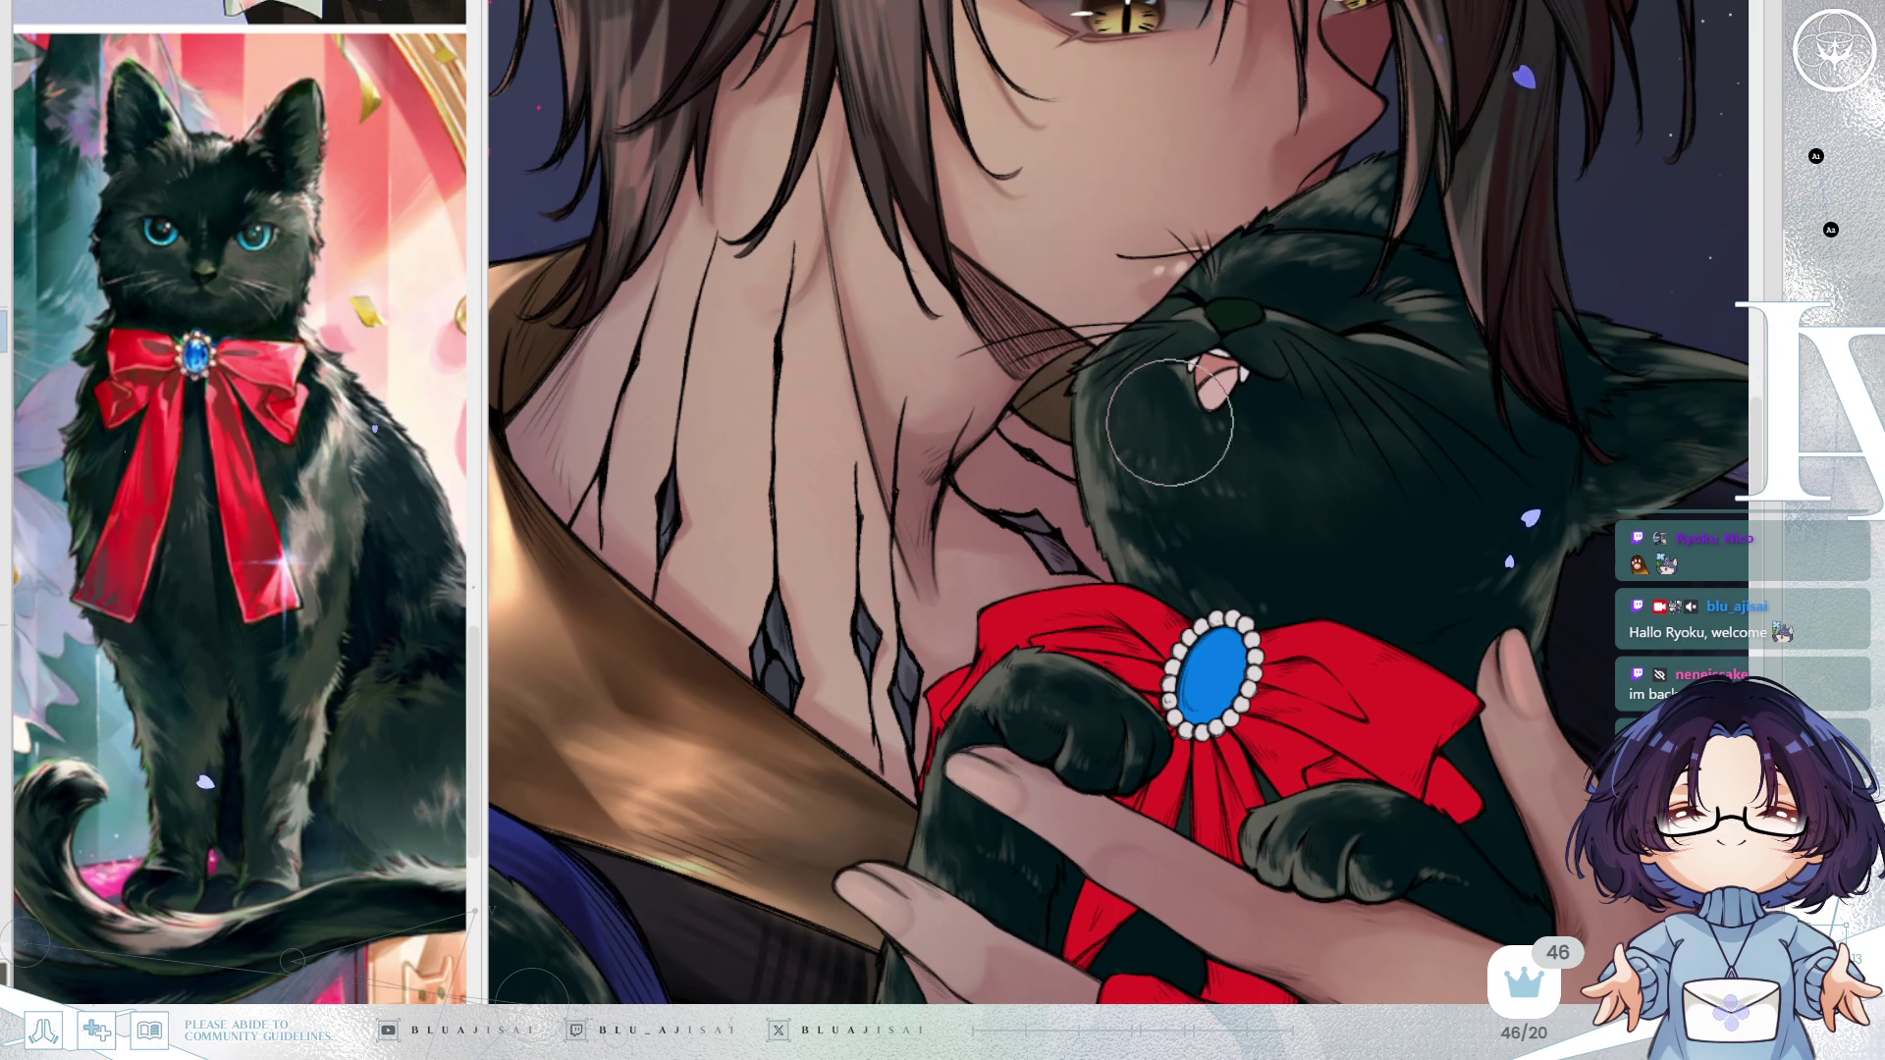
drag(1266, 486, 1234, 406)
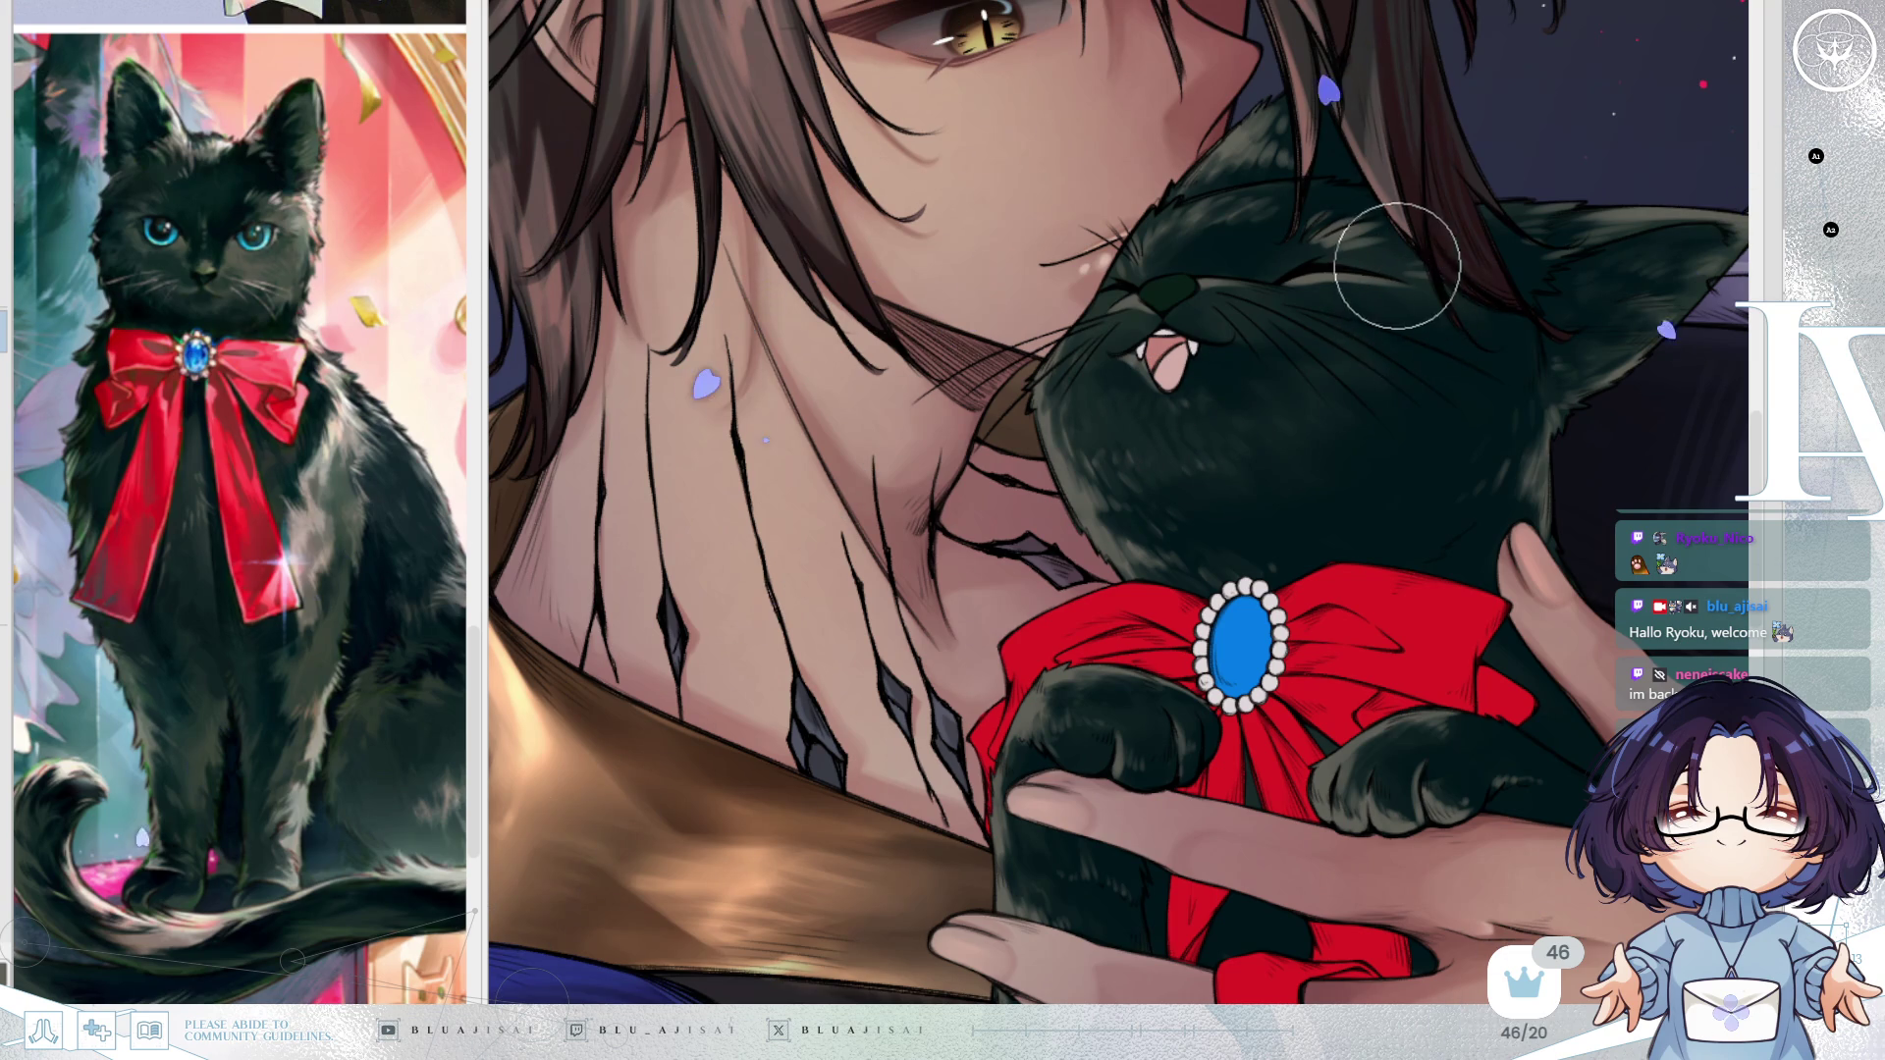
key(h)
drag(1136, 420, 1274, 409)
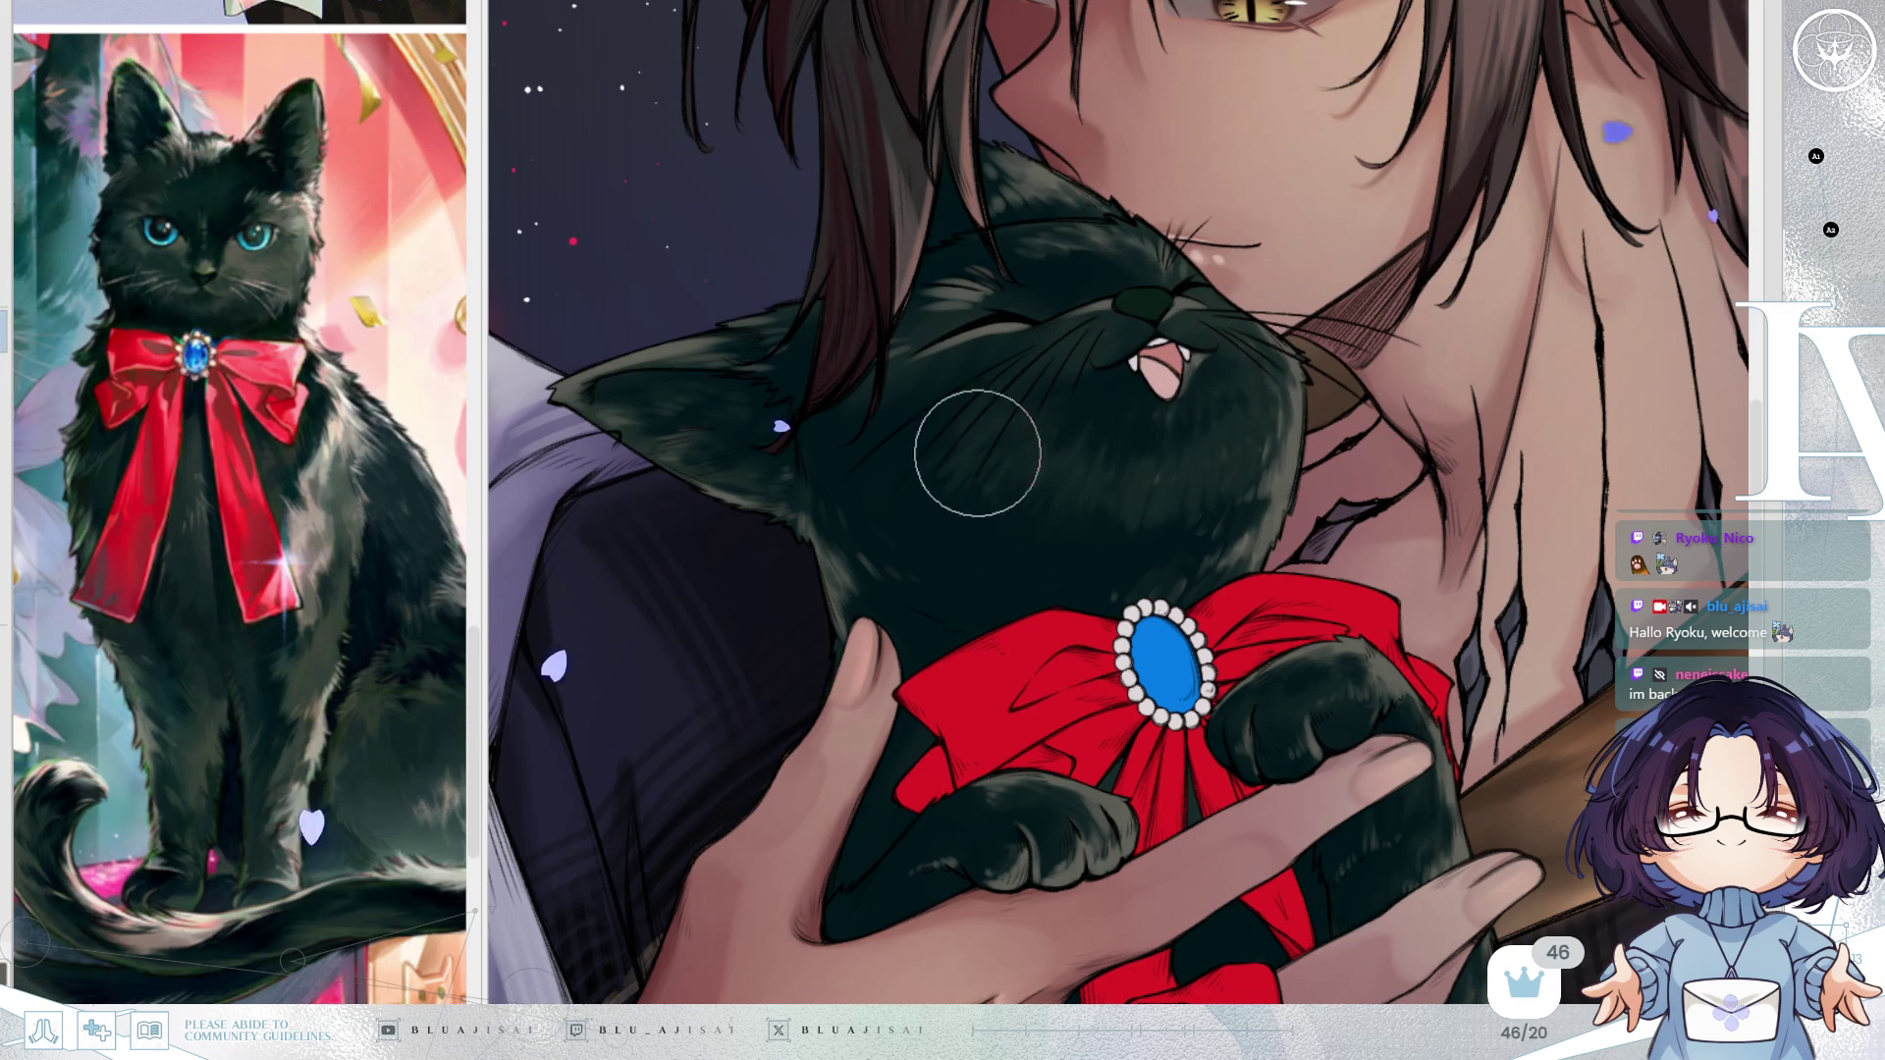
key(h)
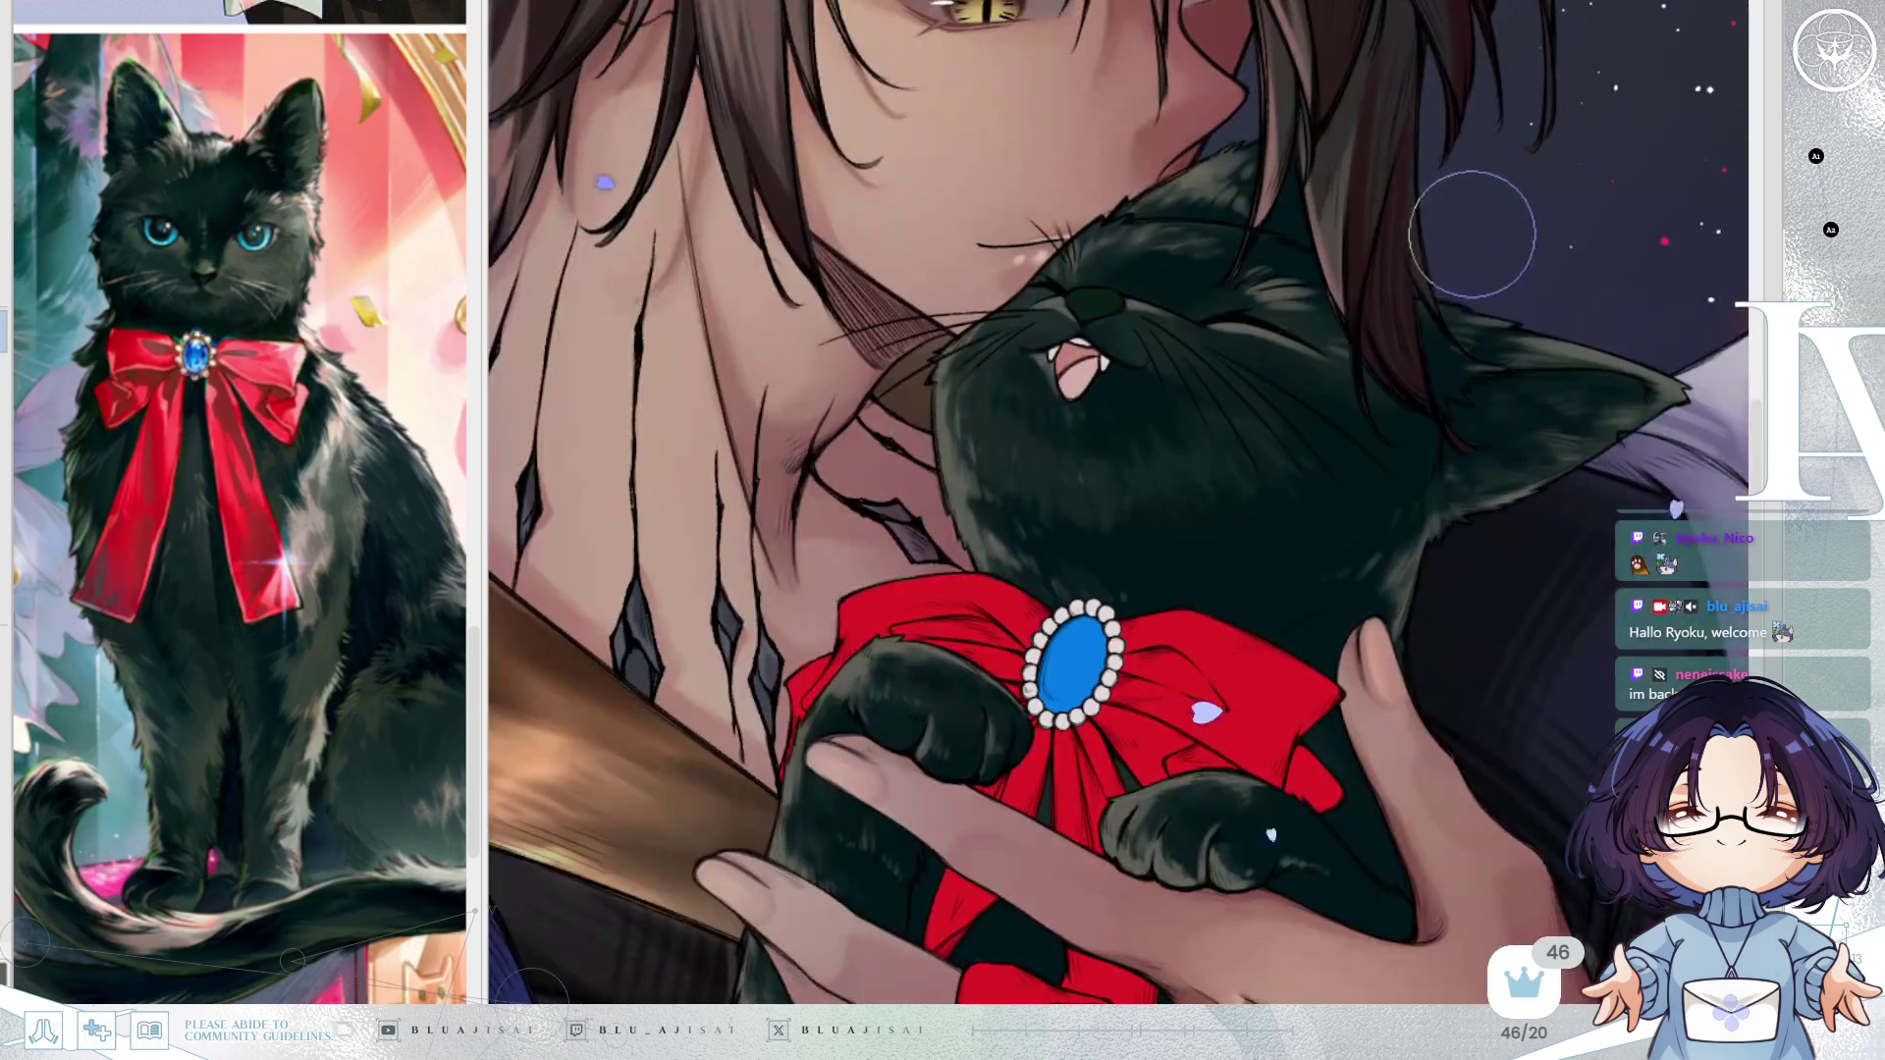
key(-)
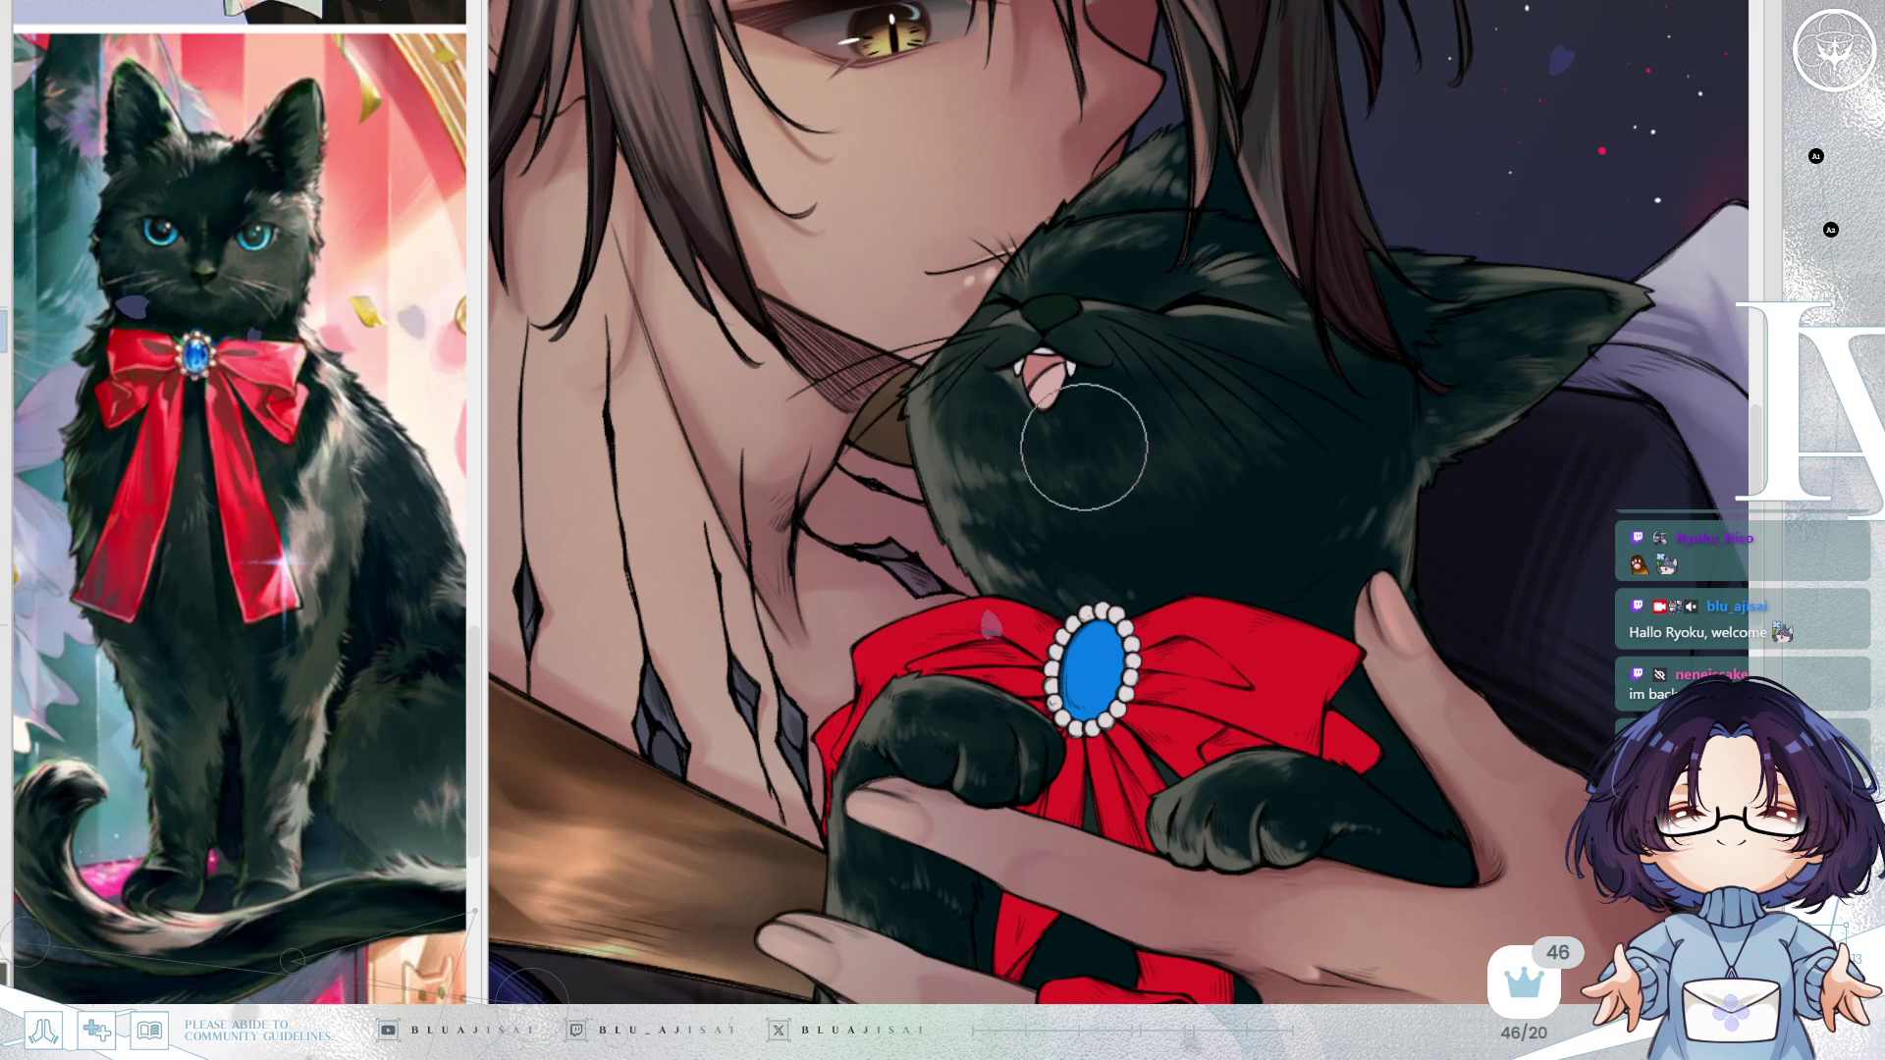
key(h)
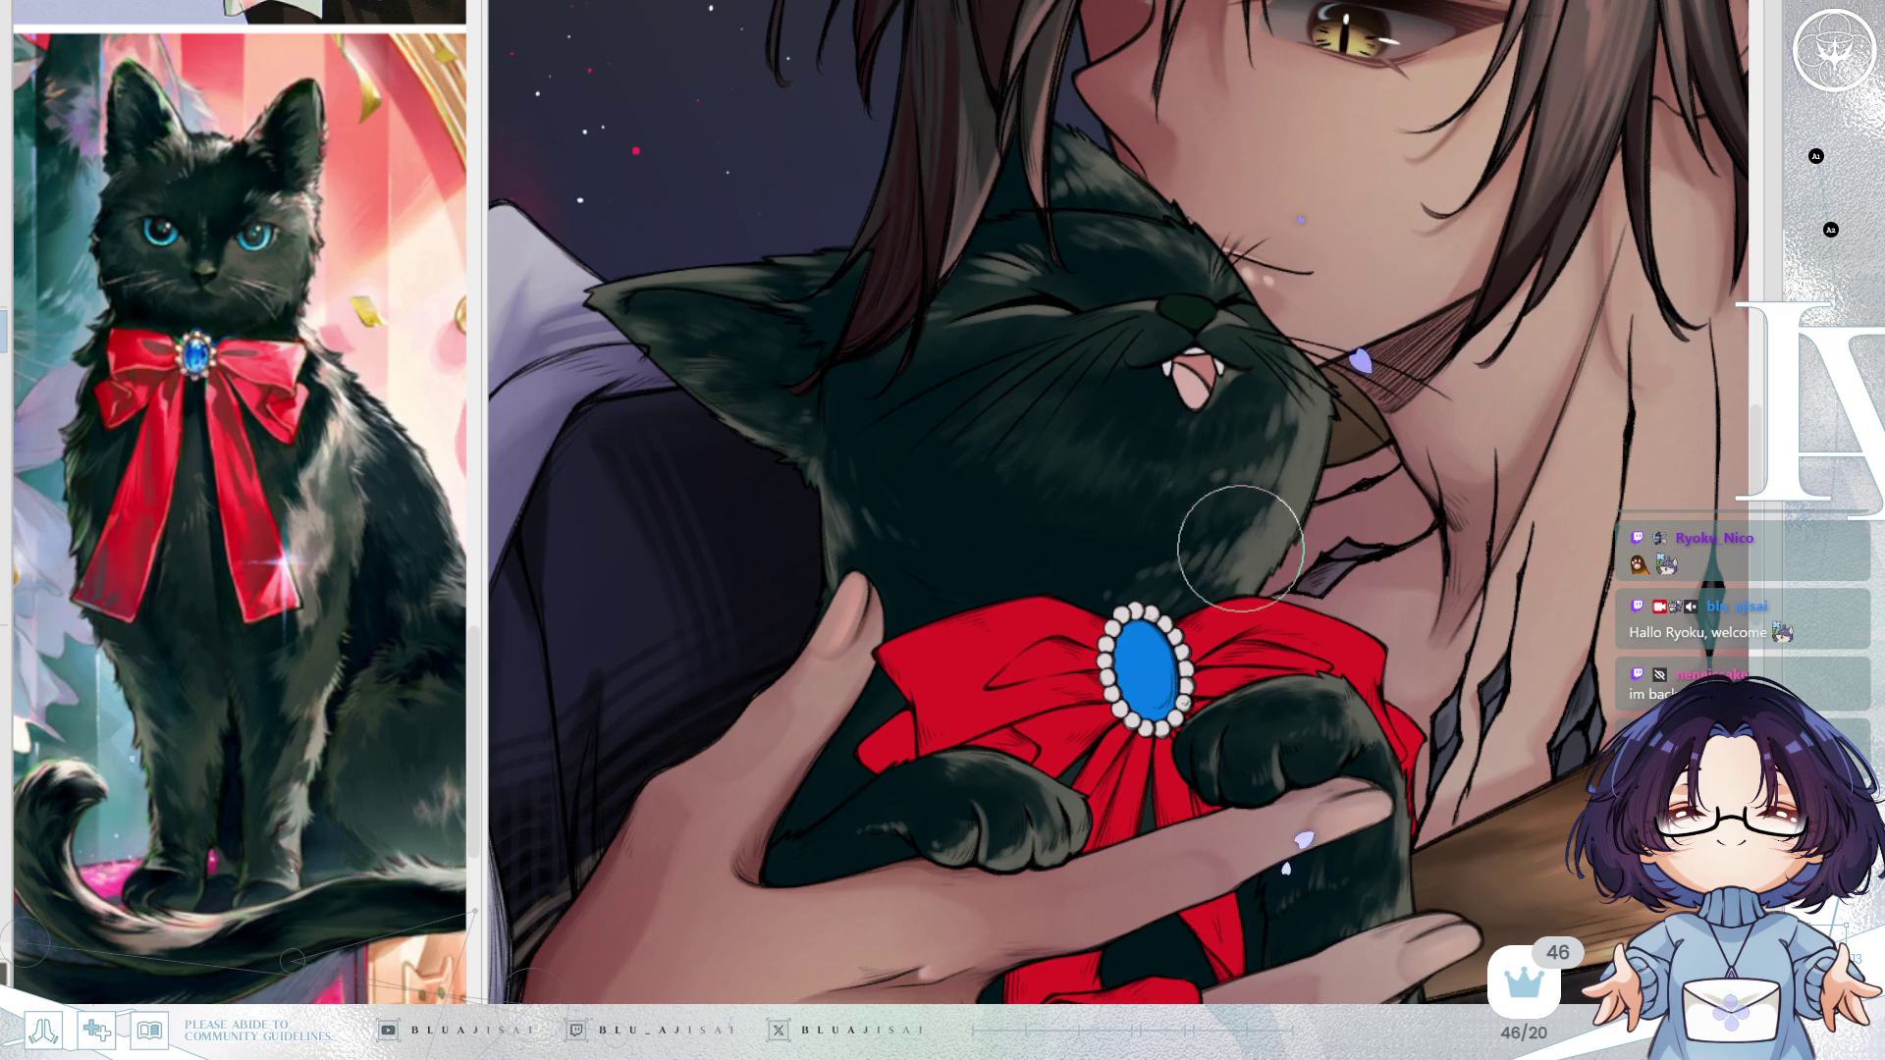
key(ctrl+minus)
key(ctrl+minus)
key(ctrl+minus)
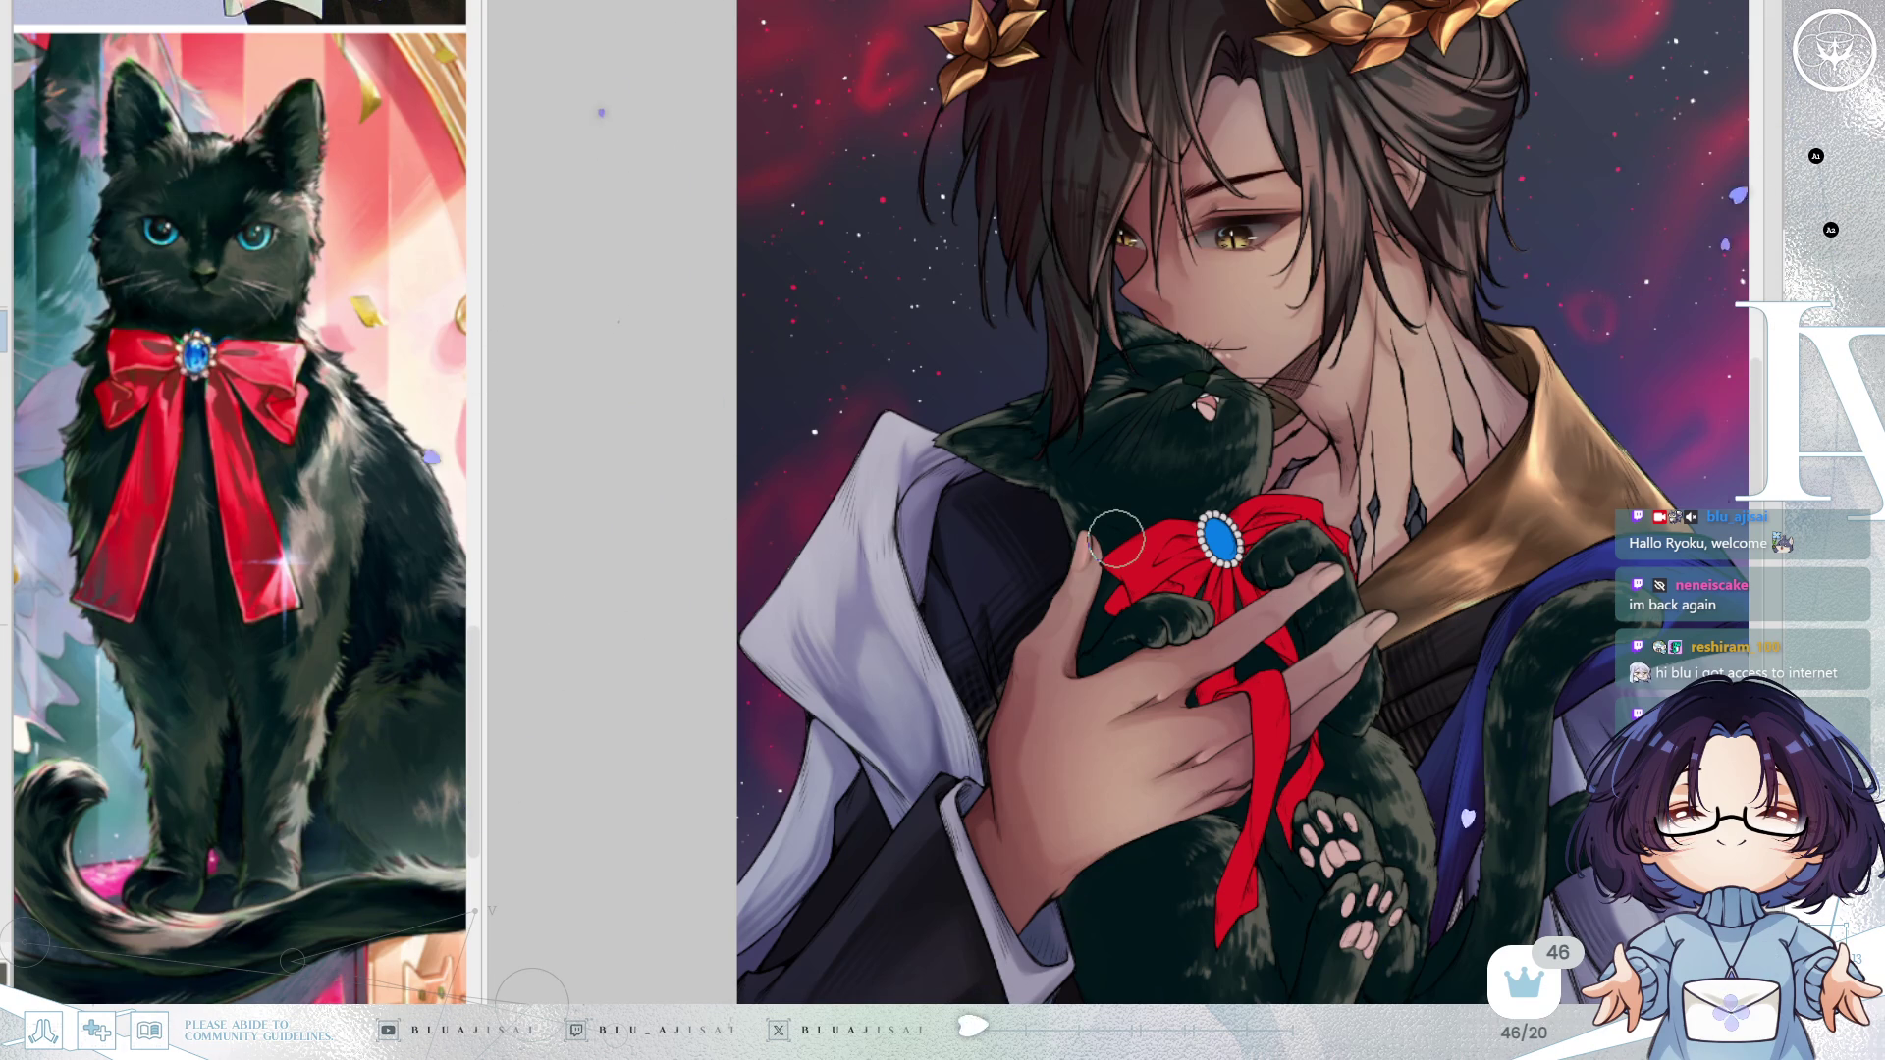
Brush lighter fur strokes over the cat's ear.
scroll(1116, 538, up, 4)
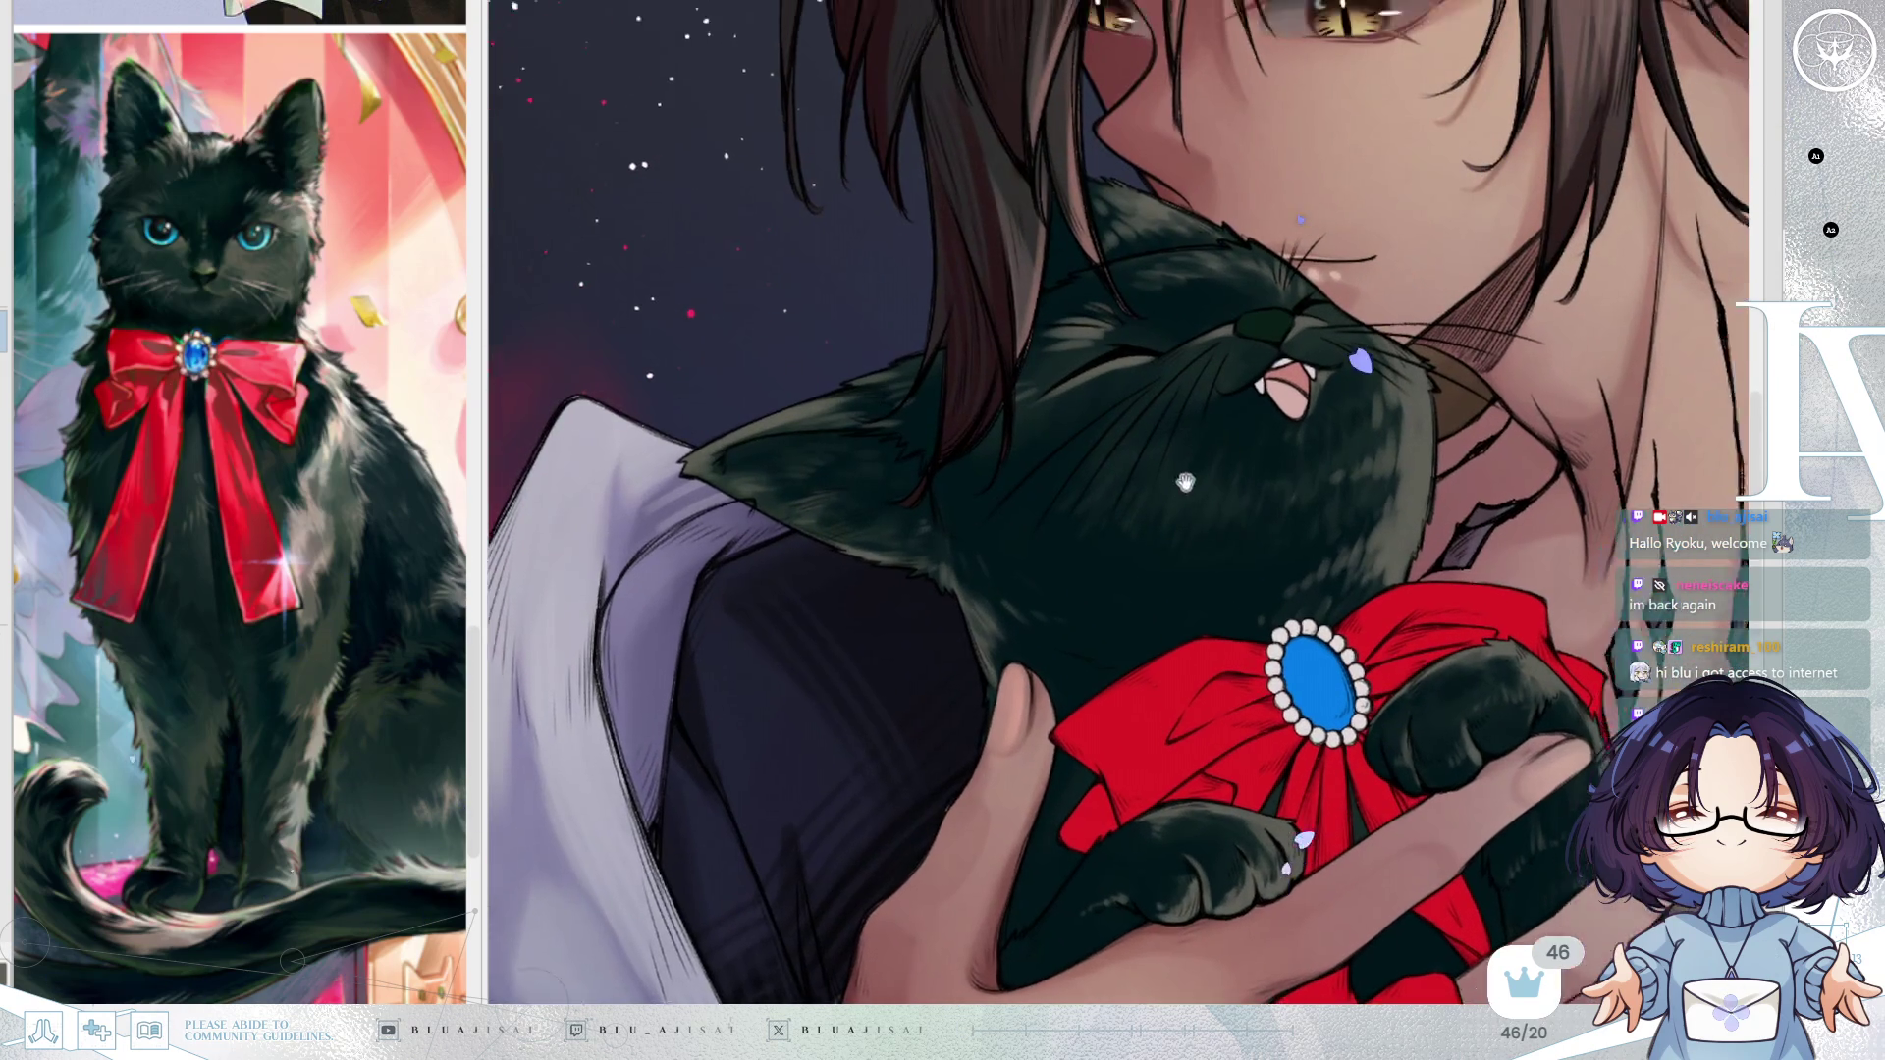
key(h)
key(End)
key(End)
key(End)
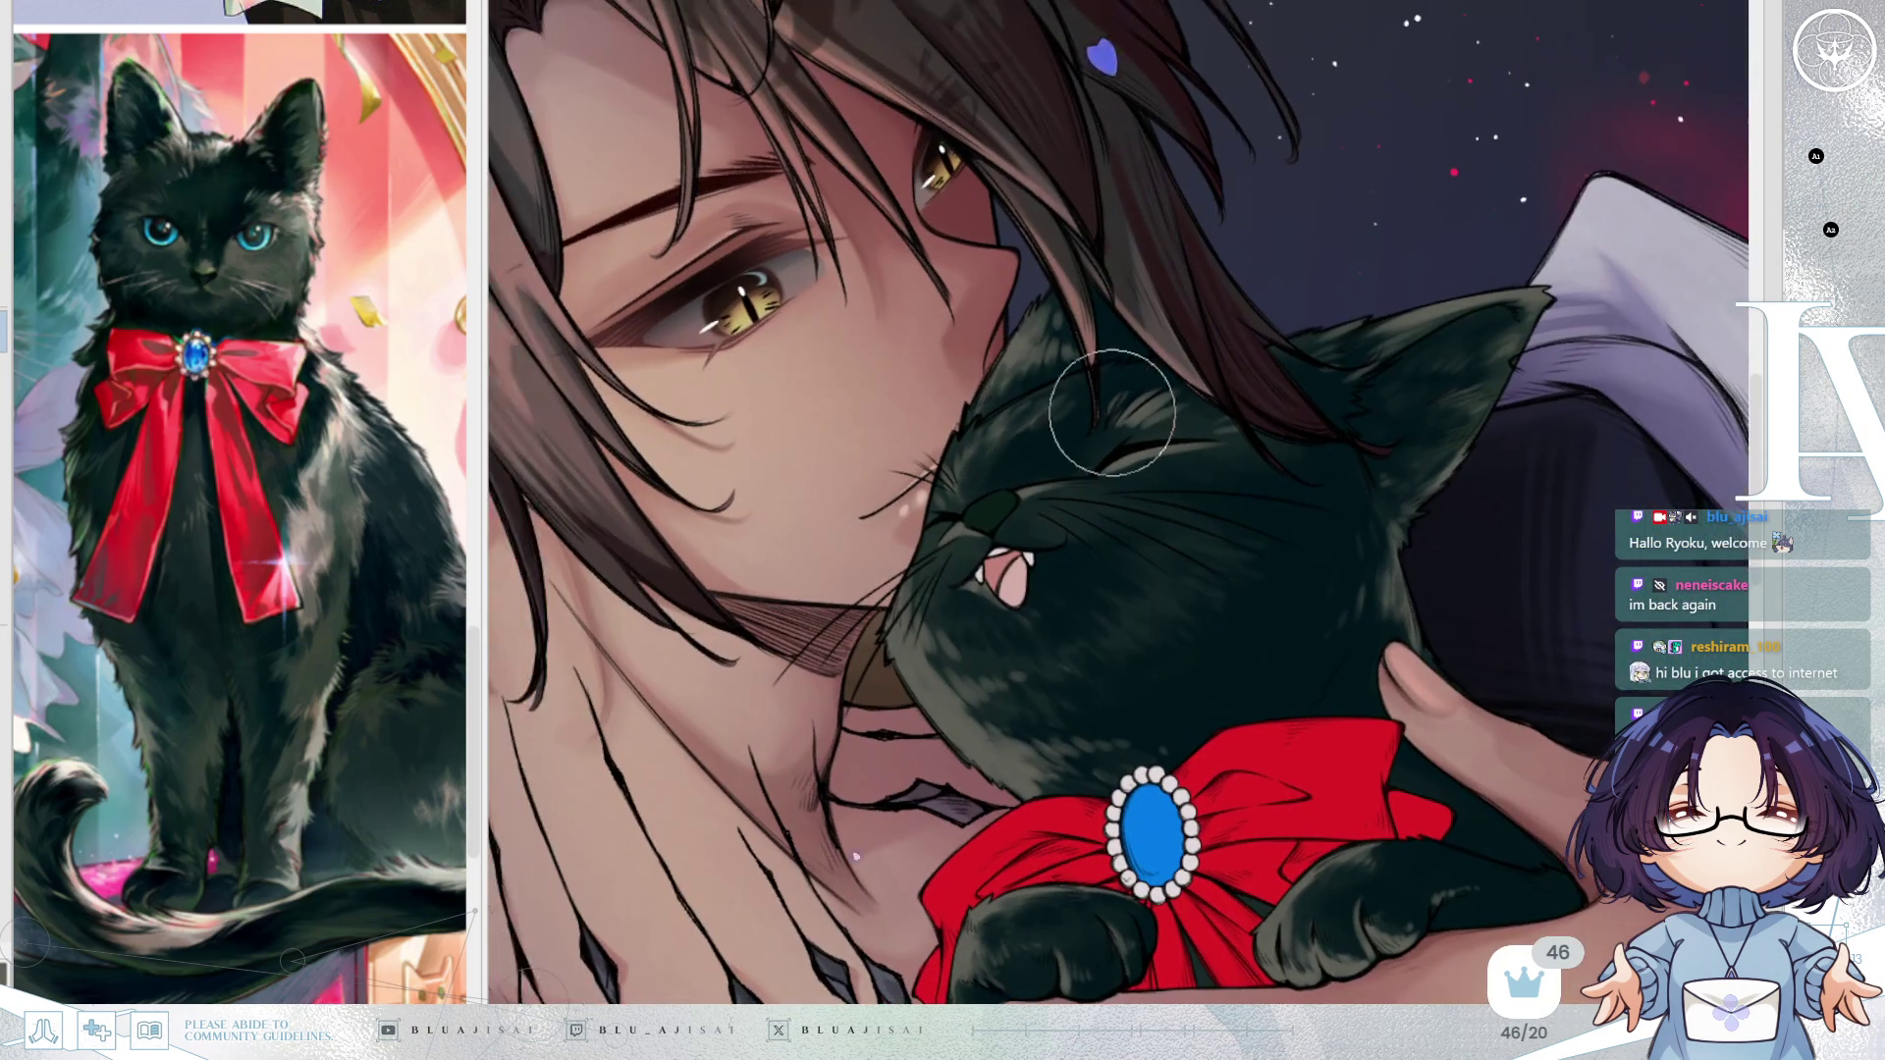
scroll(1037, 270, up, 3)
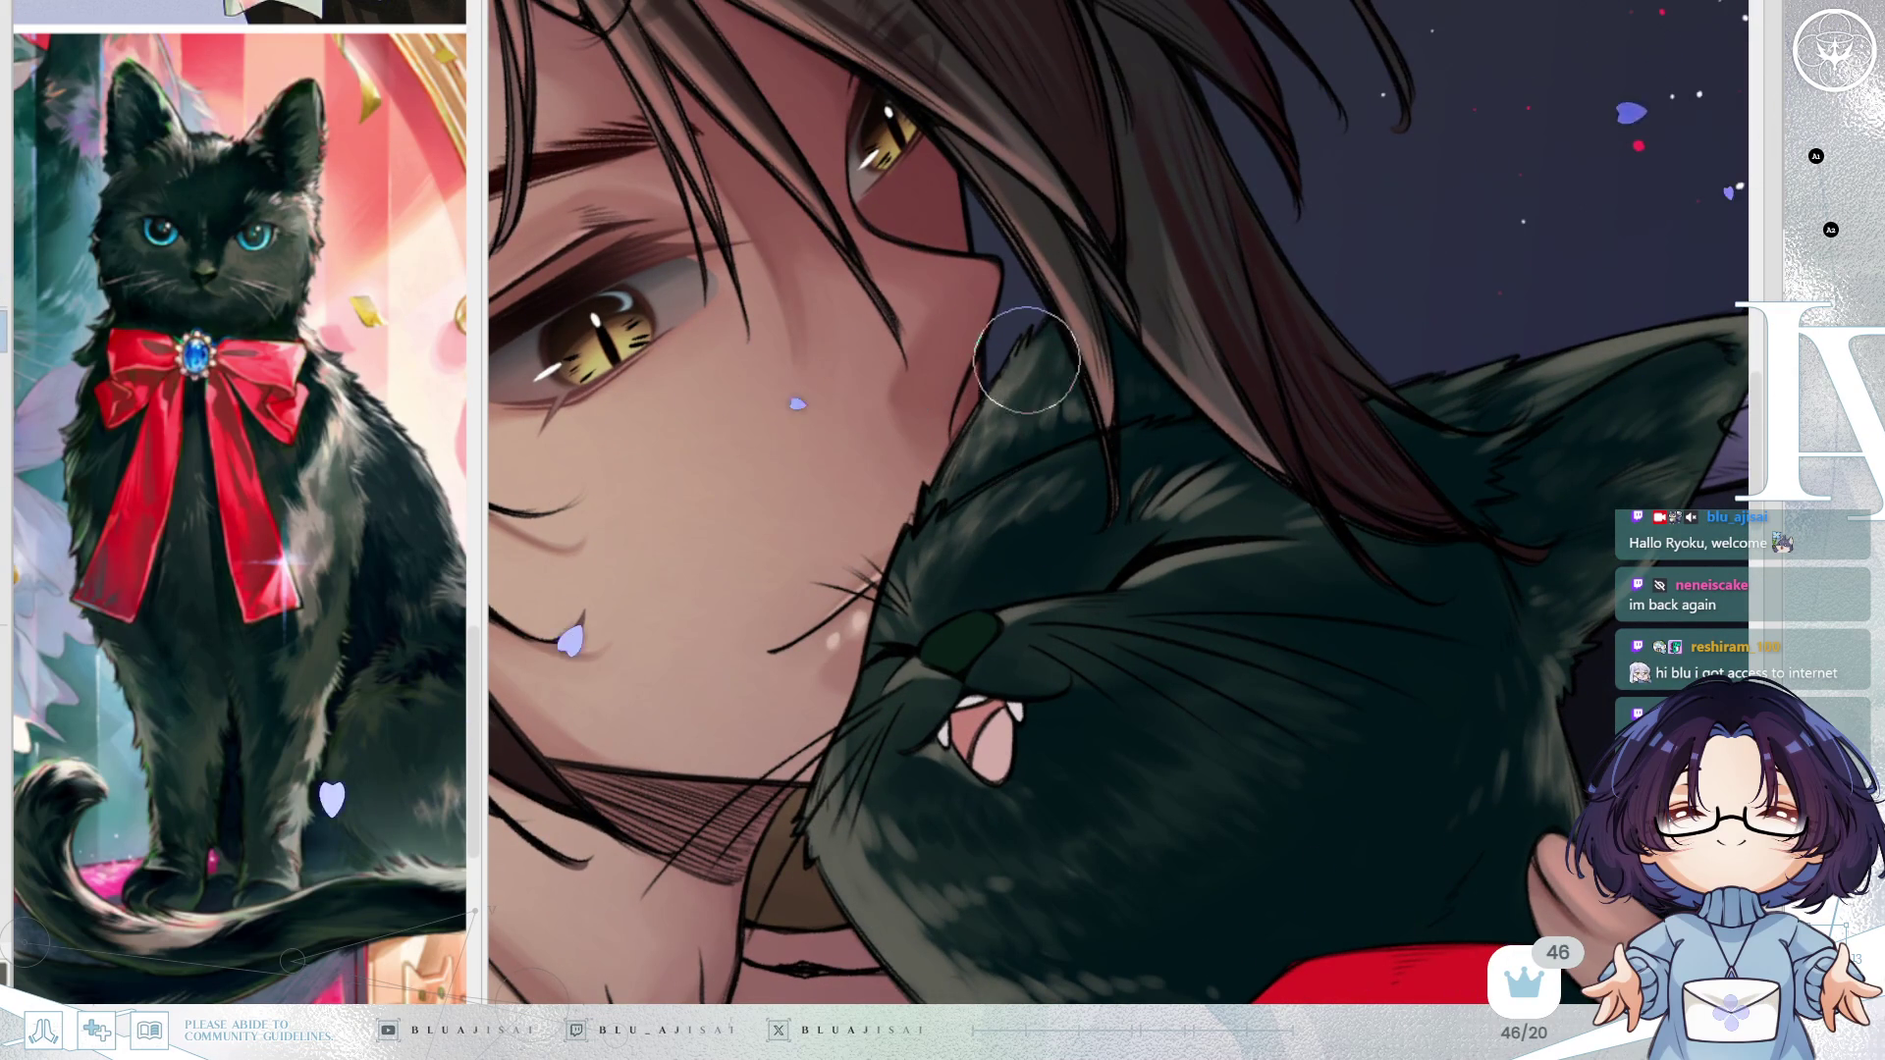
drag(1000, 386, 990, 415)
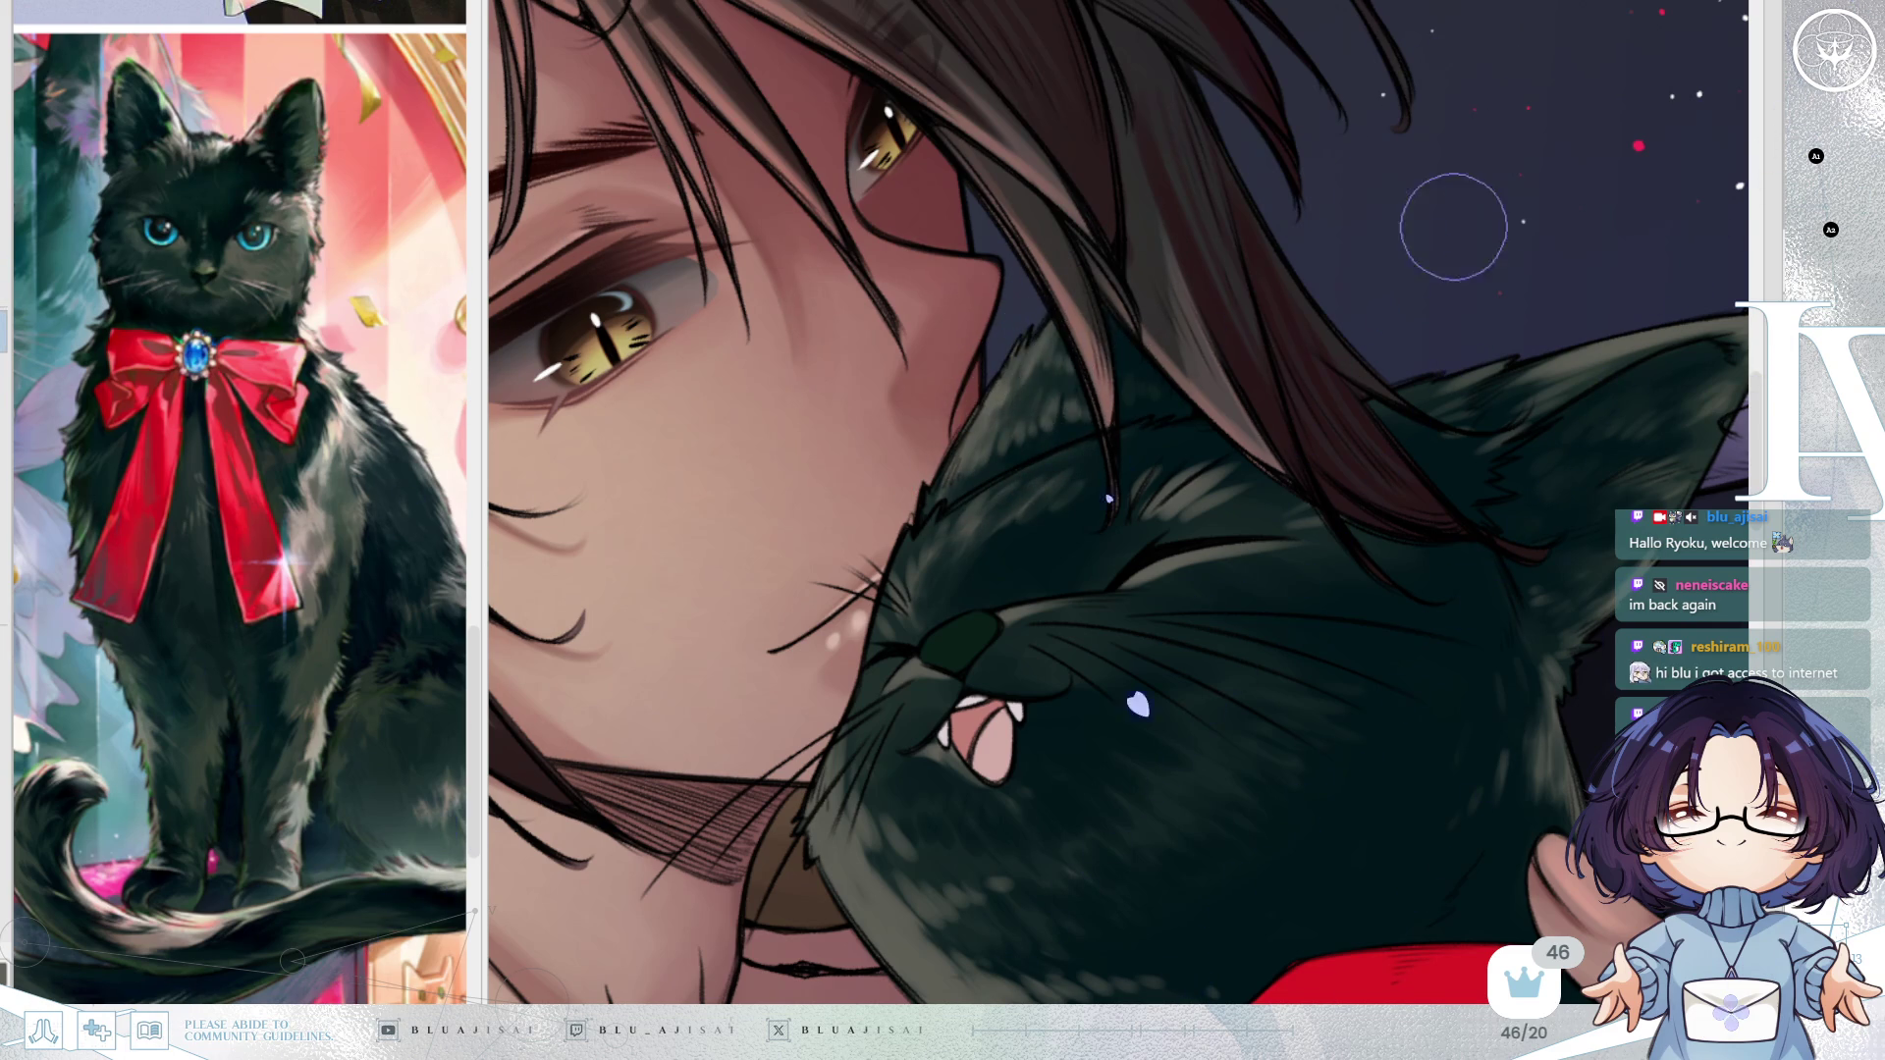
scroll(1453, 227, down, 5)
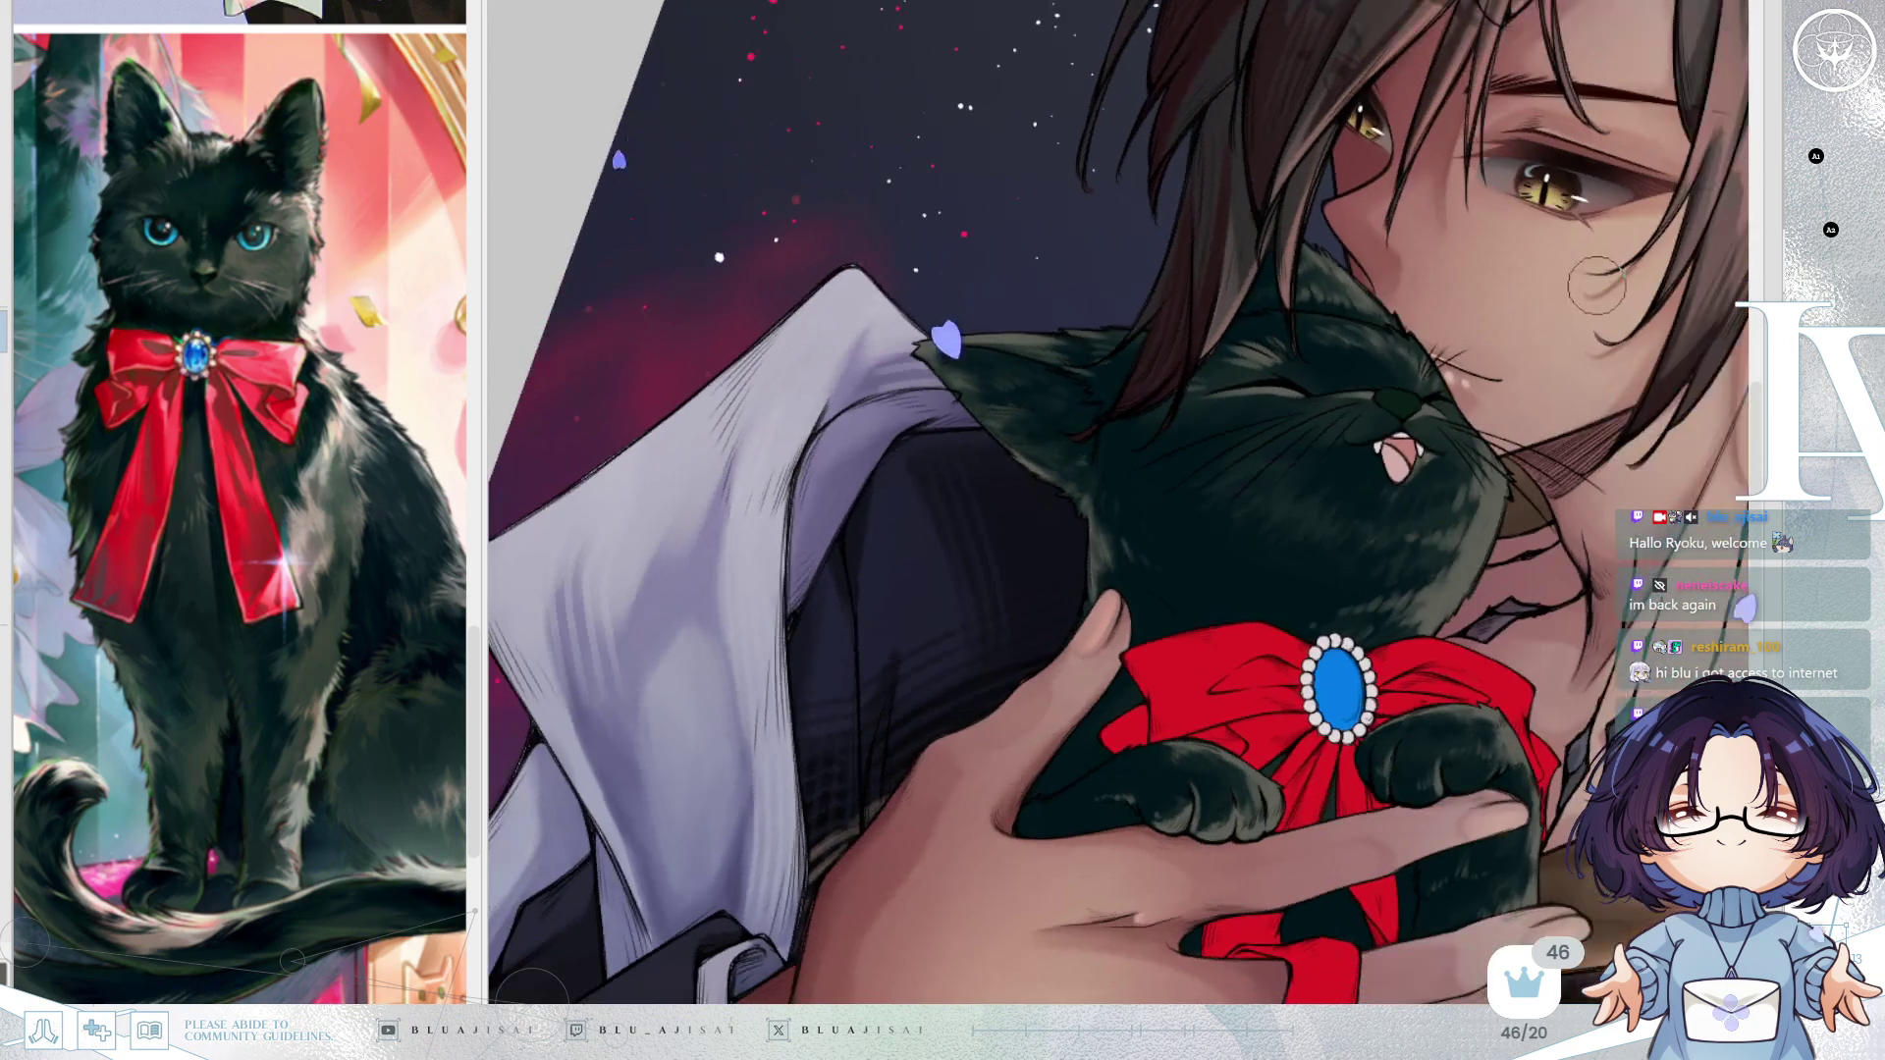
Add lighter fur highlights along the top of the cat's head beneath the man's chin.
key(Delete)
scroll(1582, 291, down, 1)
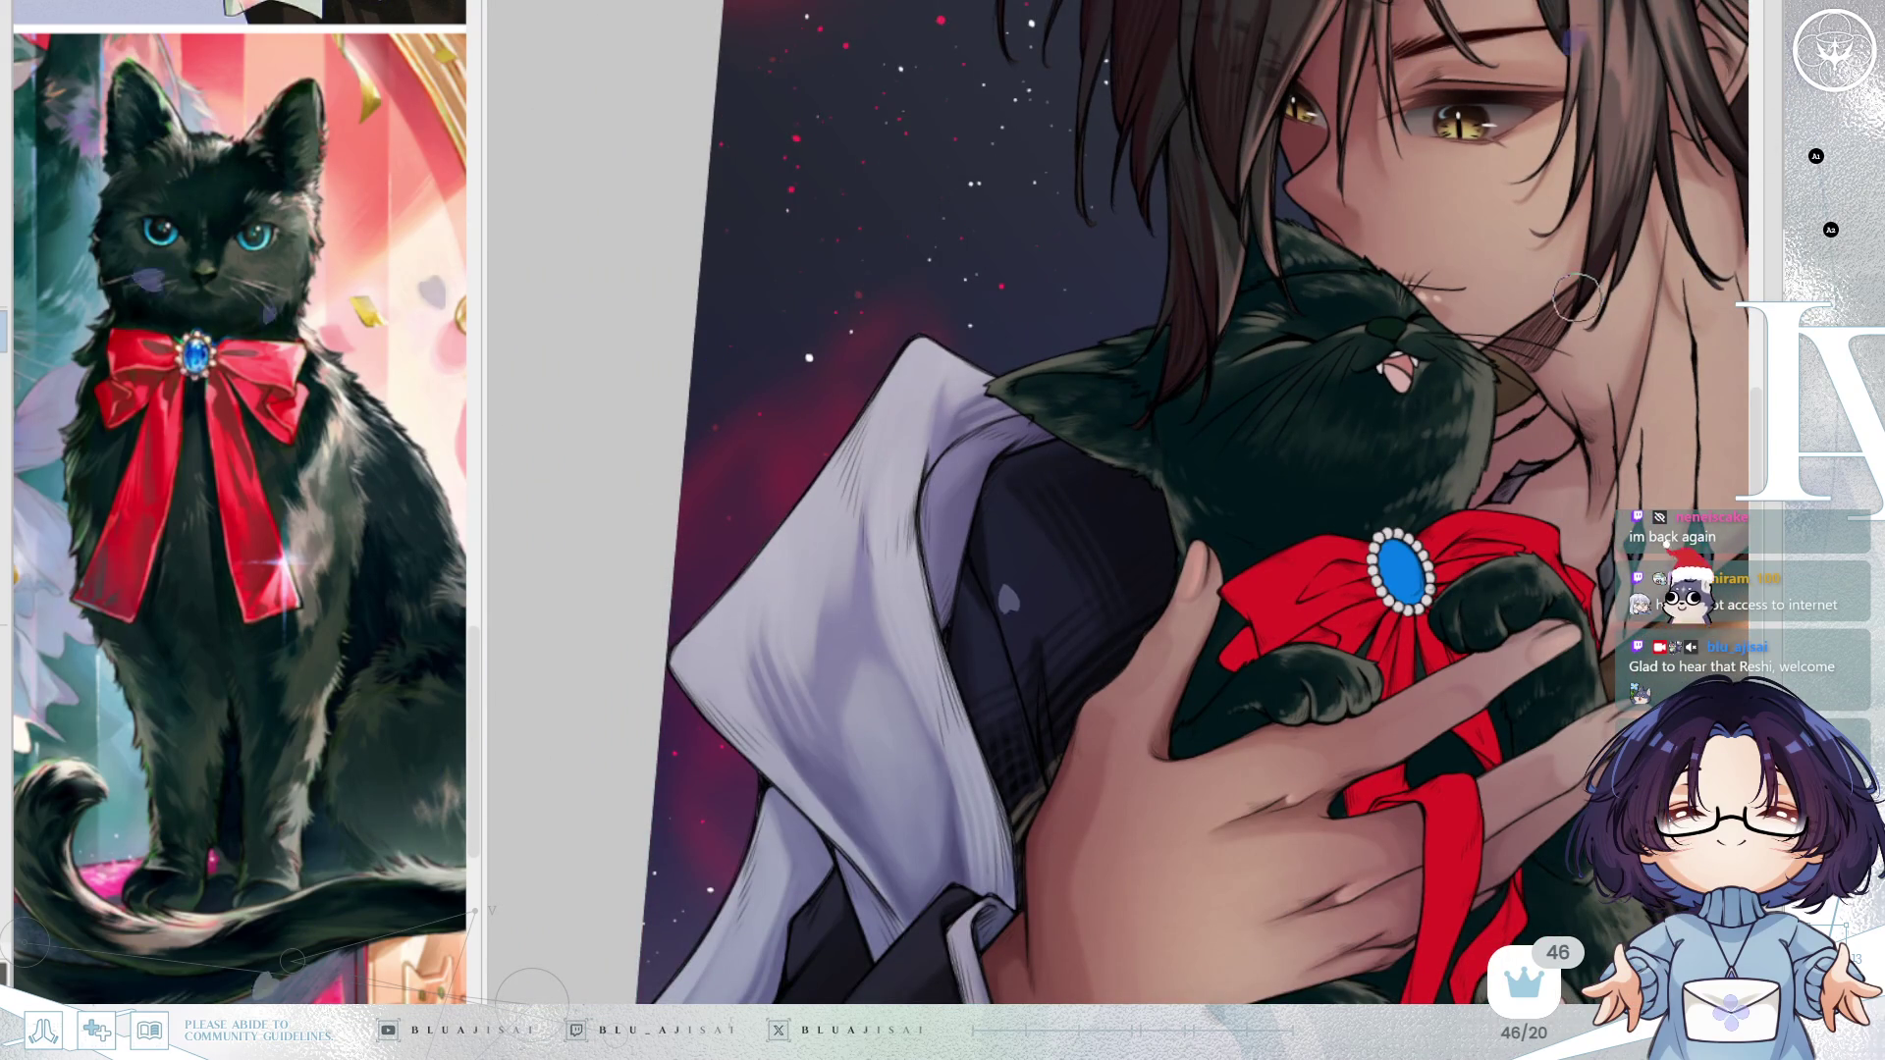
scroll(1578, 294, up, 3)
scroll(1465, 393, up, 1)
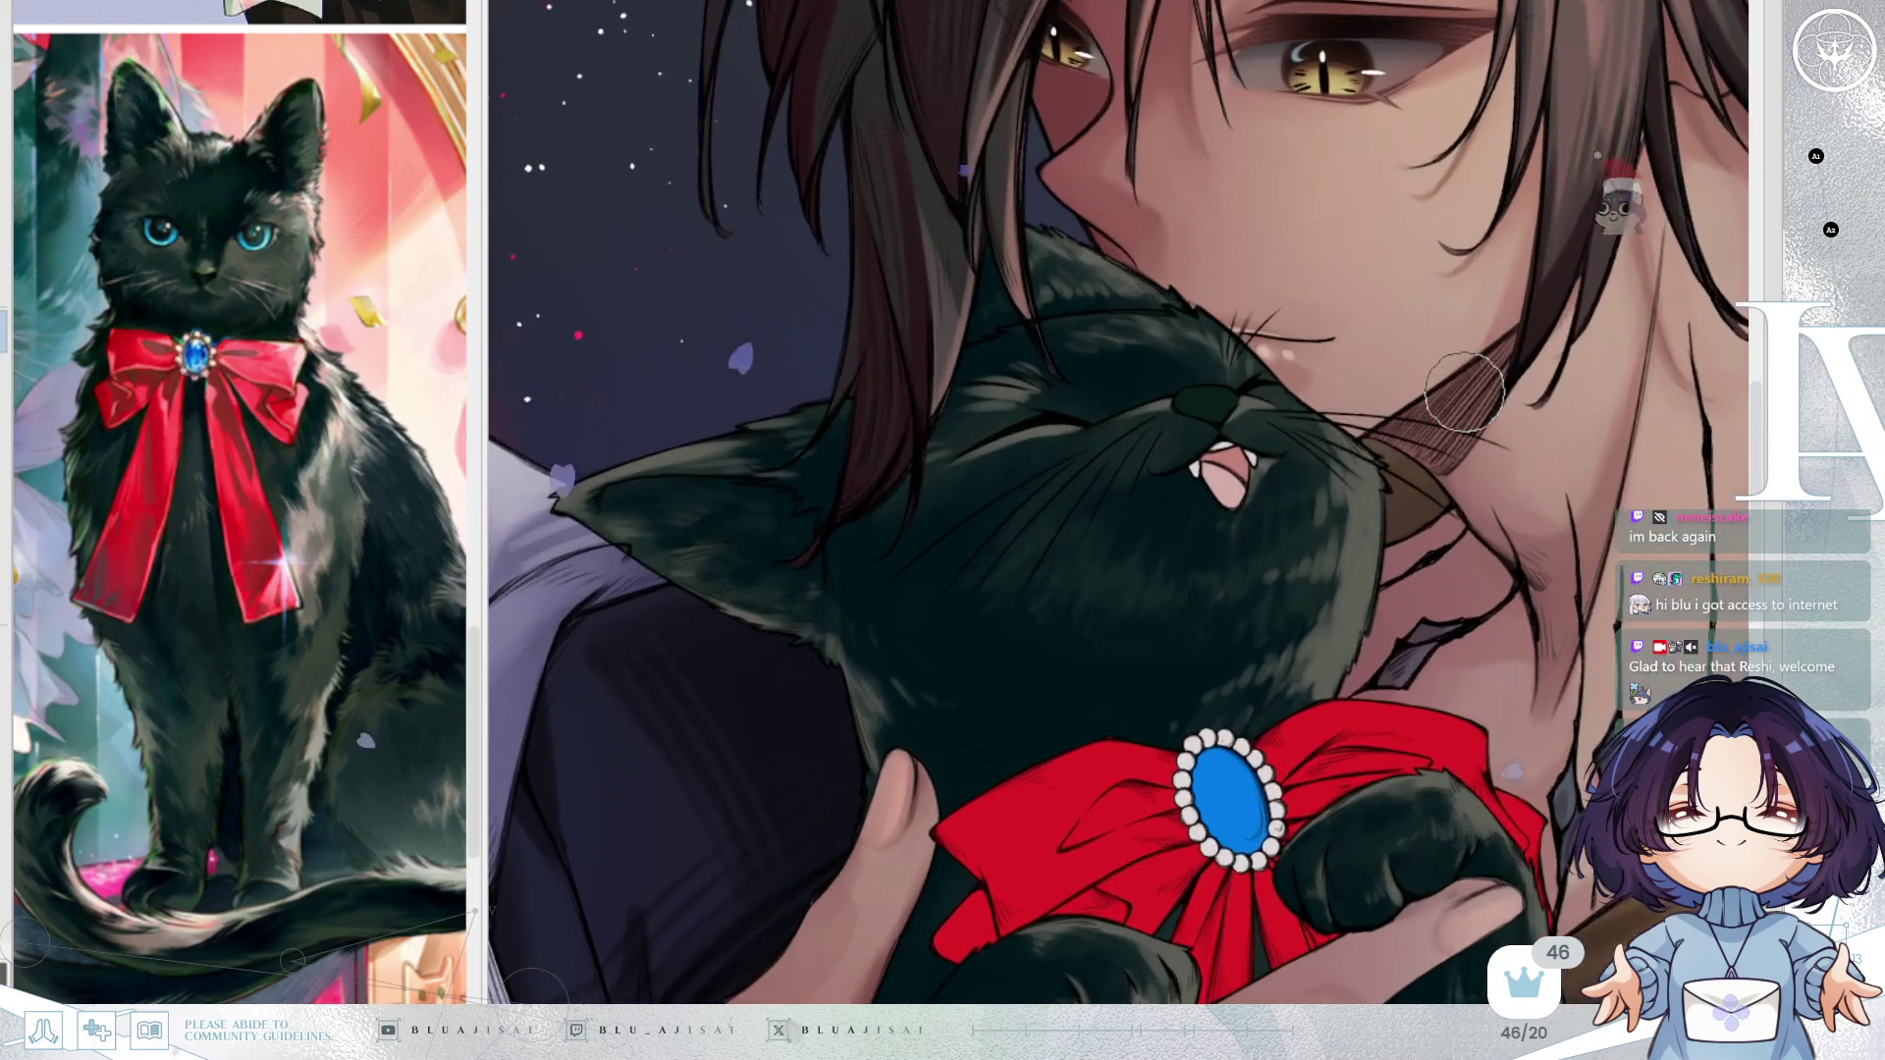
key(h)
scroll(1058, 403, up, 3)
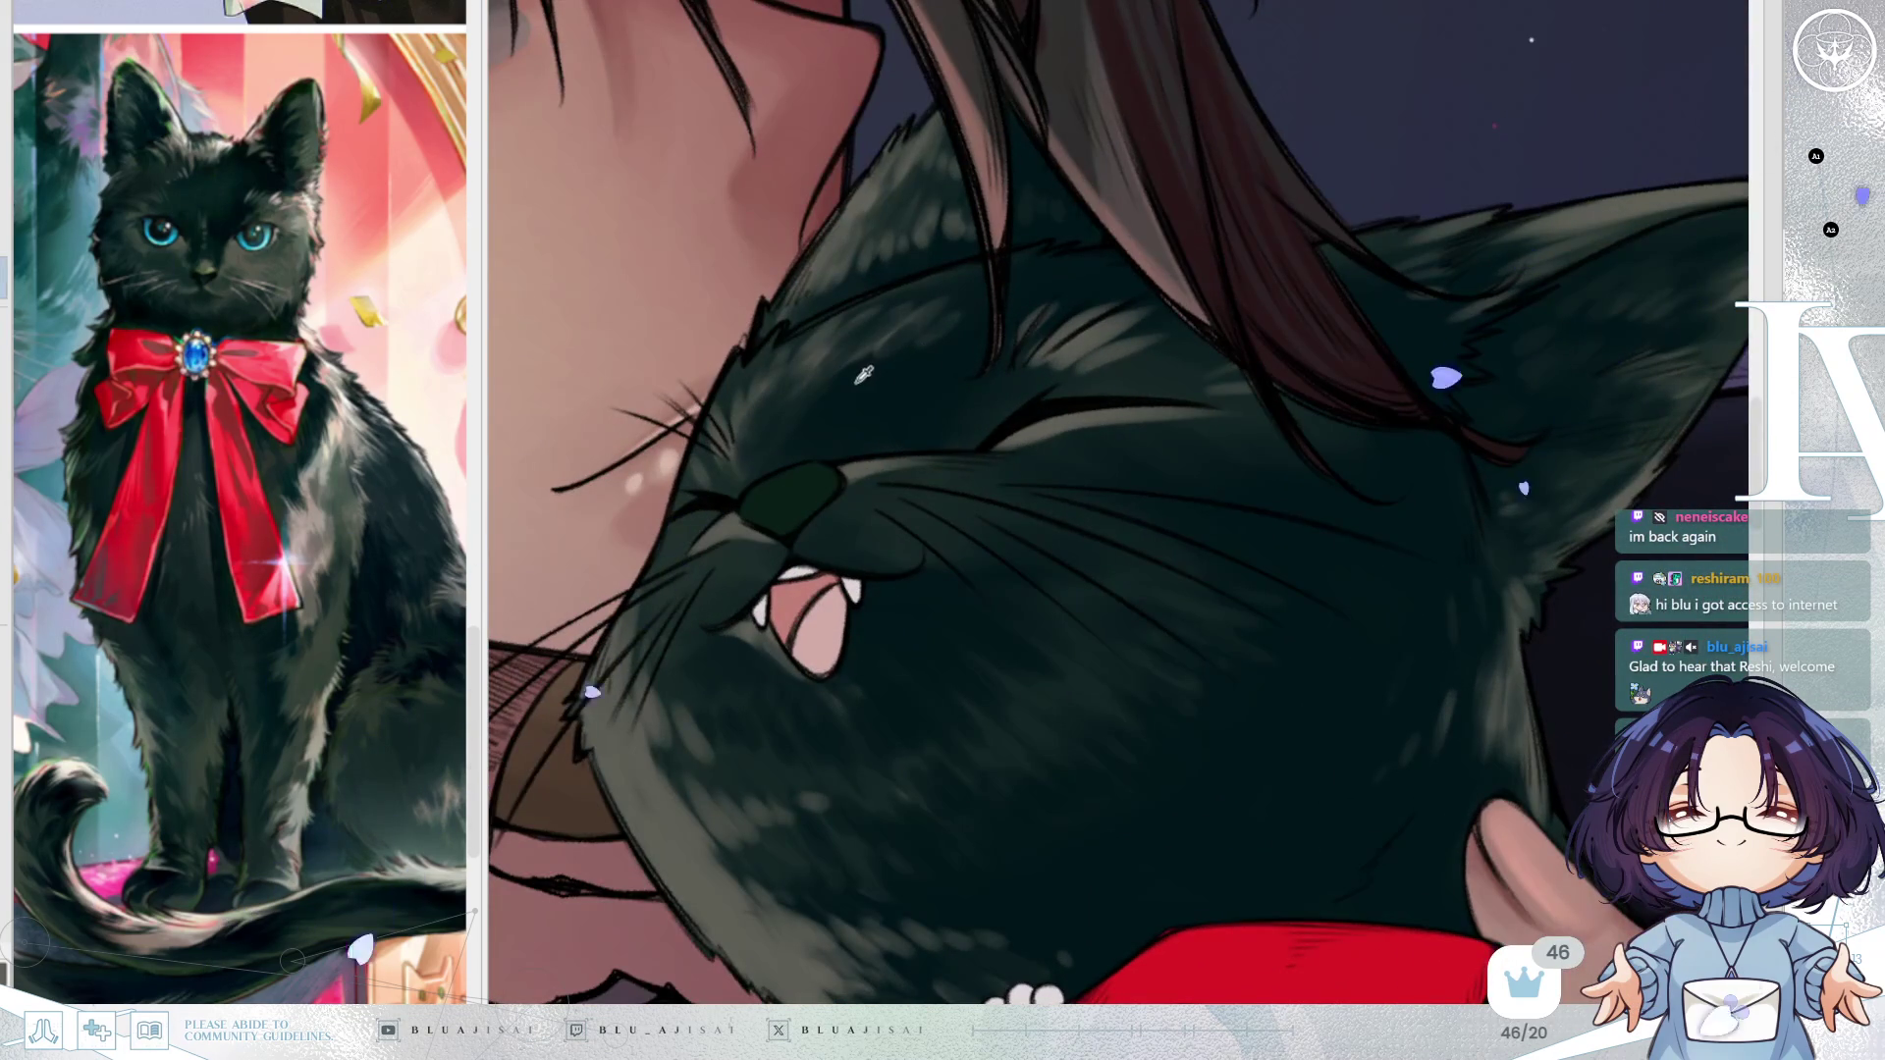
drag(949, 384, 1008, 536)
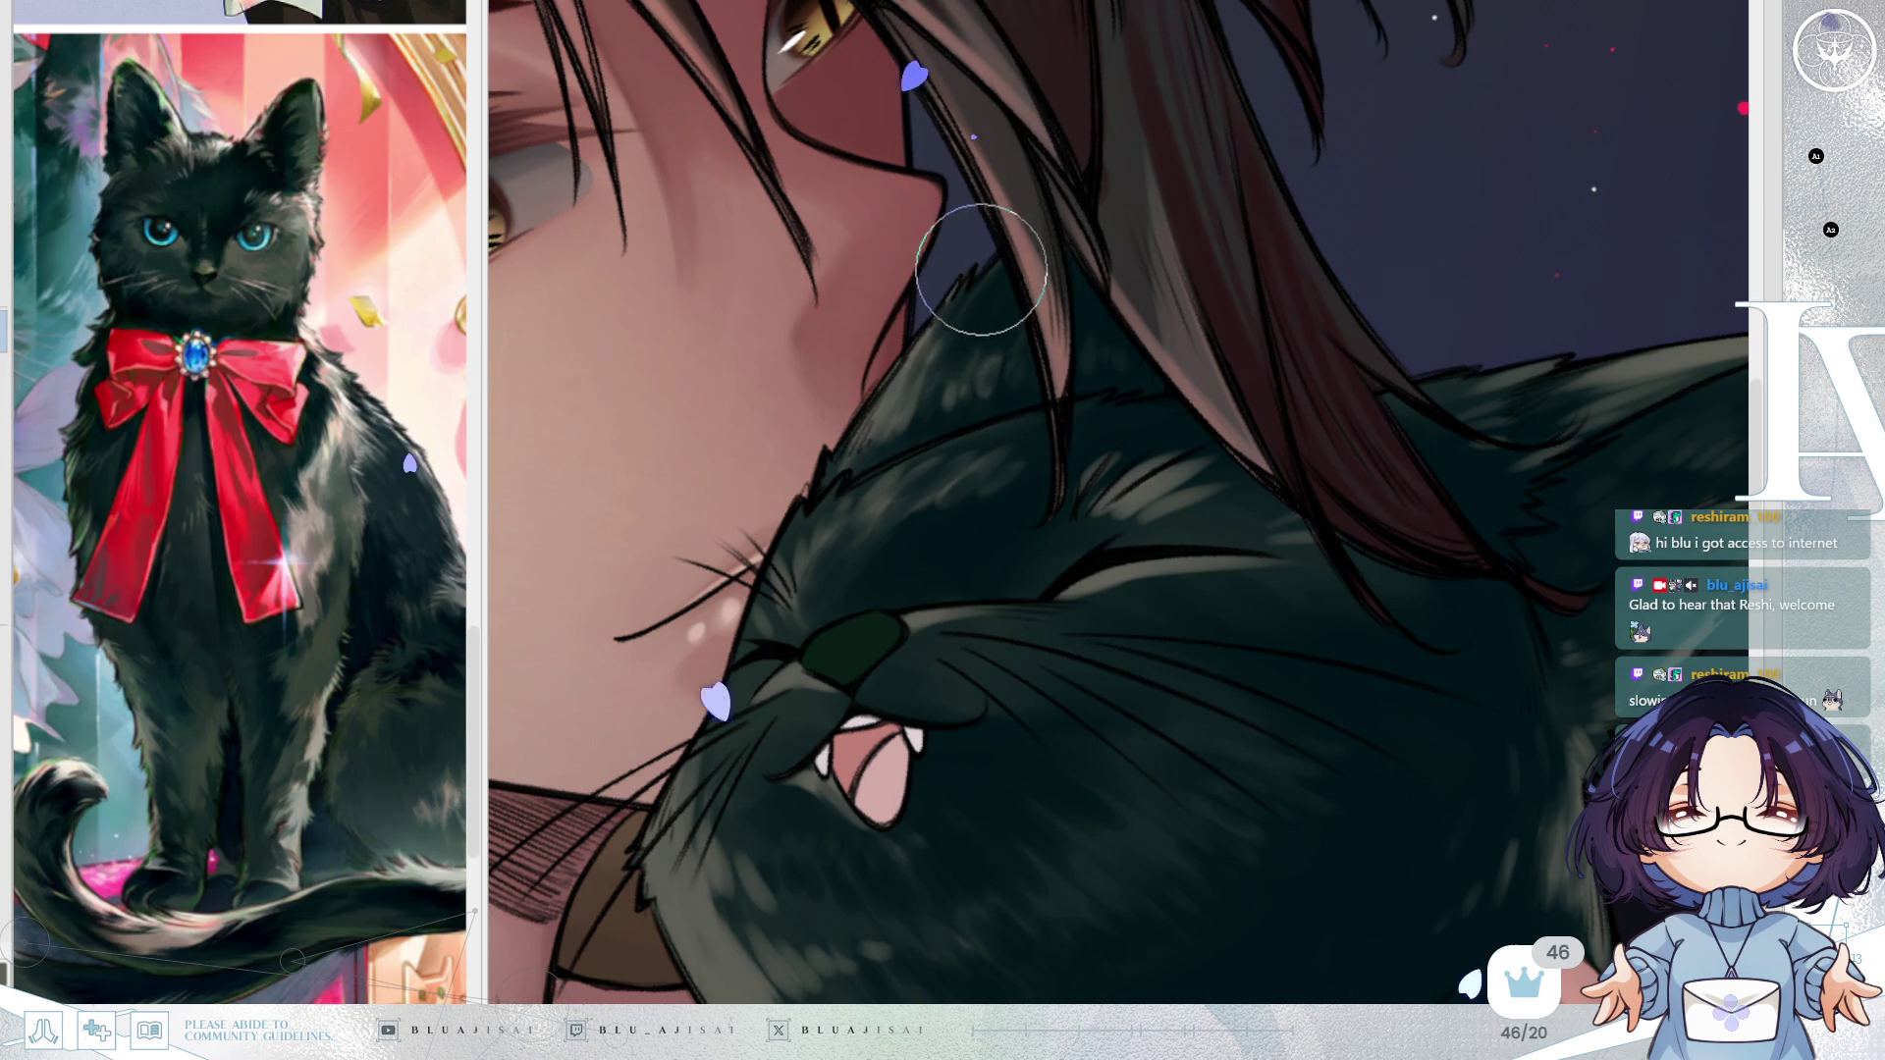
mouse_move(926, 347)
mouse_down()
mouse_move(959, 295)
mouse_move(925, 379)
mouse_move(963, 348)
mouse_up()
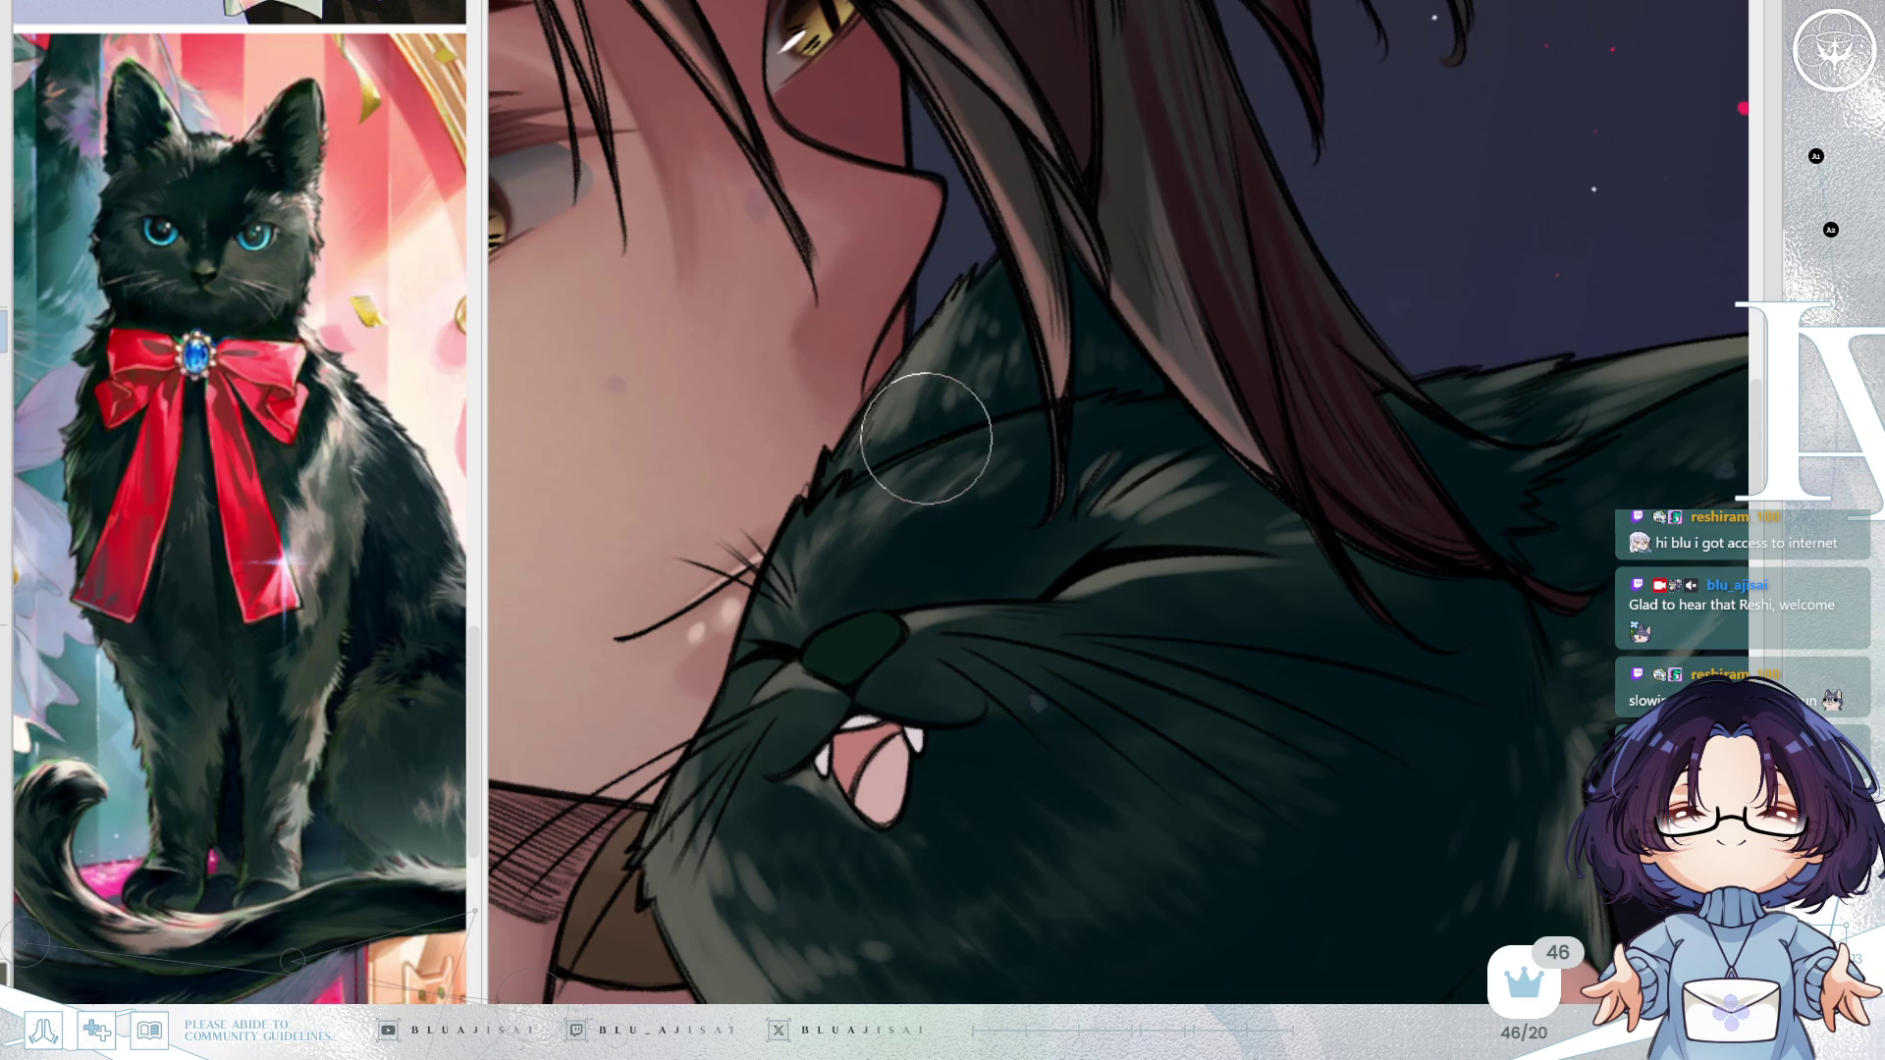
key(m)
scroll(1467, 178, down, 3)
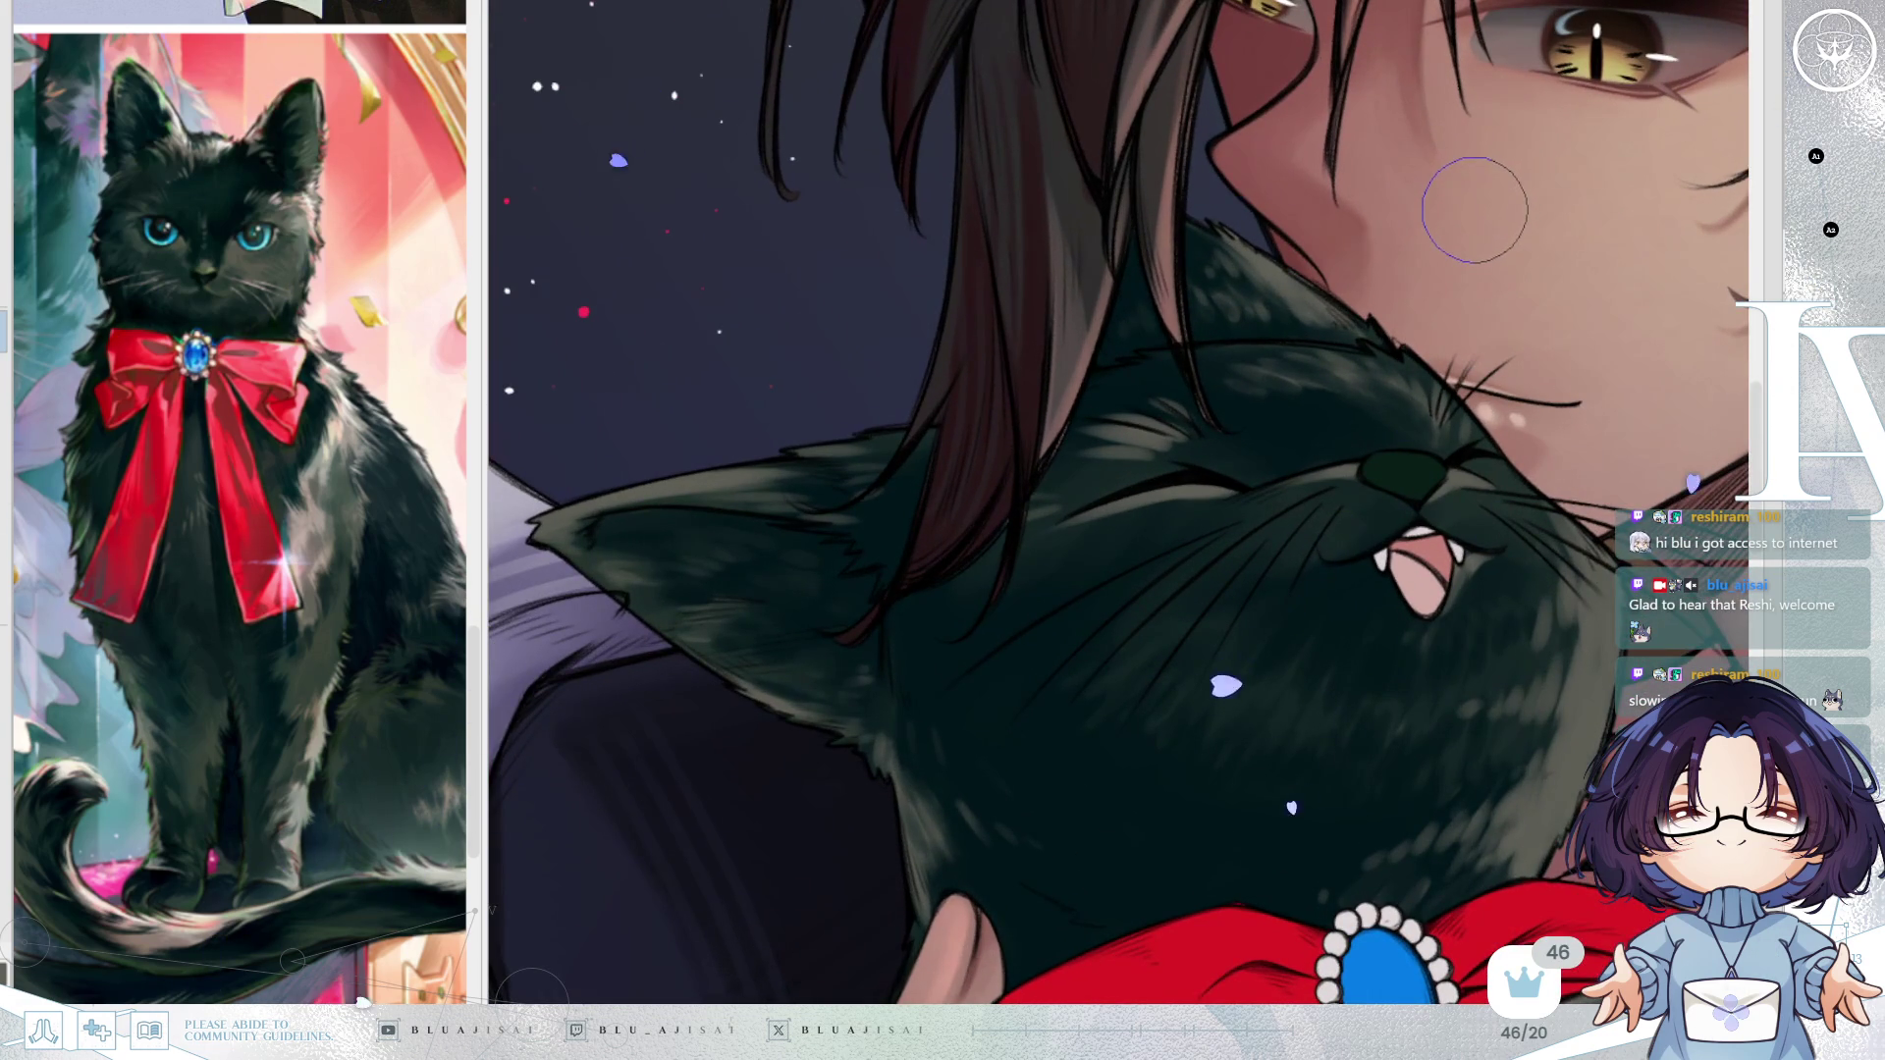
scroll(1475, 209, down, 3)
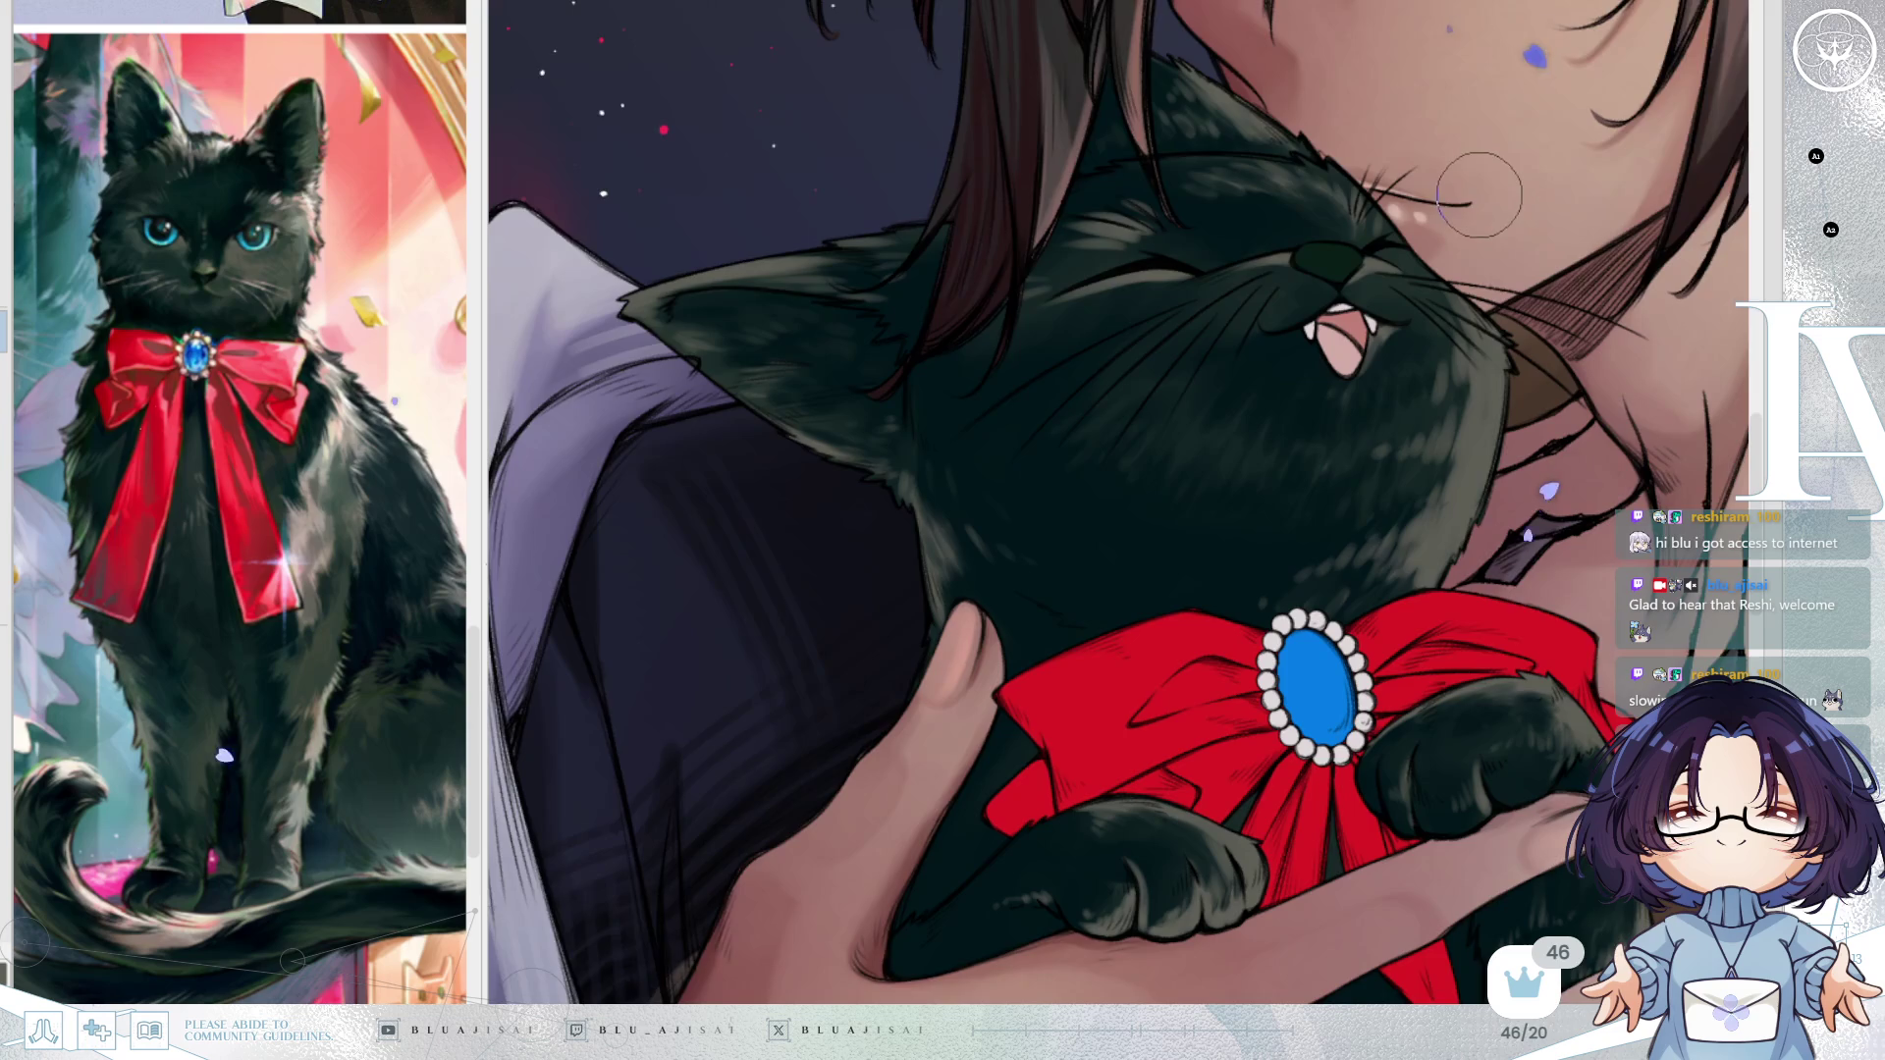
drag(1479, 195, 1146, 302)
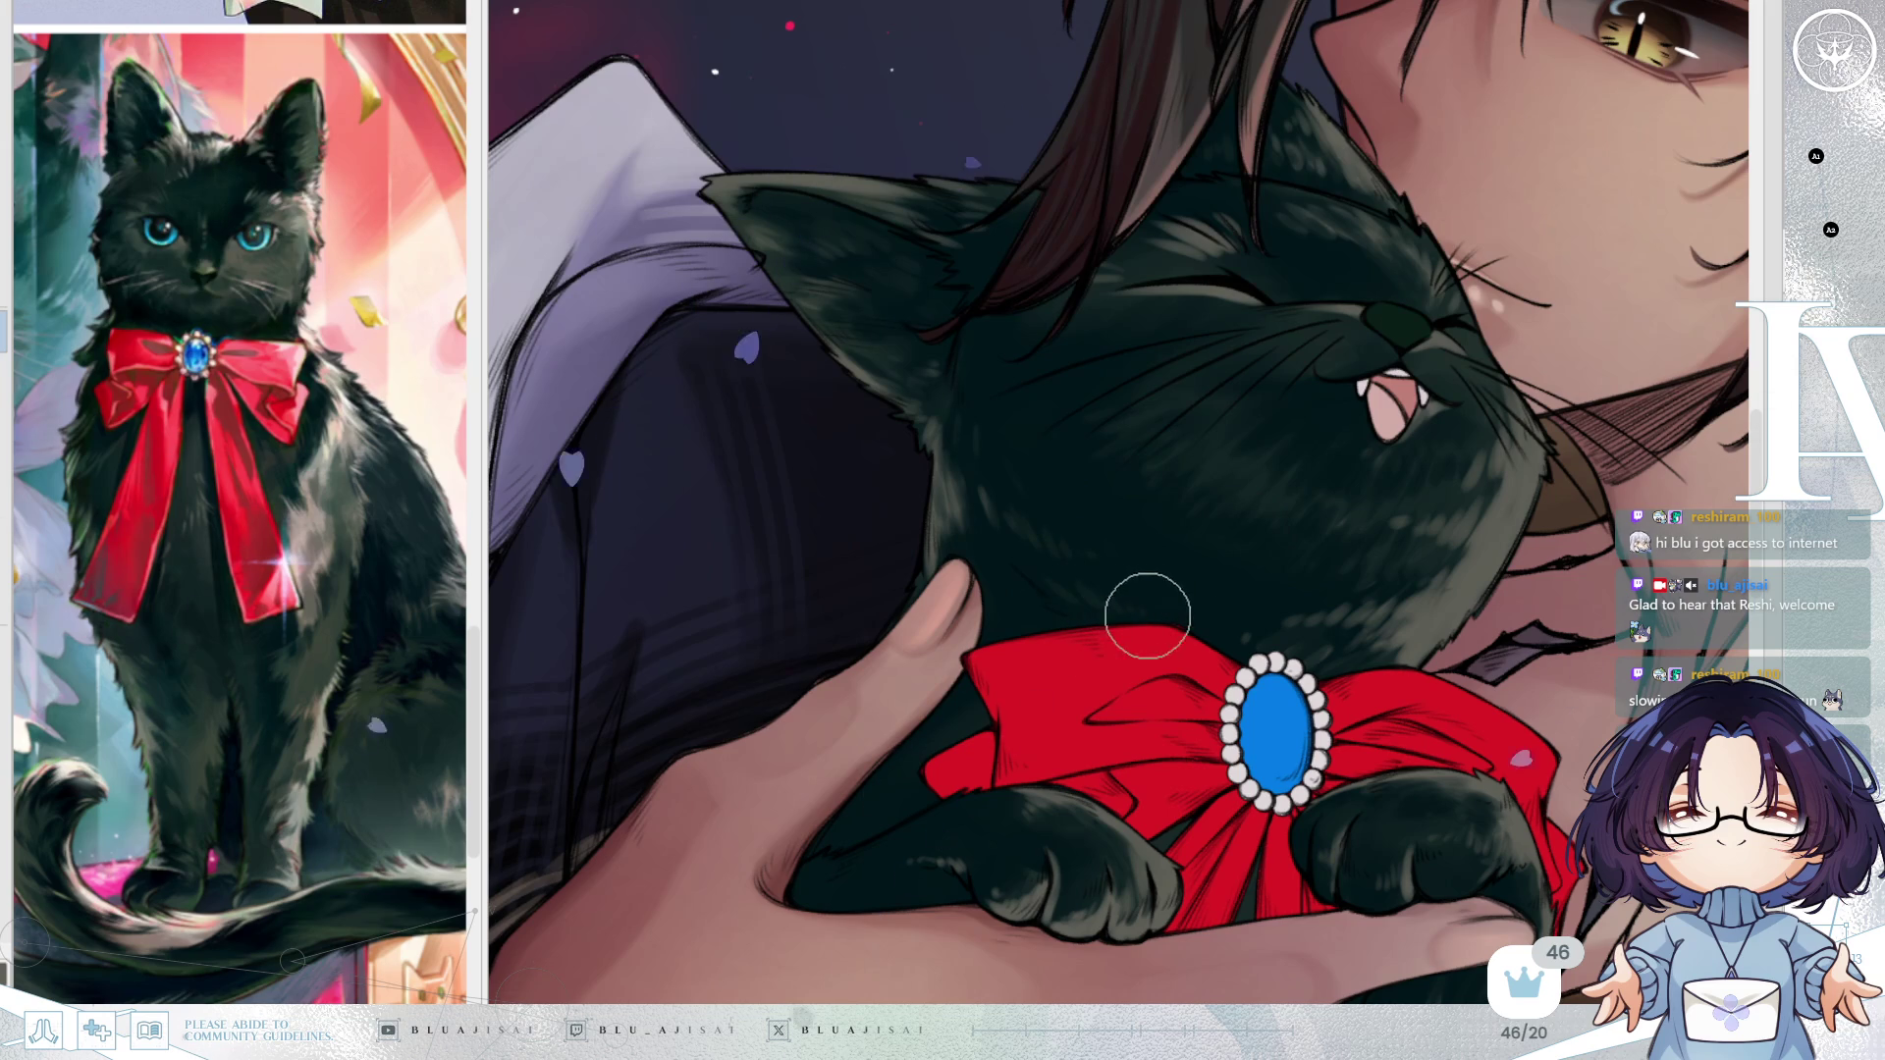
drag(1261, 609, 1307, 562)
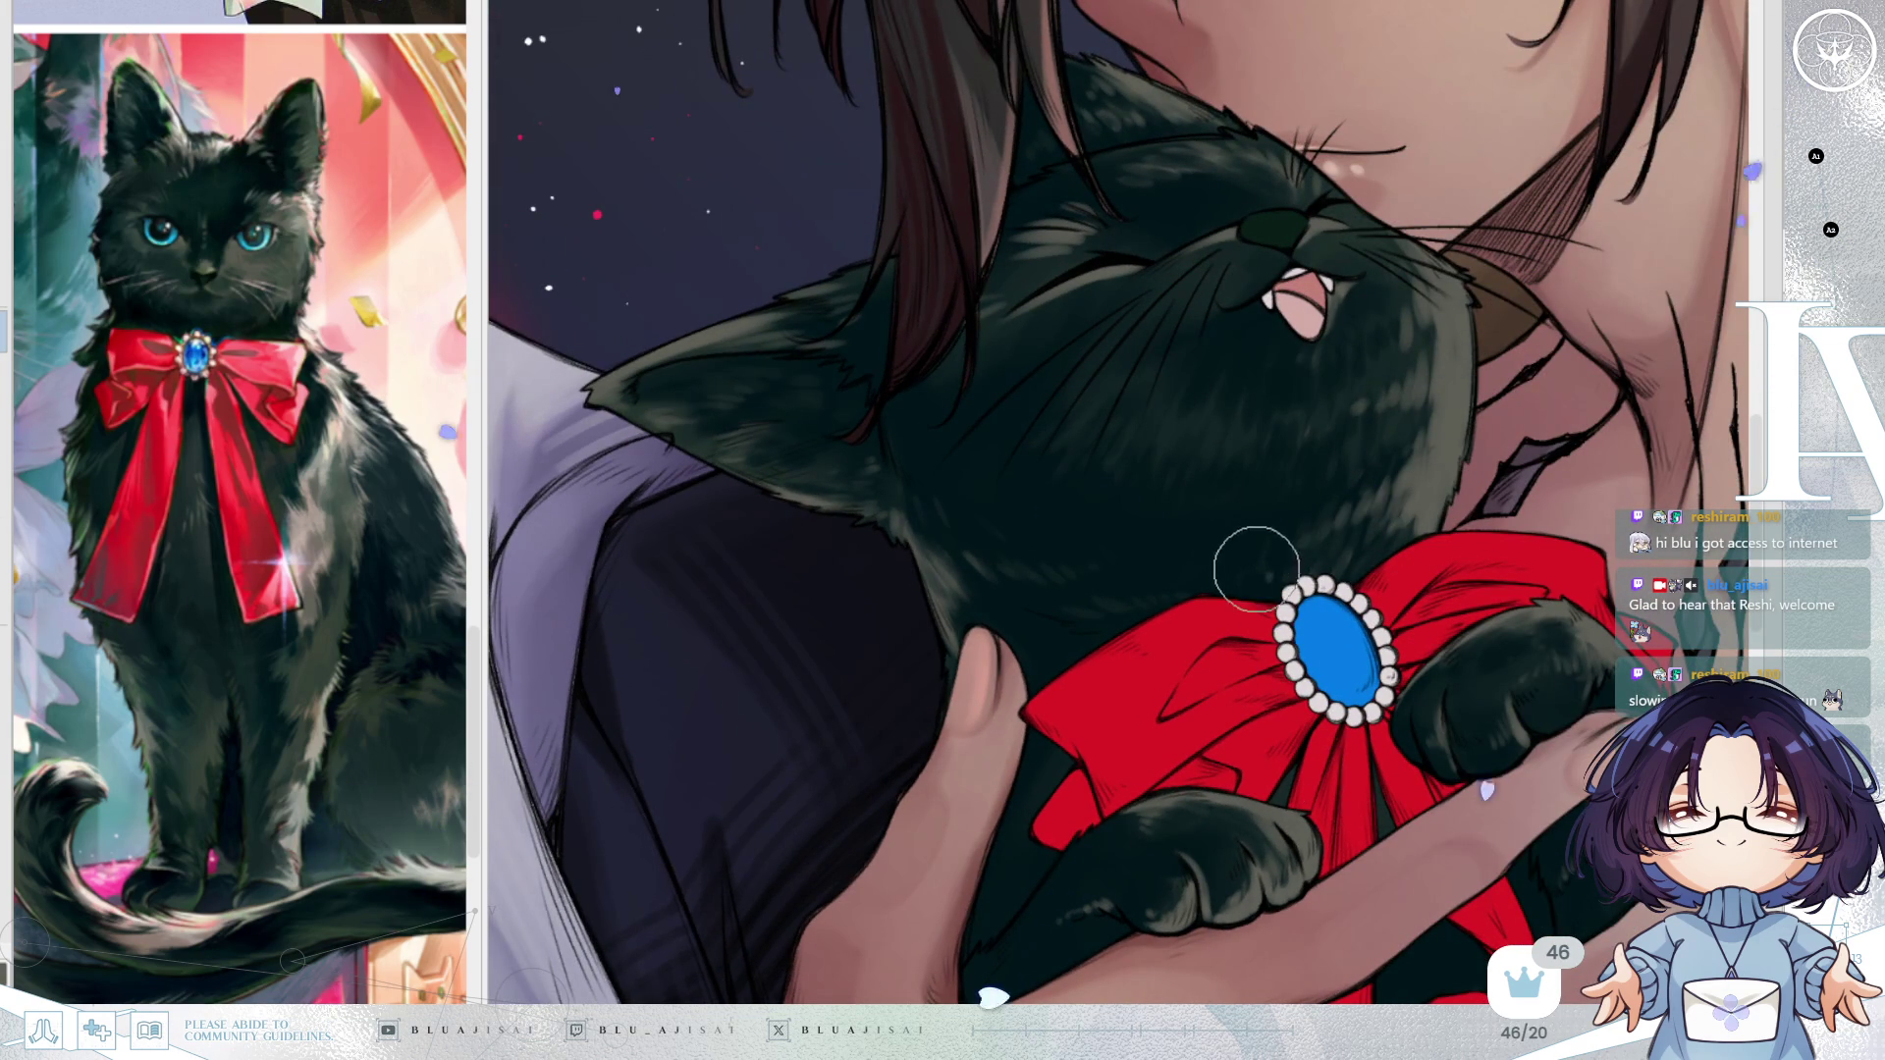
drag(1201, 580, 1461, 503)
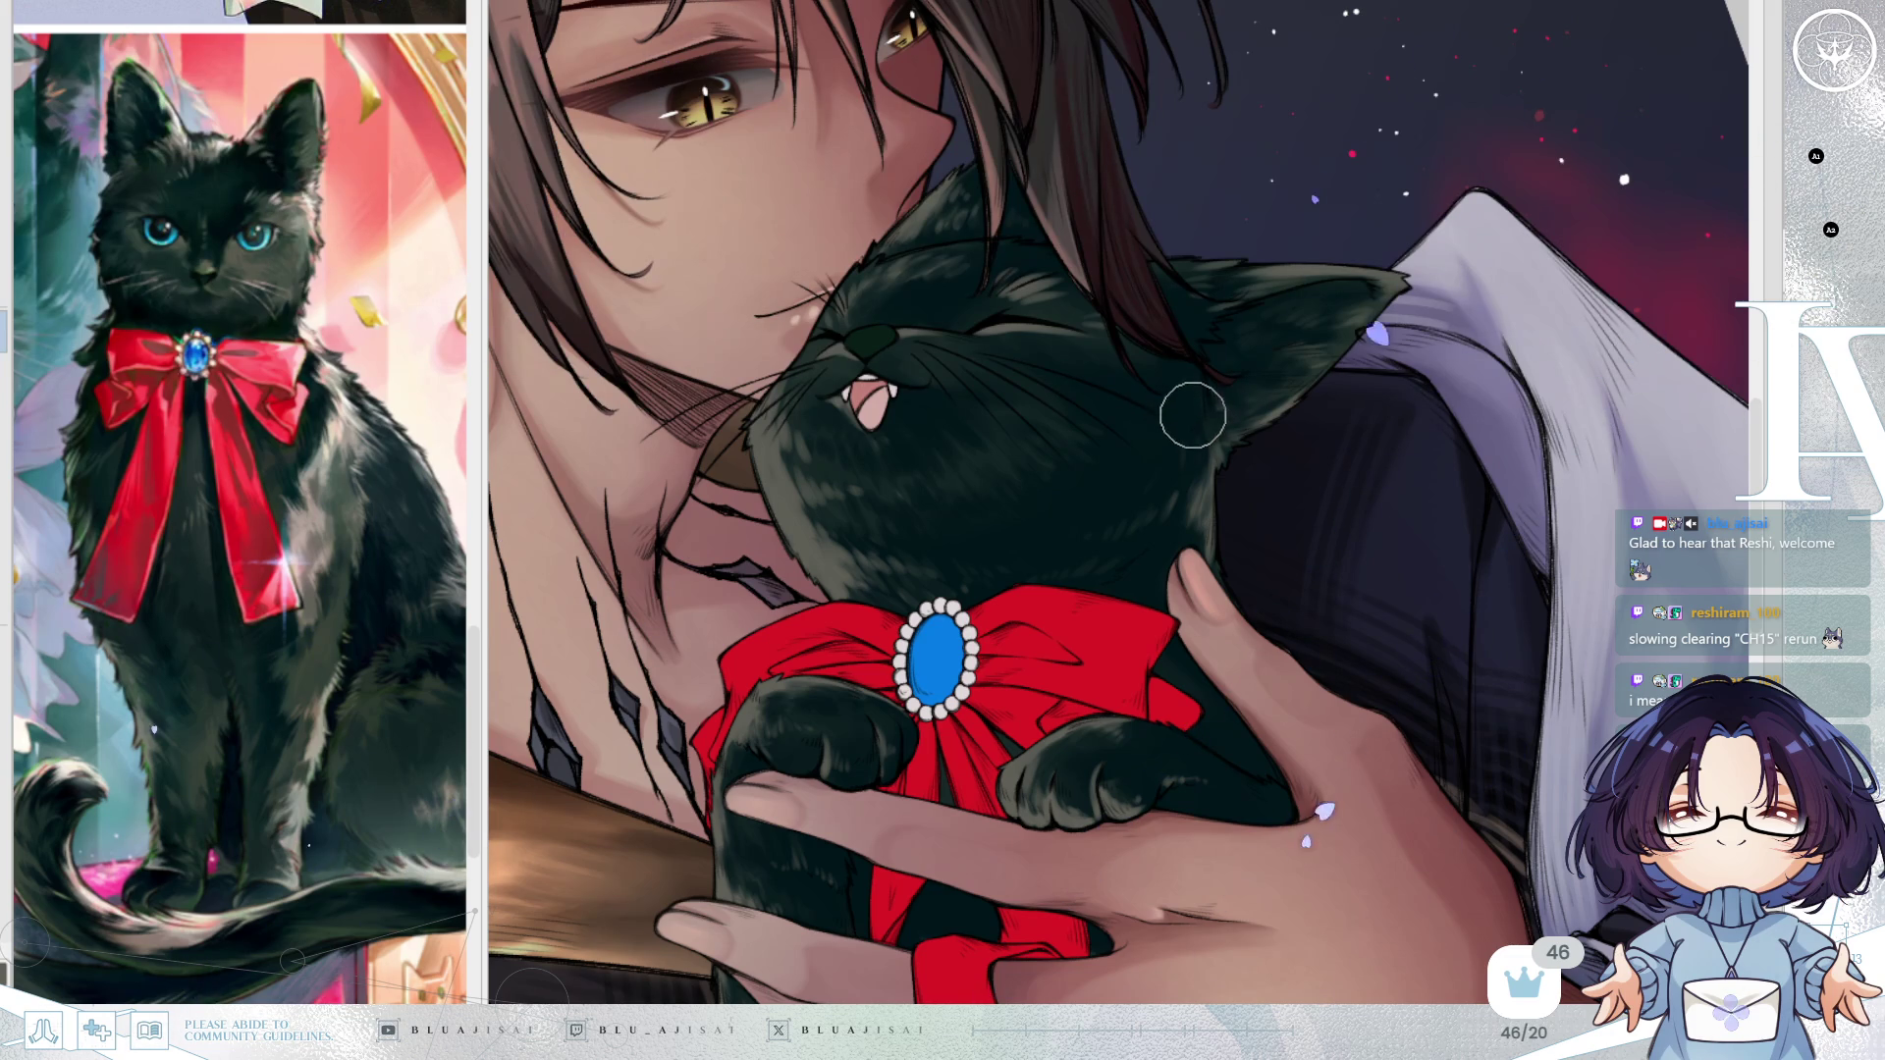
drag(1190, 407, 1206, 437)
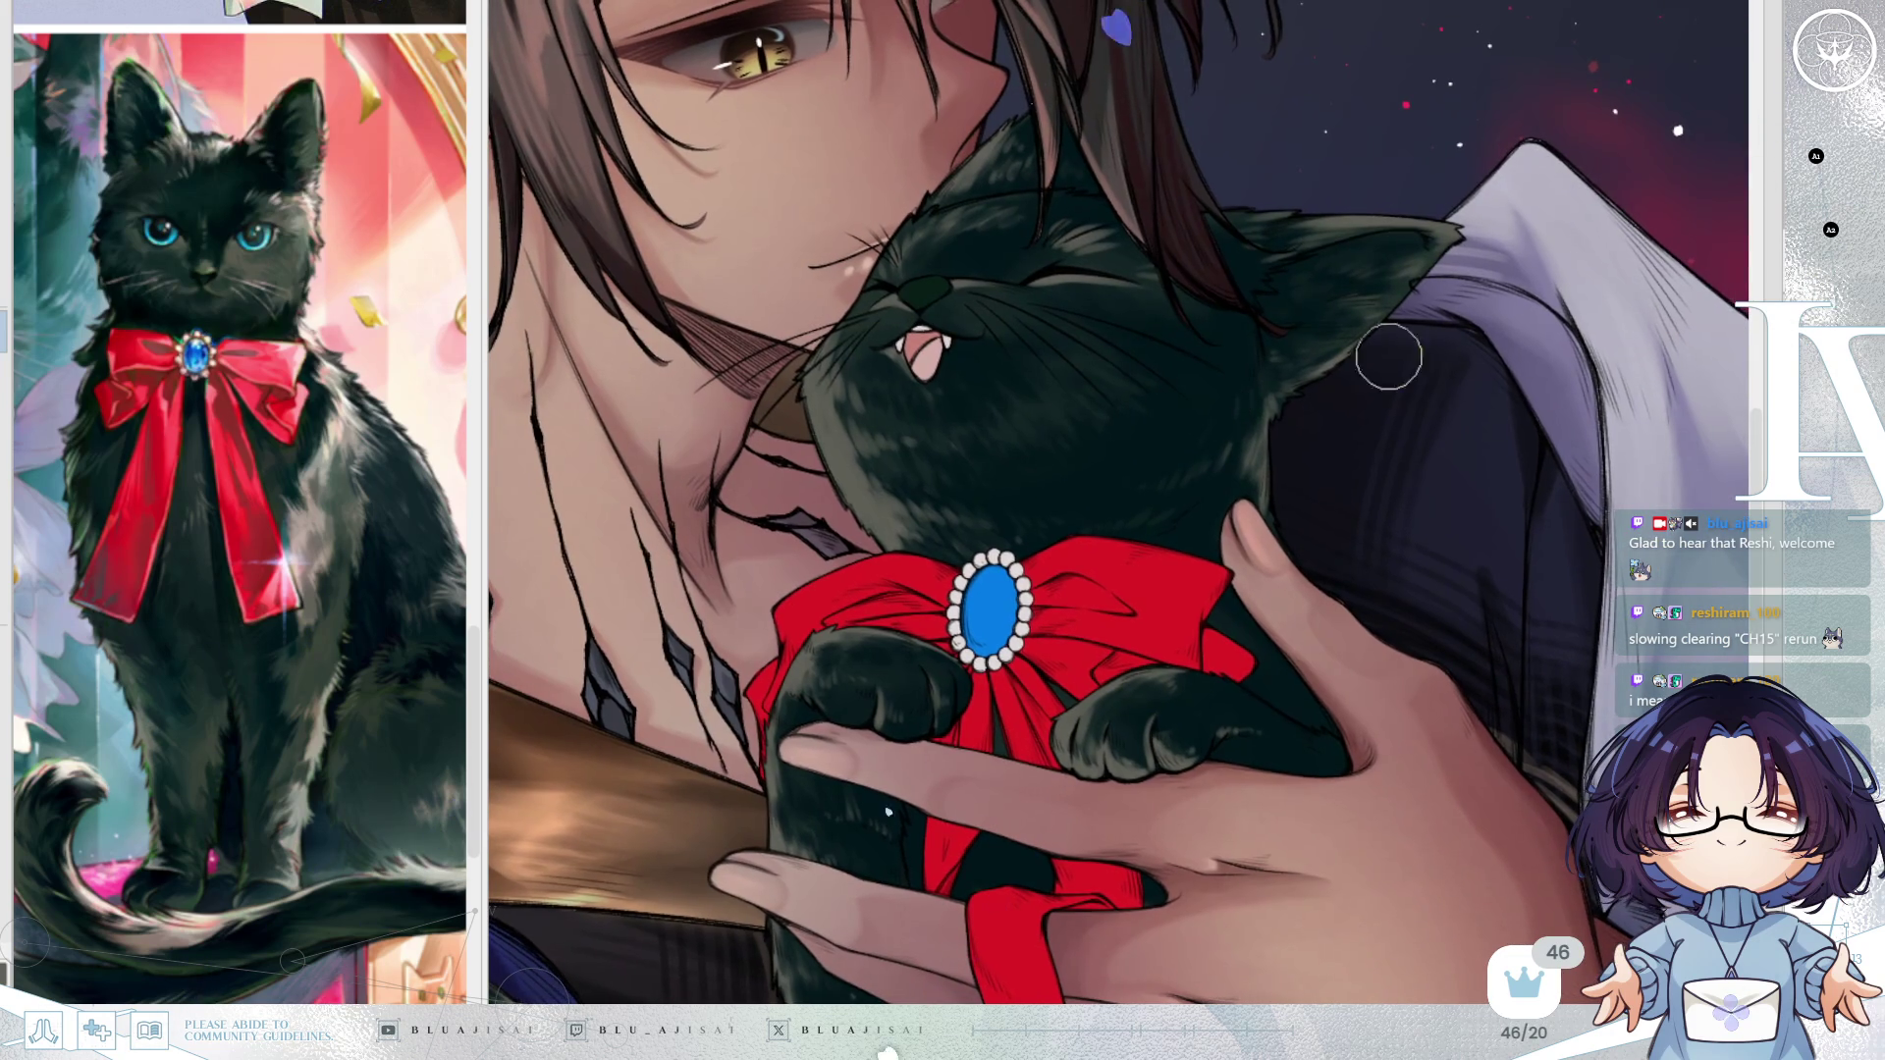
key(h)
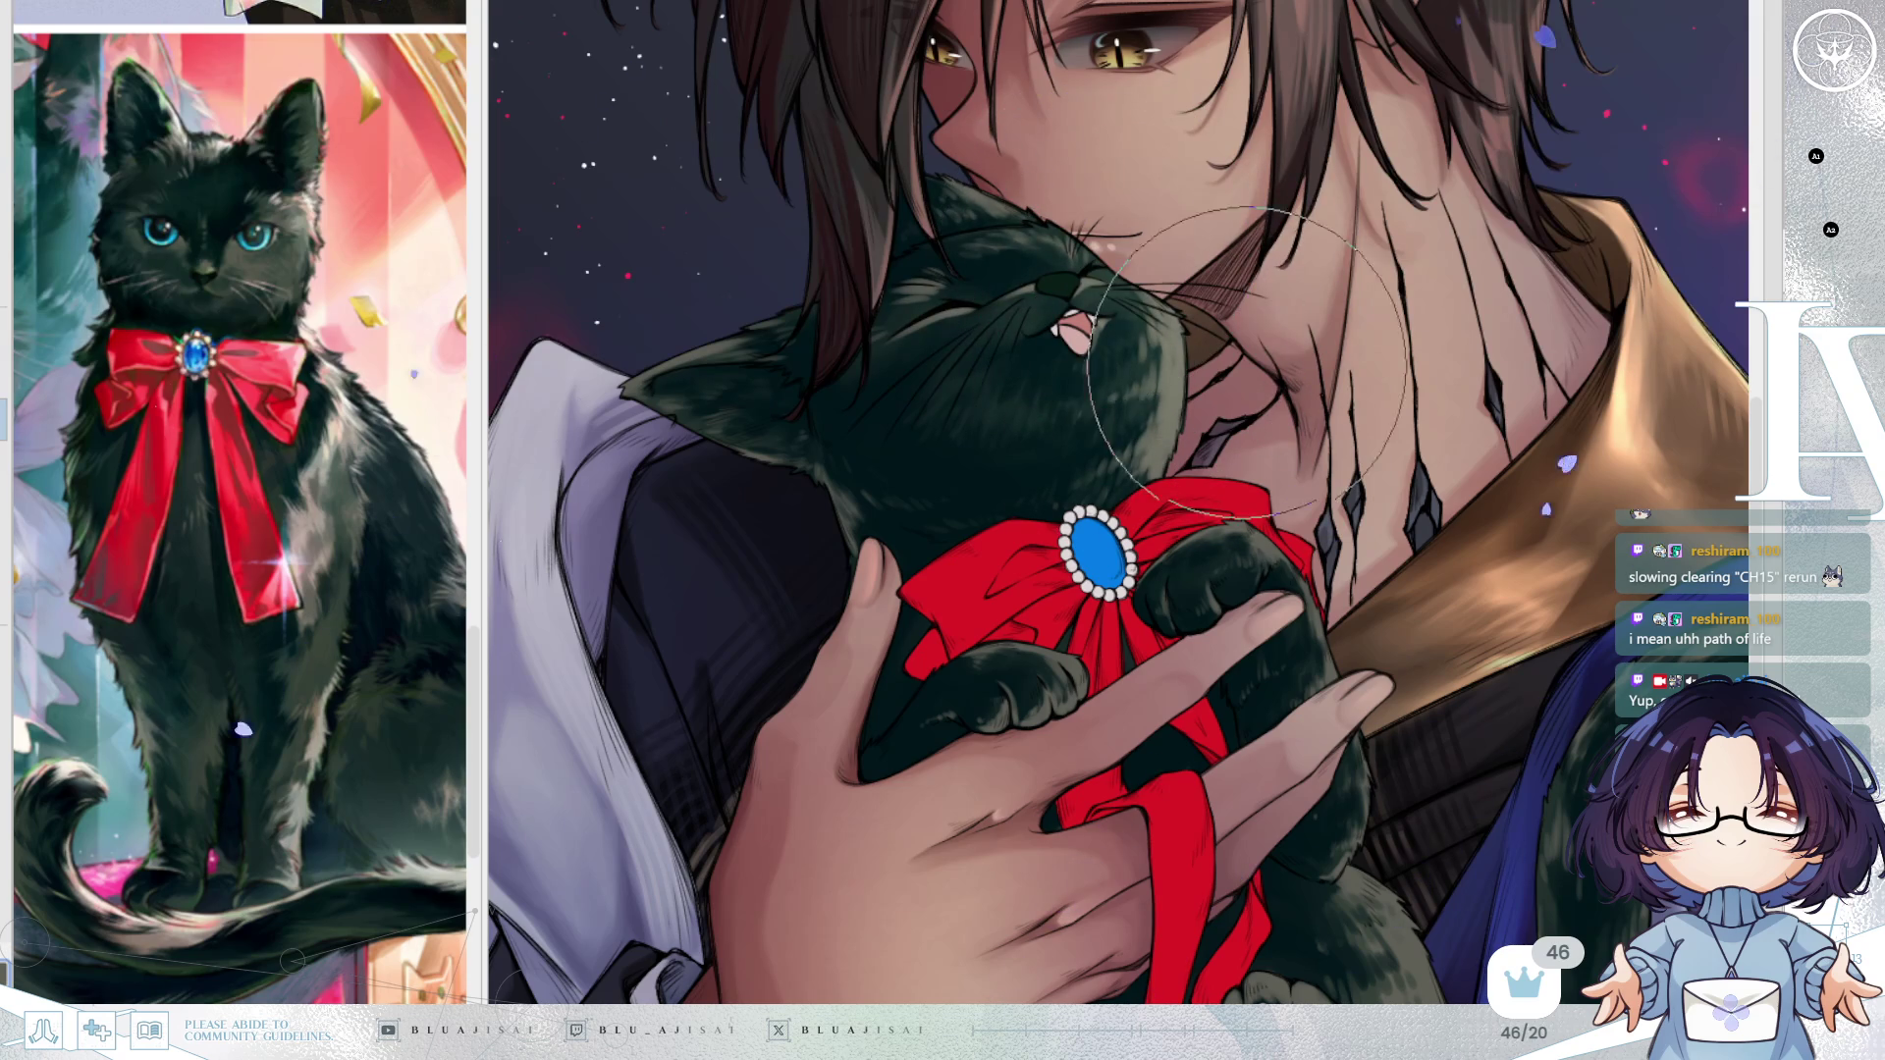
scroll(1276, 549, down, 2)
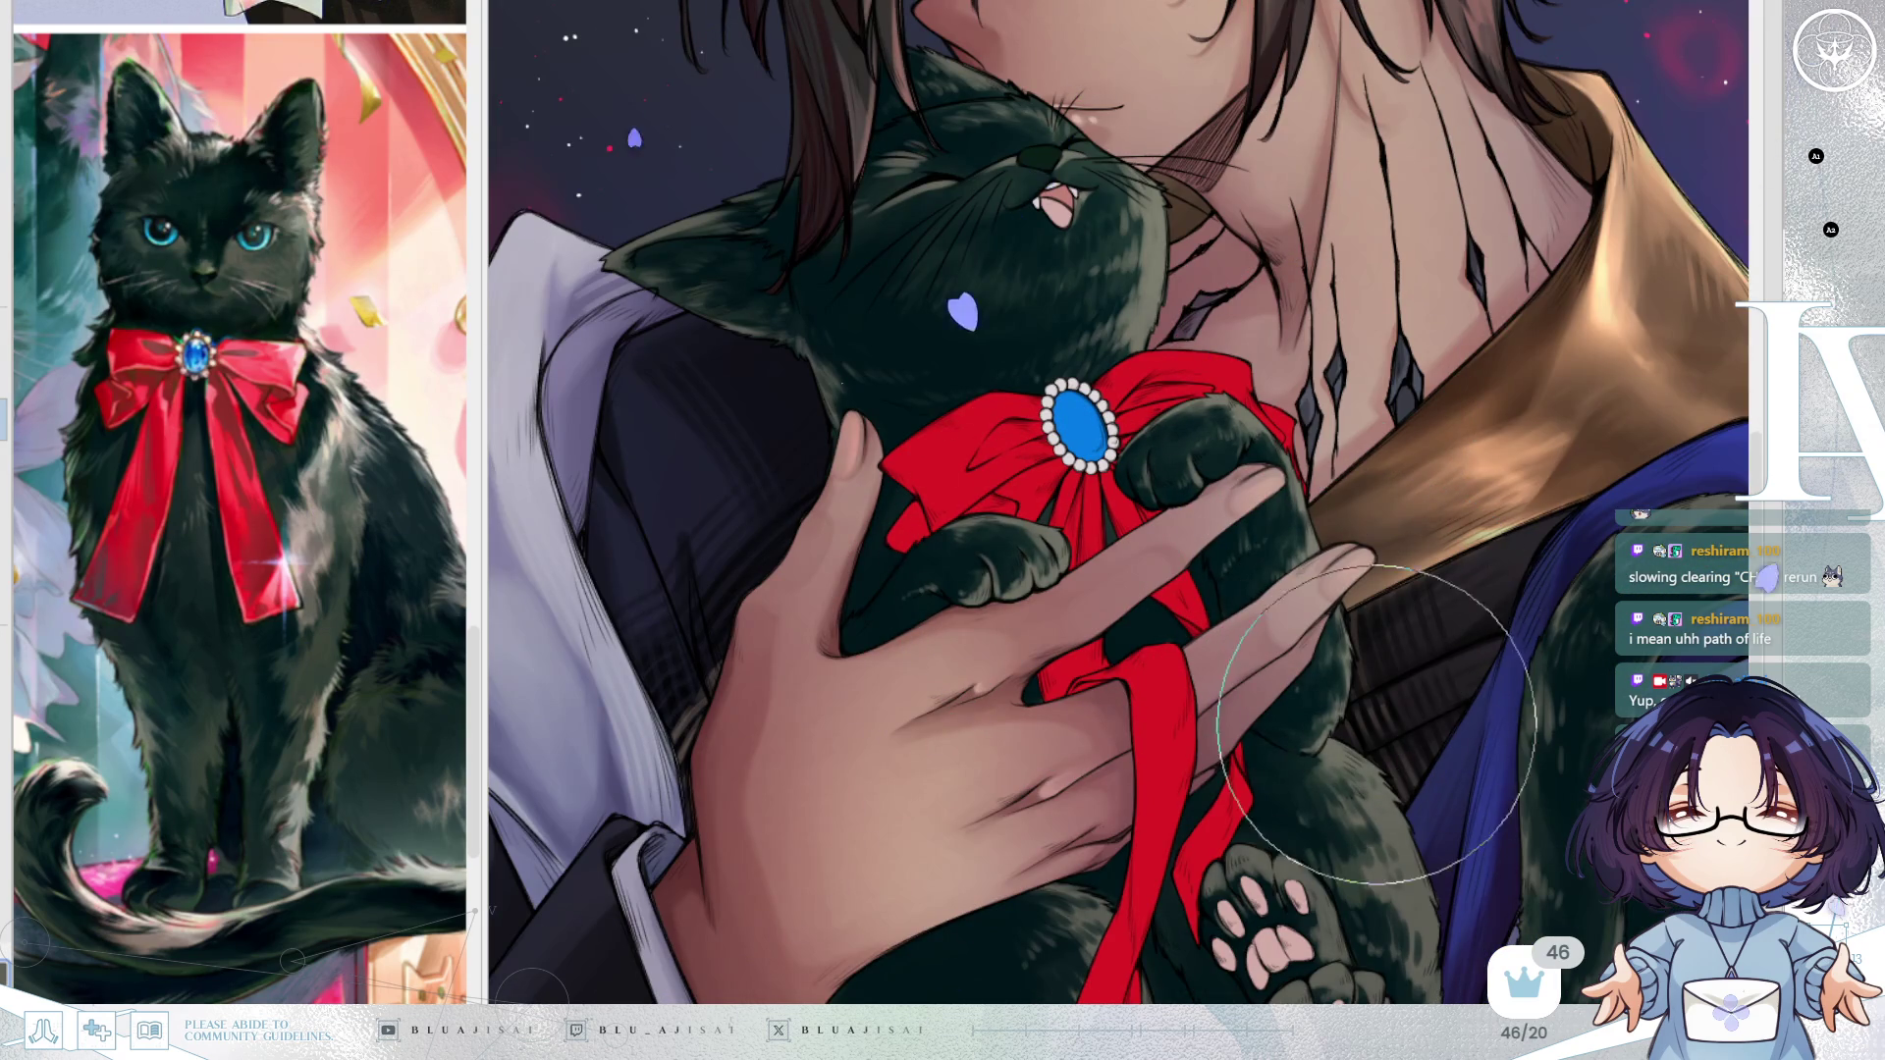
scroll(1378, 724, down, 4)
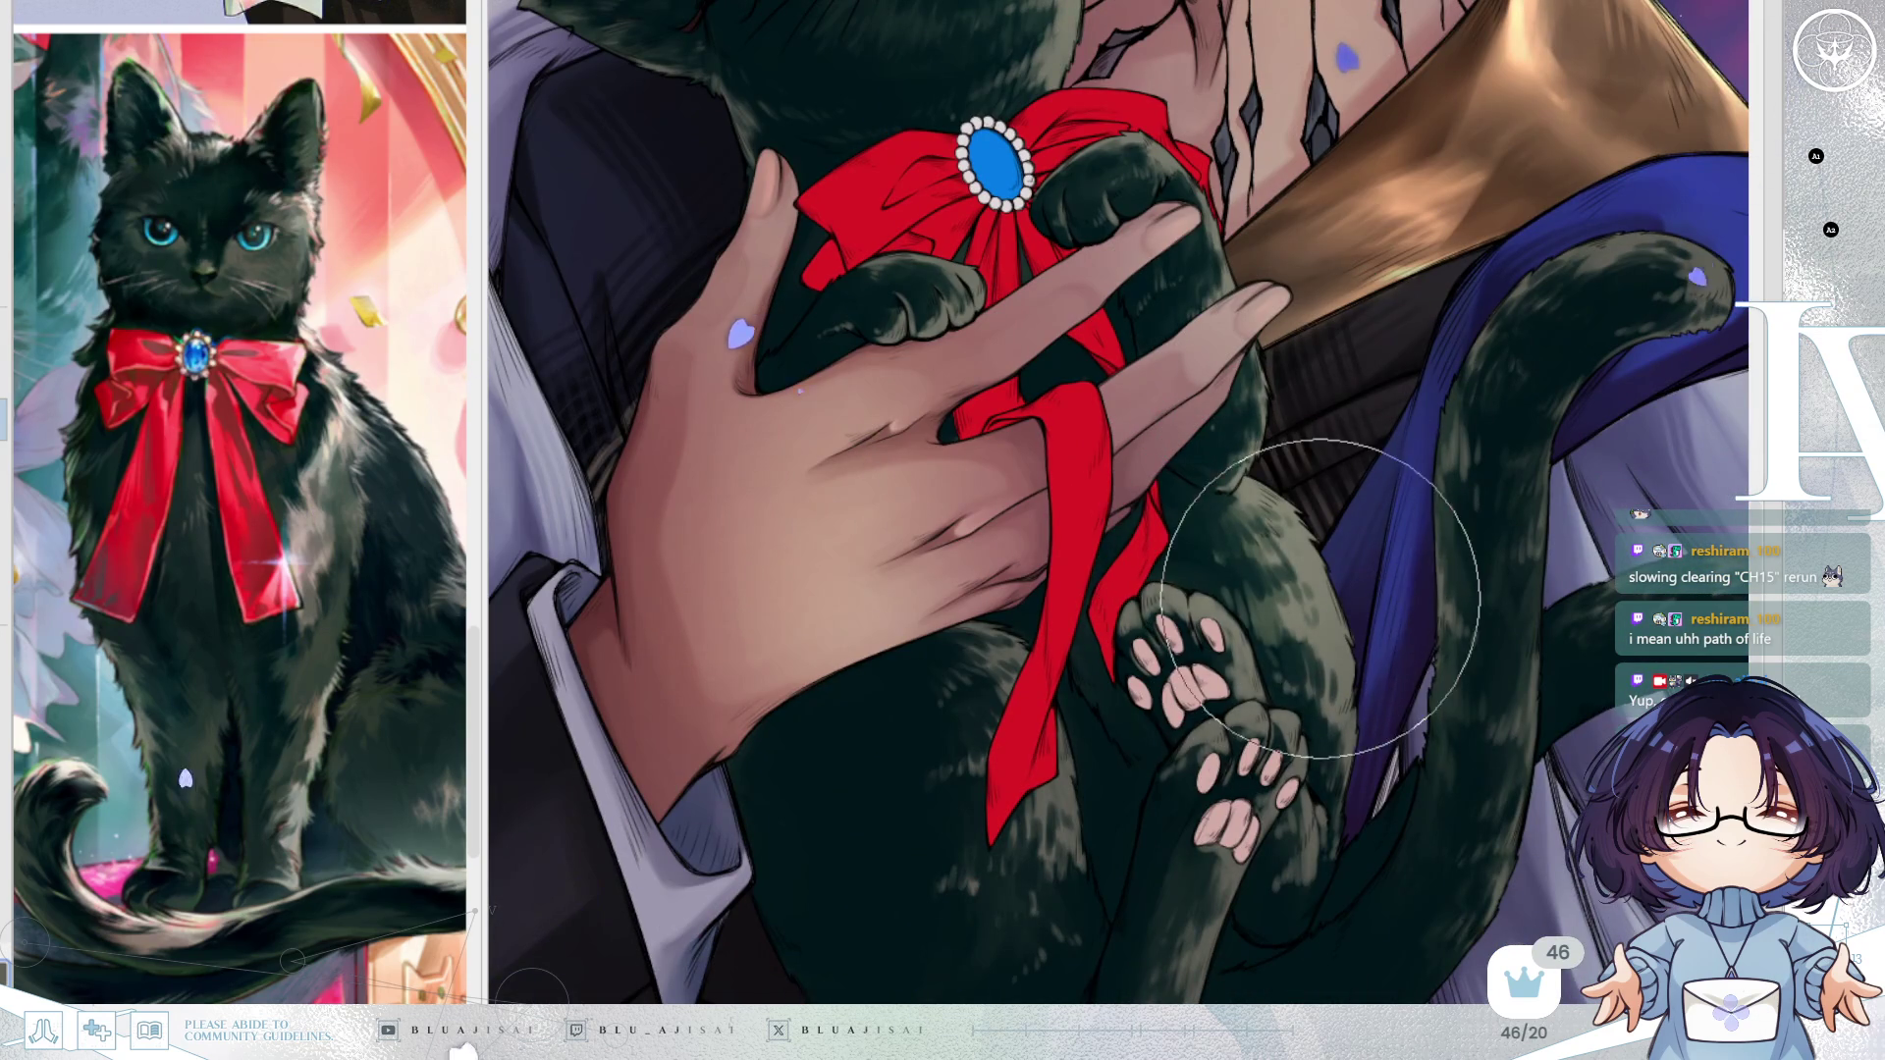
scroll(1306, 727, down, 2)
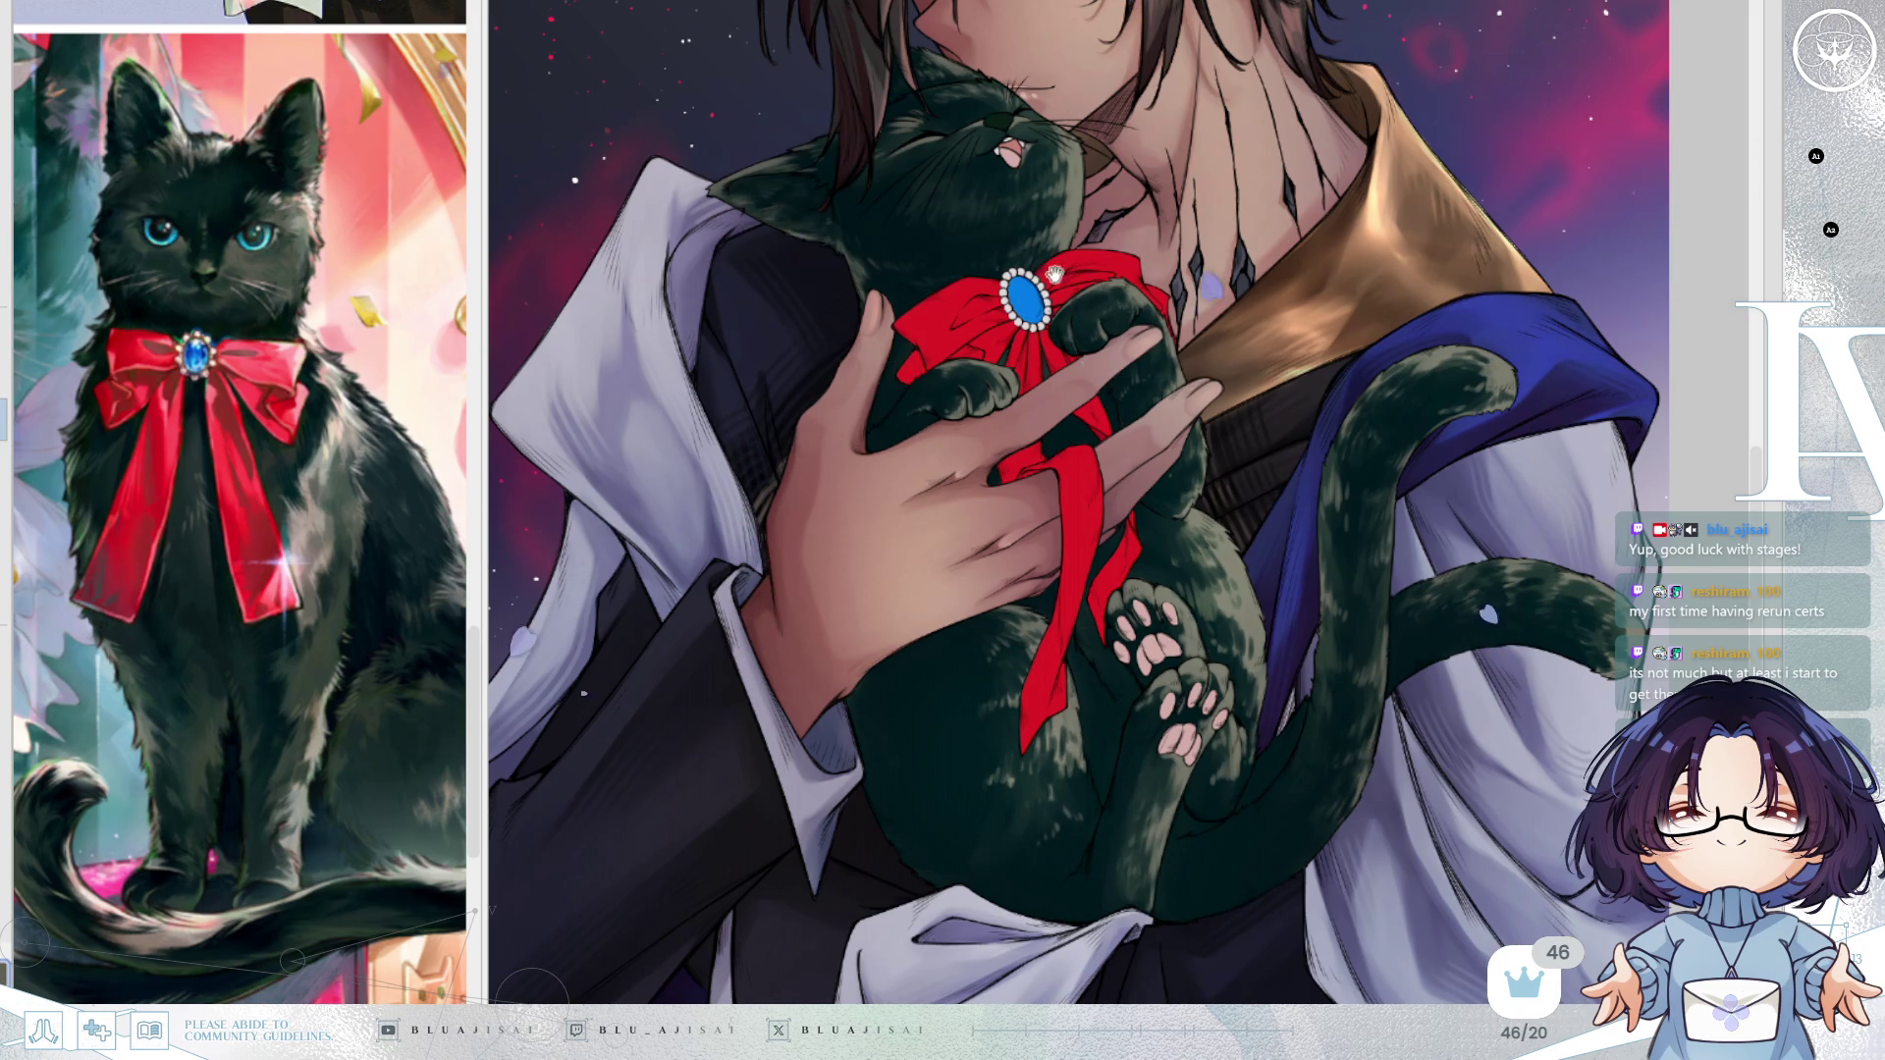
Airbrush a low-opacity red glow over the cat's chest above the bow, then undo it.
drag(1055, 273, 1084, 376)
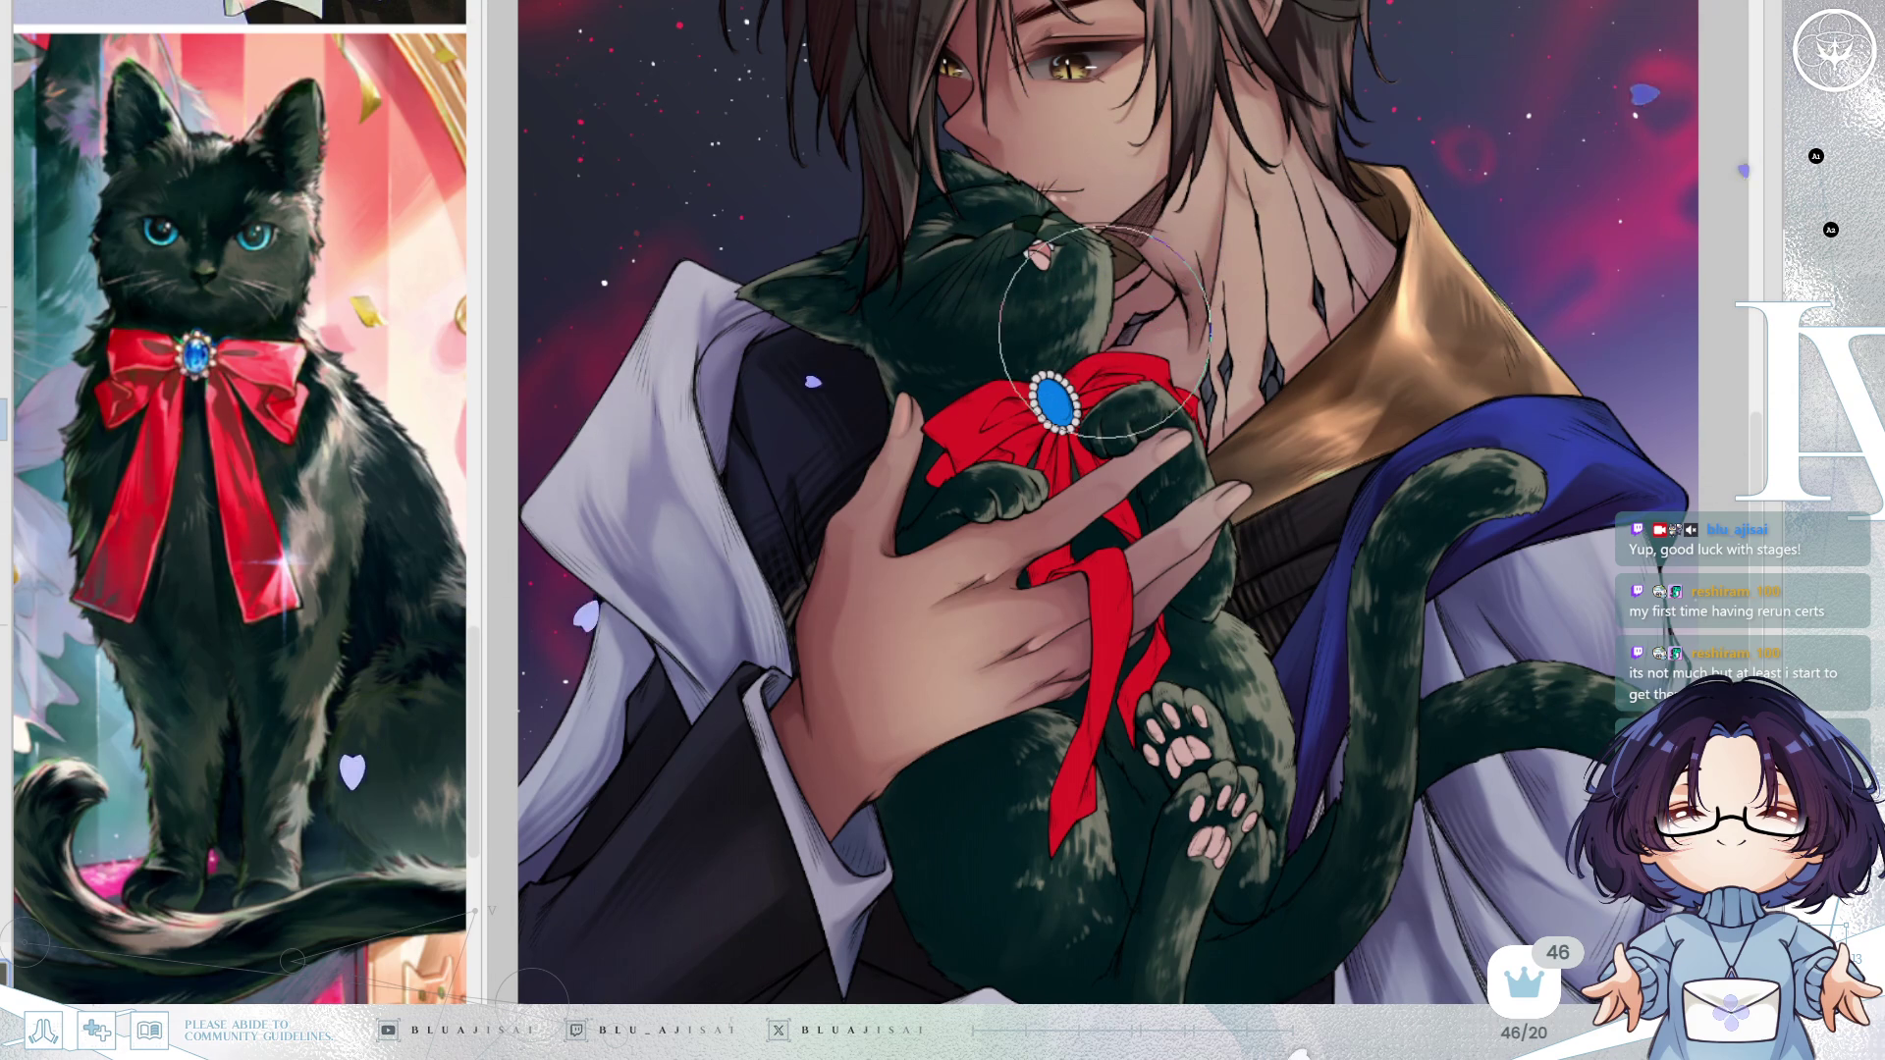
drag(1375, 324, 1340, 388)
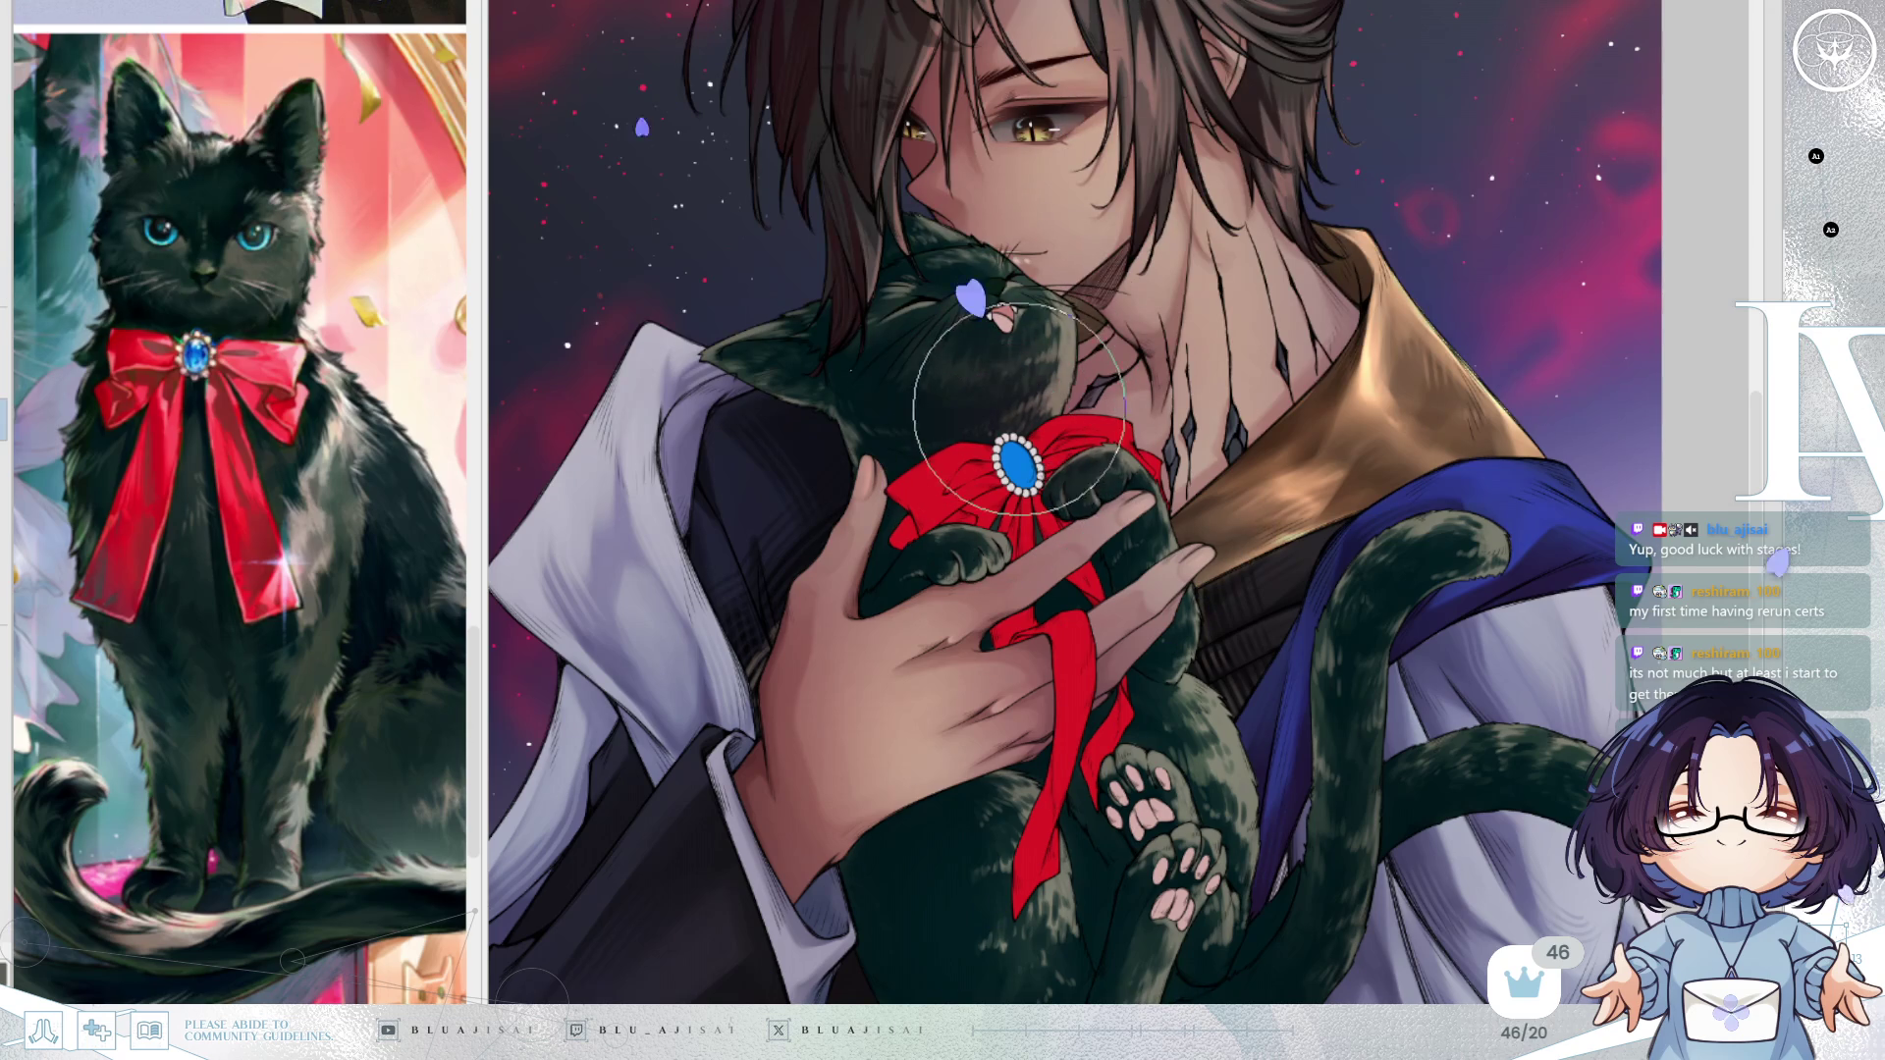
mouse_move(1052, 384)
mouse_down()
mouse_move(928, 462)
mouse_move(1029, 498)
mouse_up()
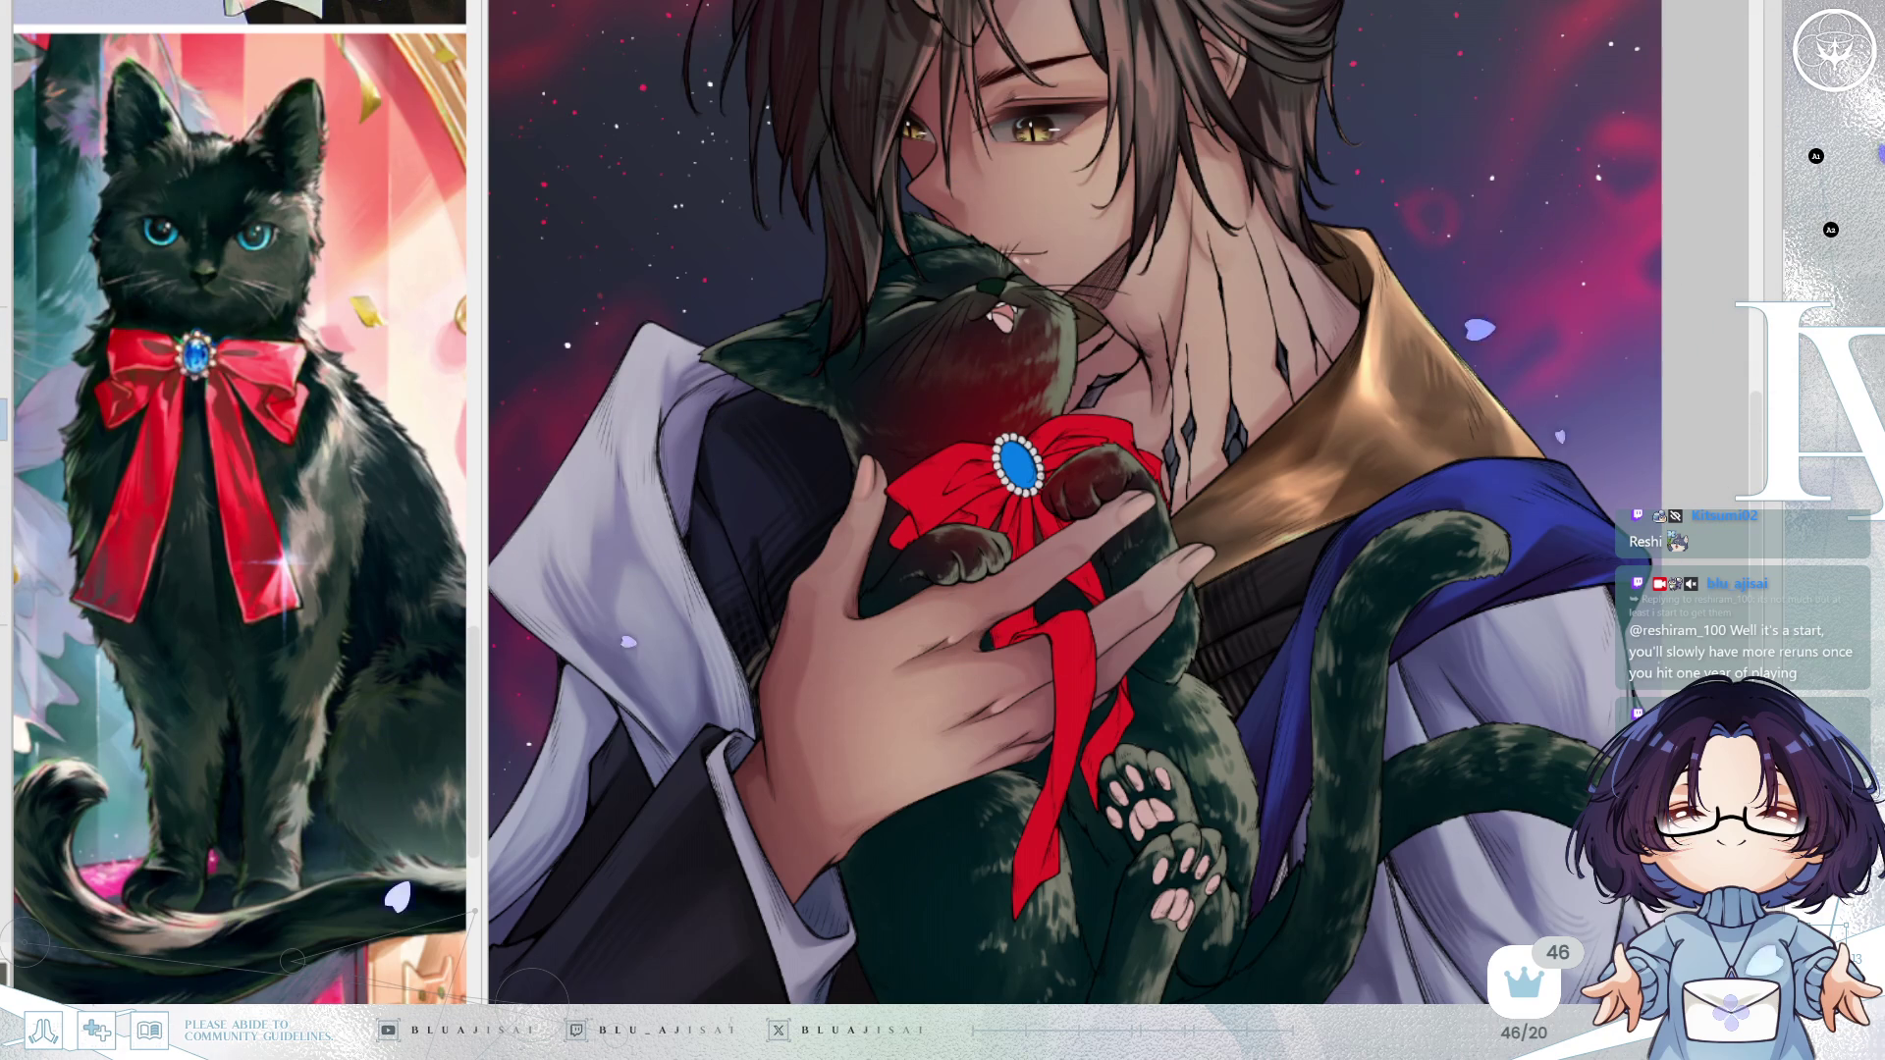
key(ctrl+z)
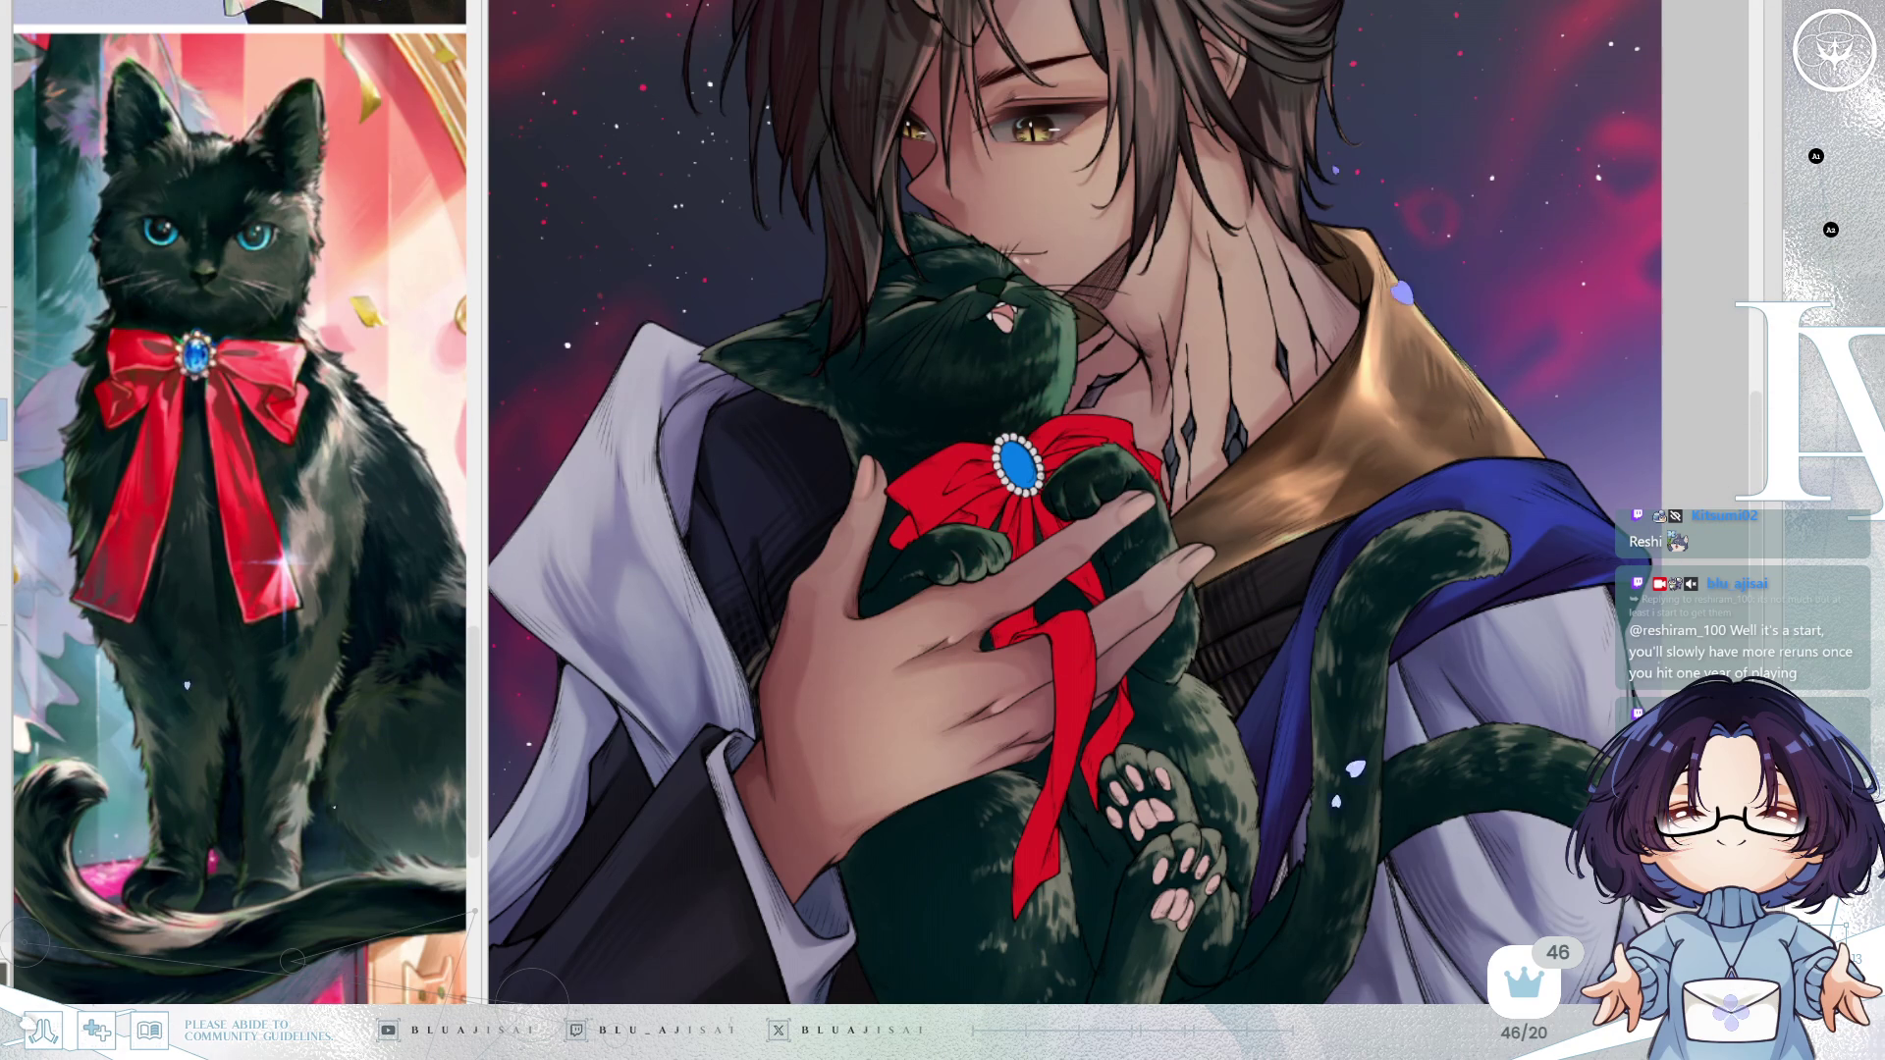
Compare with and without the red glow, then airbrush warm brown over the cat's body and head.
key(ctrl+y)
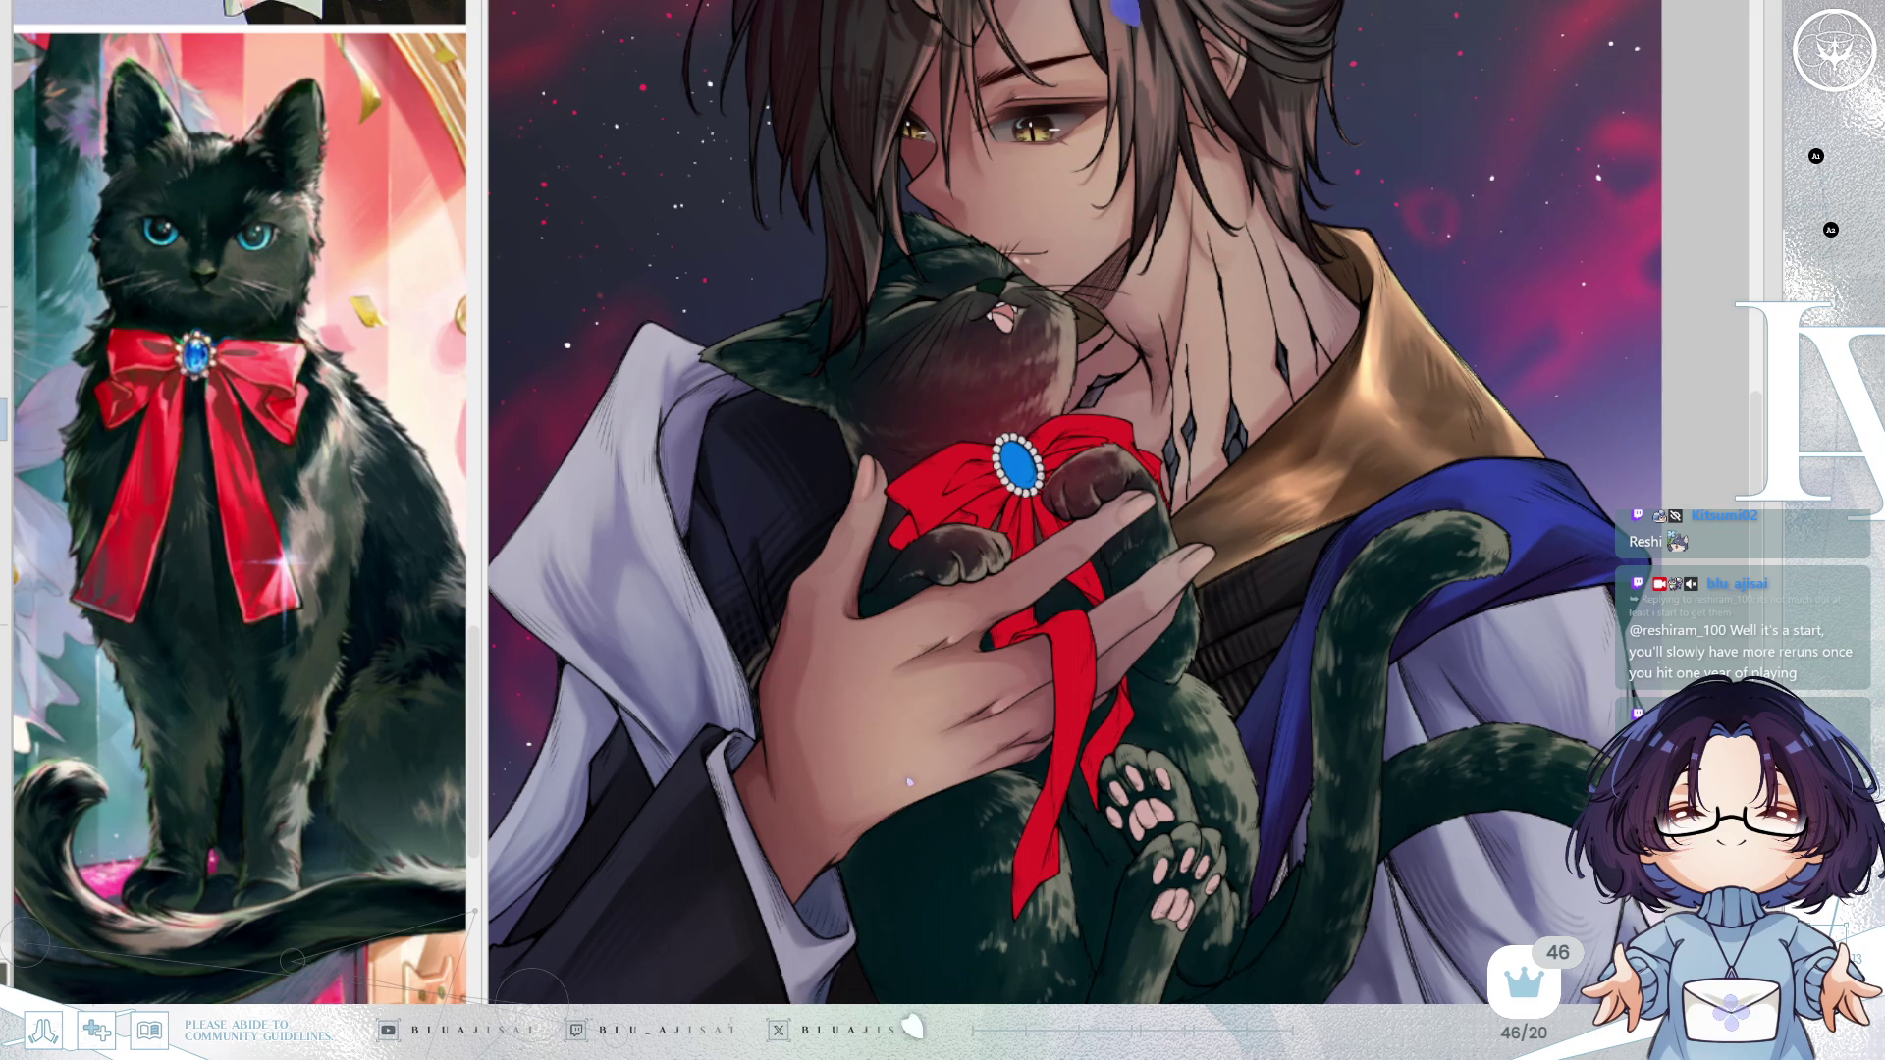
key(ctrl+z)
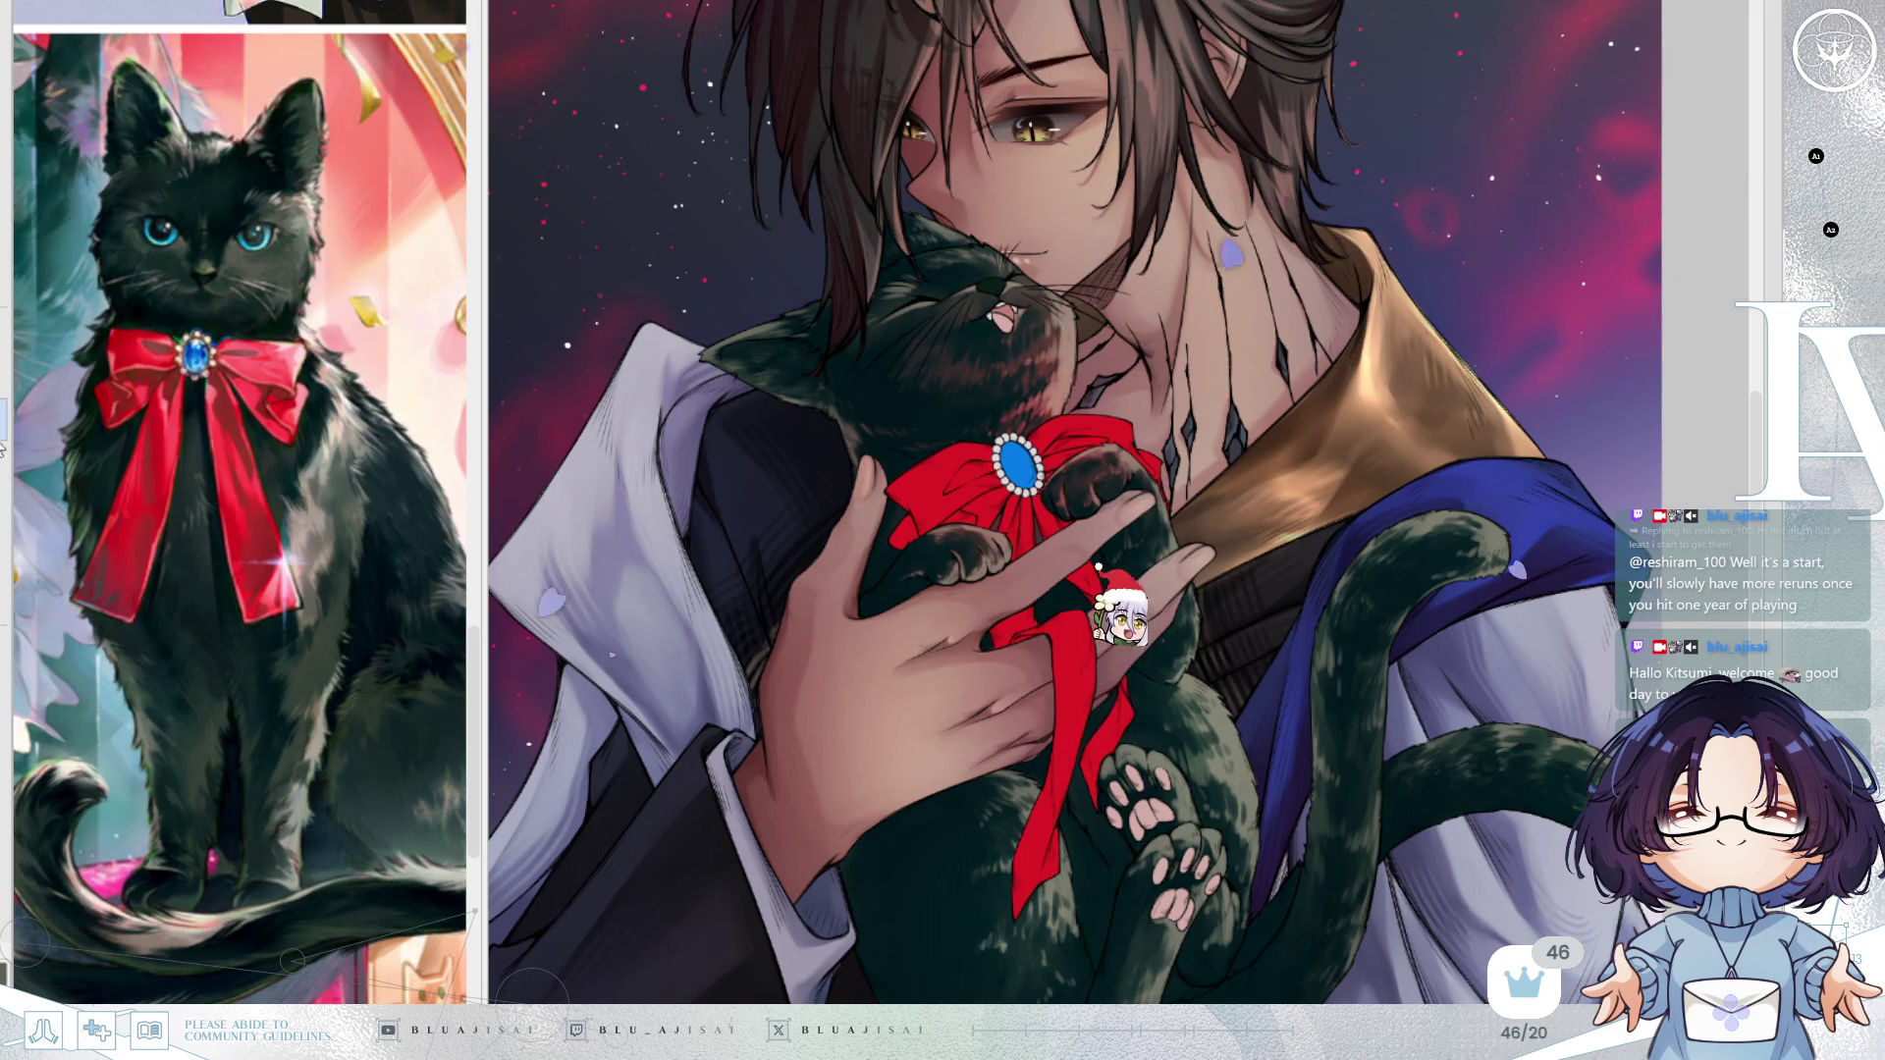
mouse_move(1142, 712)
mouse_down()
mouse_move(1129, 687)
mouse_move(1099, 854)
mouse_move(1034, 923)
mouse_move(972, 904)
mouse_move(1178, 933)
mouse_move(1331, 815)
mouse_move(1316, 687)
mouse_move(1453, 530)
mouse_move(1536, 762)
mouse_up()
mouse_move(1035, 380)
mouse_down()
mouse_move(812, 294)
mouse_move(1050, 226)
mouse_move(1109, 255)
mouse_up()
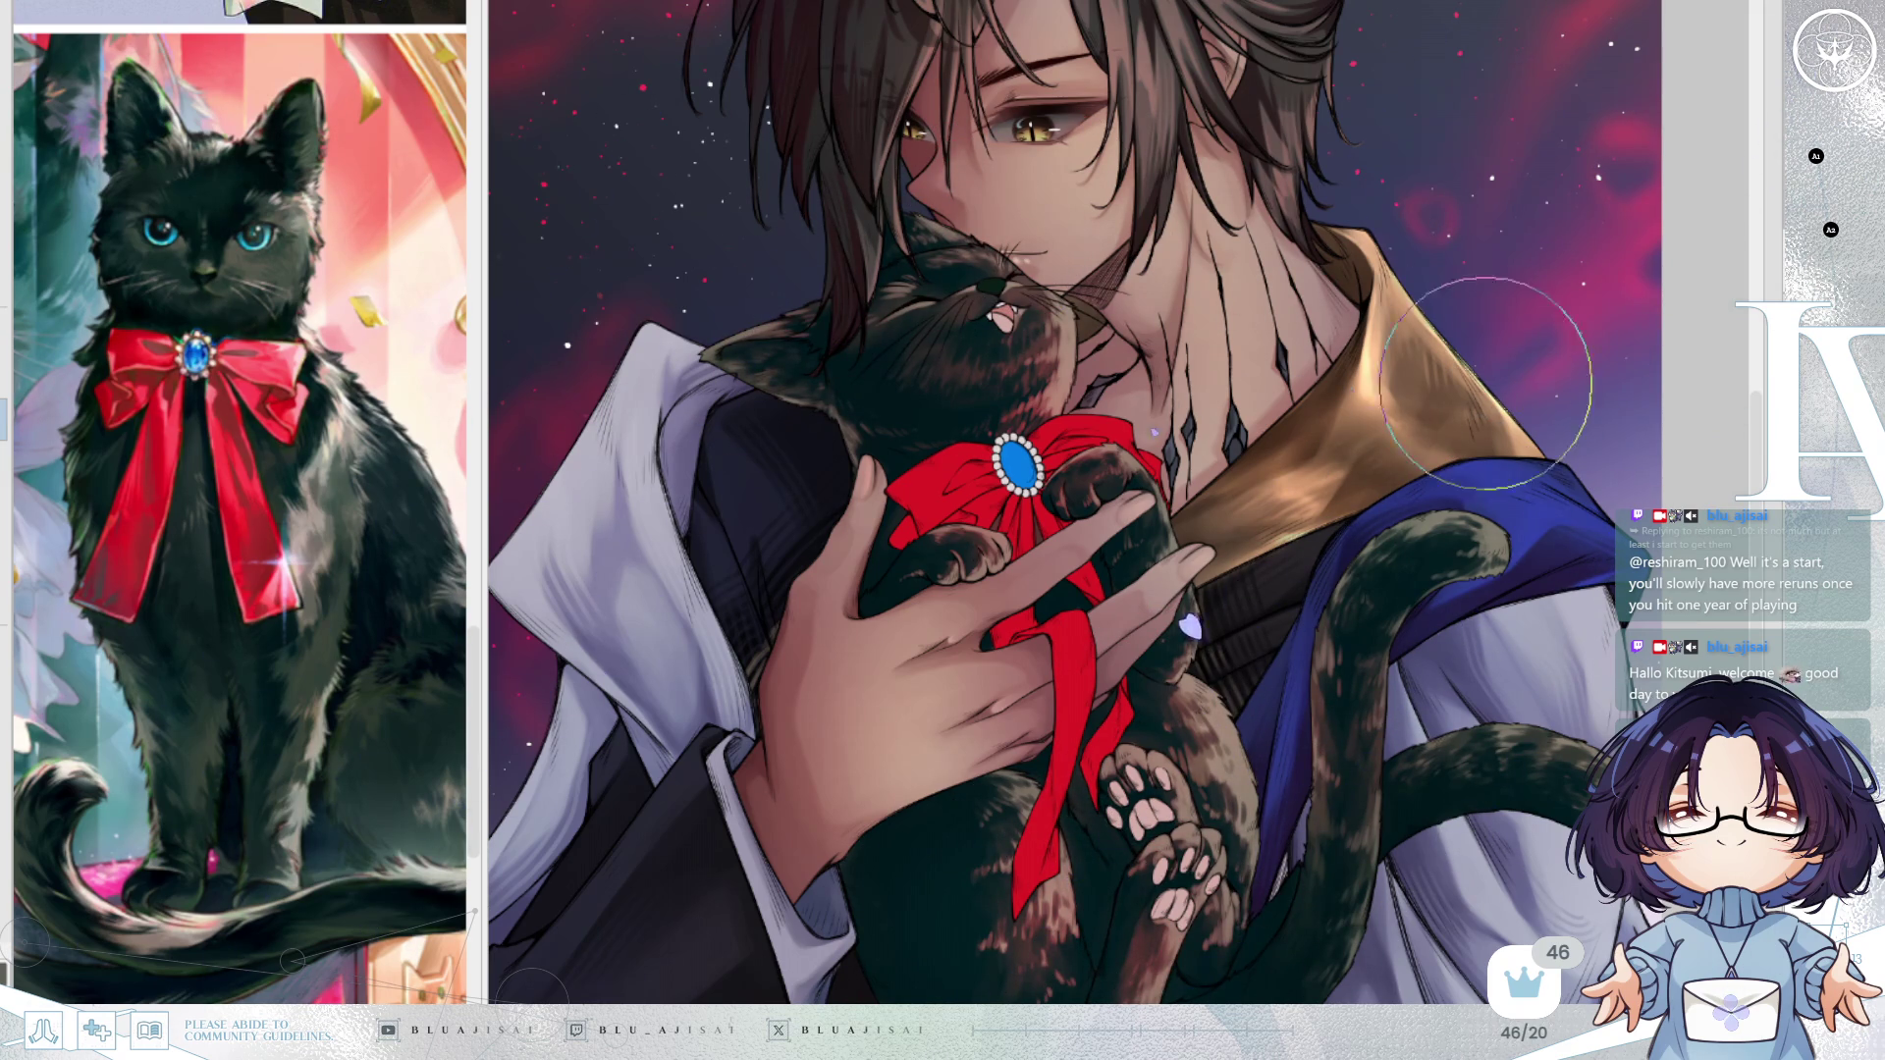
Airbrush more warm brown mottling across the cat's head, belly, hind legs and tail.
scroll(1486, 383, down, 2)
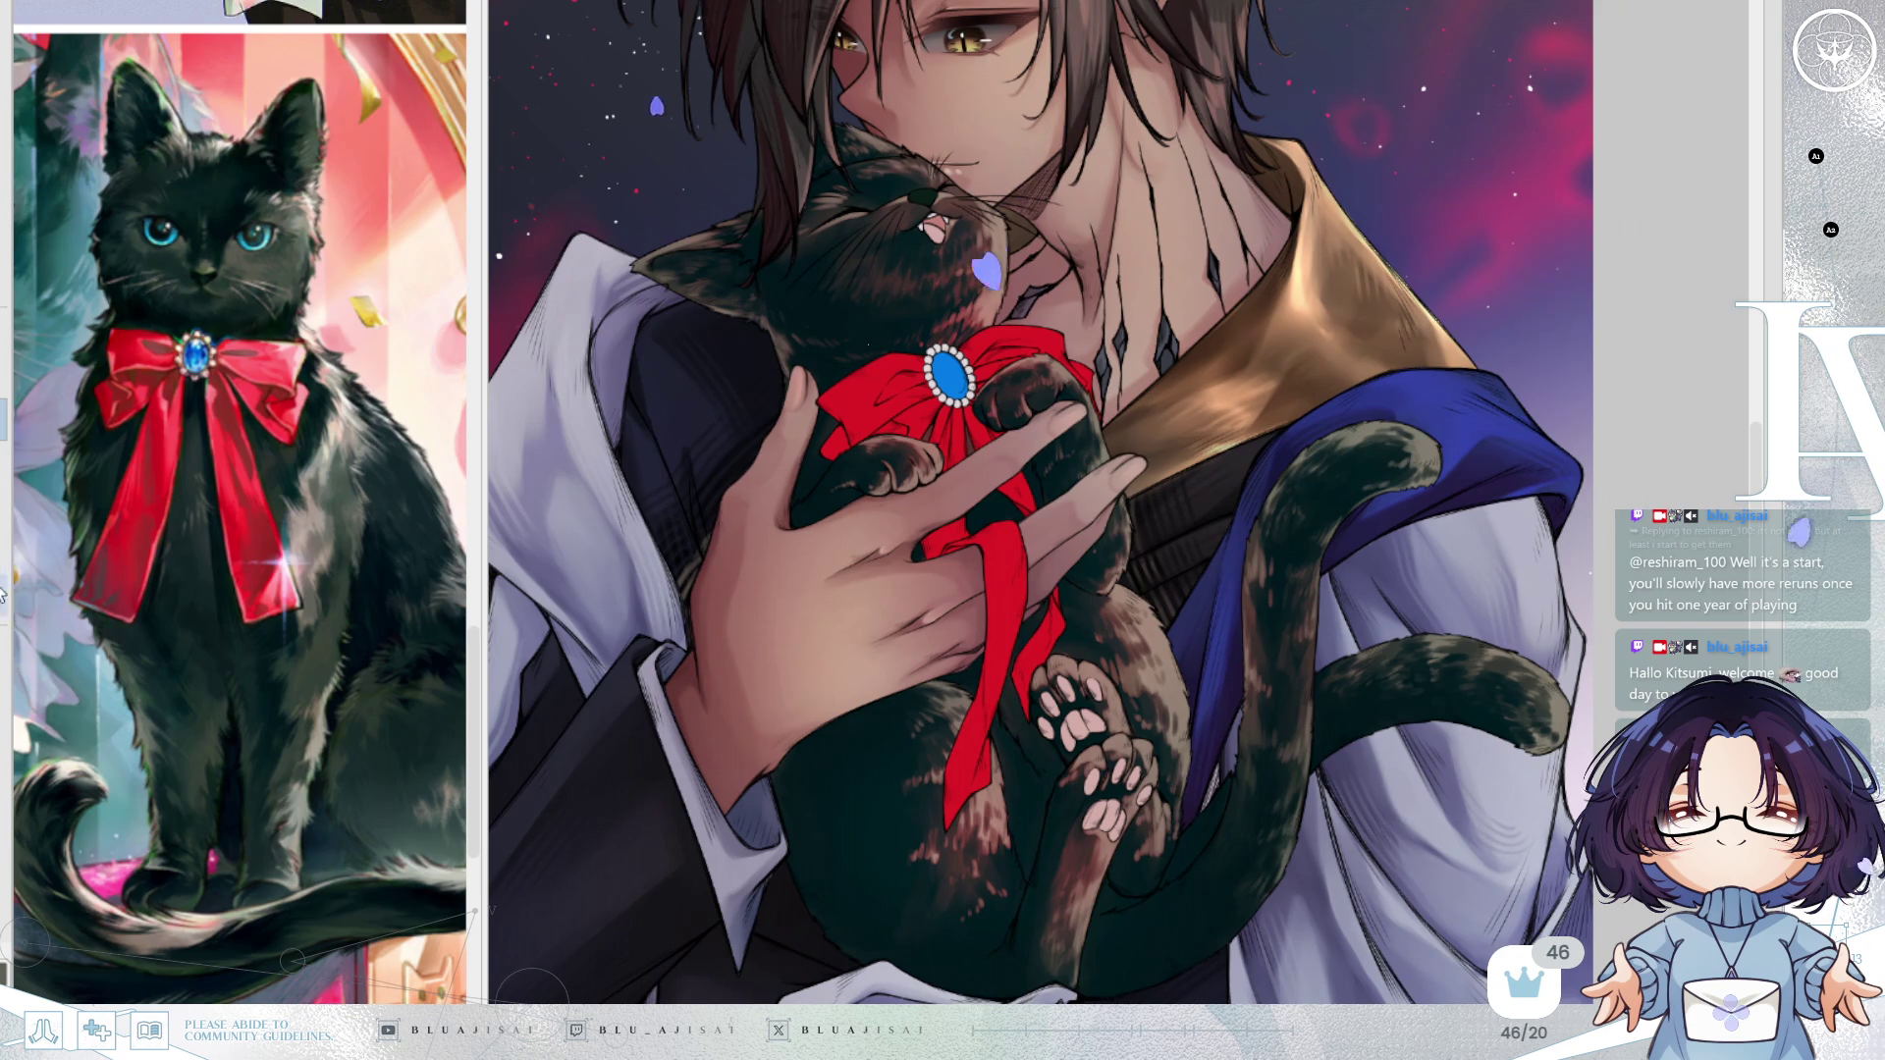
mouse_move(884, 324)
mouse_down()
mouse_move(864, 295)
mouse_move(943, 275)
mouse_move(923, 319)
mouse_move(815, 245)
mouse_move(942, 373)
mouse_move(1088, 371)
mouse_move(1129, 609)
mouse_move(1041, 786)
mouse_move(1080, 864)
mouse_move(1093, 850)
mouse_up()
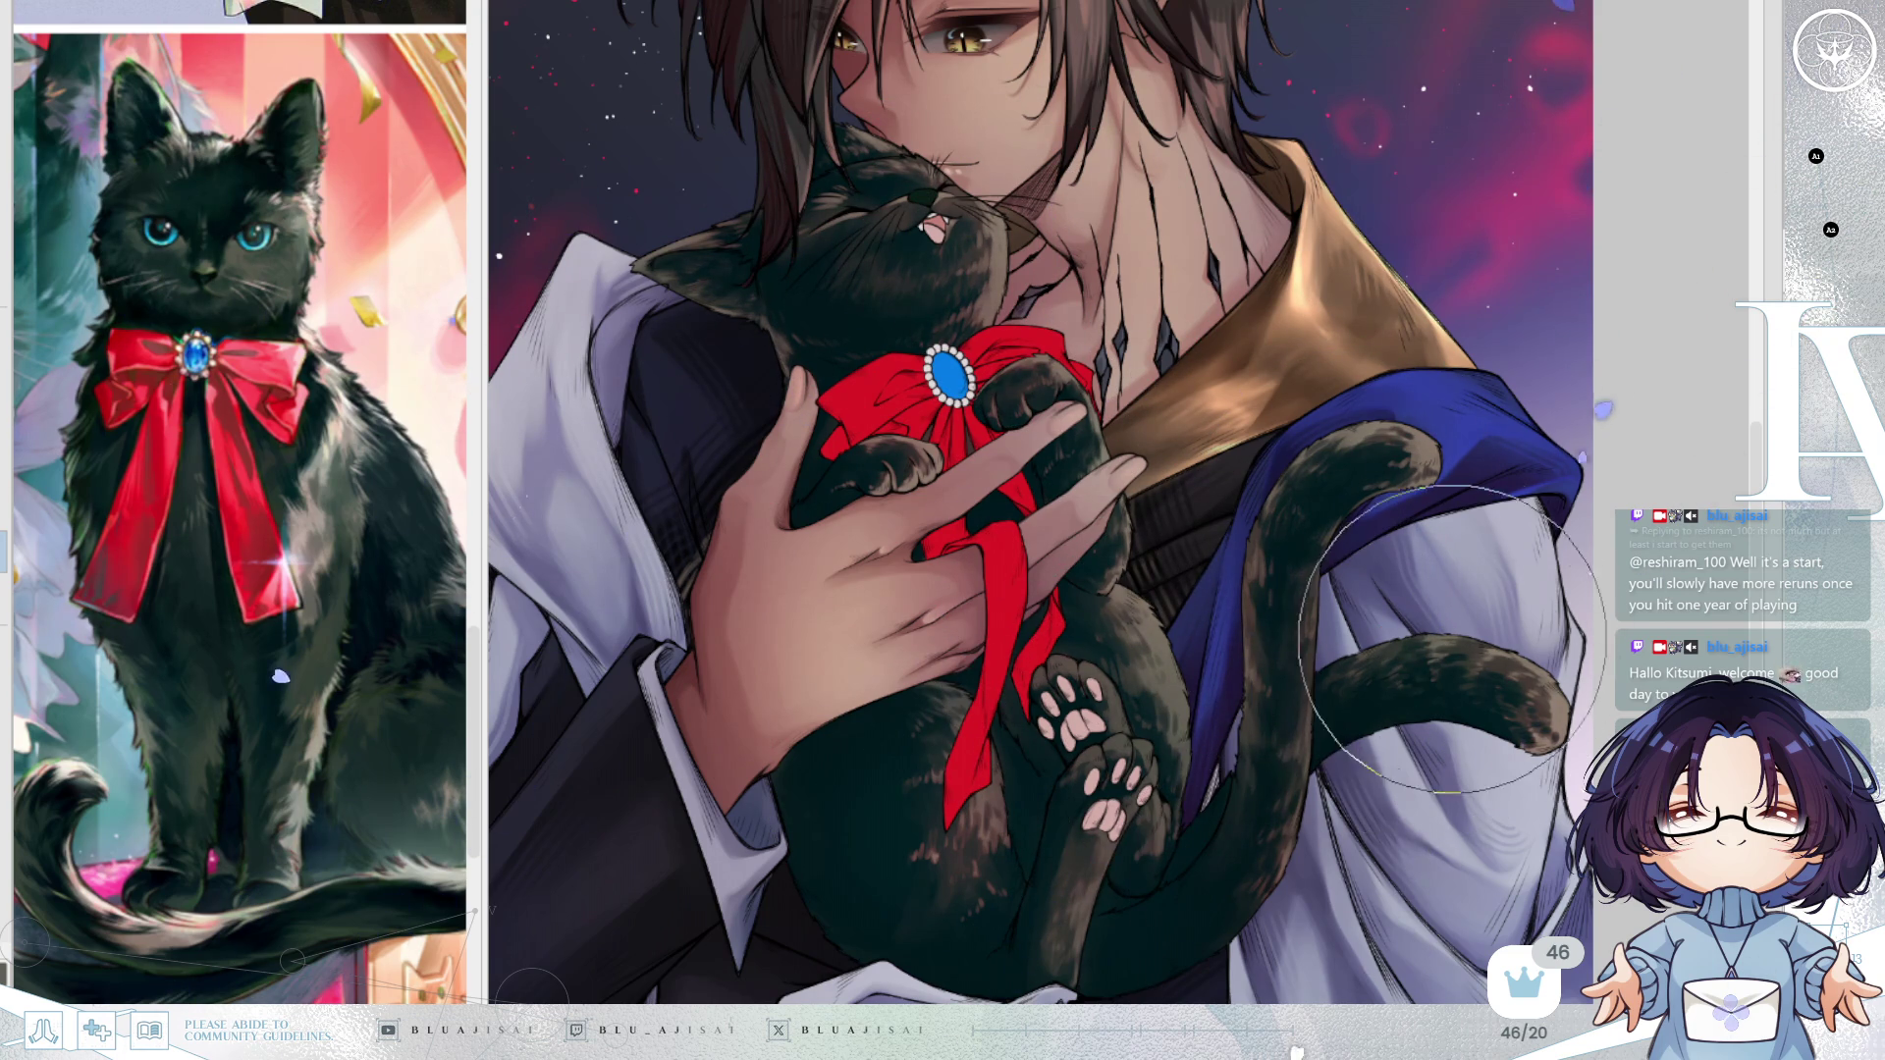
Zoom out and pan to see the full illustration, including the golden leaf crown.
scroll(1121, 562, down, 1)
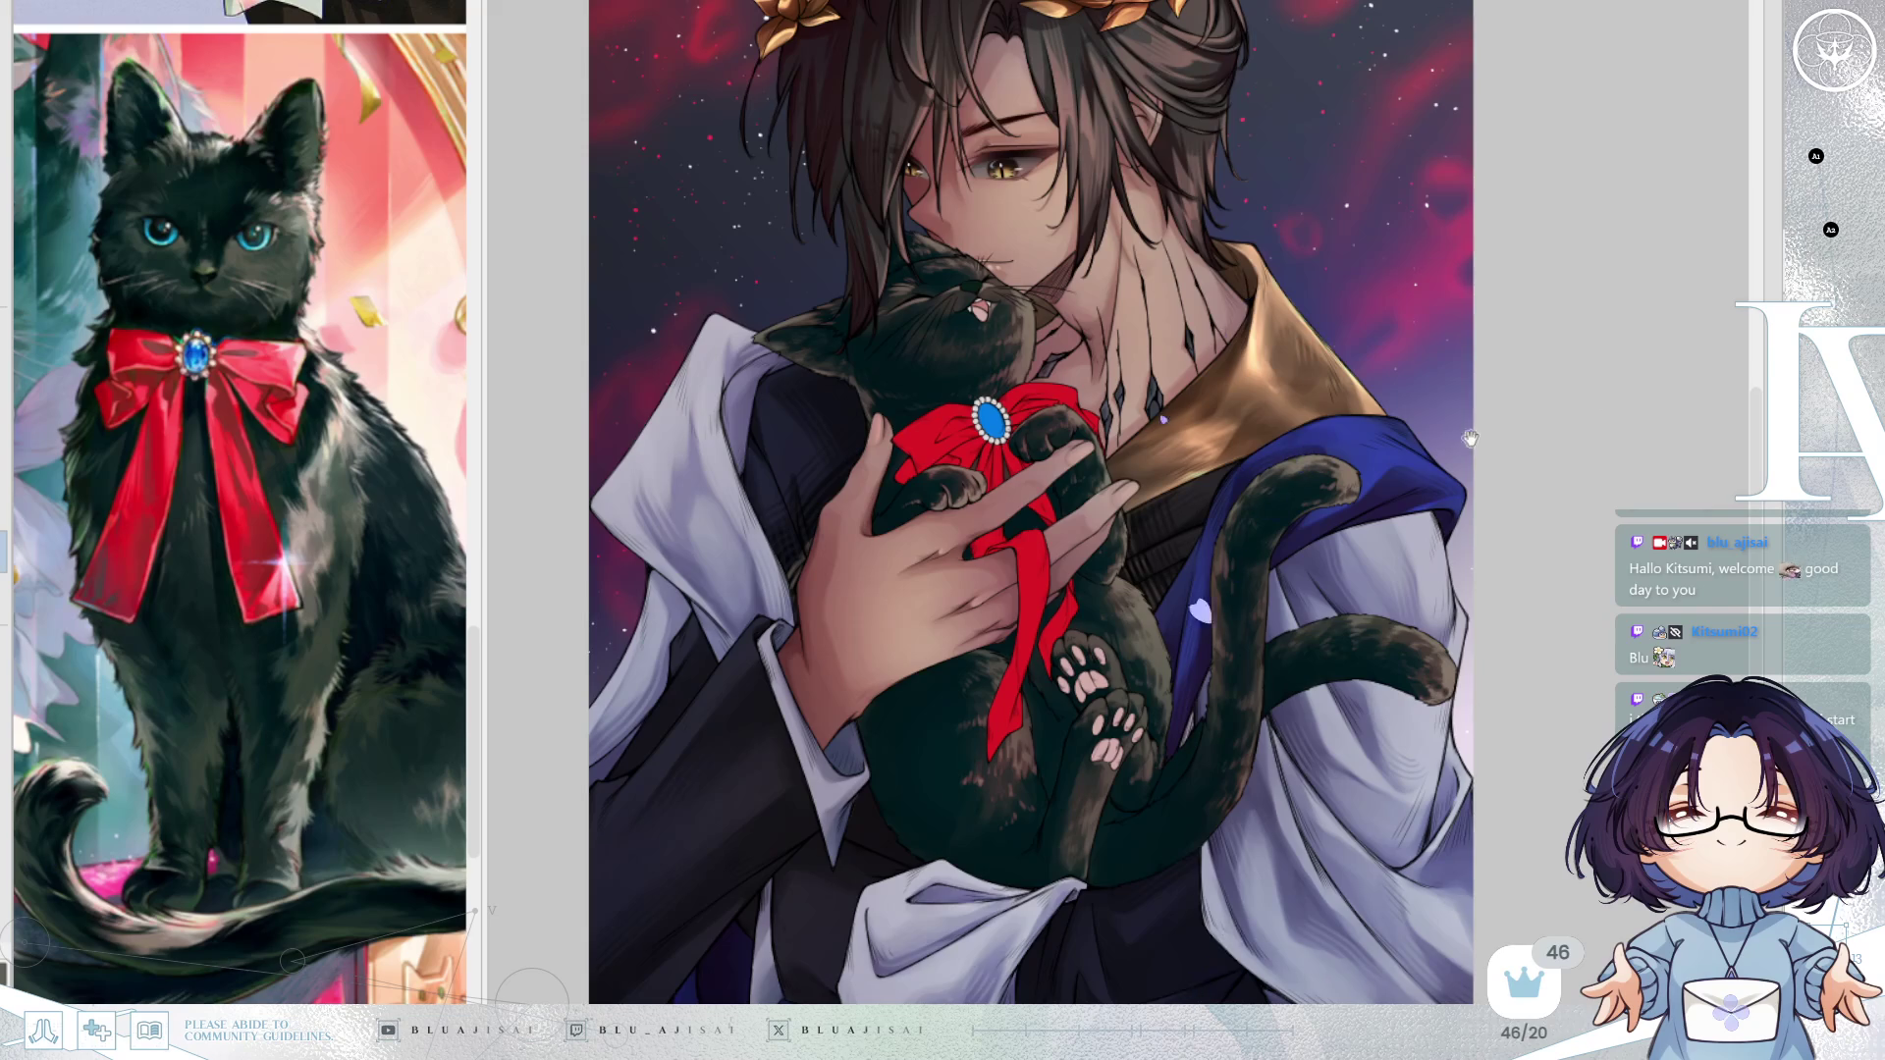
drag(1469, 437, 1456, 521)
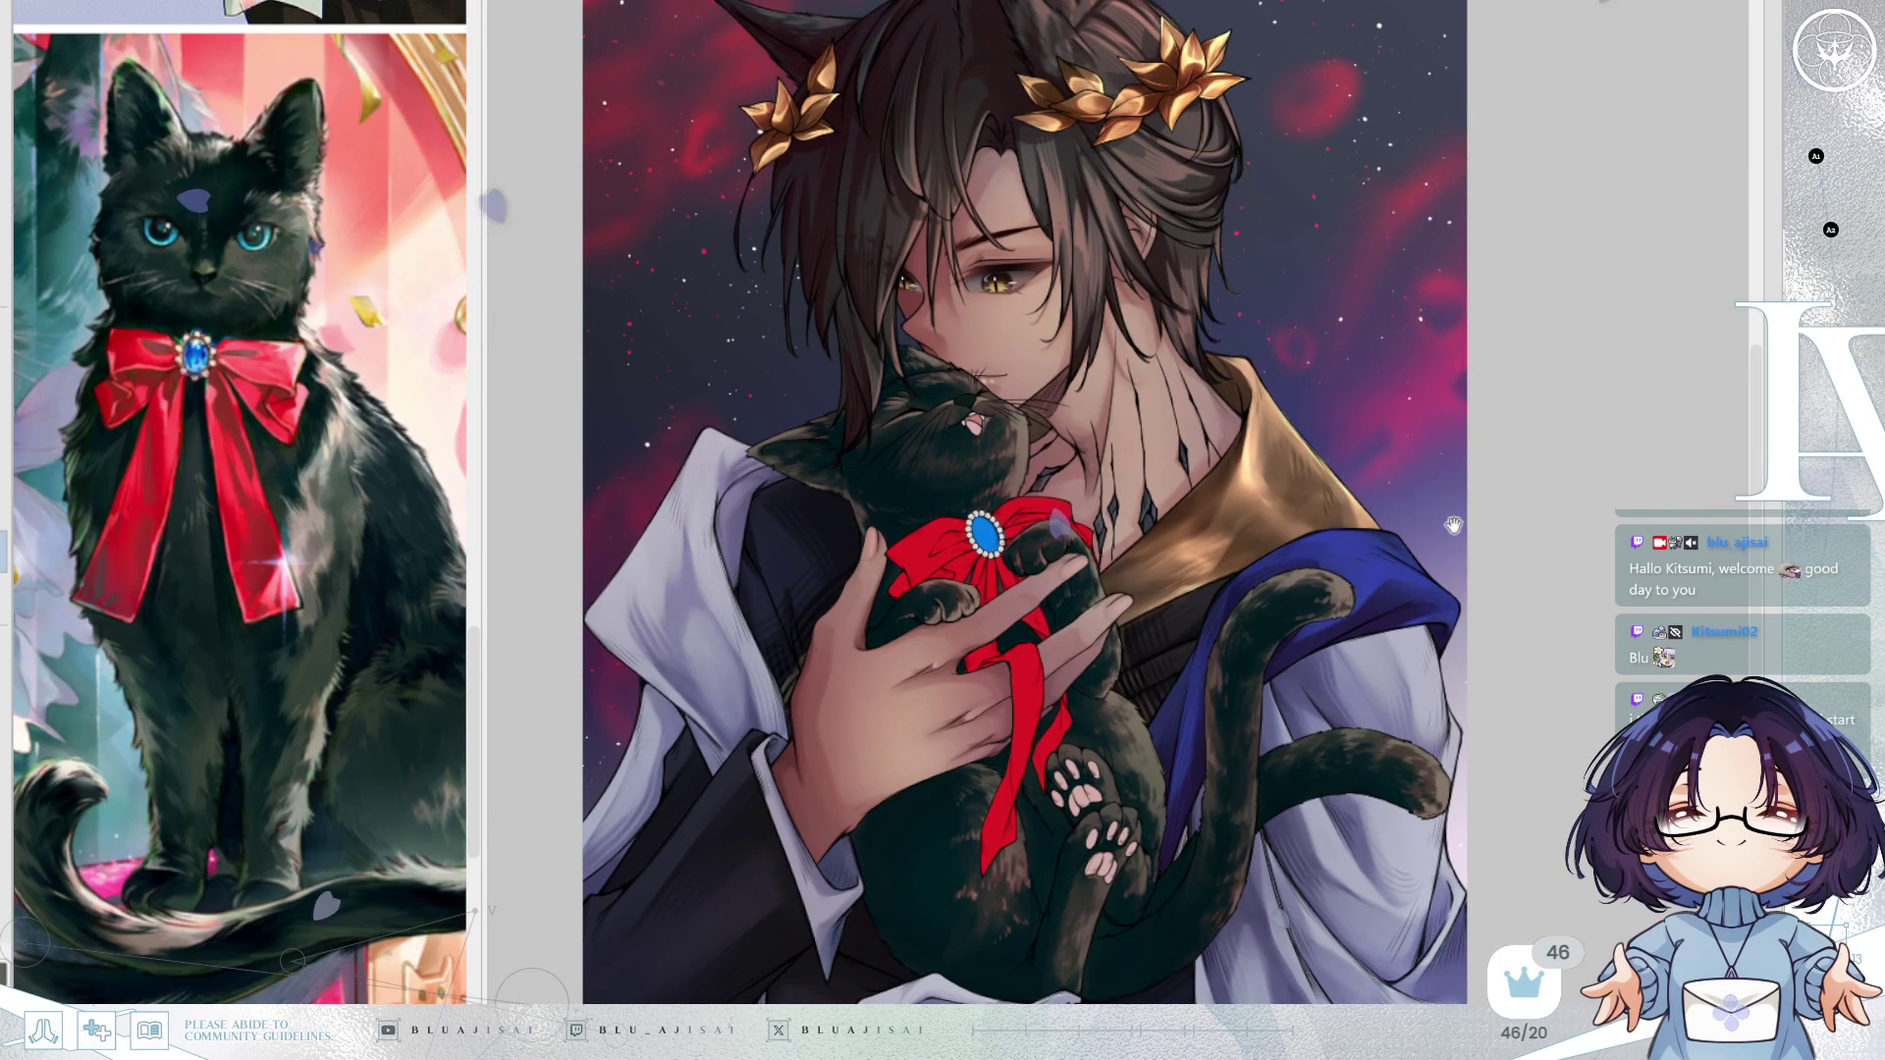
drag(1458, 480, 1492, 515)
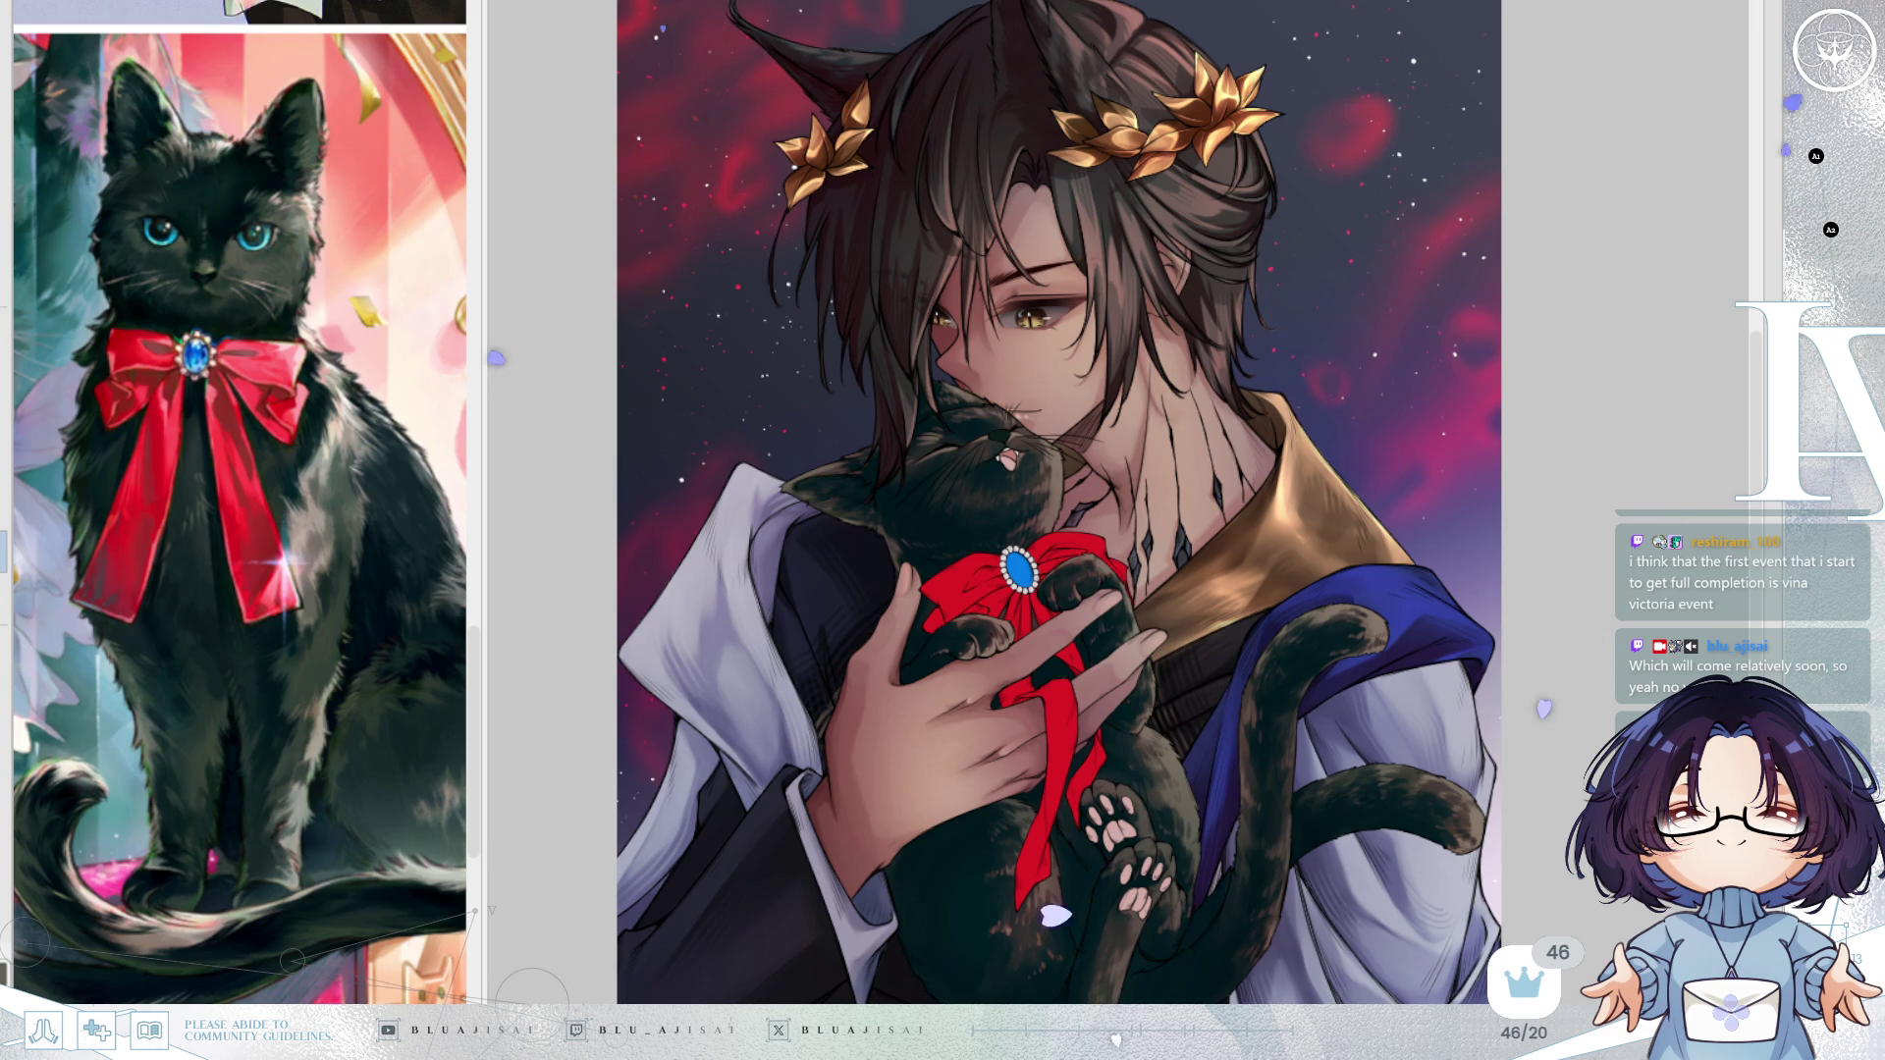
scroll(1002, 546, up, 8)
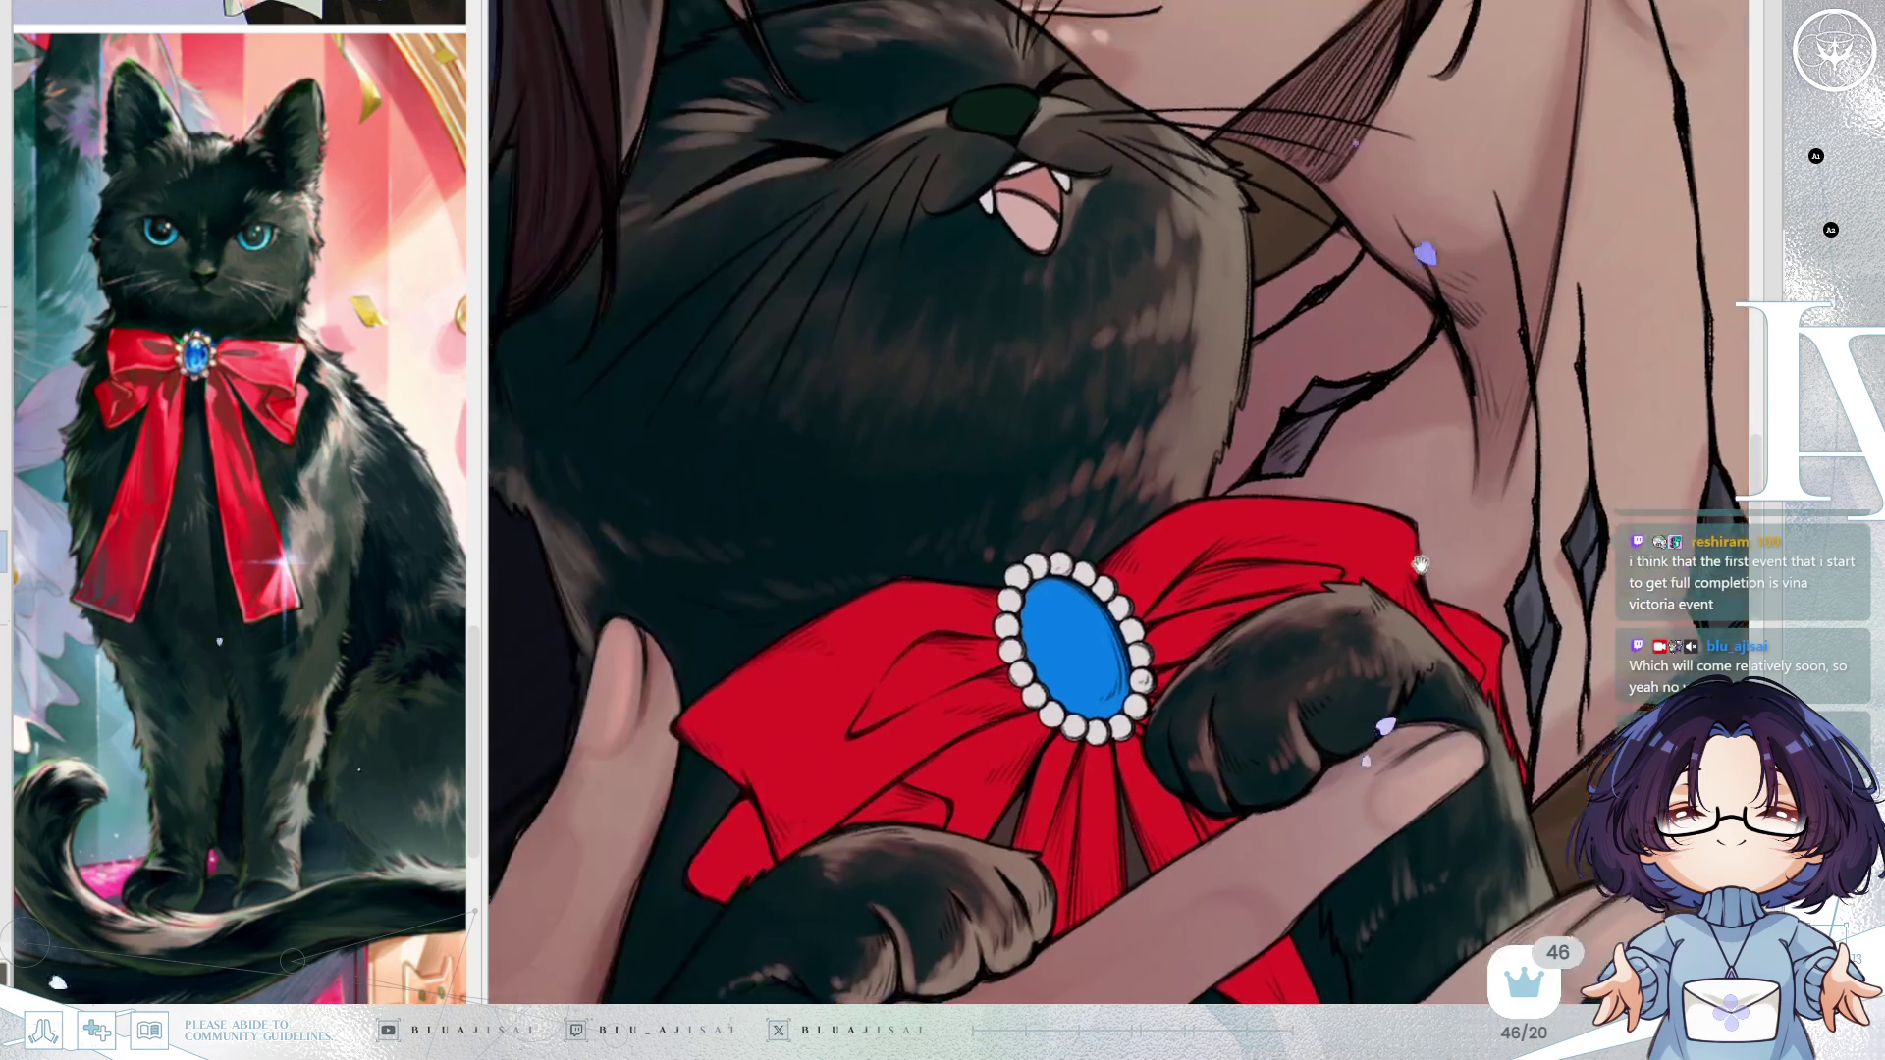
Frame the cat's face with a smaller brush, checking the nose, mouth and bow fills via undo/redo.
mouse_move(1421, 564)
mouse_down()
mouse_move(1426, 702)
mouse_move(1549, 782)
mouse_move(1532, 567)
mouse_up()
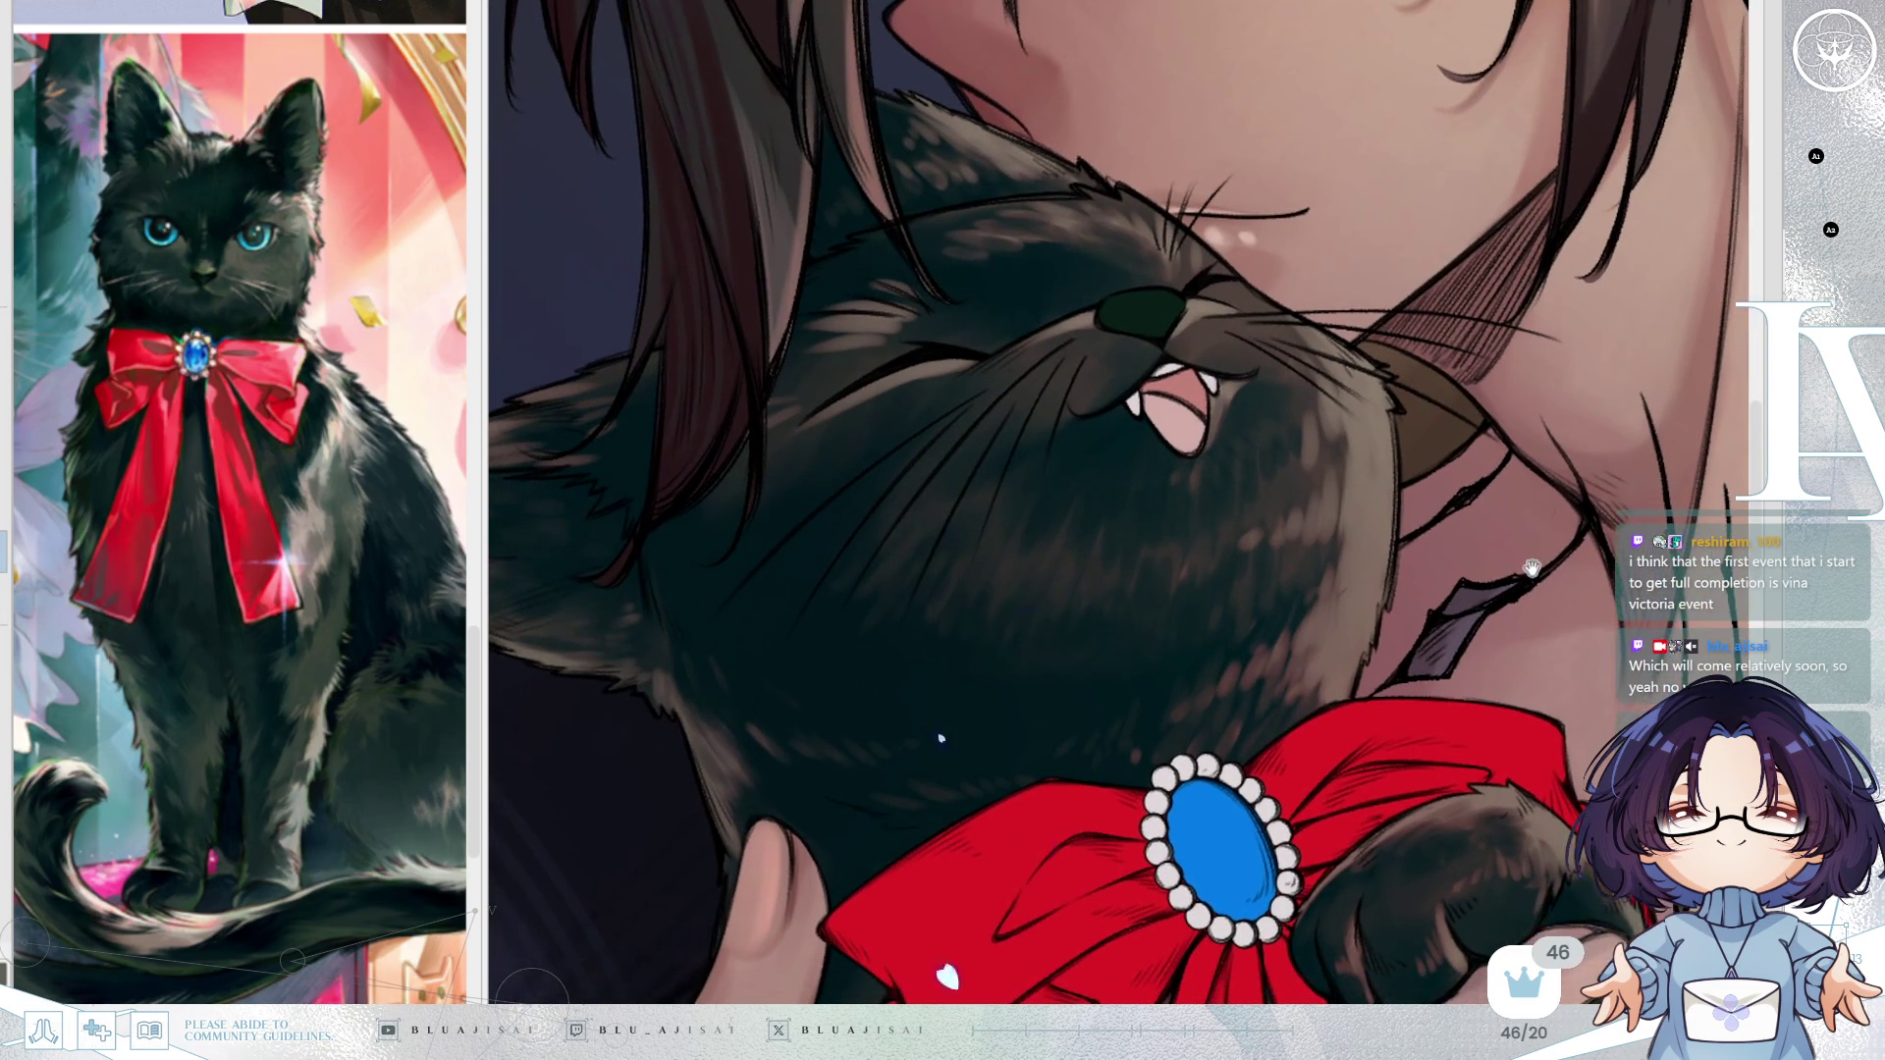
mouse_move(1296, 520)
mouse_down()
mouse_move(1099, 328)
mouse_move(1079, 344)
mouse_up()
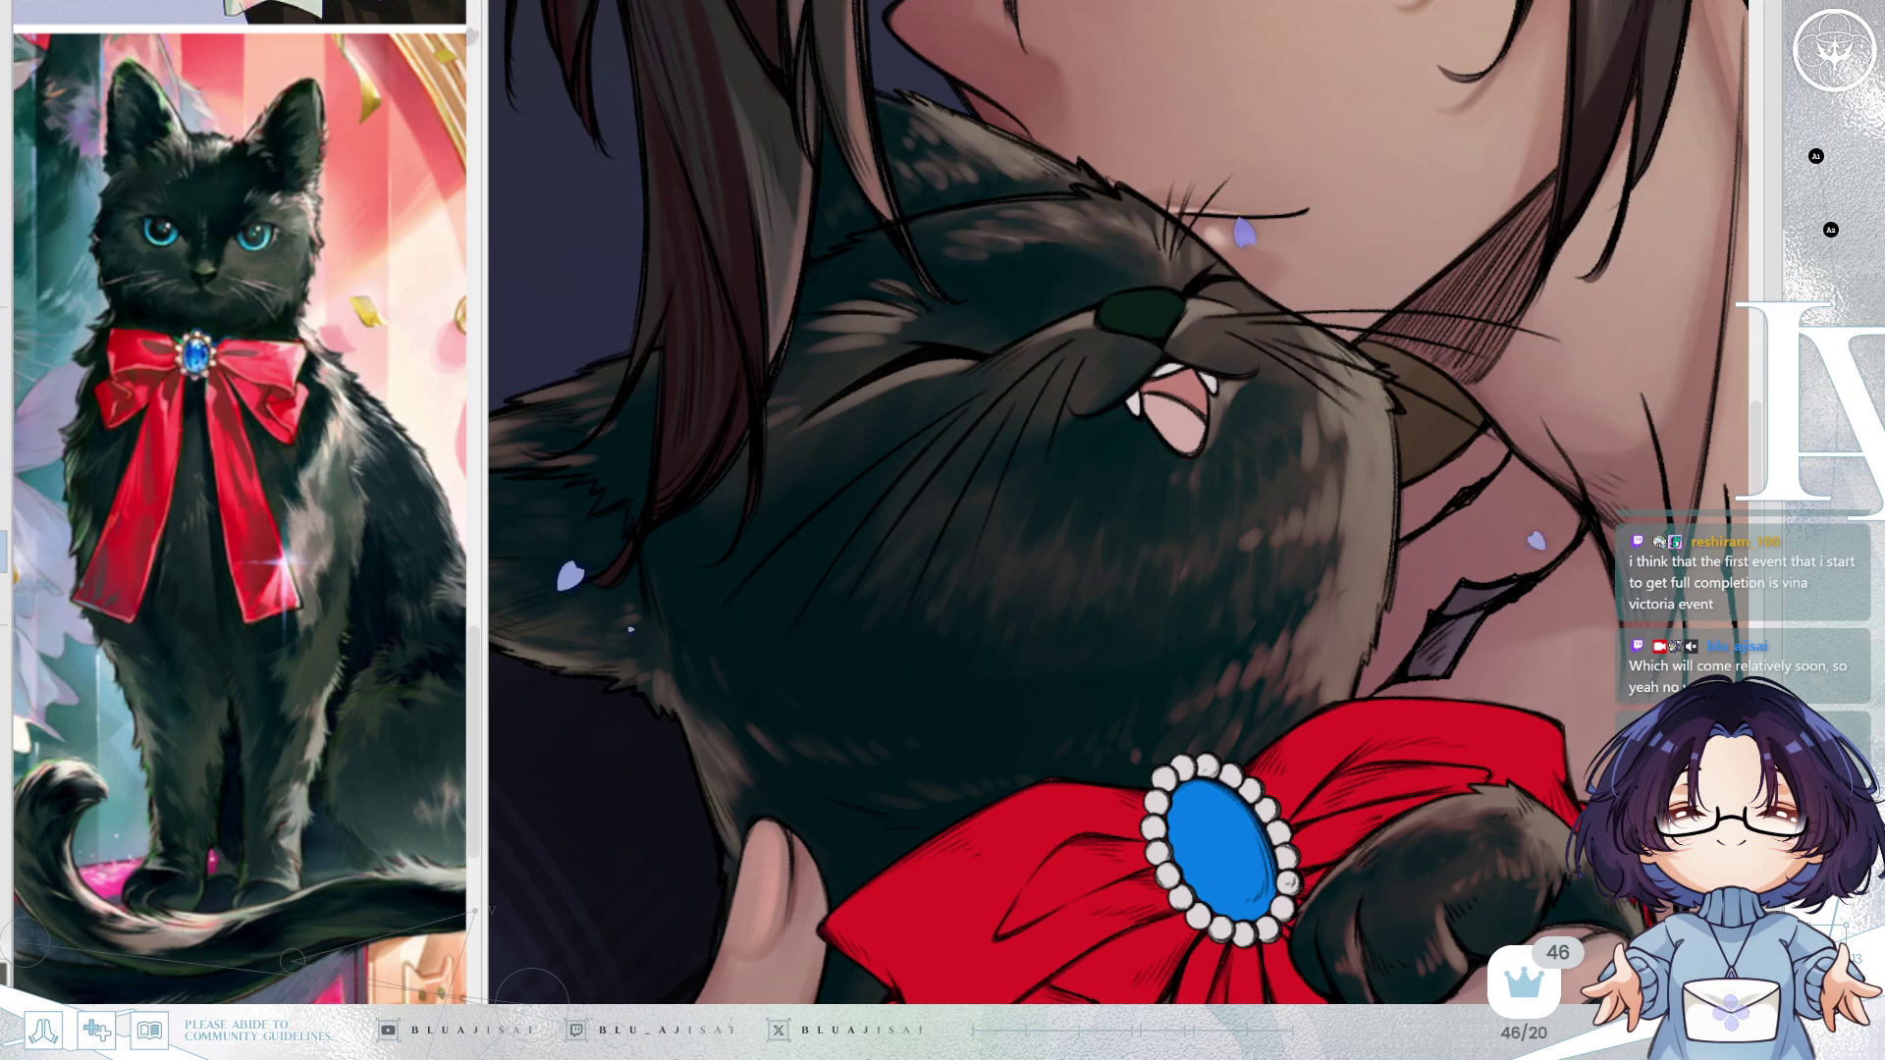
key(ctrl+z)
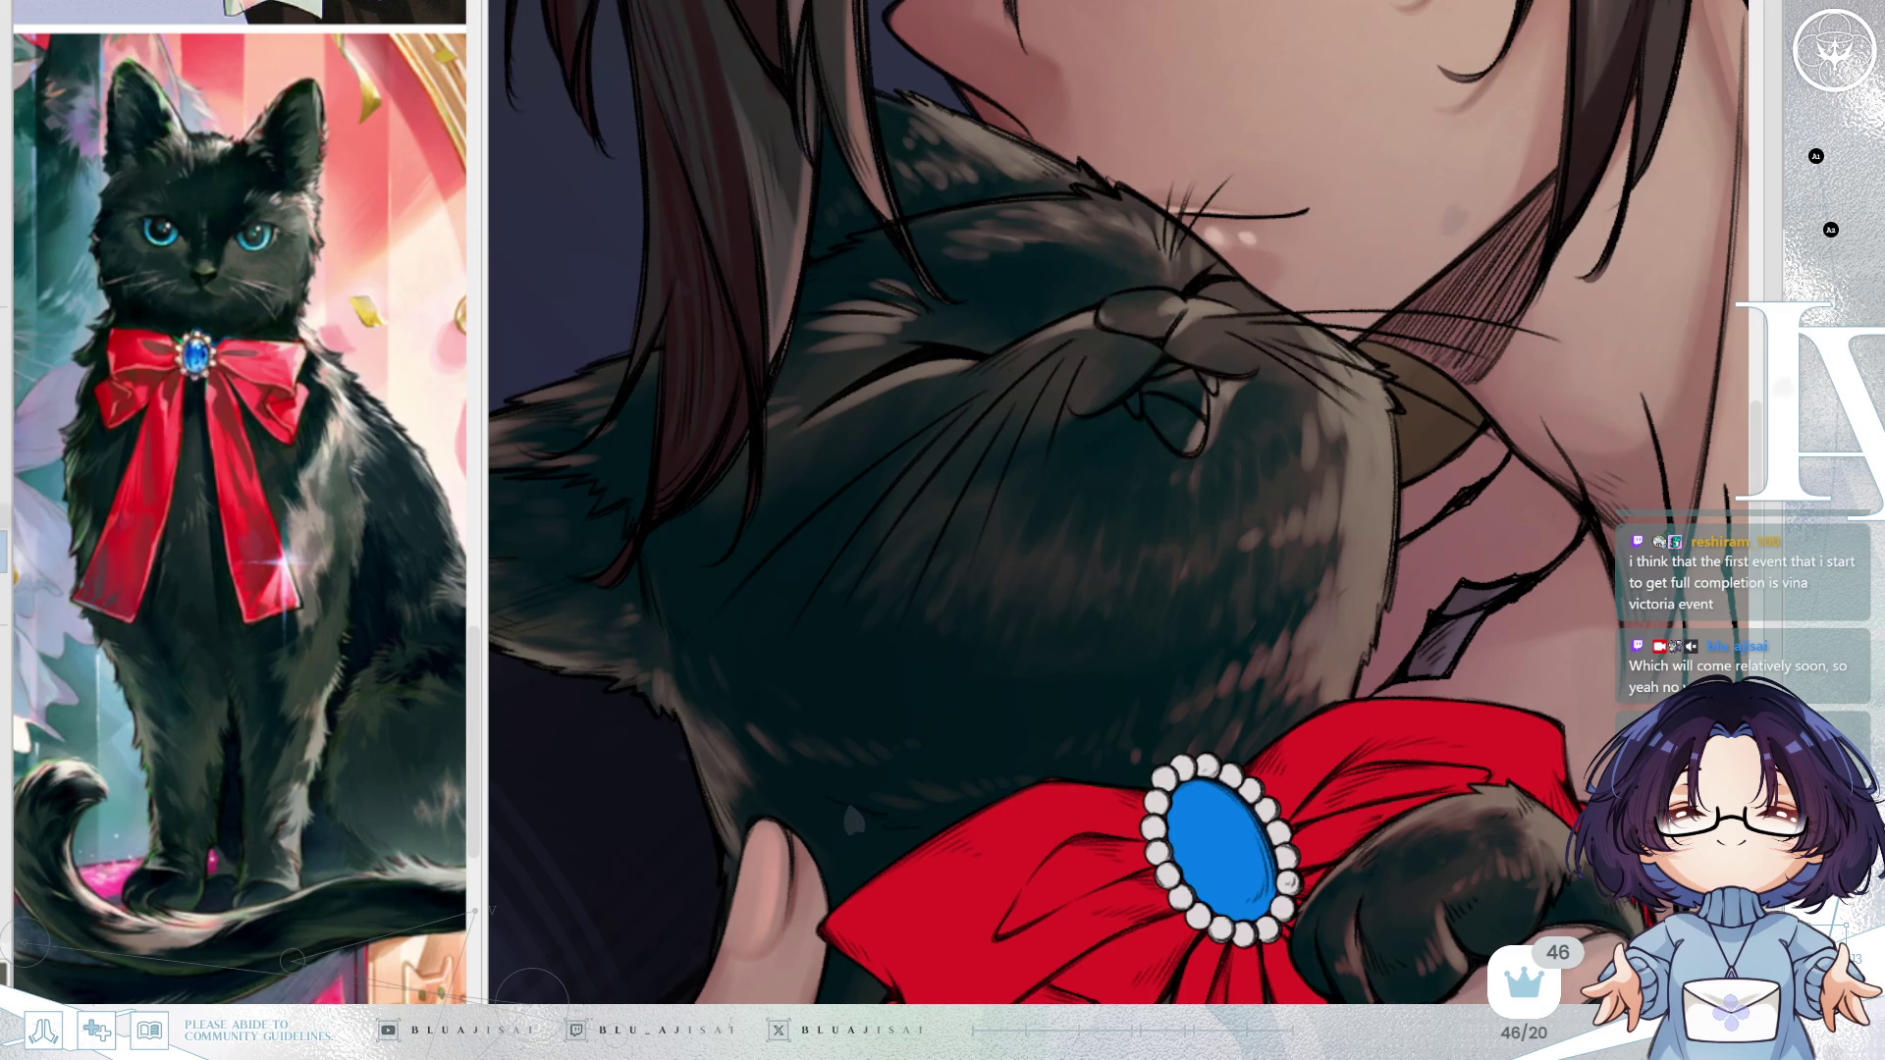
key(ctrl+y)
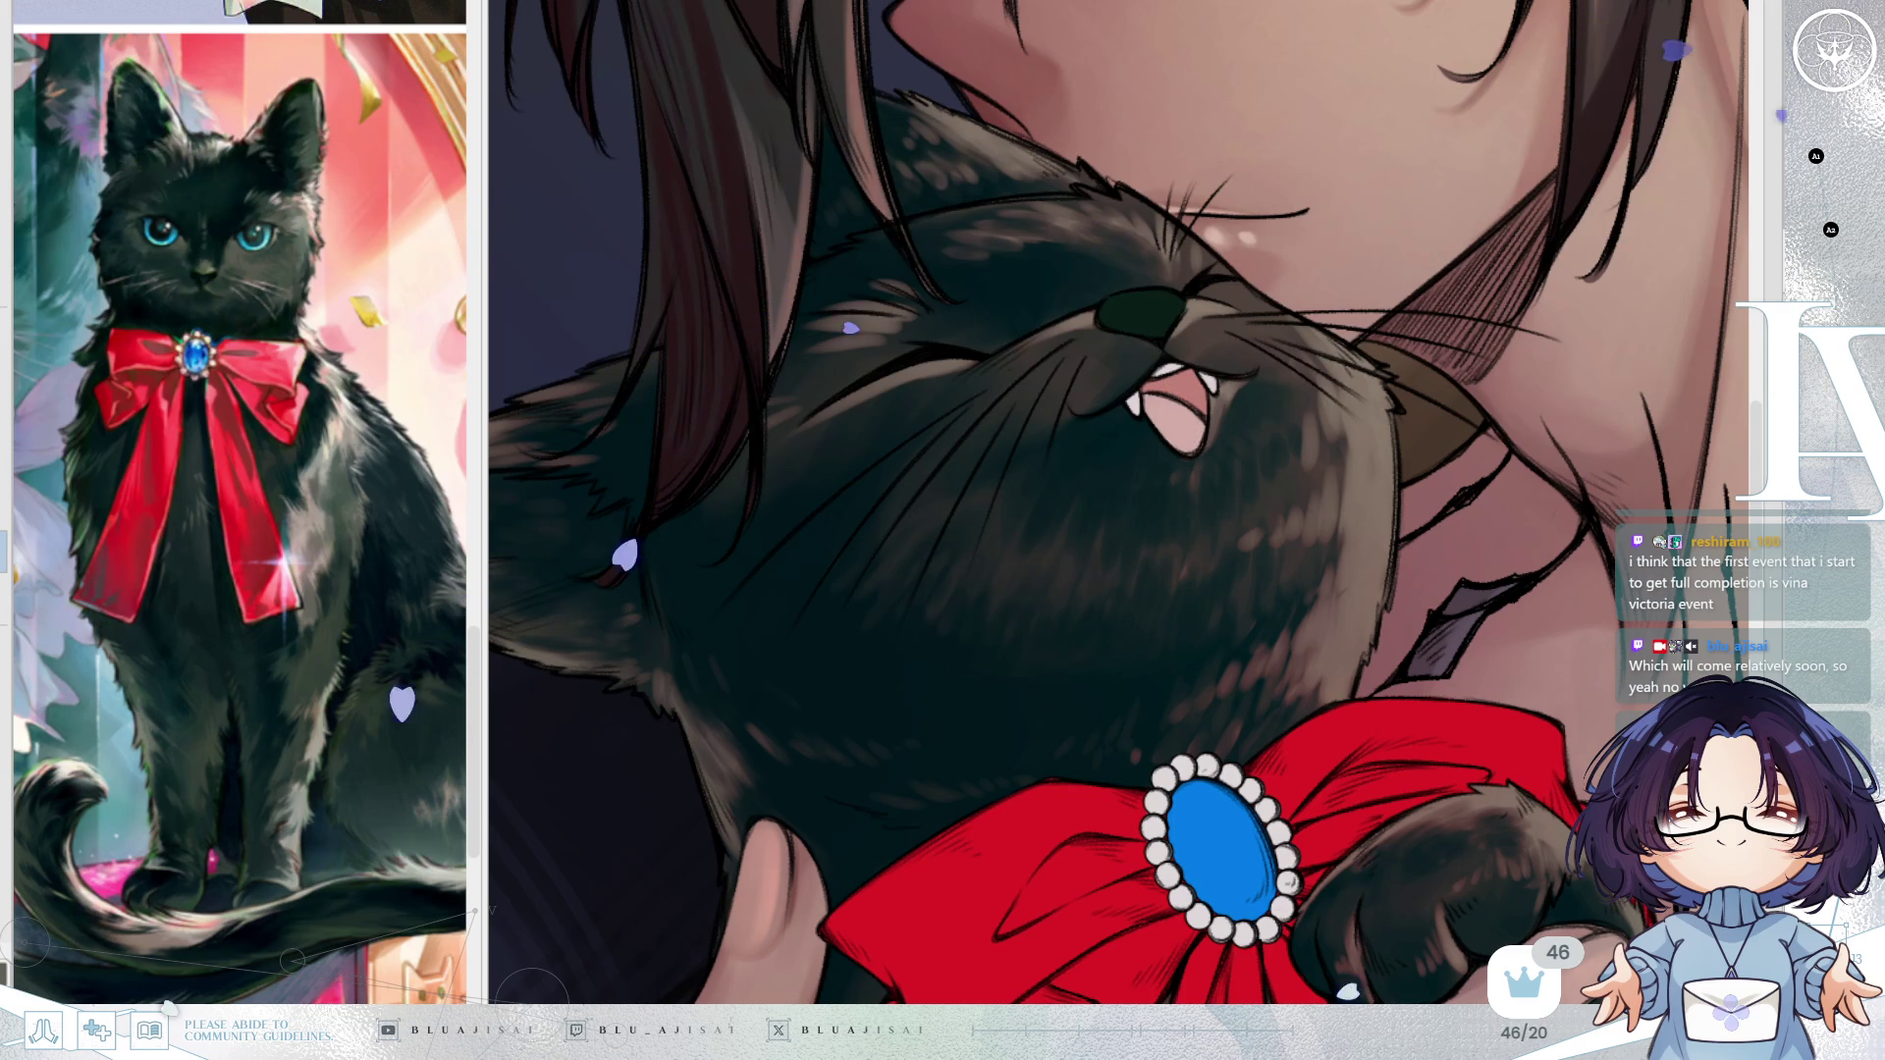
key(ctrl+z)
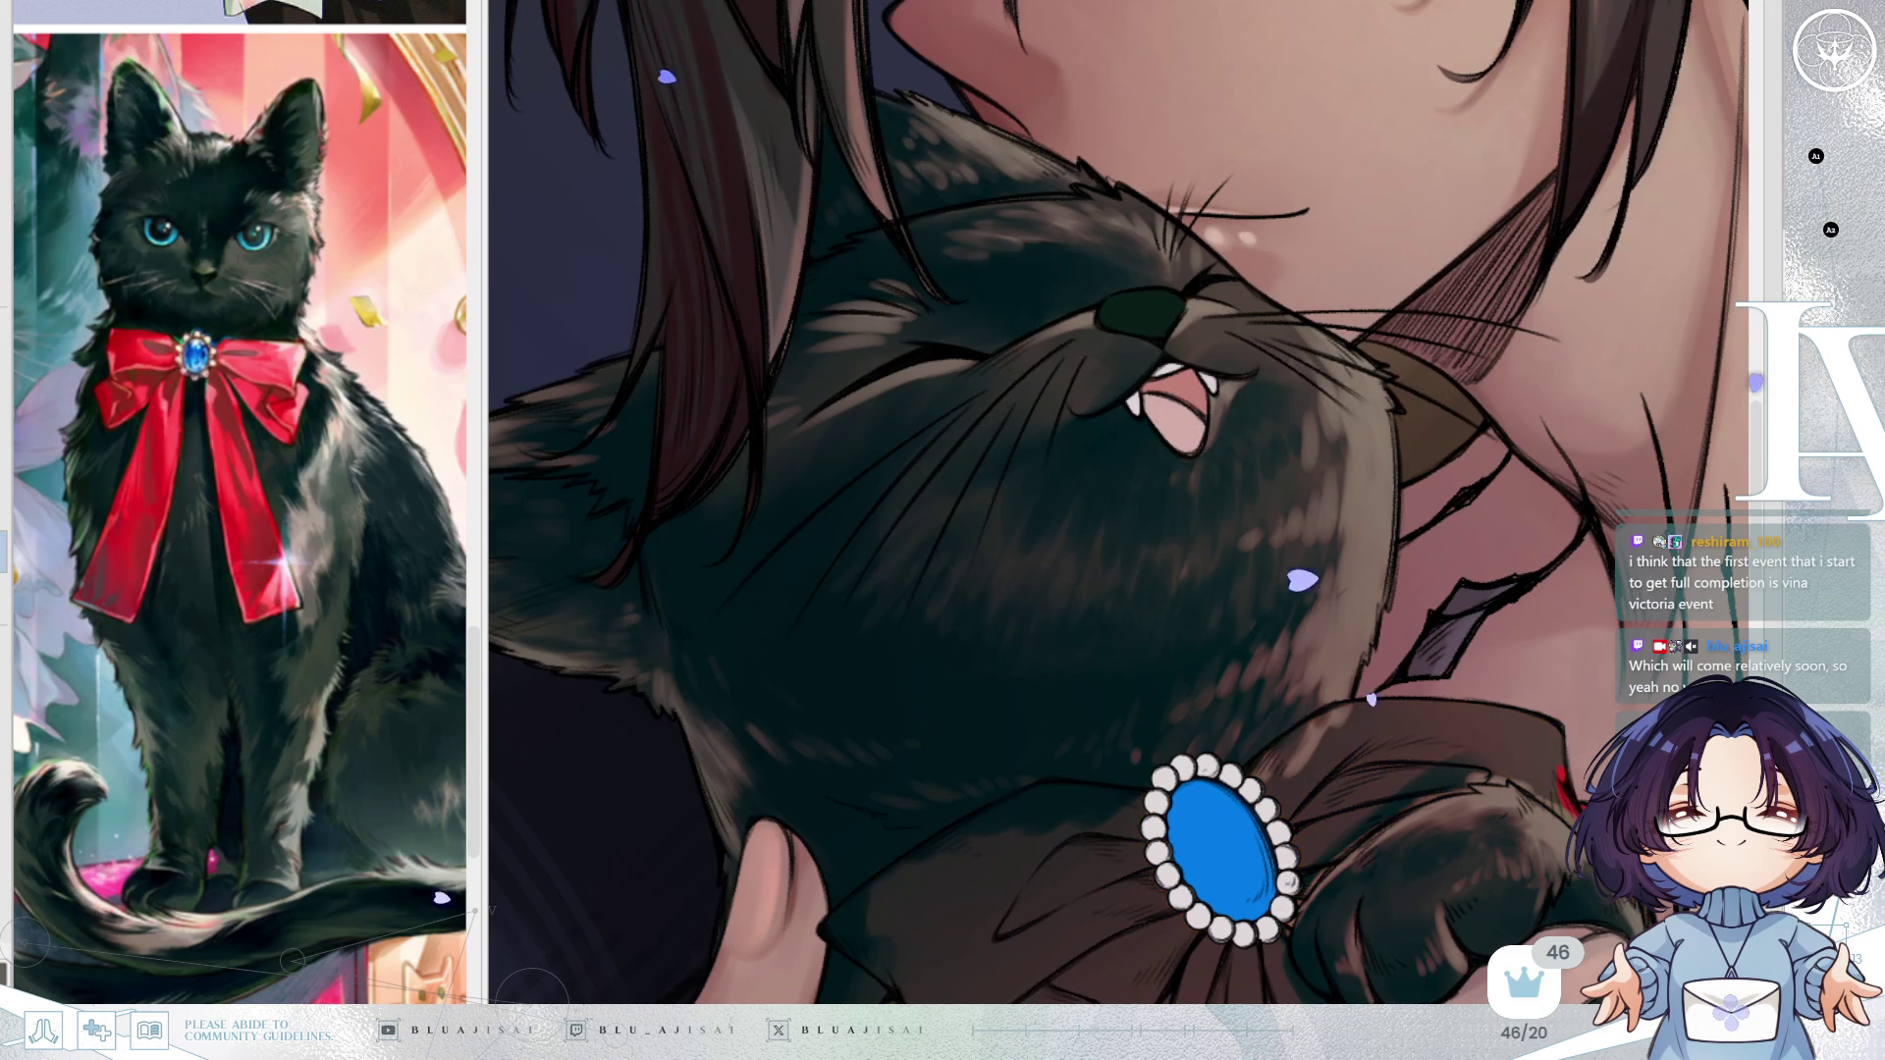
key(ctrl+y)
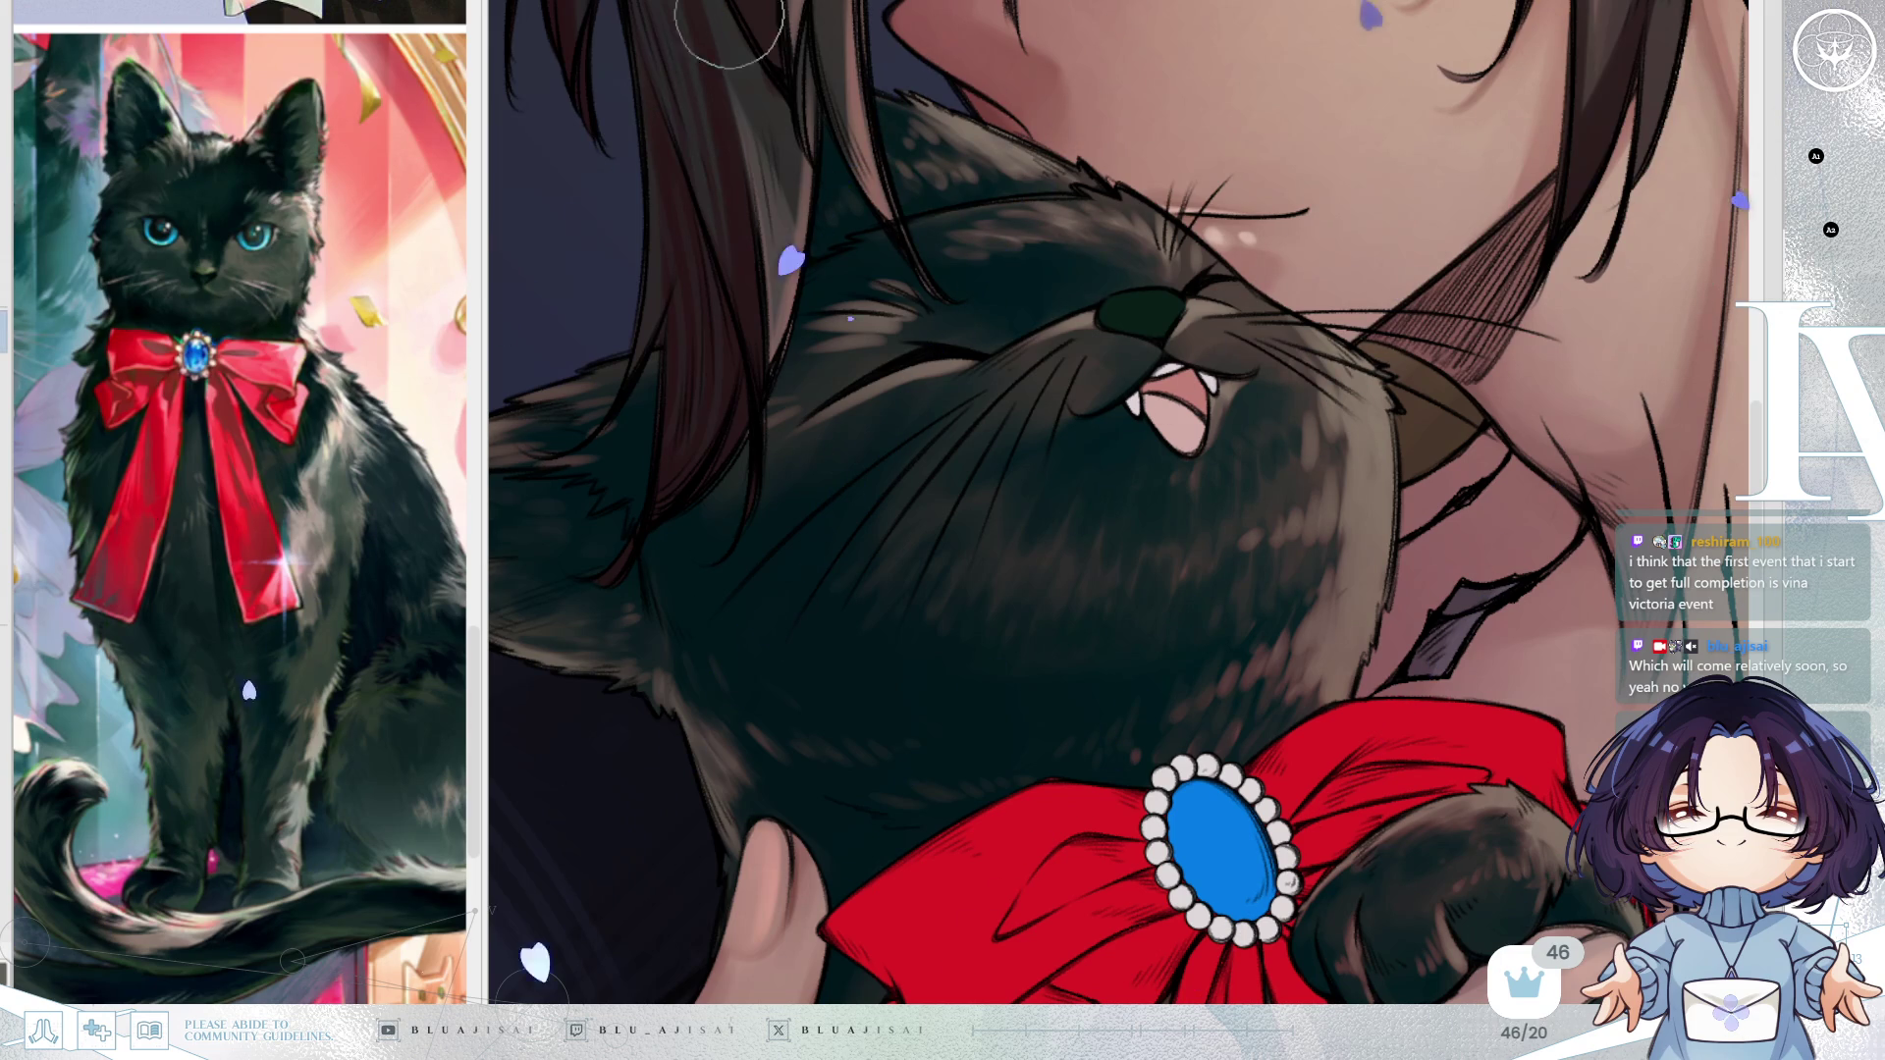
mouse_move(1263, 413)
mouse_down()
mouse_move(1221, 392)
mouse_move(1010, 433)
mouse_up()
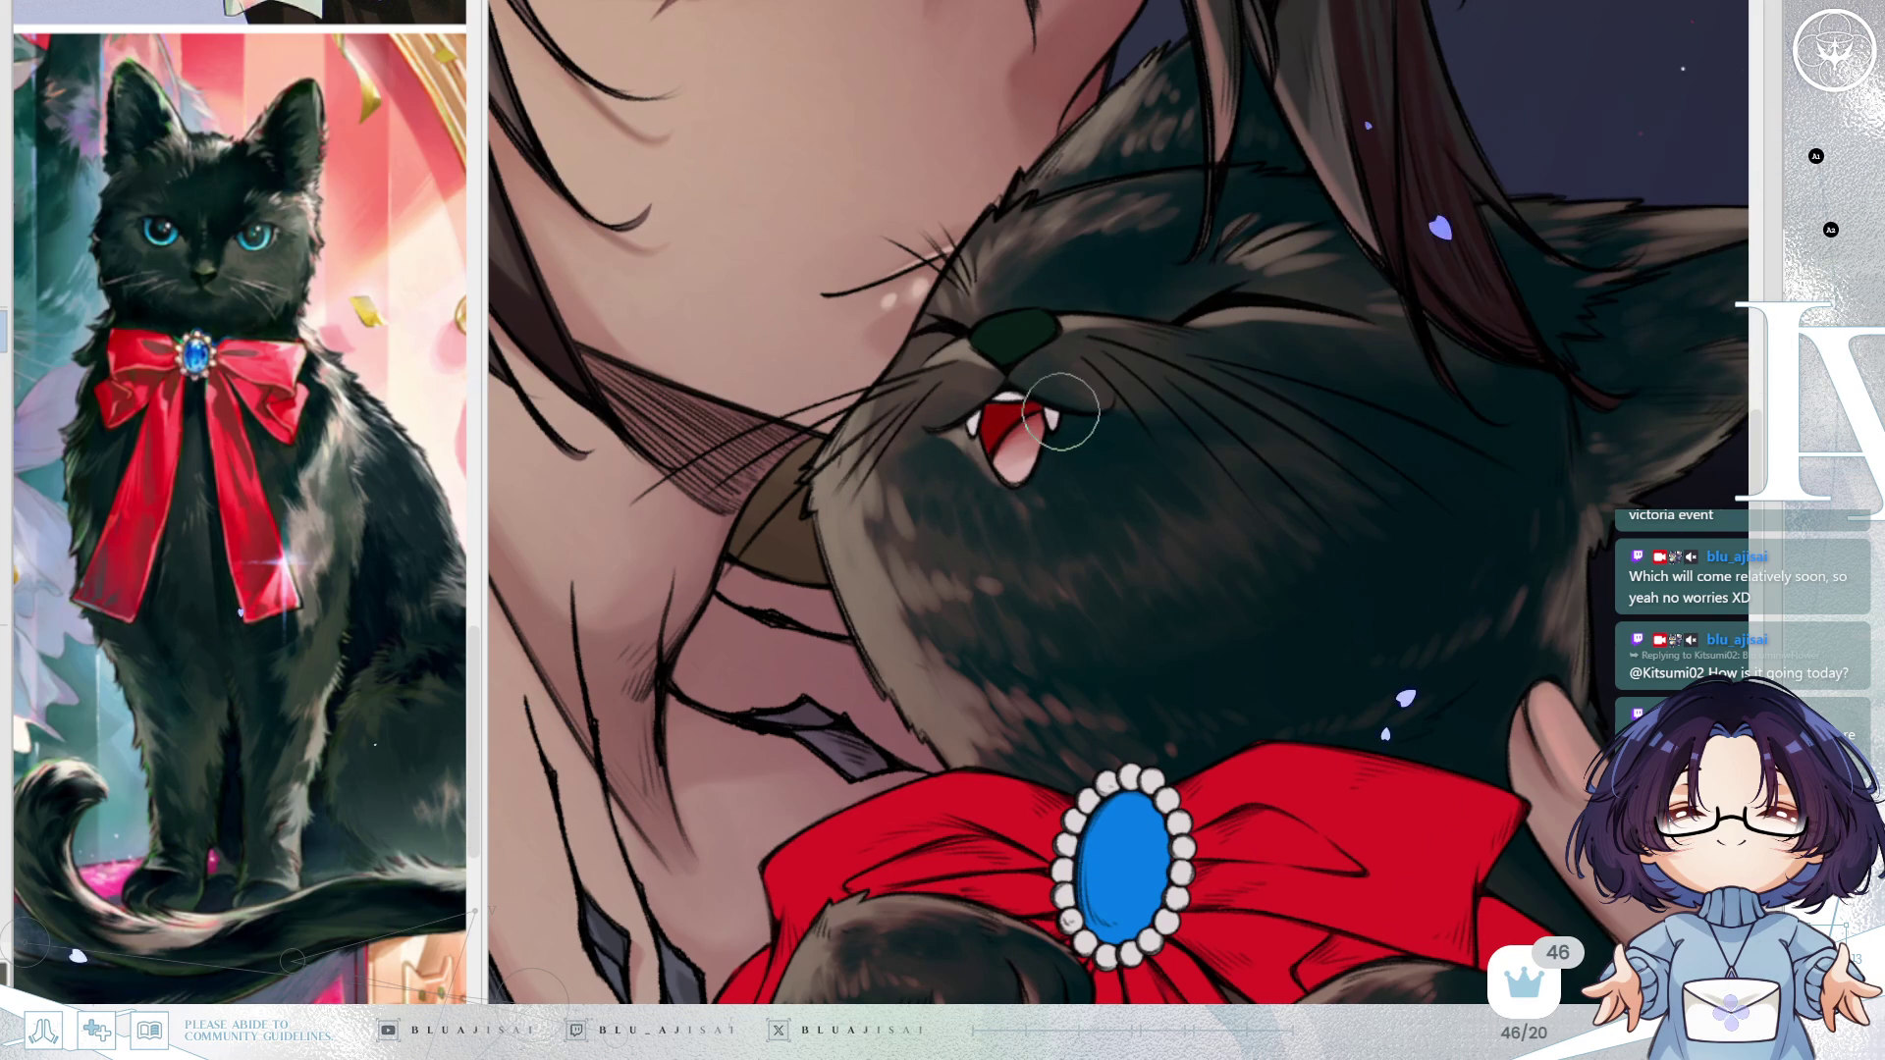
Flip the view to check proportions, then reduce the brush size for fine detail on the cat's face.
key(h)
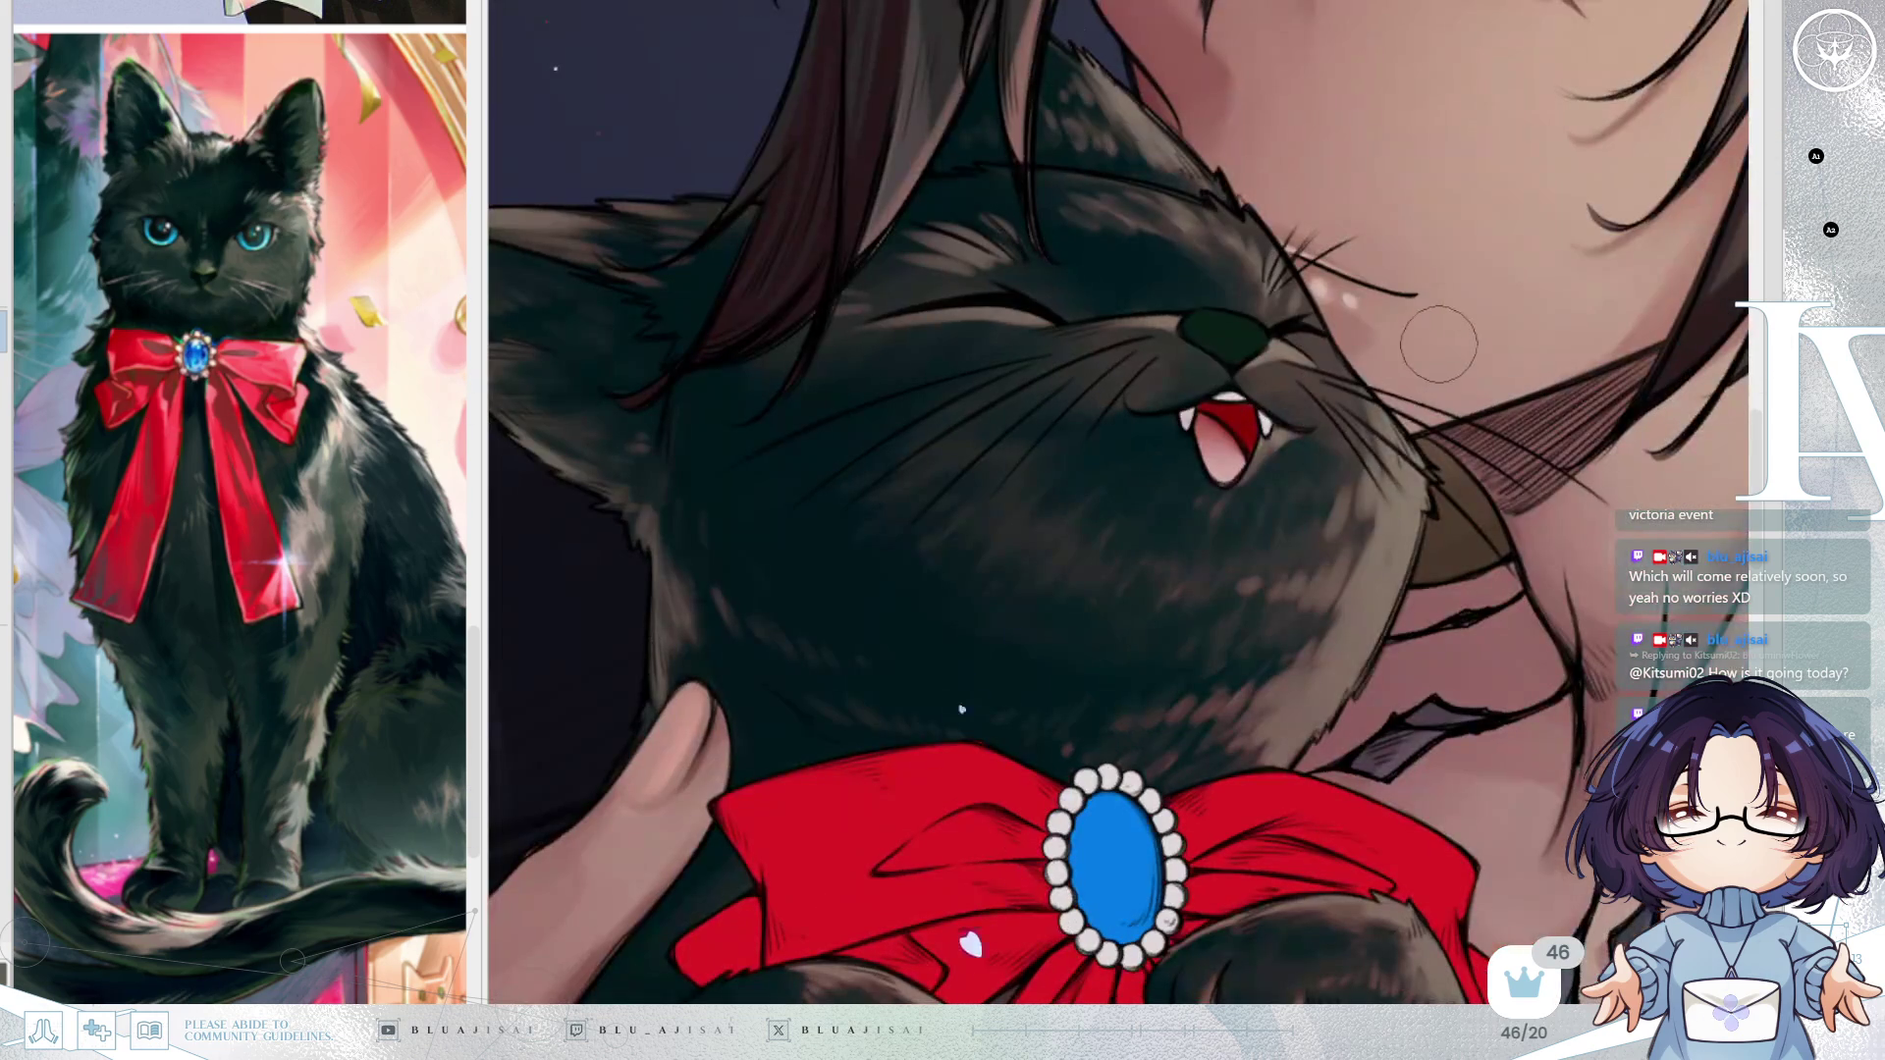
key(h)
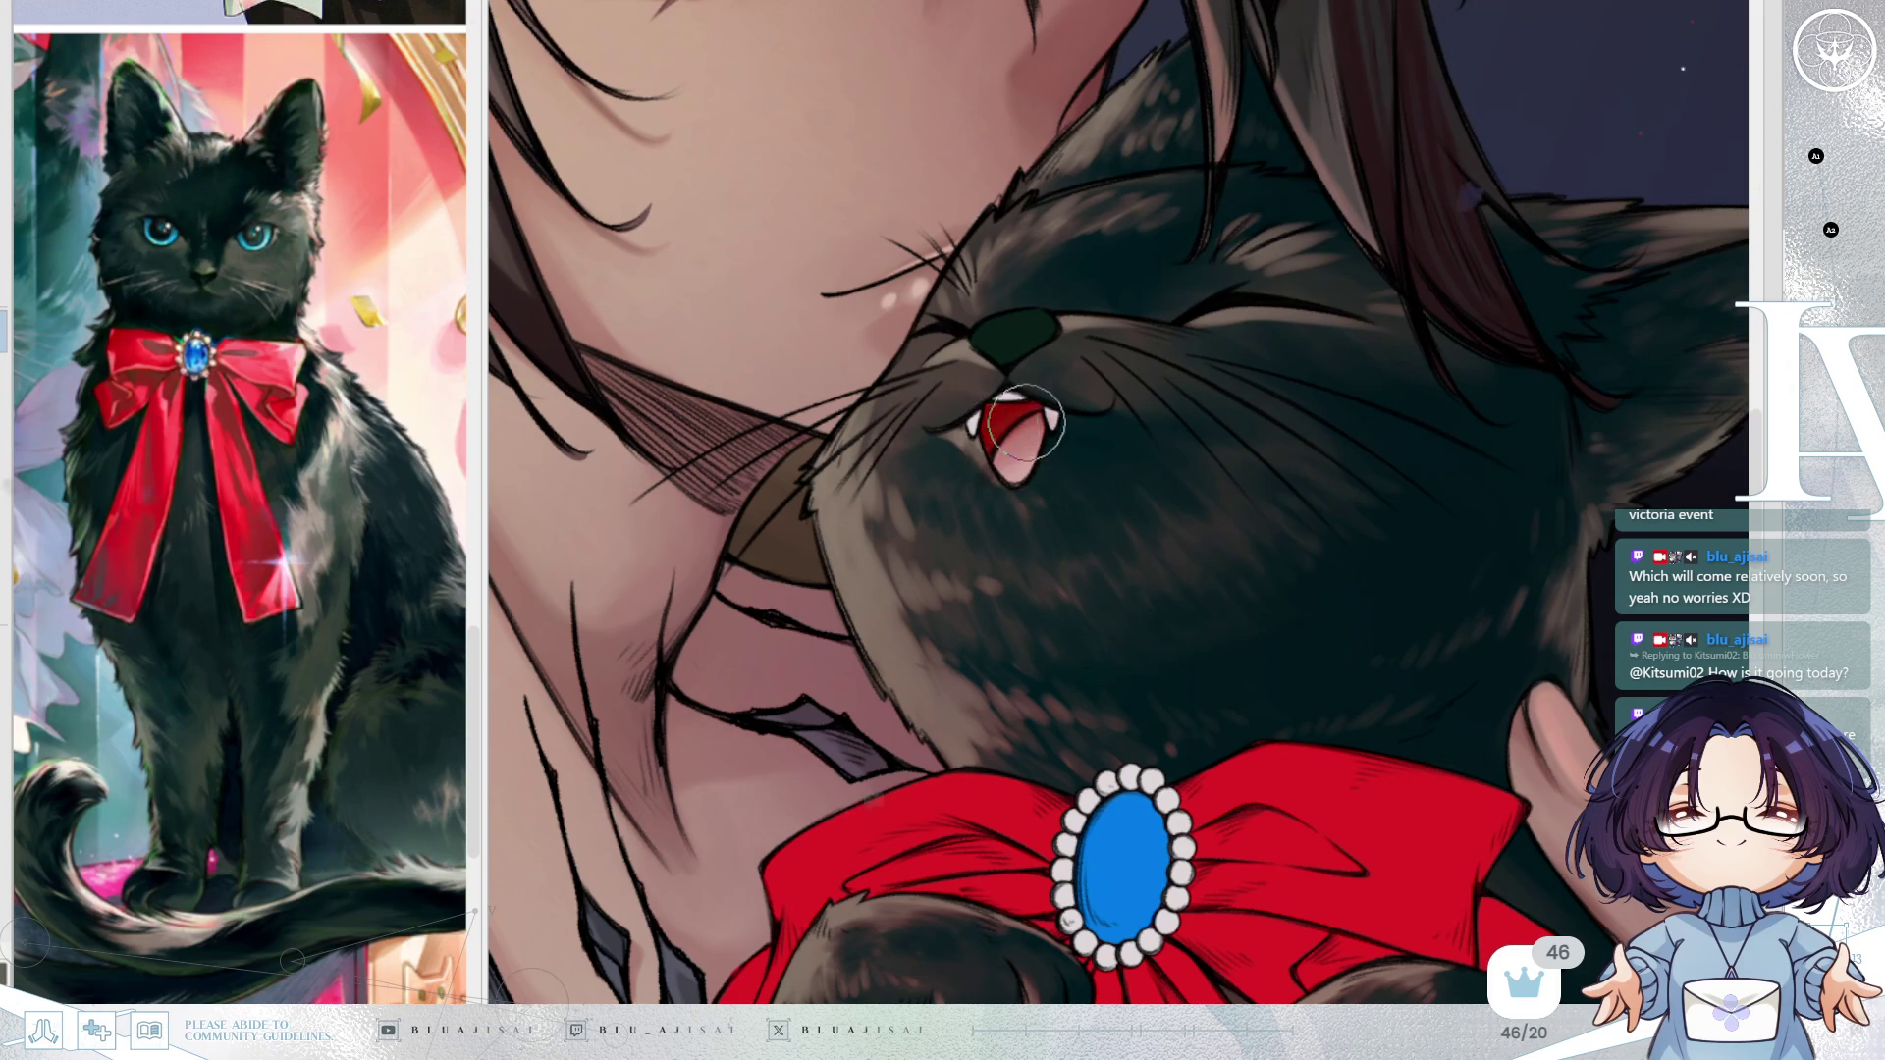
key(bracketright)
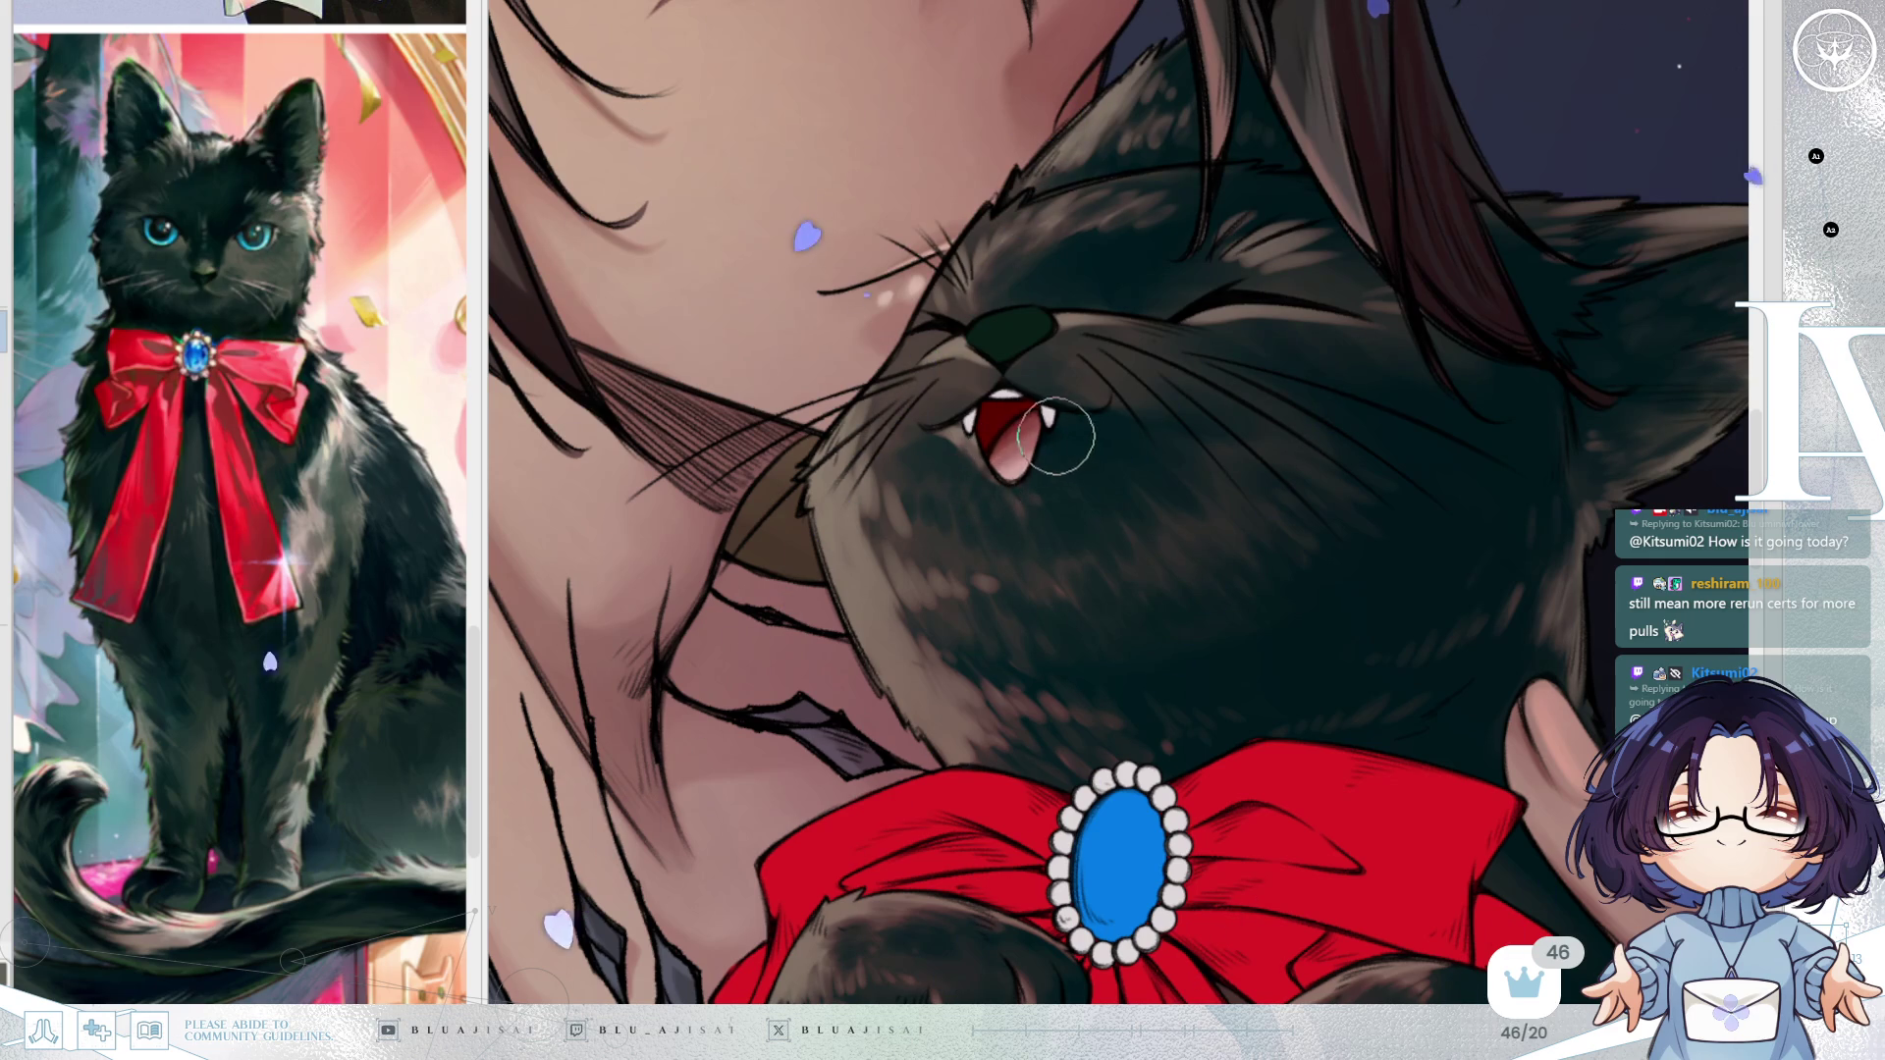
key(bracketright)
key(bracketleft)
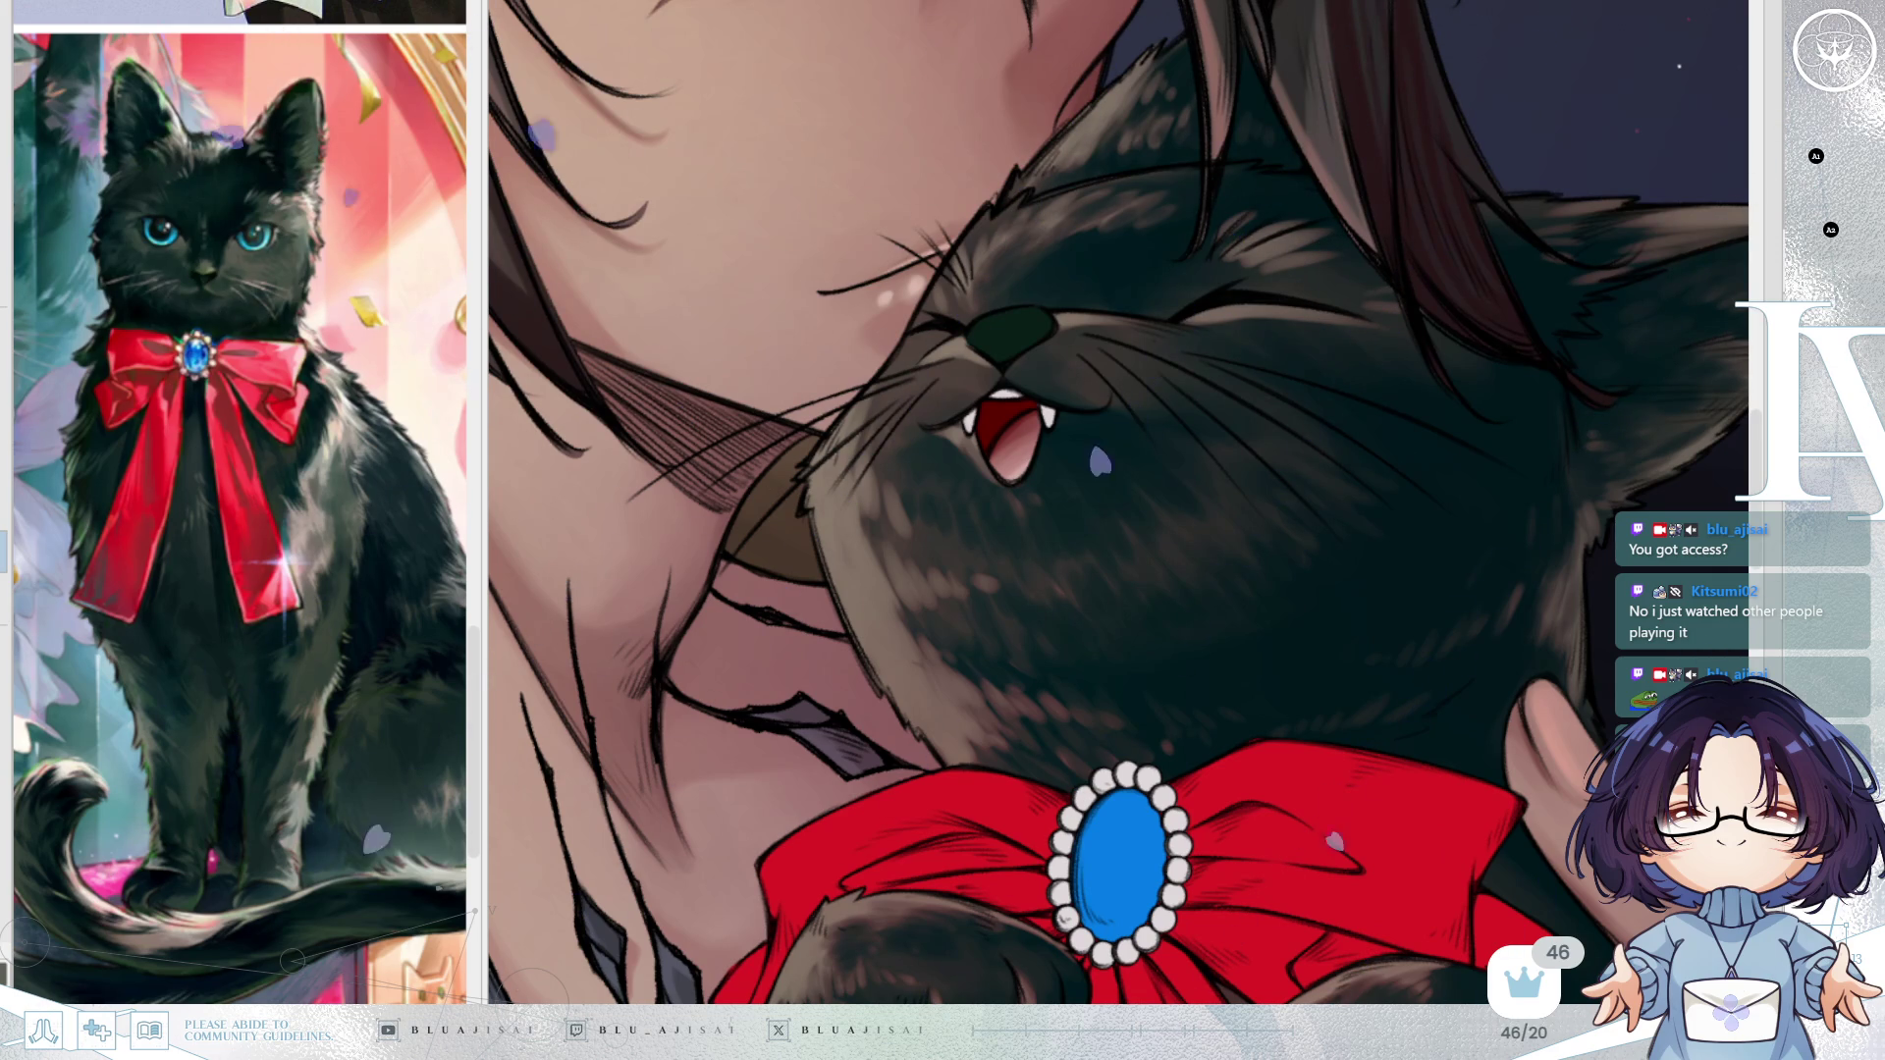
key([)
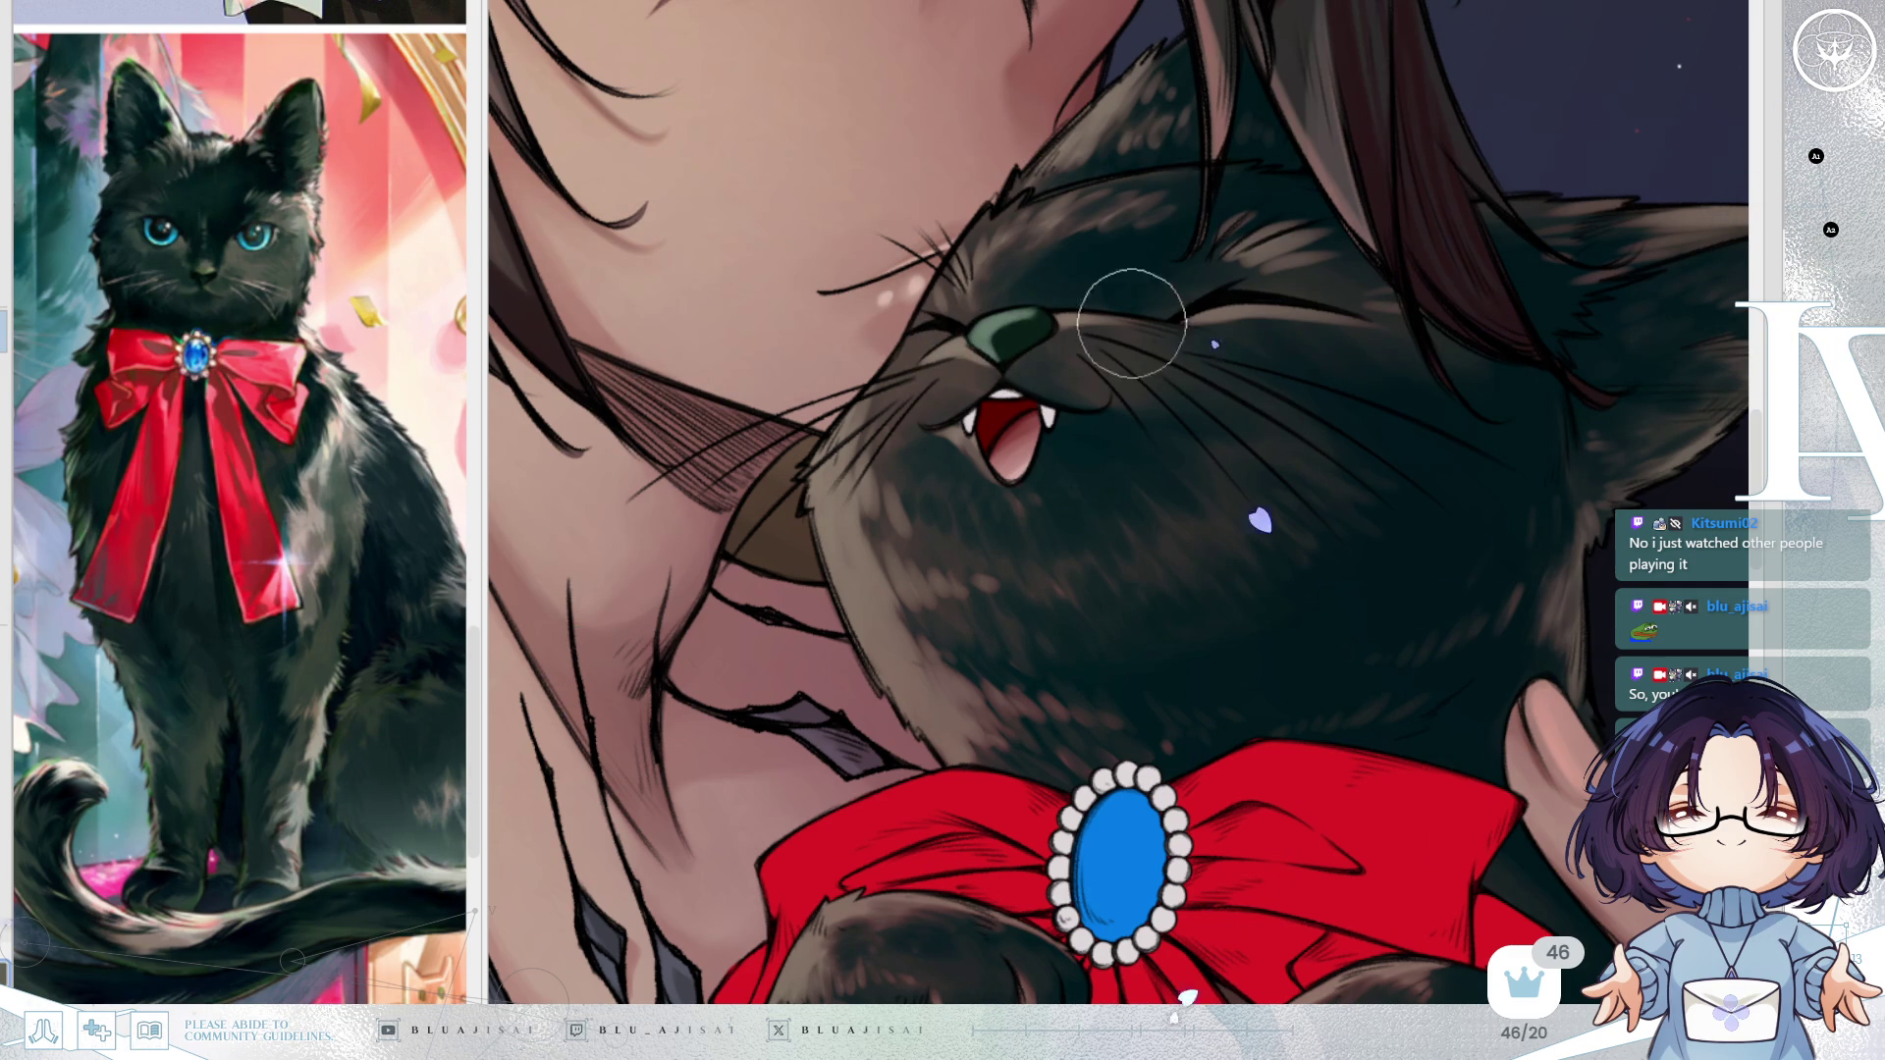
Rotate and mirror the canvas view around the cat's head, then zoom out so the whole bow shows.
drag(992, 371, 983, 401)
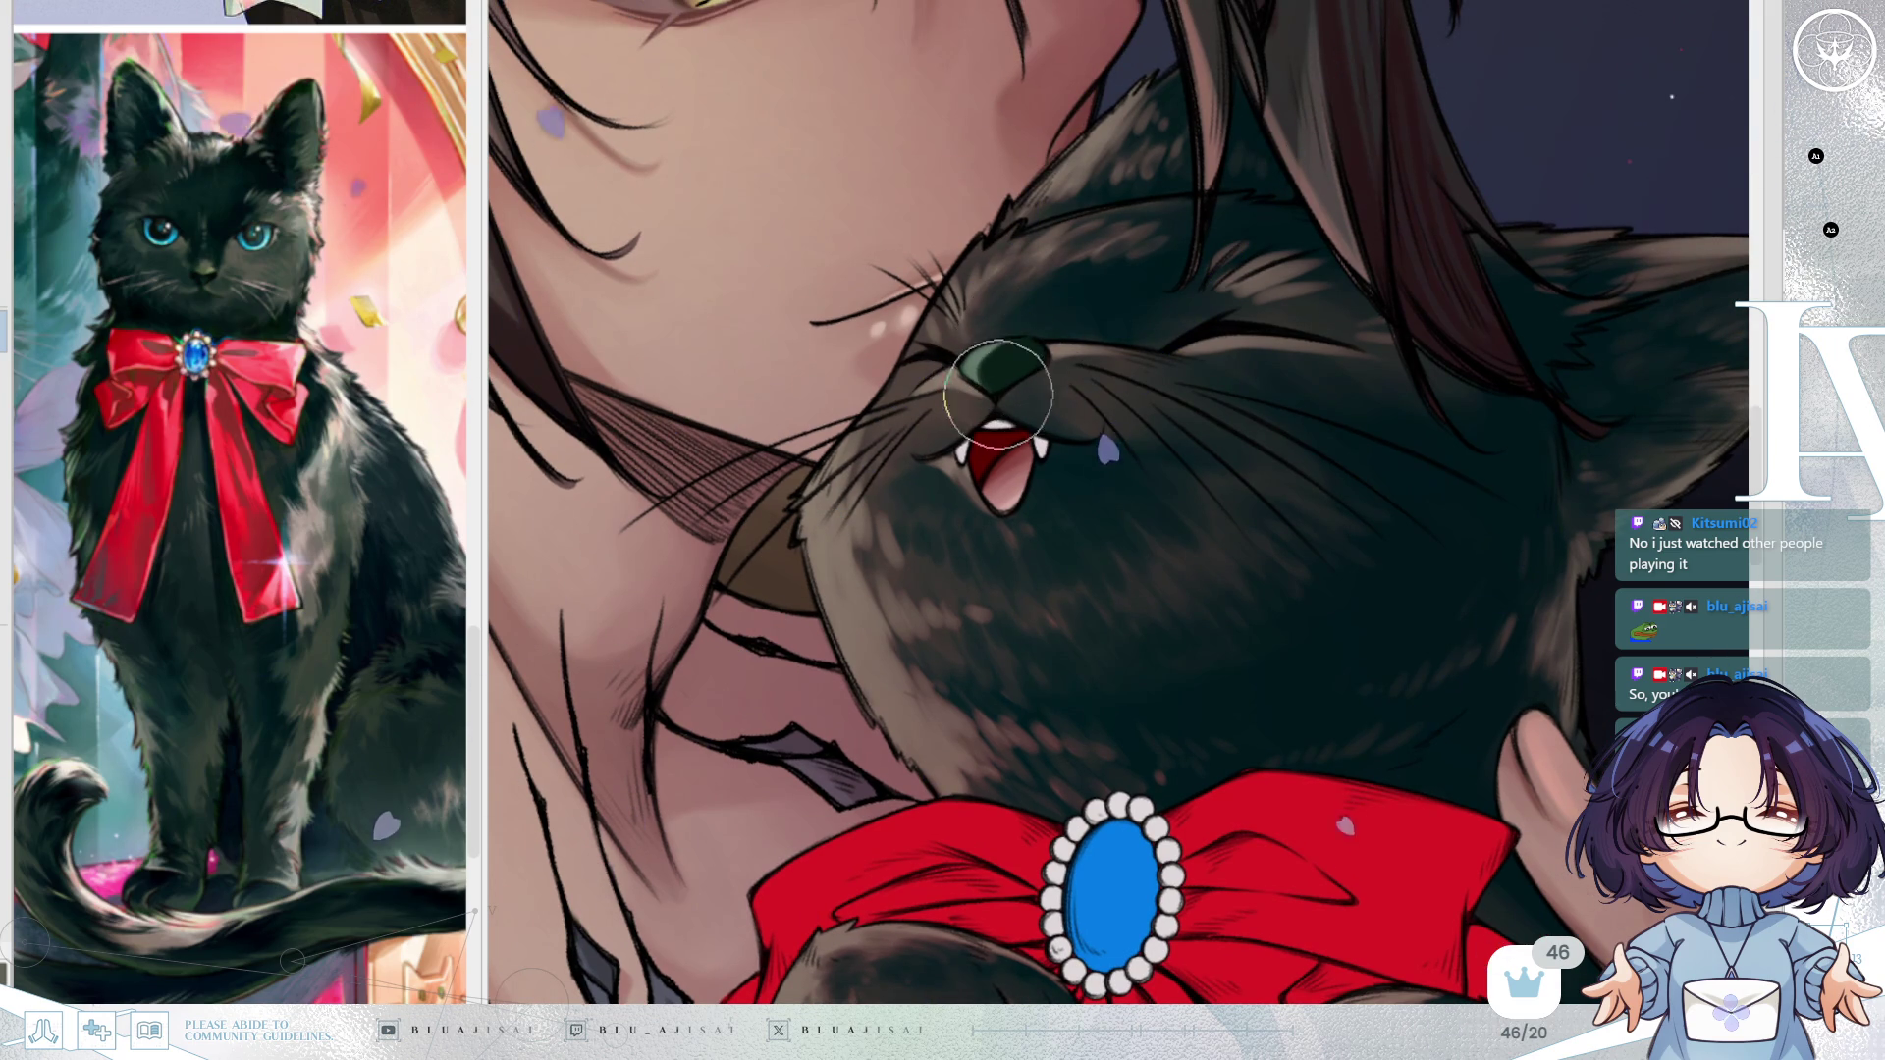
drag(1198, 274, 1459, 186)
drag(1221, 328, 1158, 319)
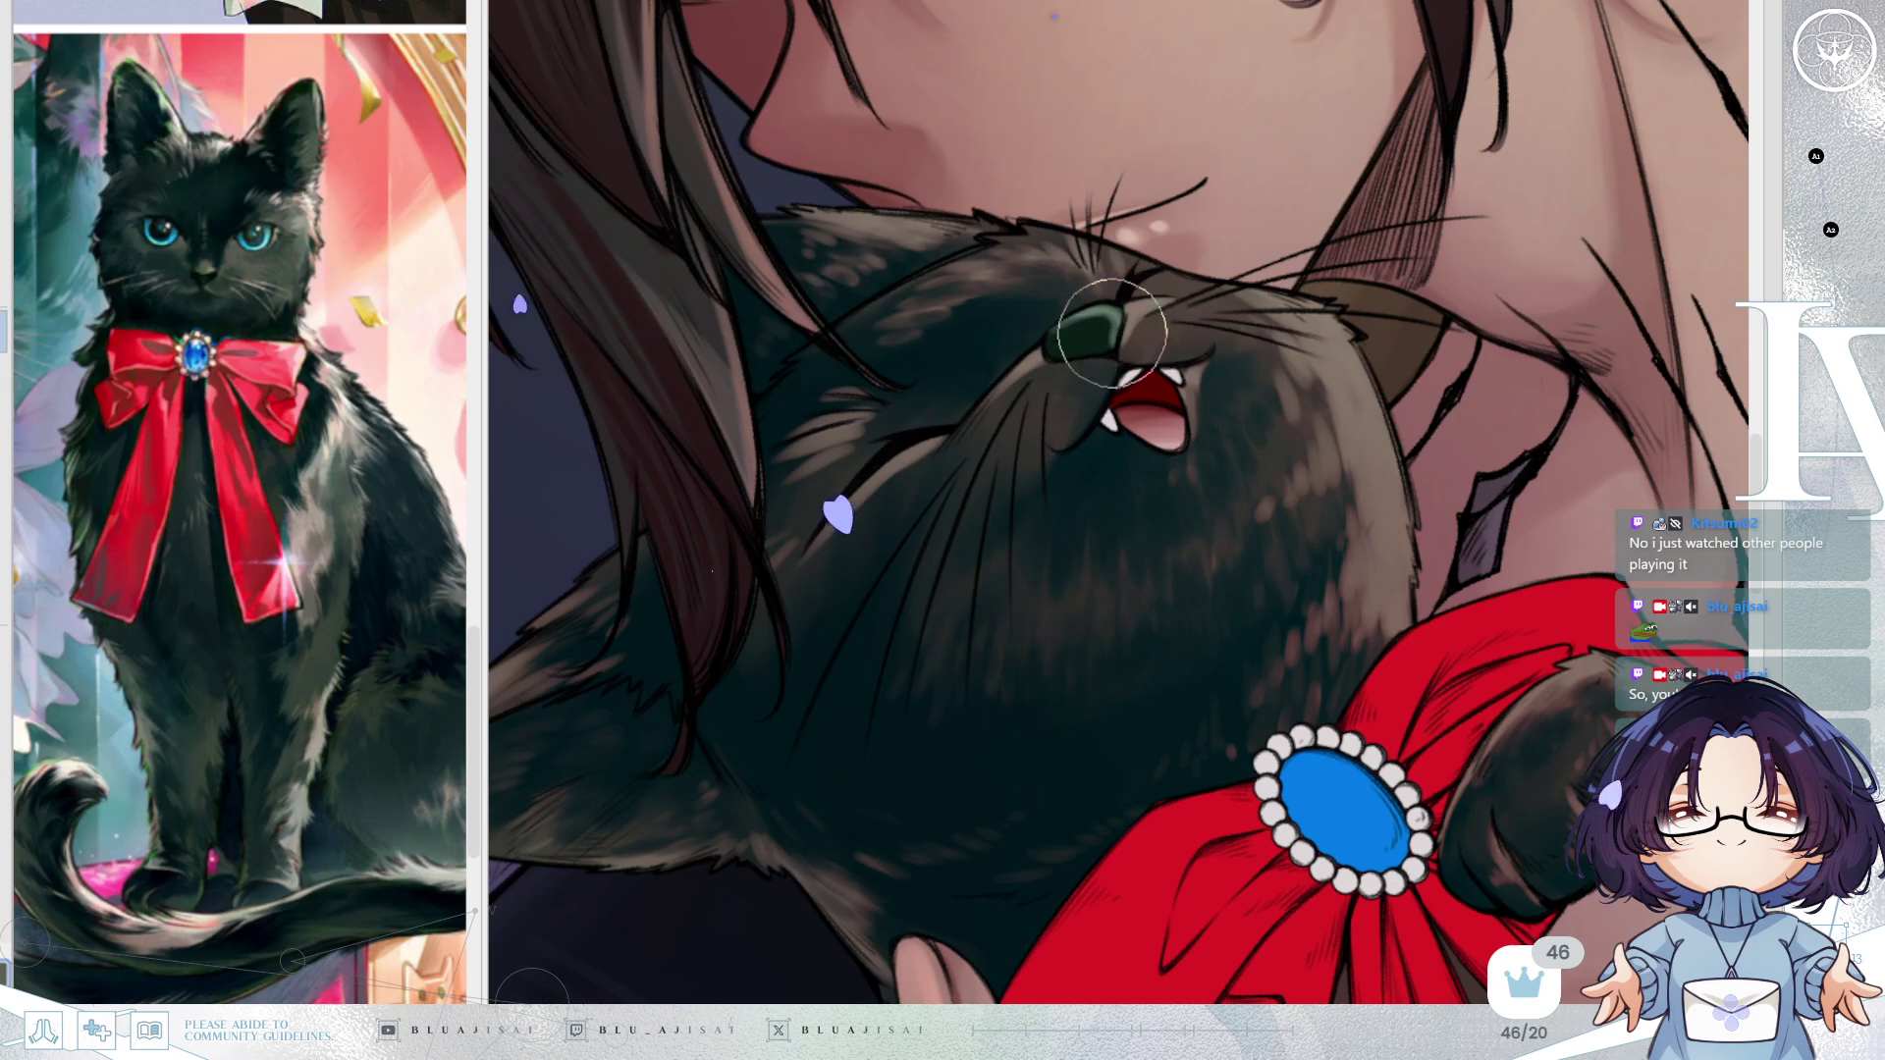
key(m)
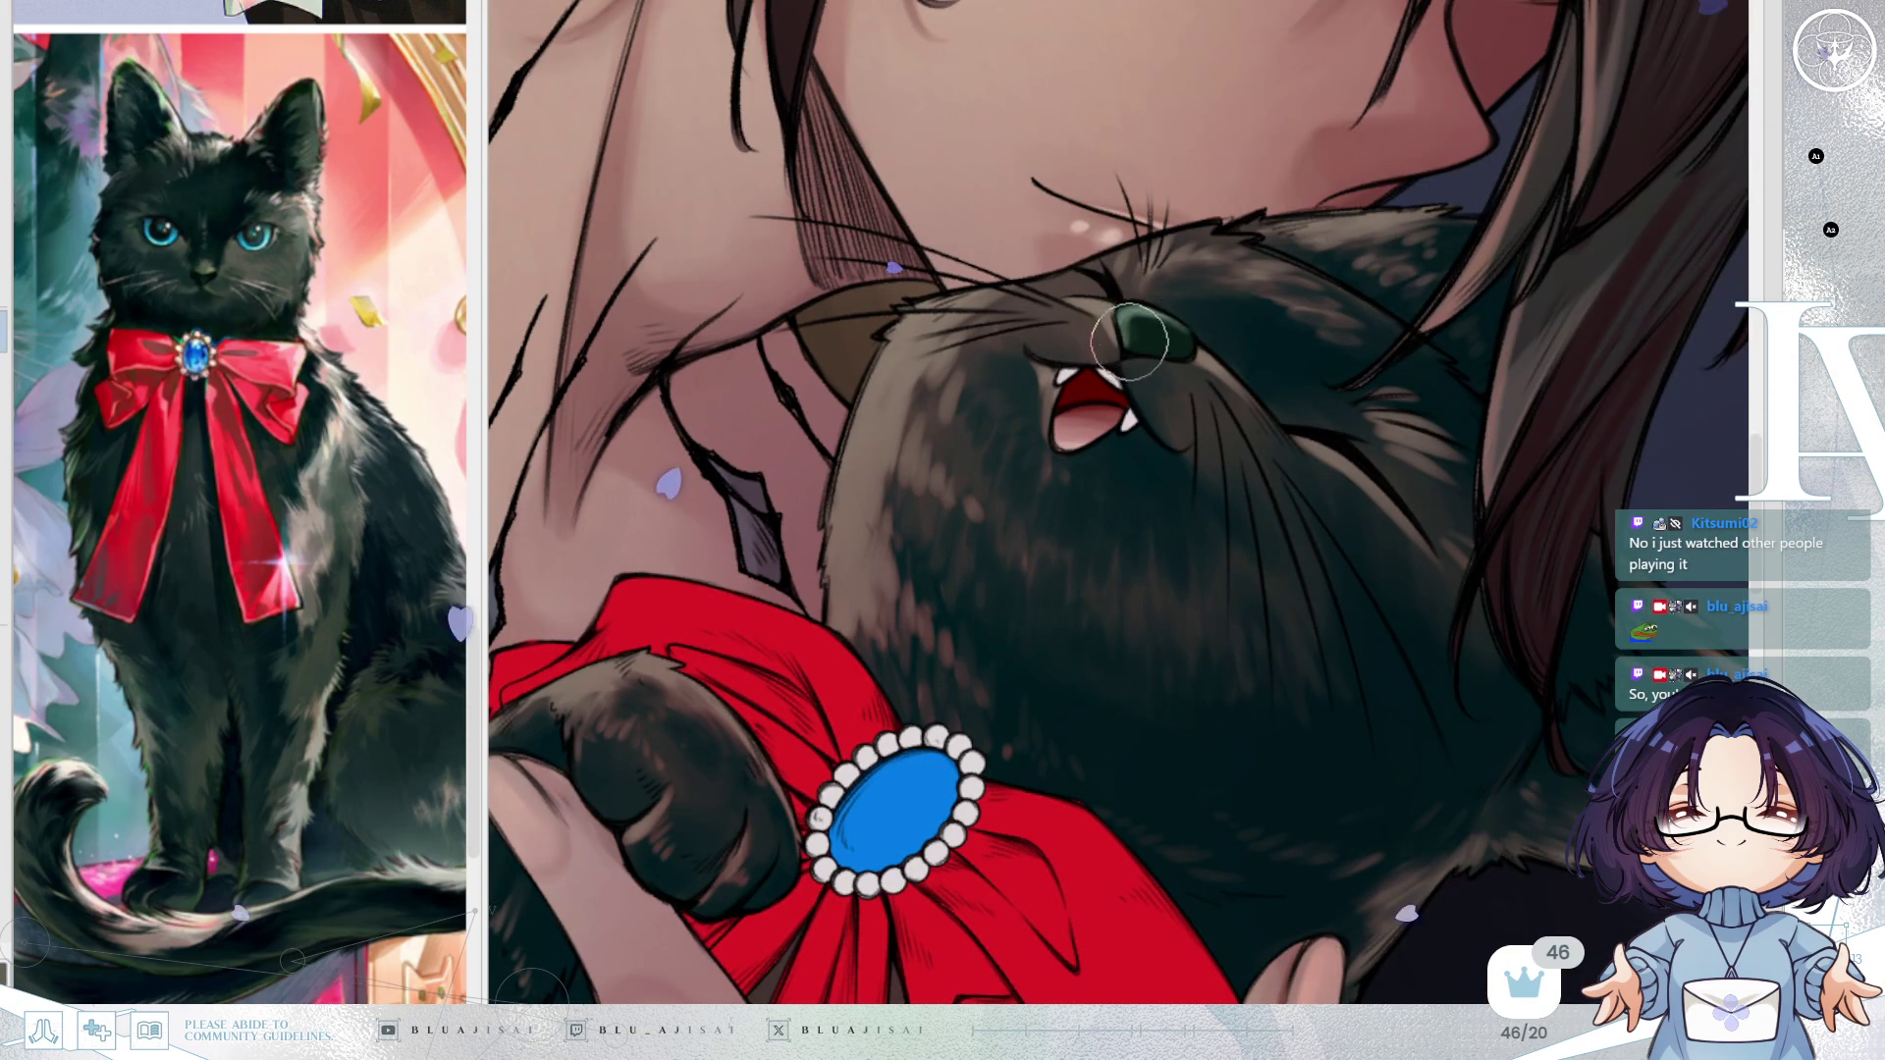
mouse_move(1207, 387)
mouse_down()
mouse_move(1109, 345)
mouse_move(1115, 362)
mouse_move(967, 424)
mouse_up()
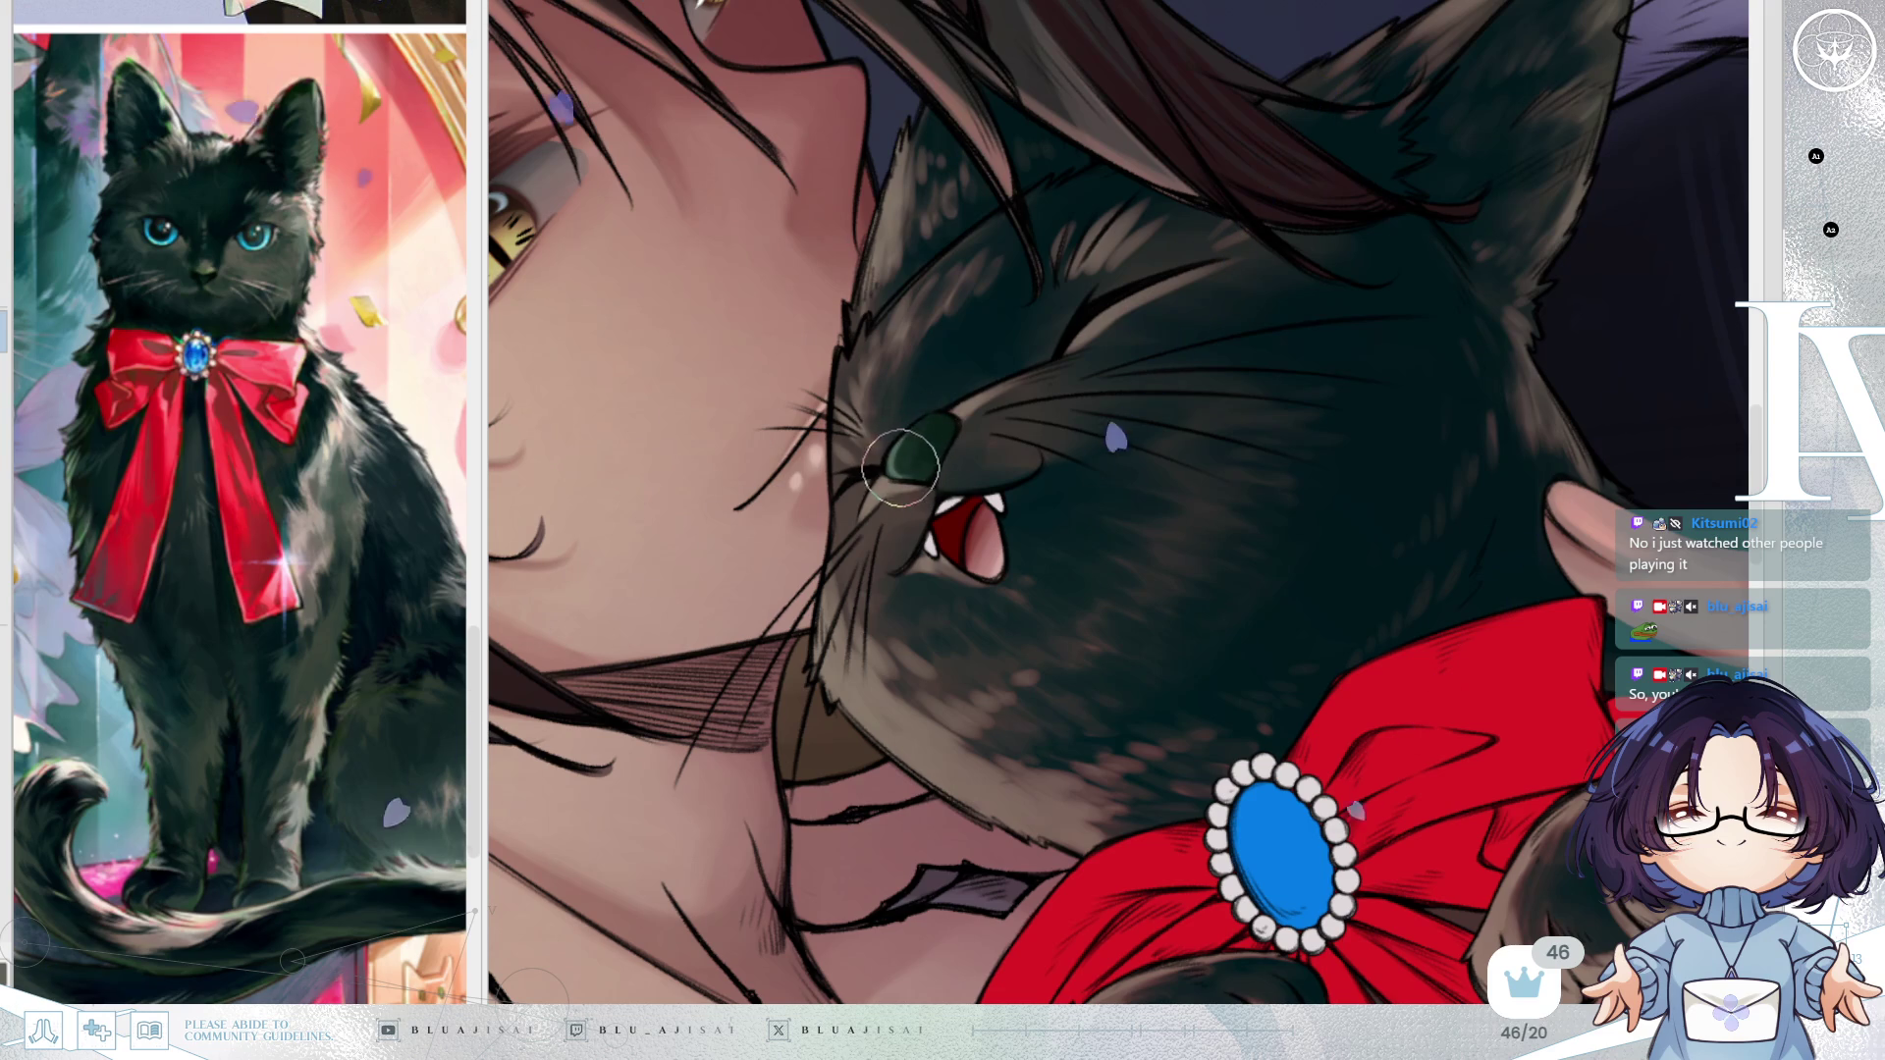
drag(900, 468, 1408, 231)
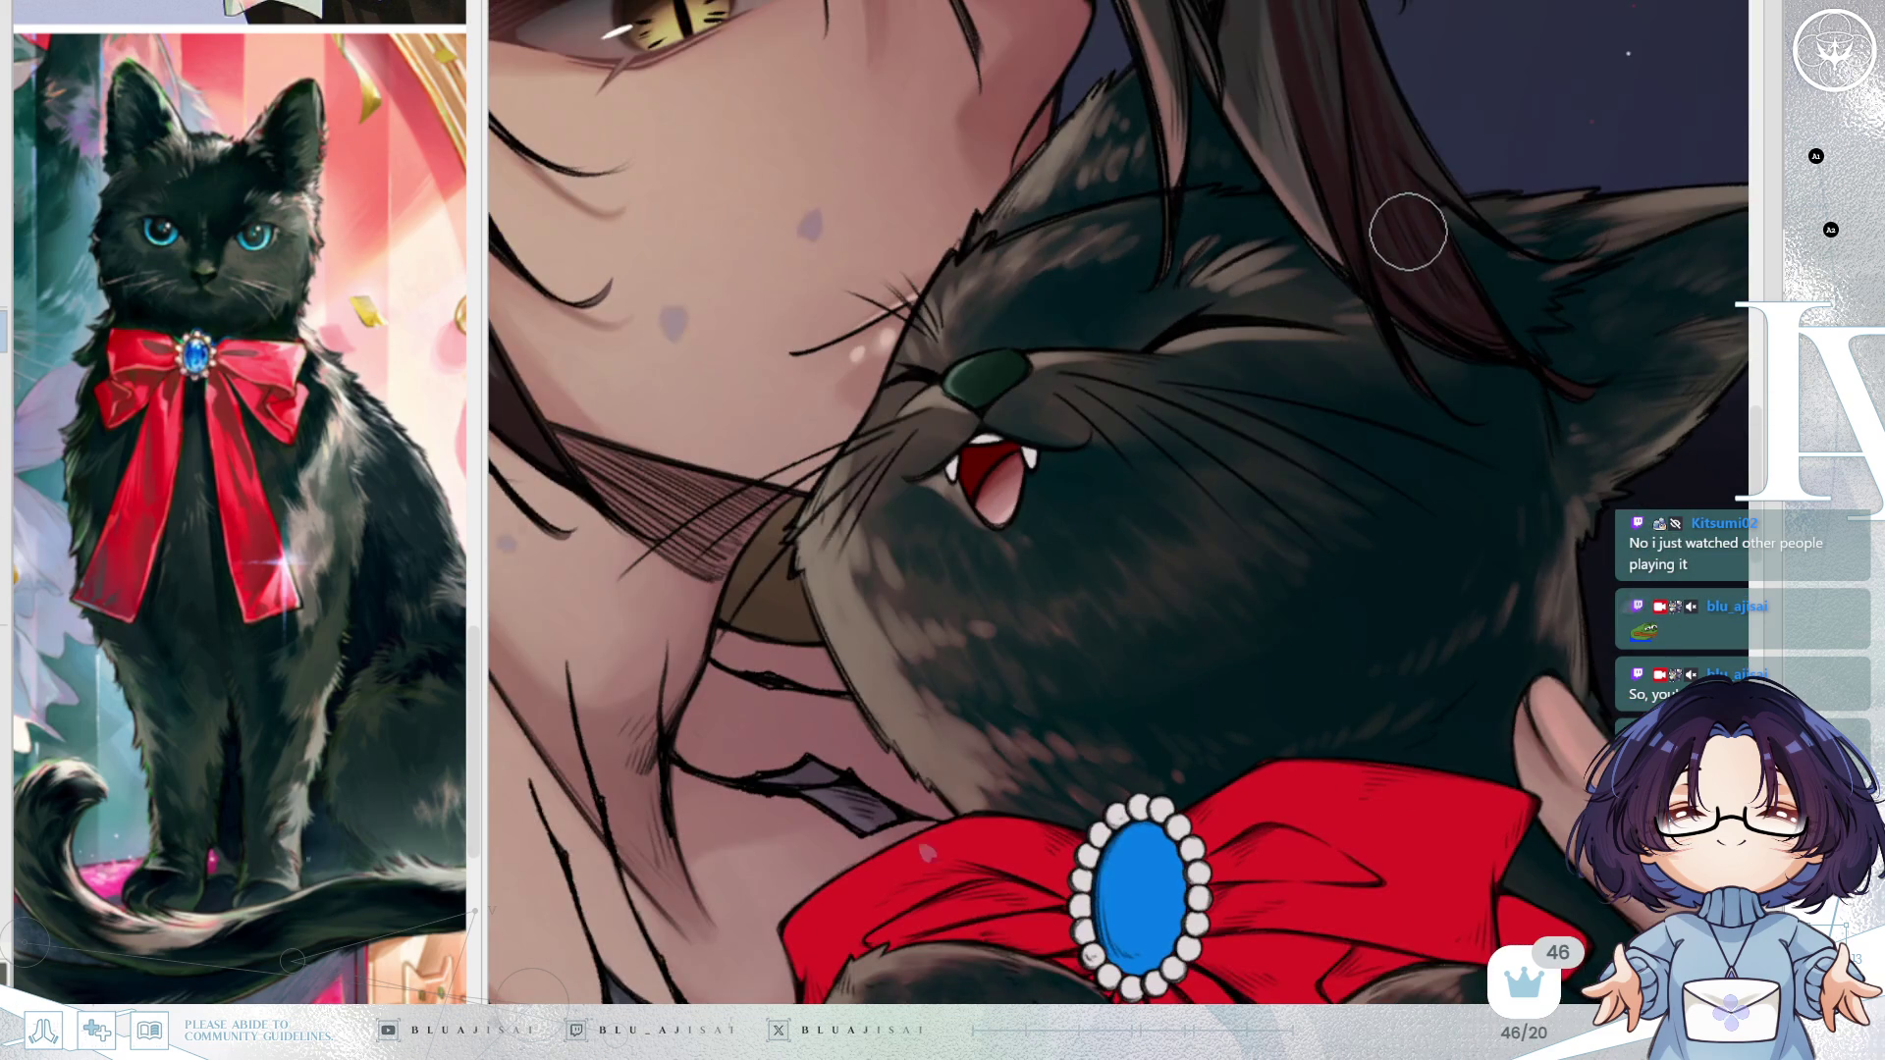
scroll(1408, 232, down, 3)
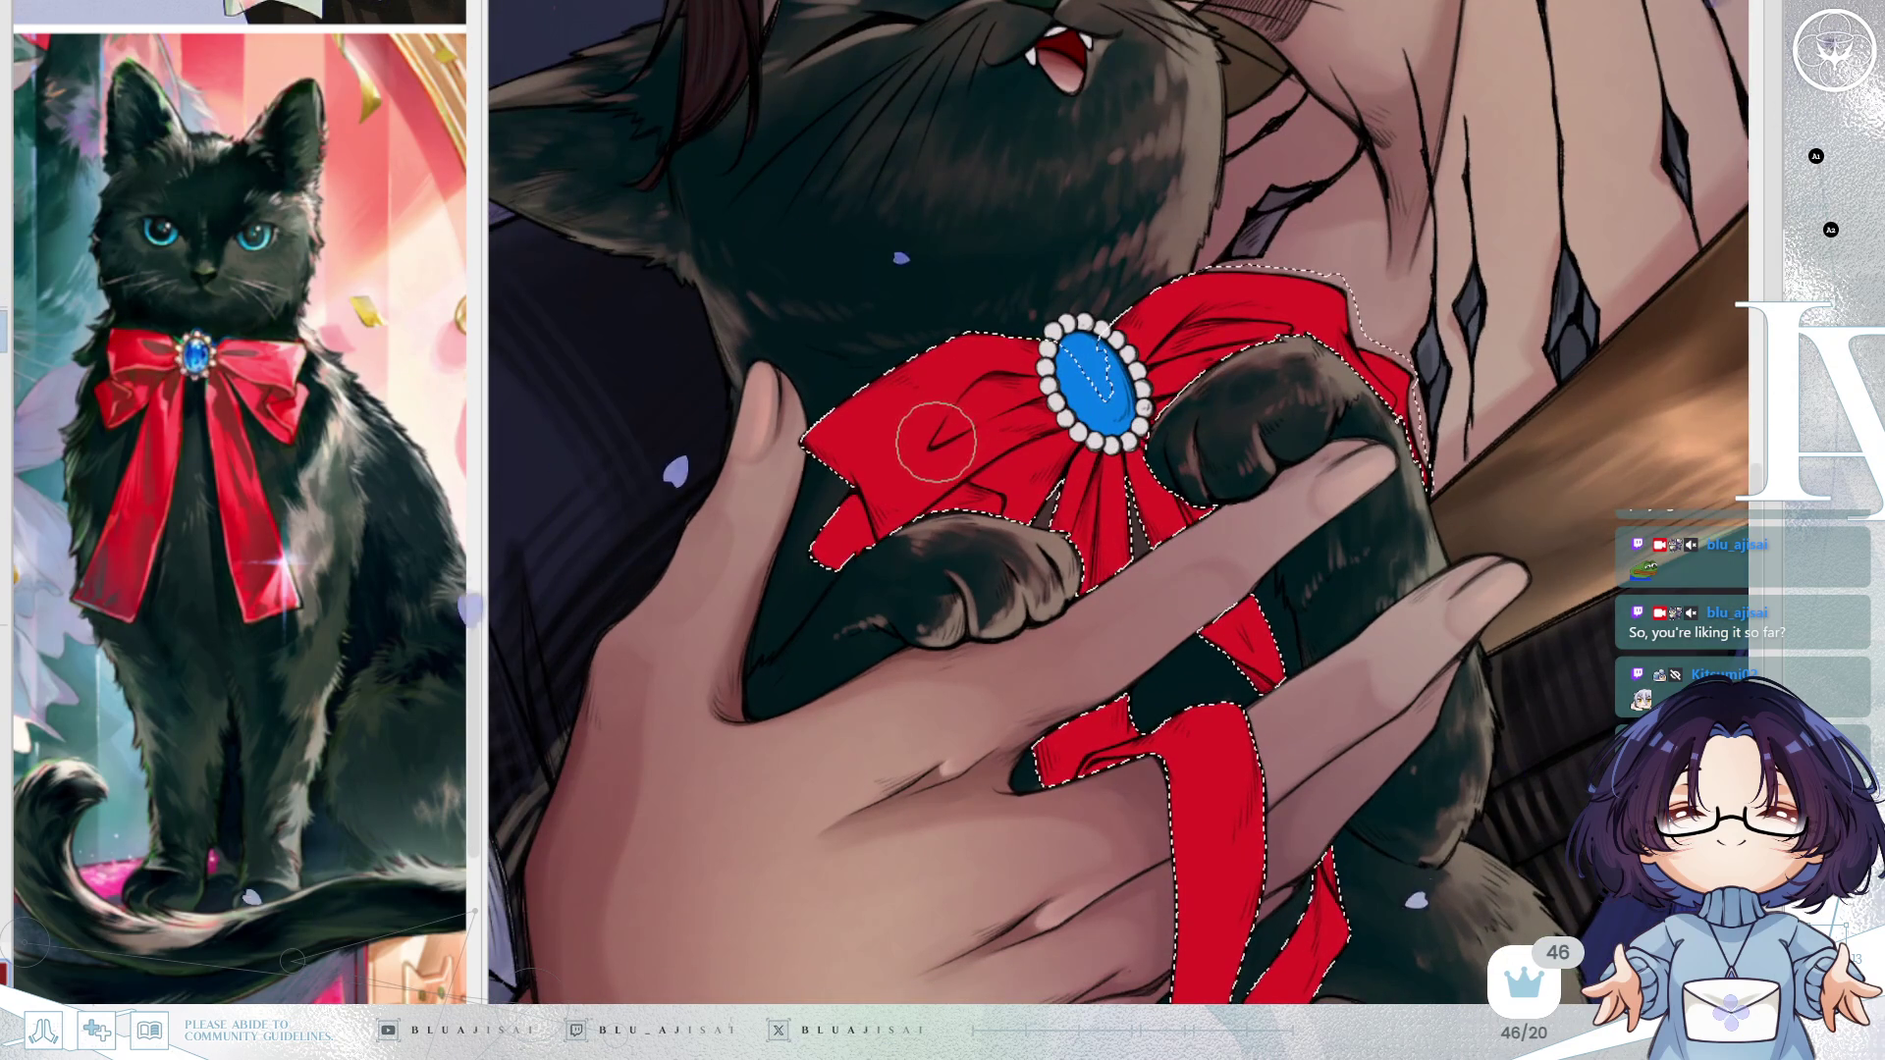
Paint dark red crease shading beside the brooch and along the ribbon's lower-left tip.
mouse_move(937, 444)
mouse_down()
mouse_move(982, 378)
mouse_move(967, 402)
mouse_move(1014, 384)
mouse_move(958, 427)
mouse_move(983, 398)
mouse_up()
mouse_move(883, 528)
mouse_down()
mouse_move(859, 511)
mouse_move(839, 525)
mouse_move(860, 530)
mouse_move(834, 528)
mouse_move(917, 523)
mouse_up()
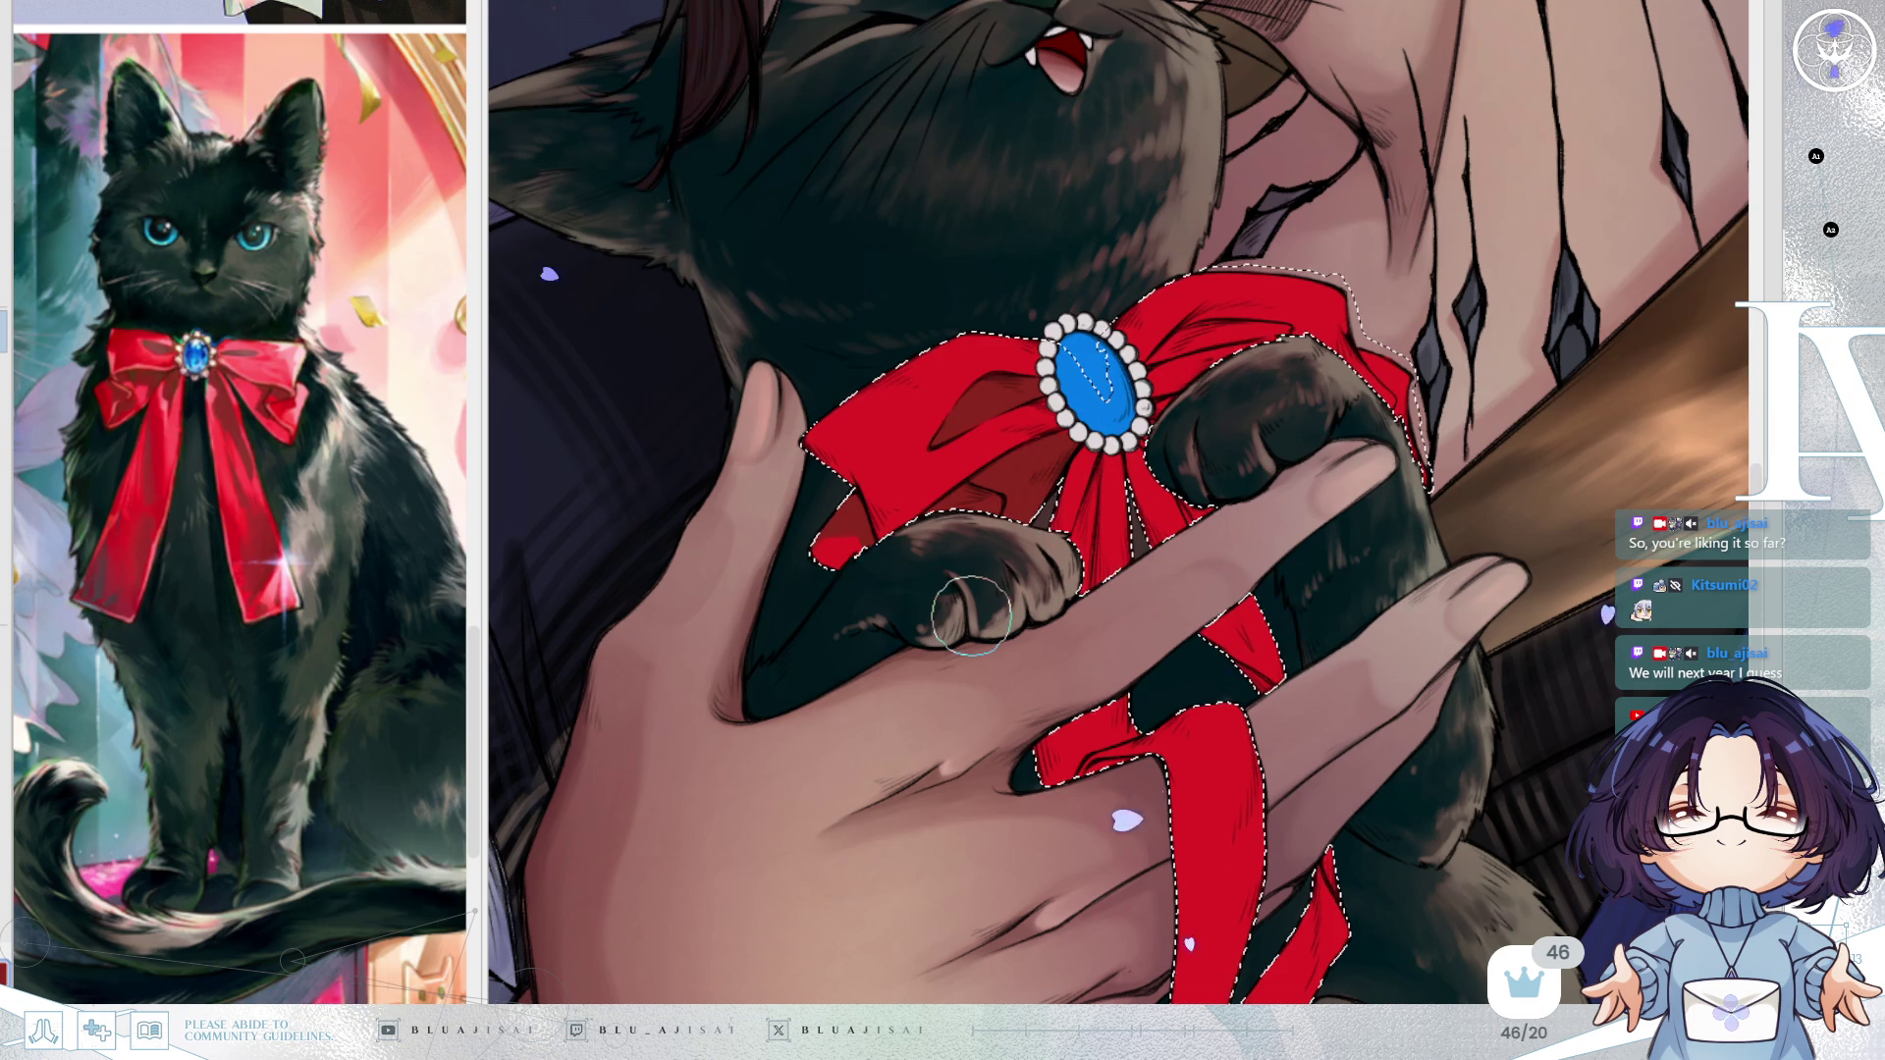
mouse_move(1039, 461)
mouse_down()
mouse_move(968, 406)
mouse_move(973, 421)
mouse_up()
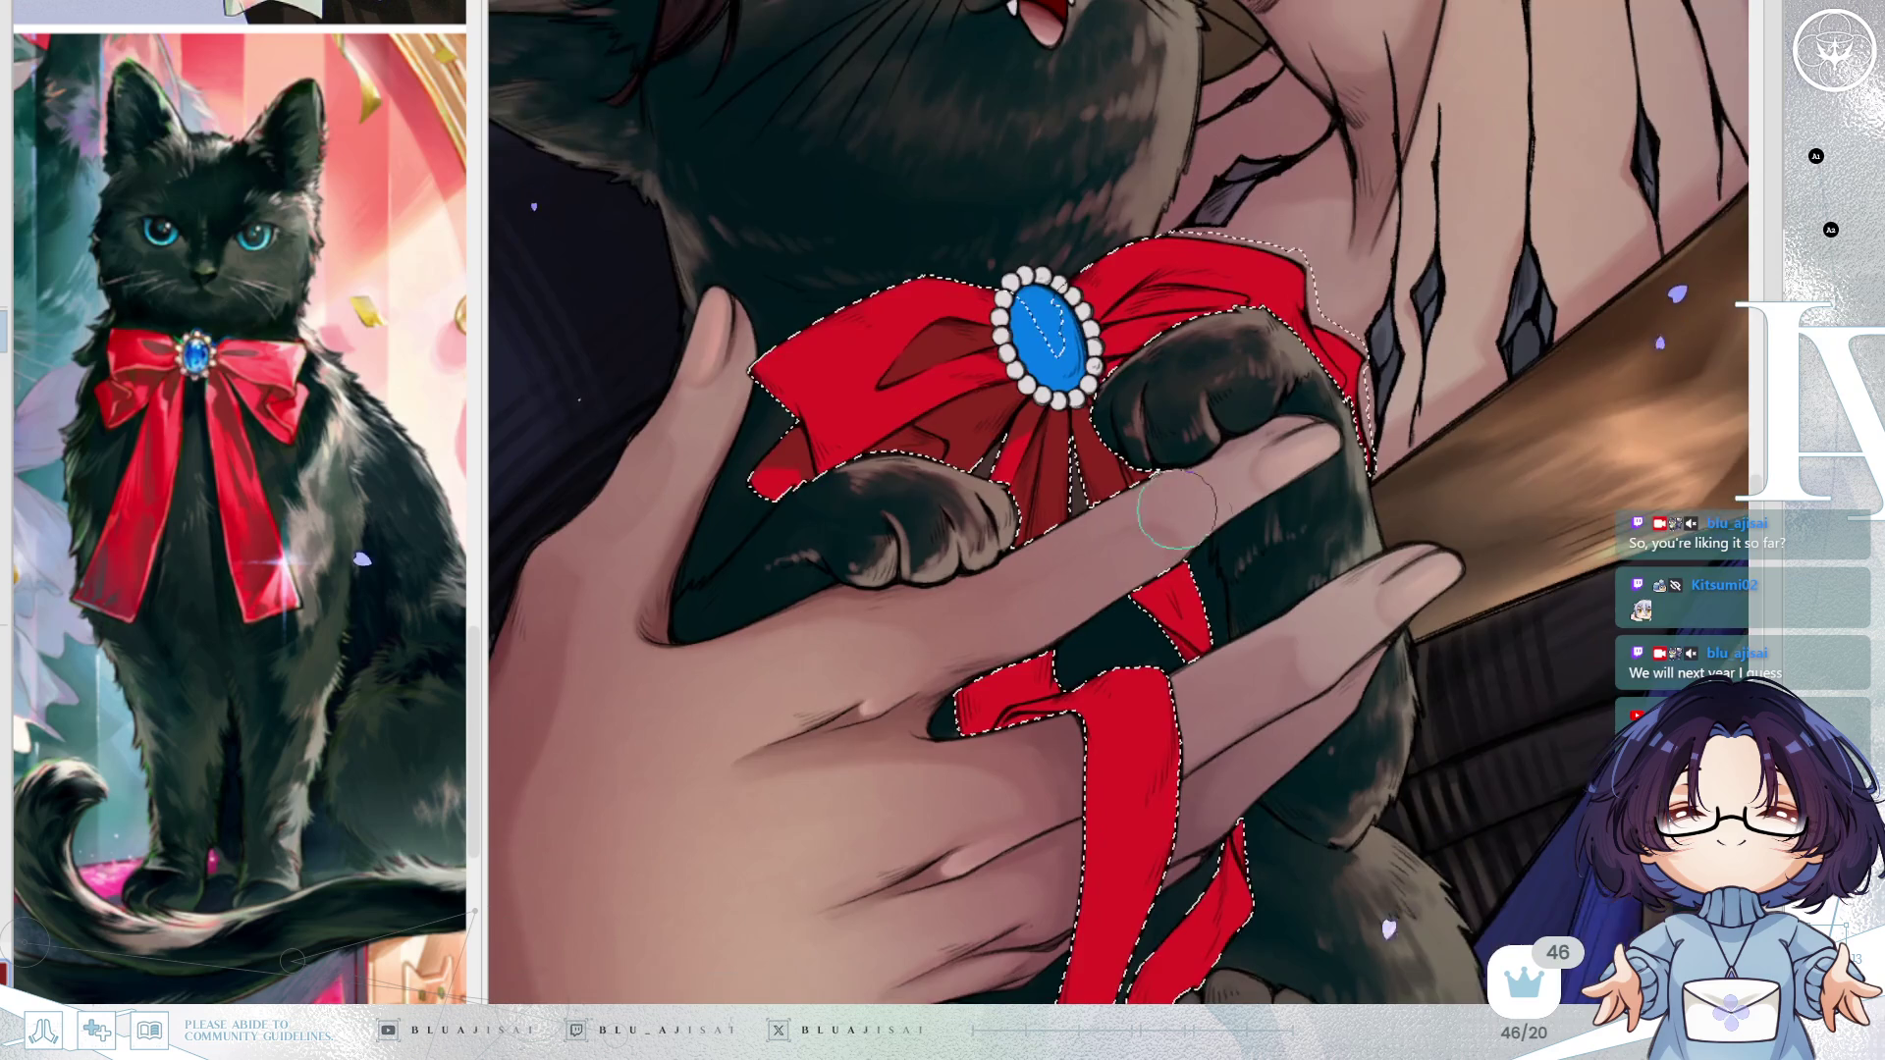
Flip the canvas horizontally to check the shading, then flip back and move toward the bow's top.
key(h)
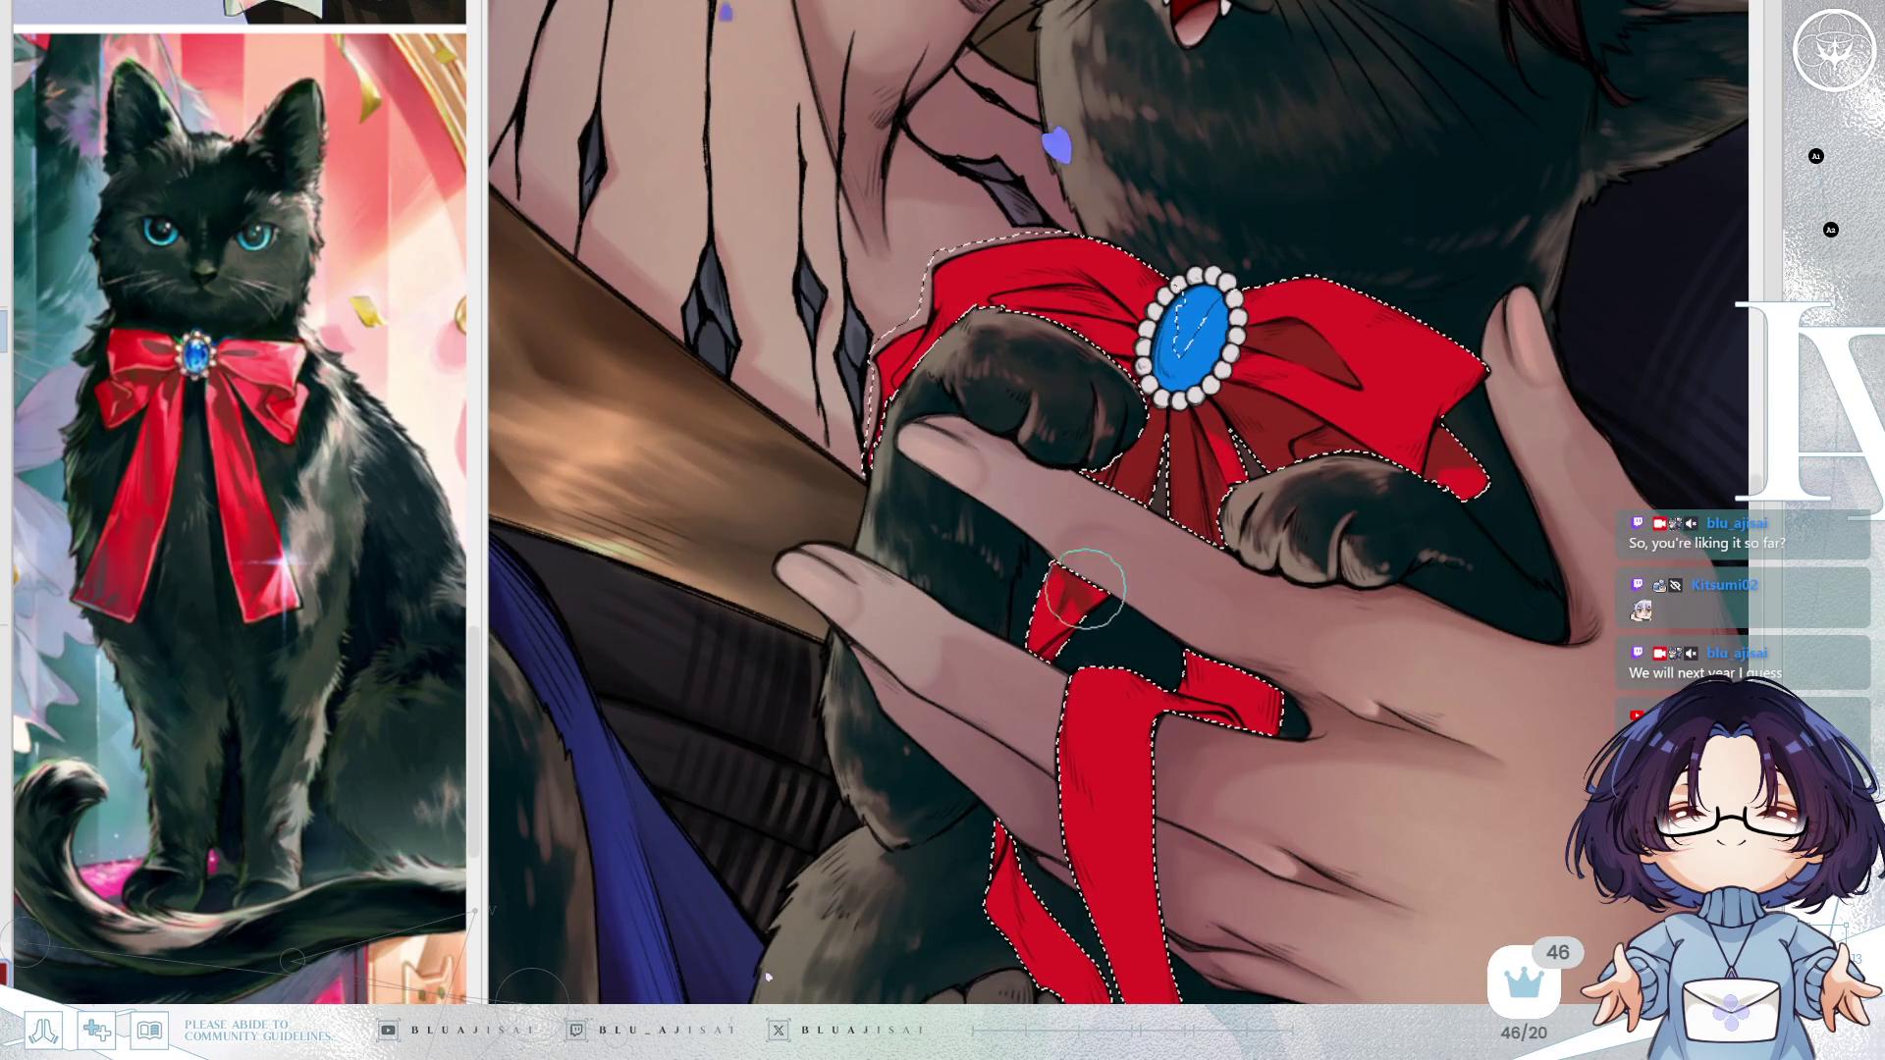
key(h)
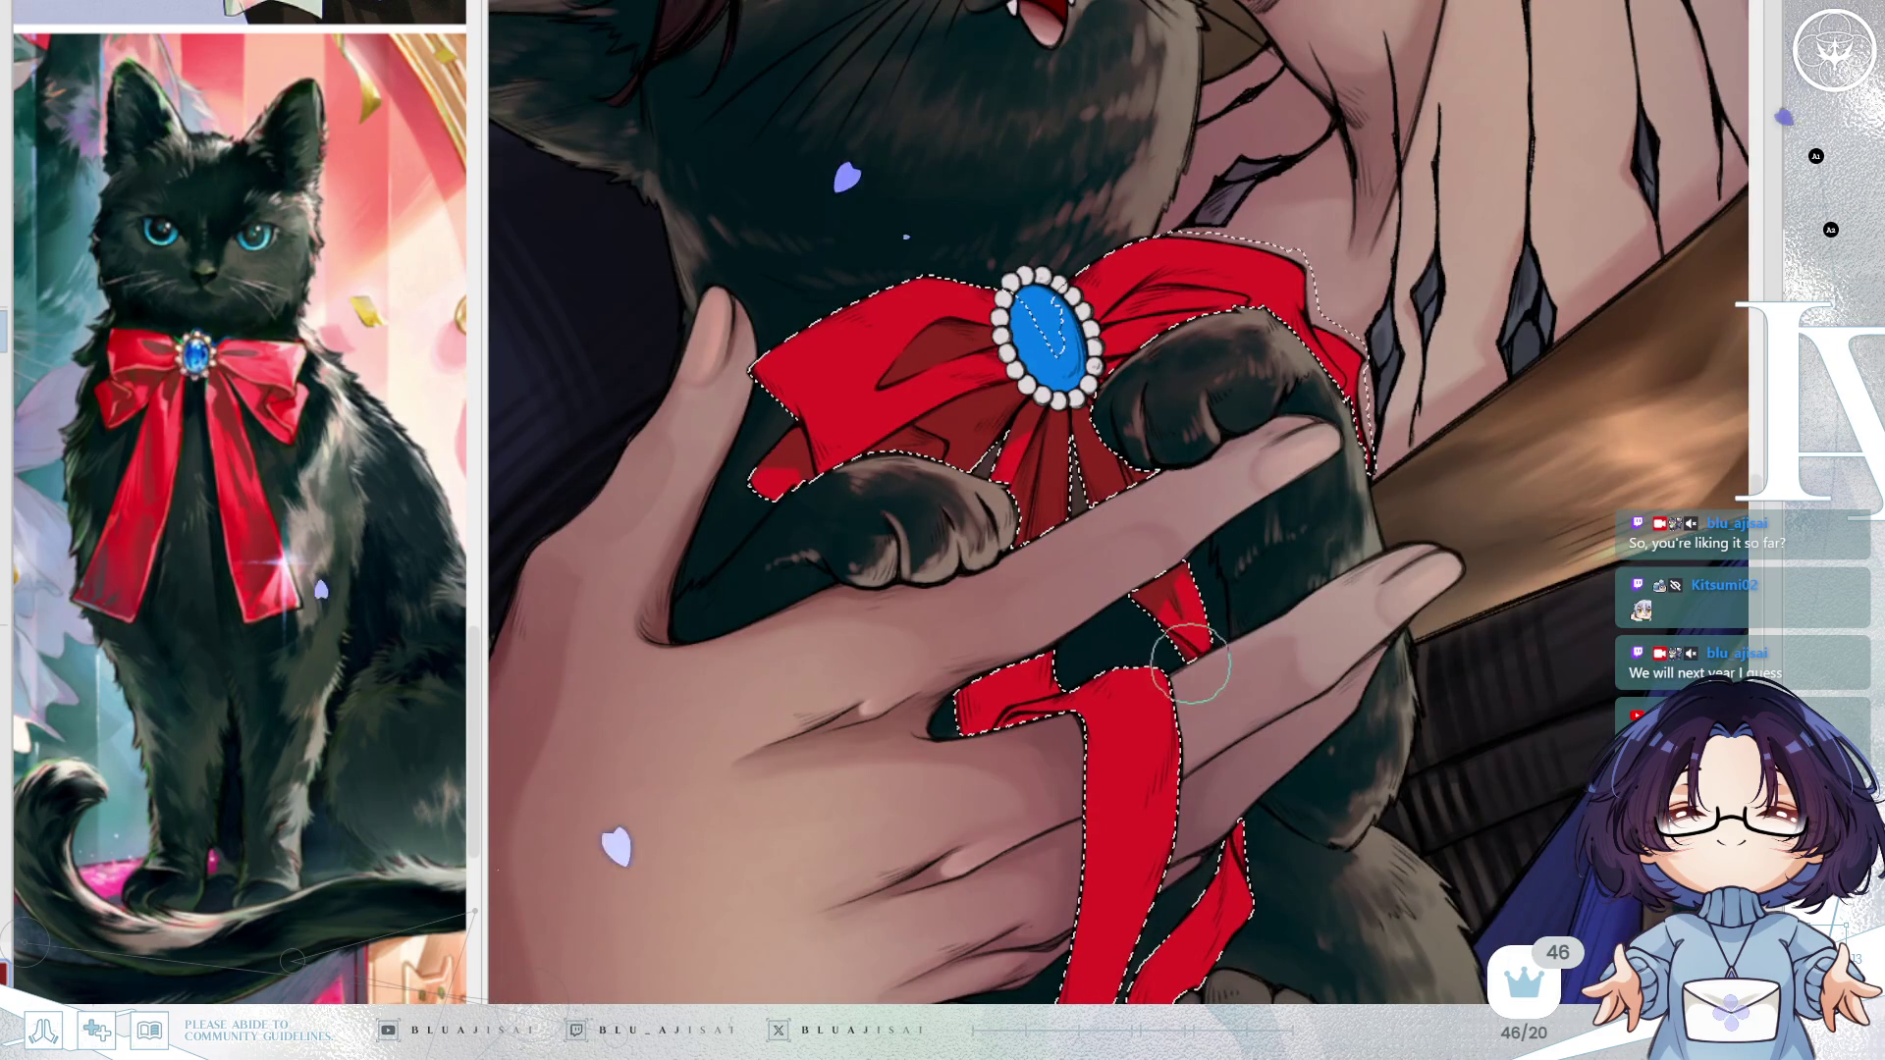
scroll(1227, 564, down, 1)
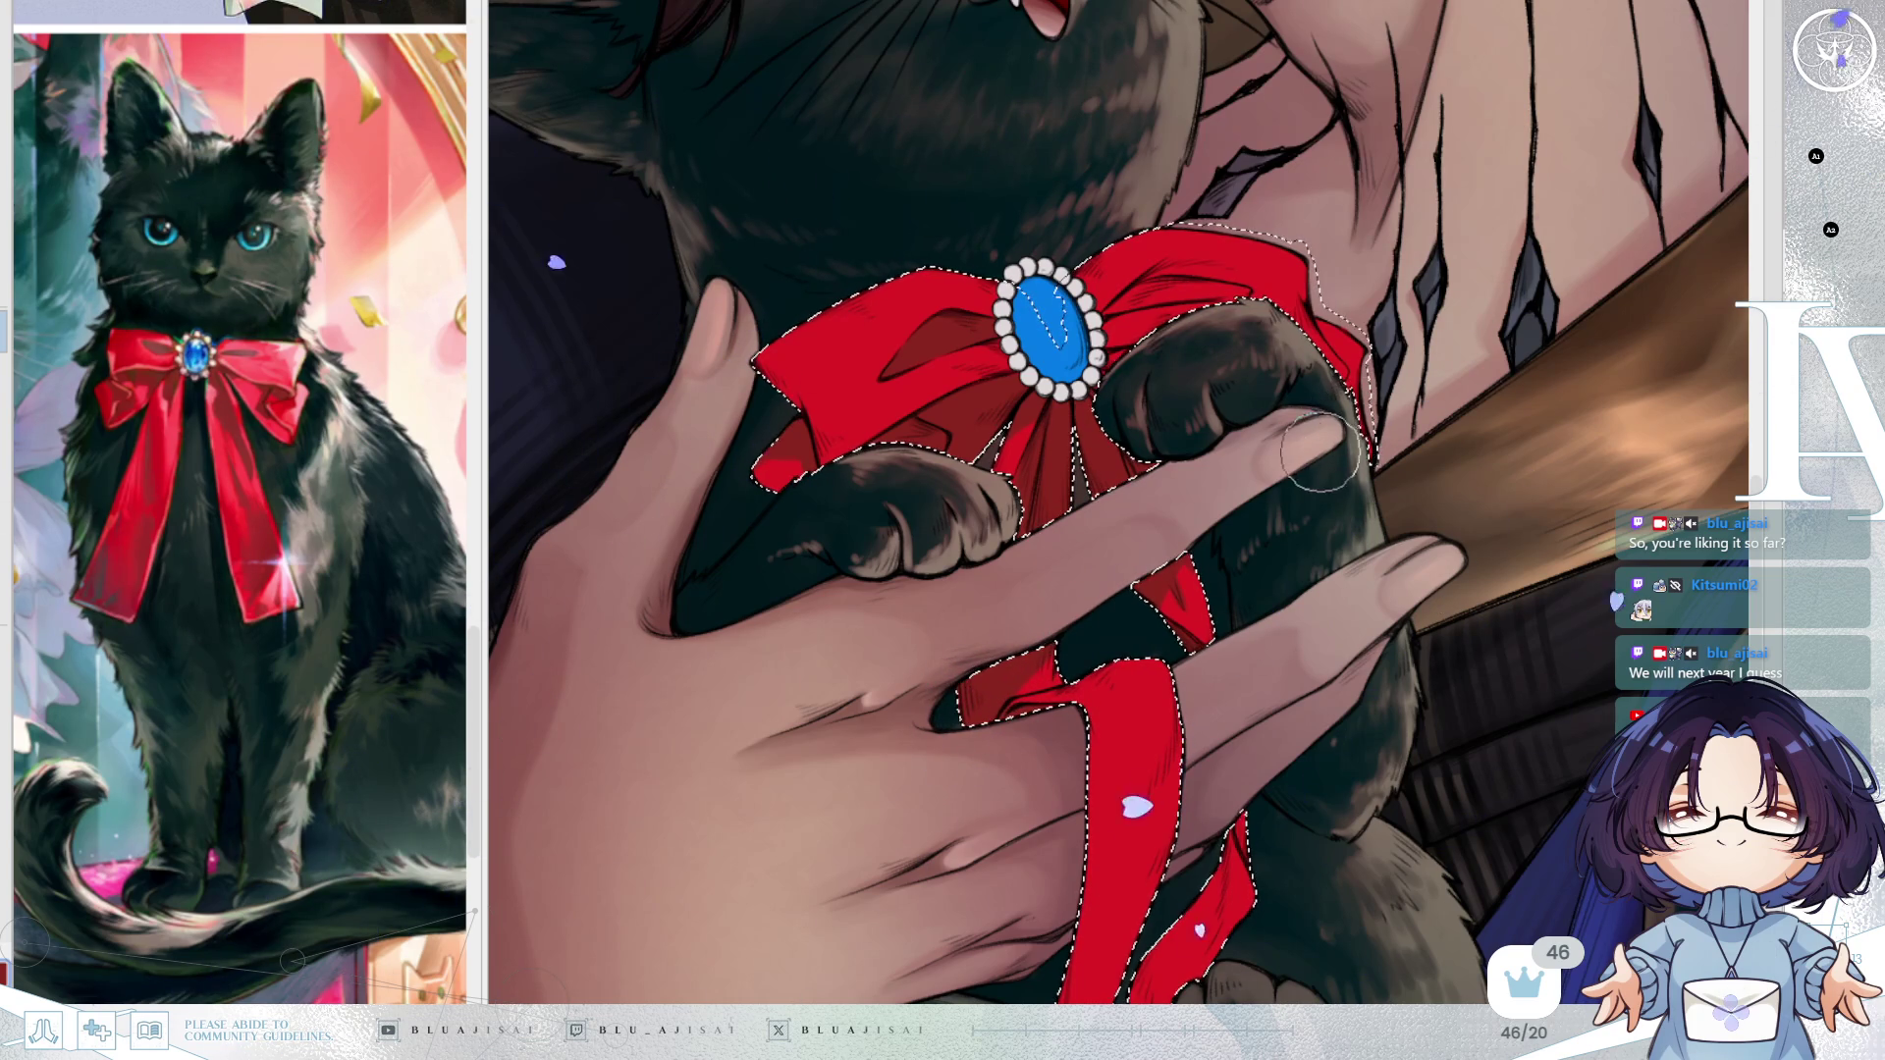
mouse_move(1321, 452)
mouse_down()
mouse_move(1276, 462)
mouse_move(1113, 414)
mouse_move(1047, 424)
mouse_up()
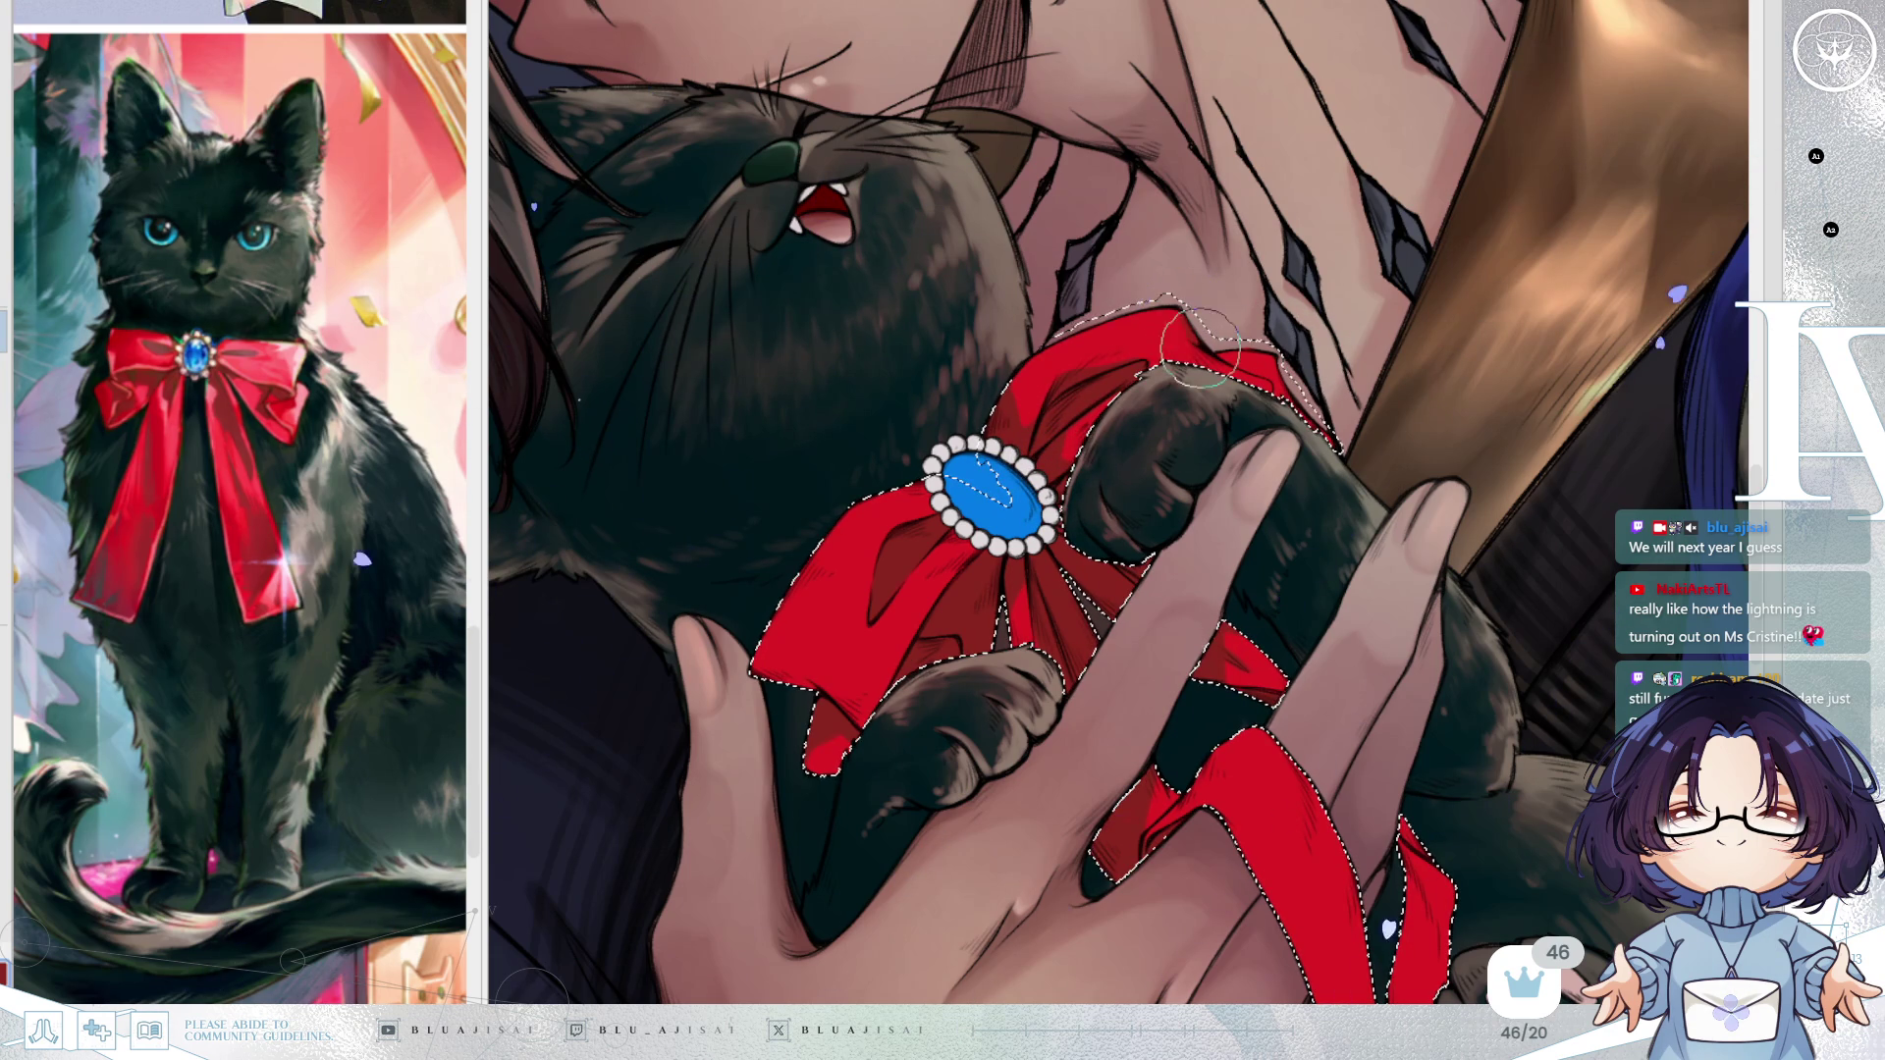
Brush a deeper red stroke onto the lower ribbon fold, then tilt the canvas slightly clockwise.
scroll(1351, 391, down, 3)
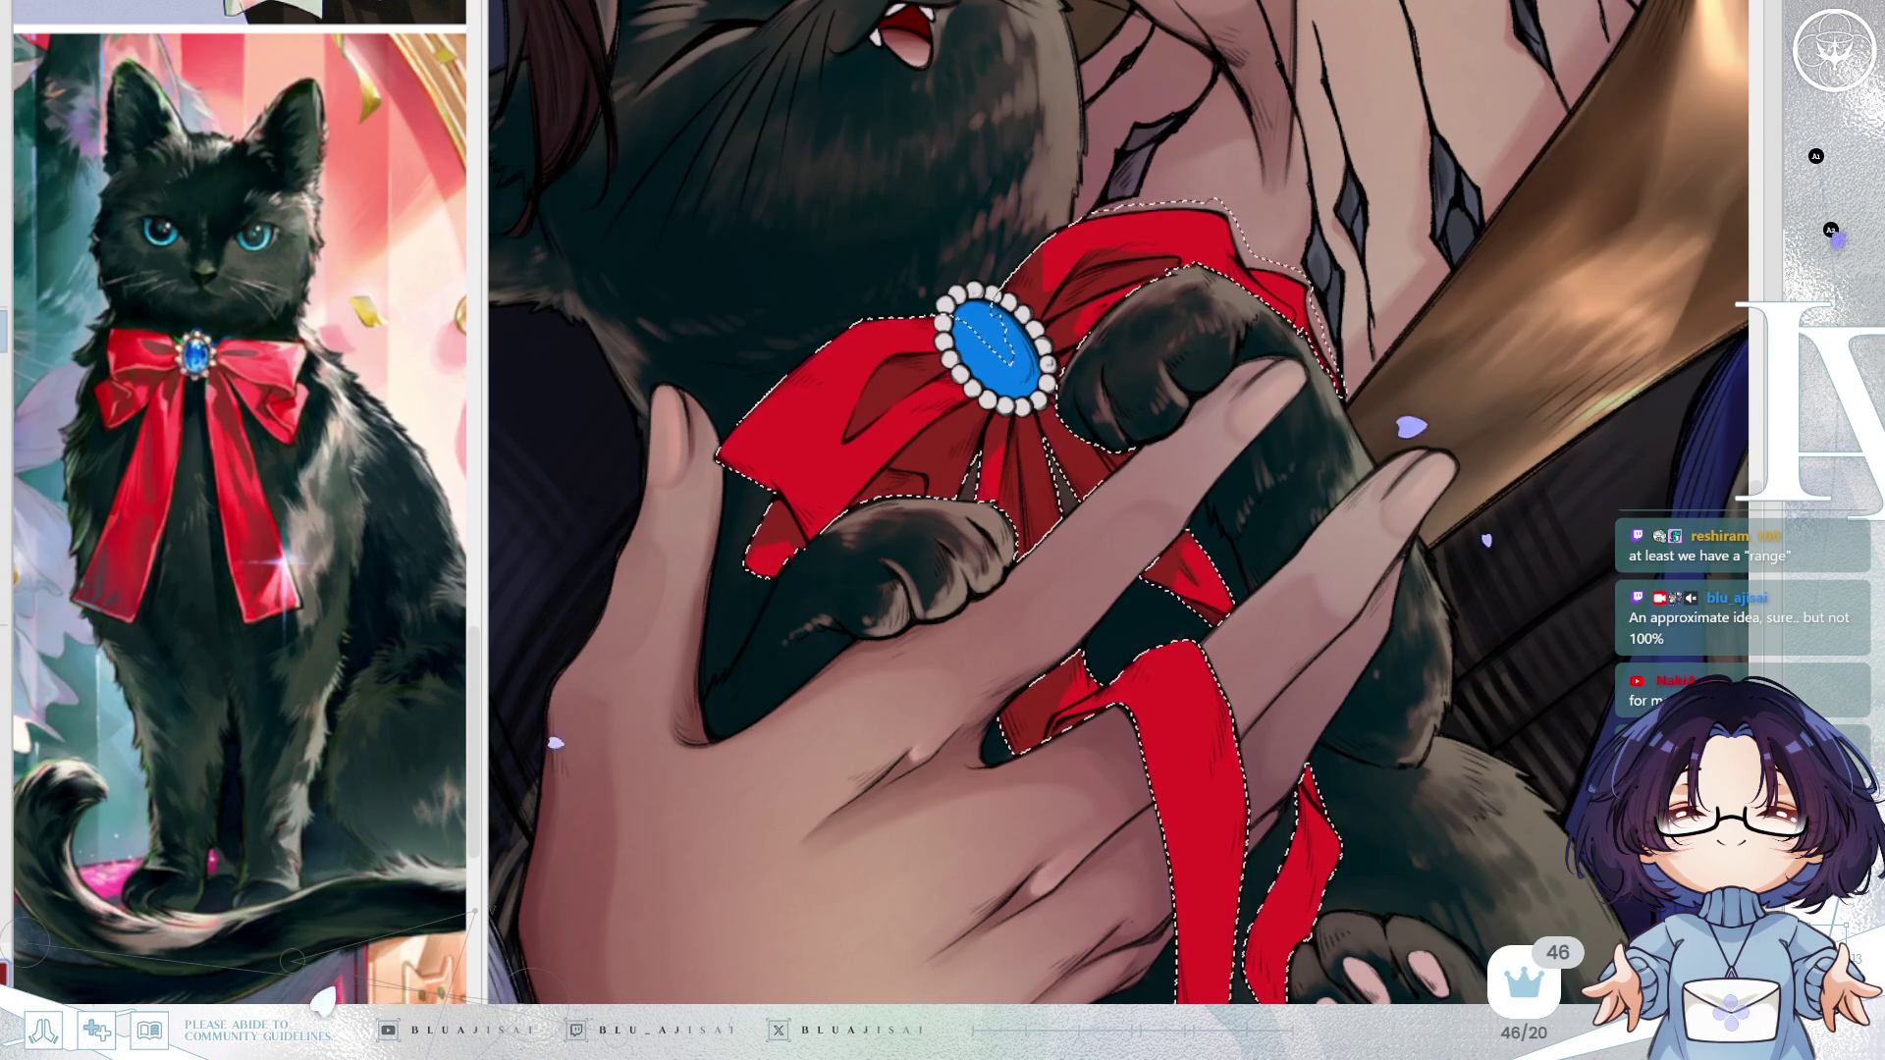
drag(1056, 727, 1090, 668)
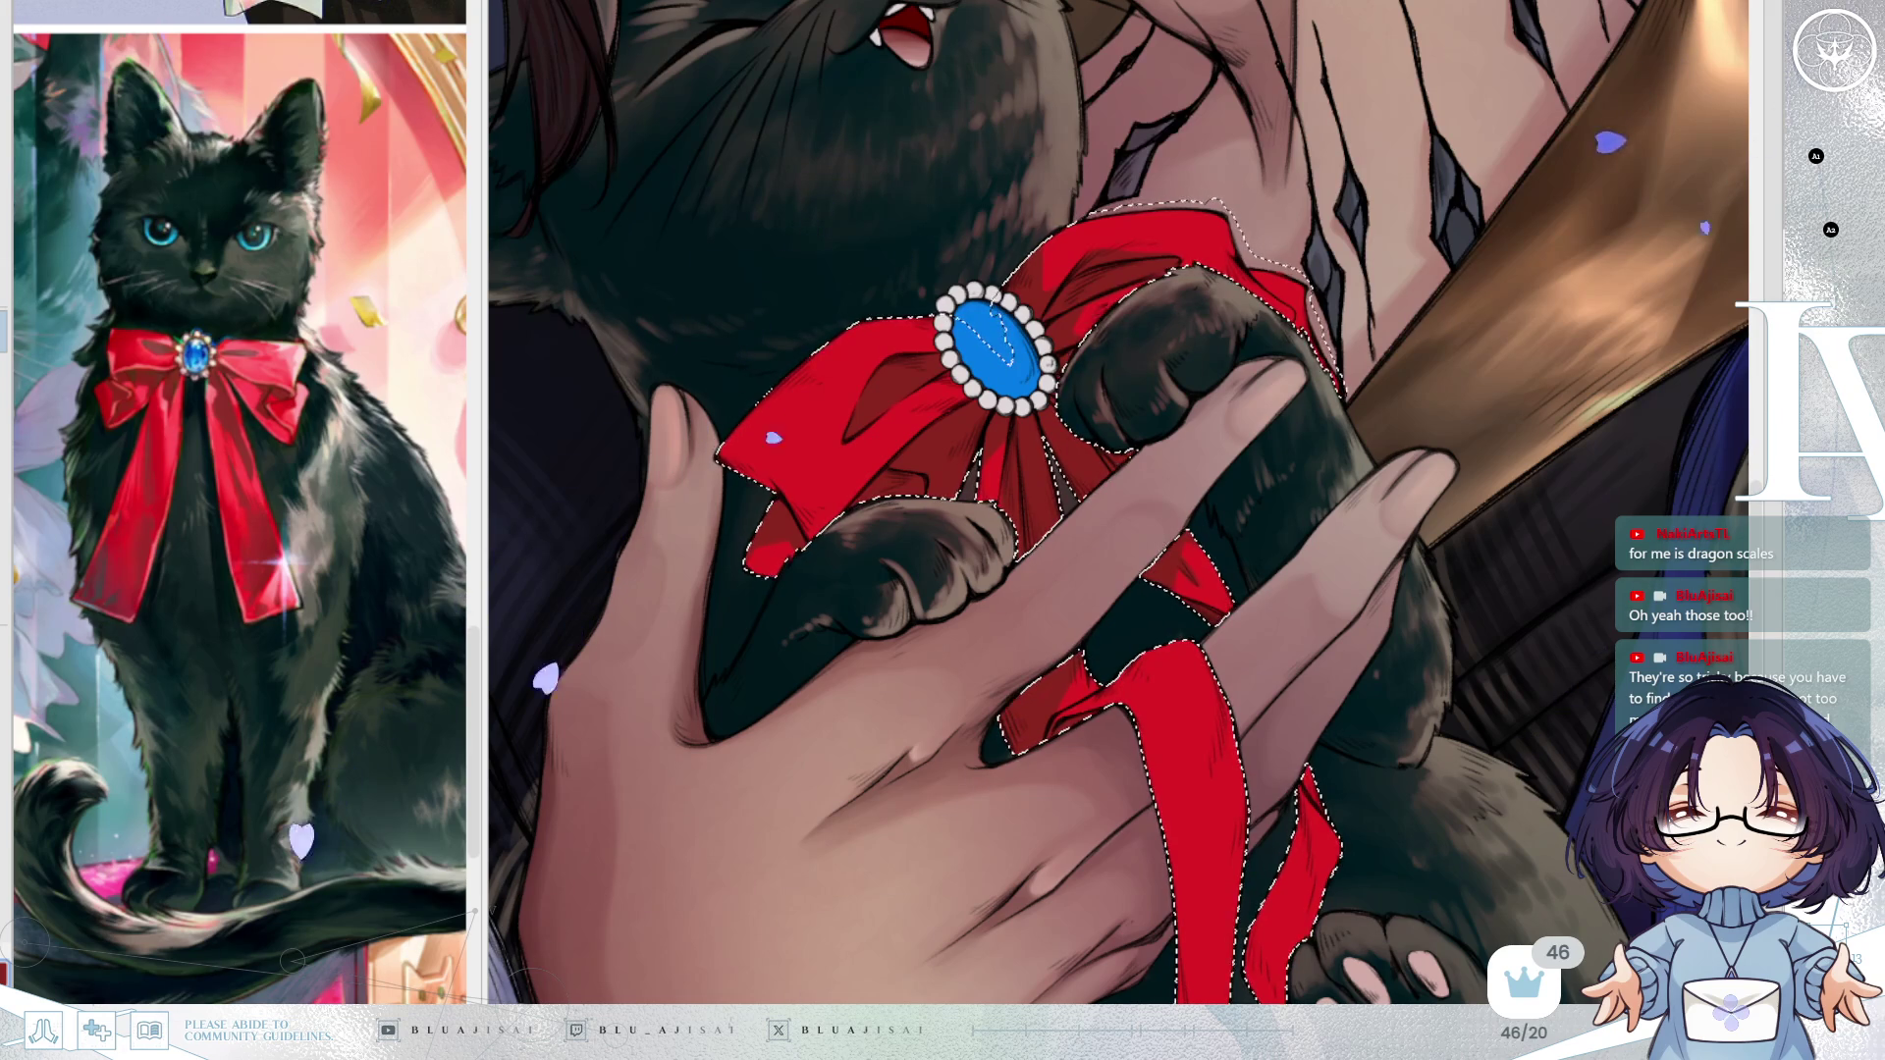
key(asciicircum)
key(asciicircum)
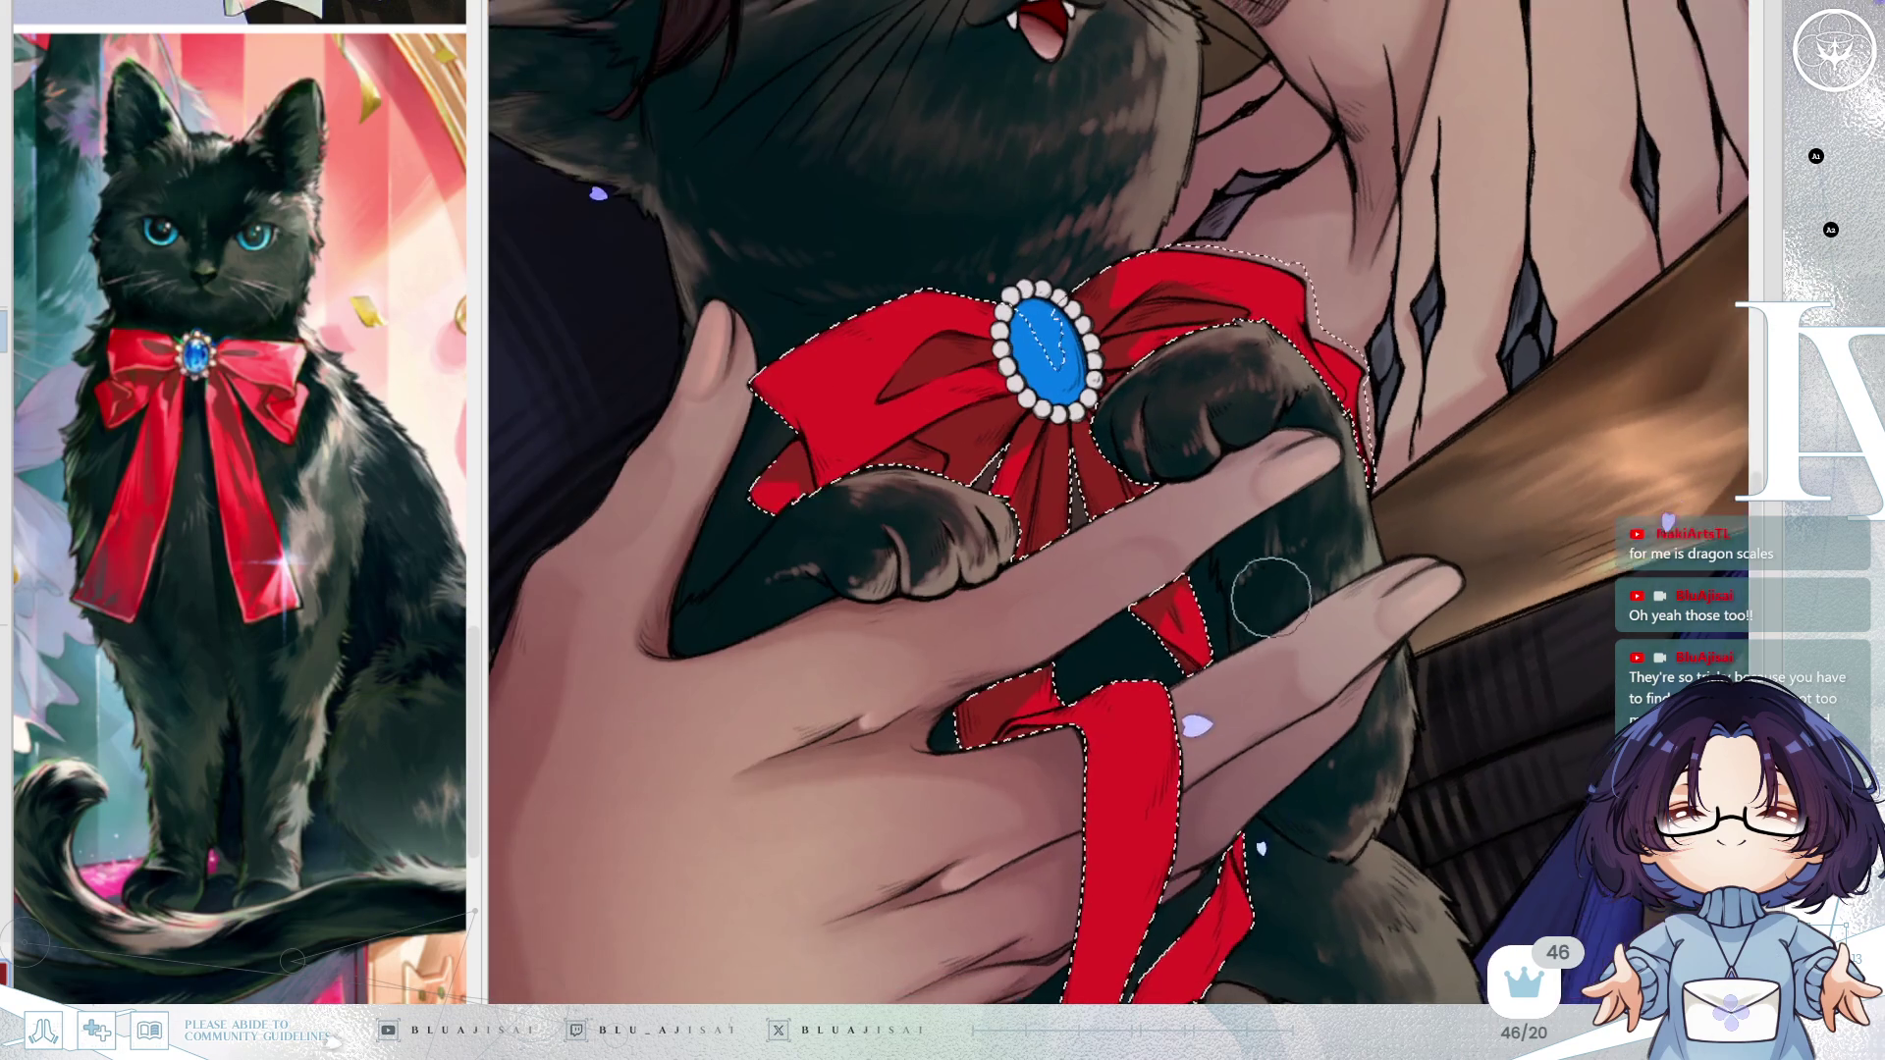
drag(1271, 596, 1293, 369)
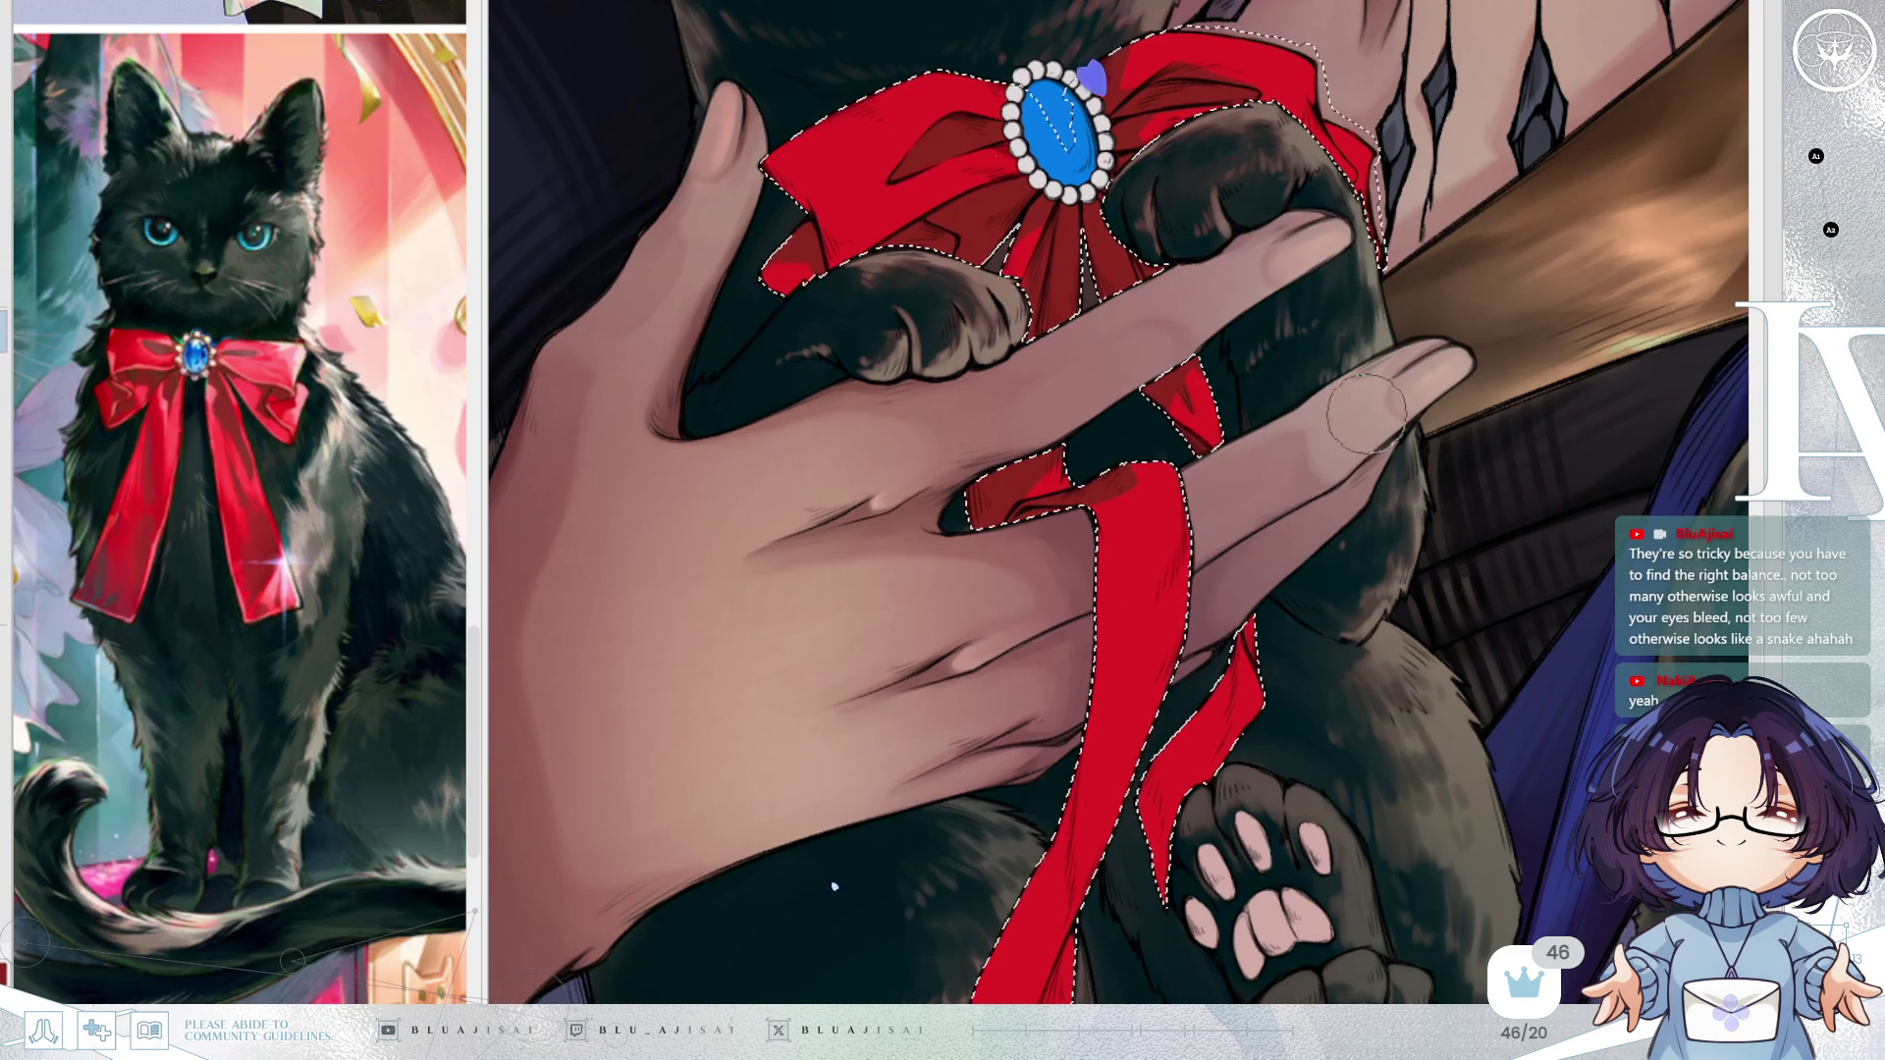
Brush darker red shading down the ribbon tail and mirror the view to check it.
scroll(1158, 609, down, 1)
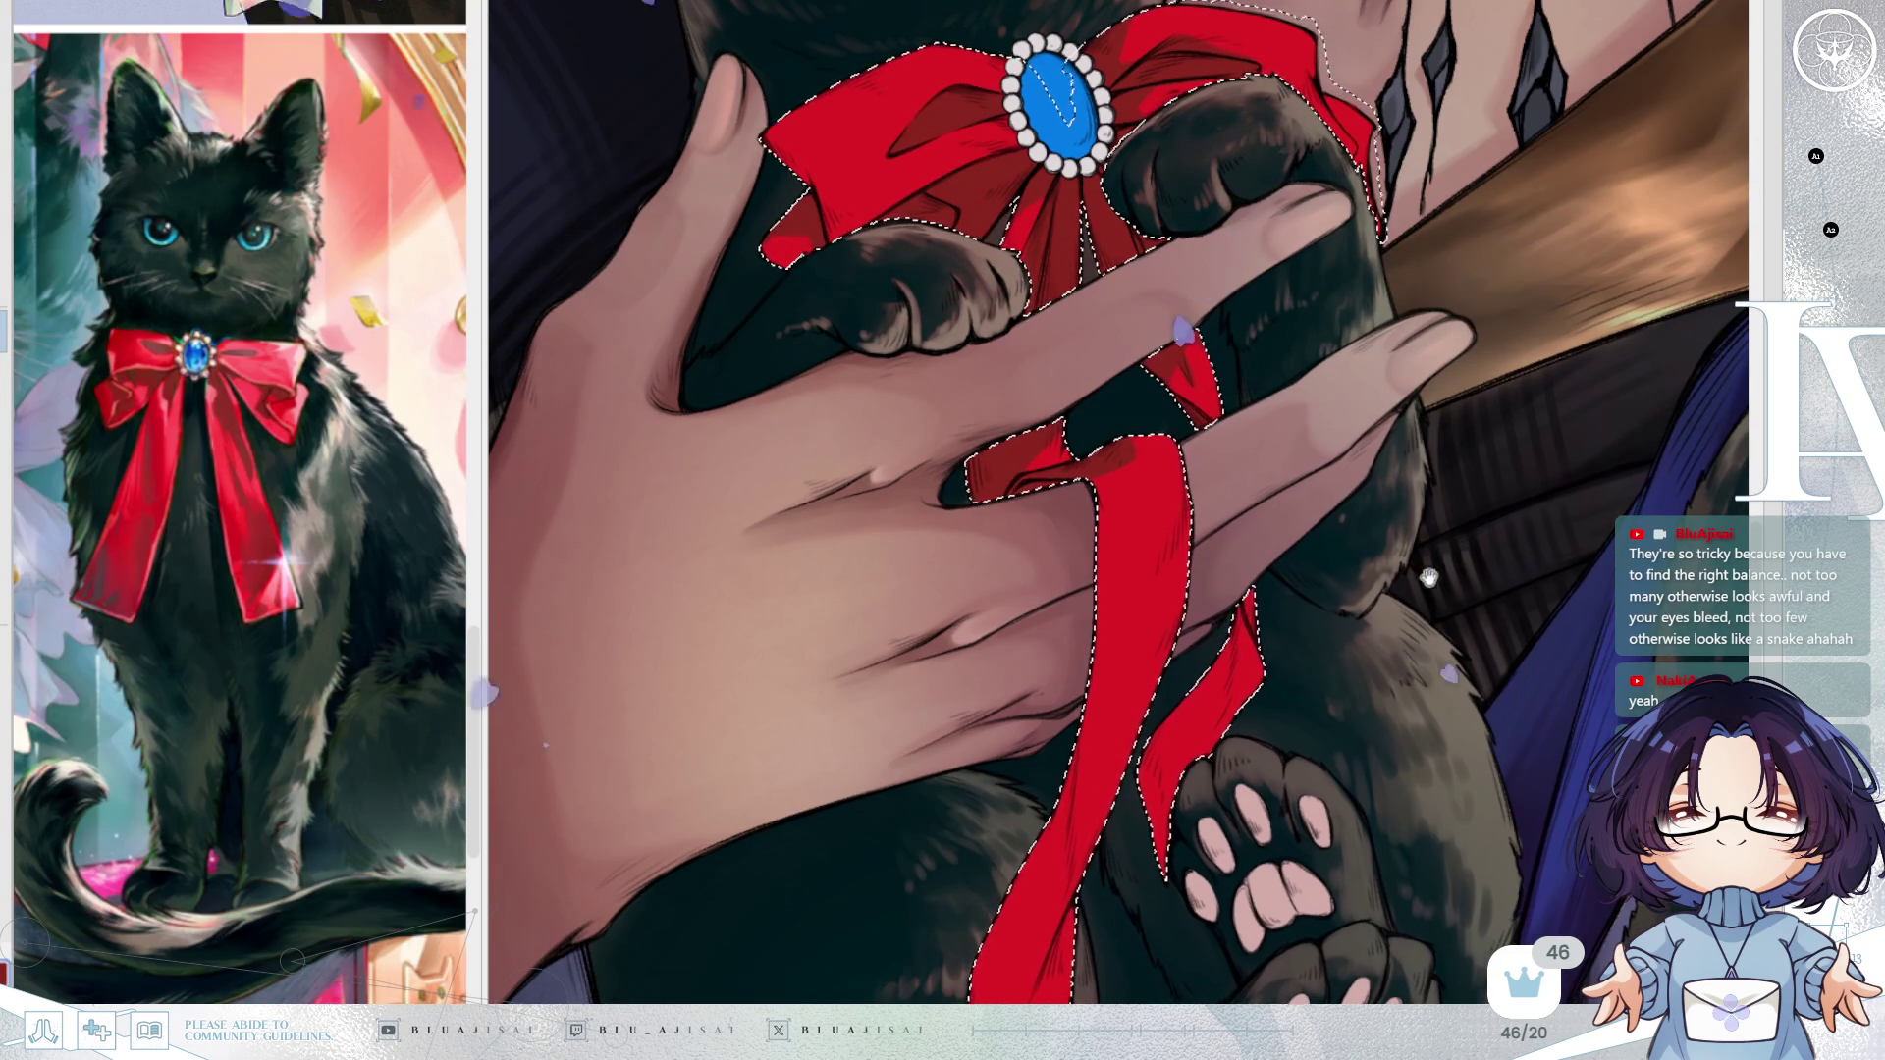
drag(1428, 577, 1417, 509)
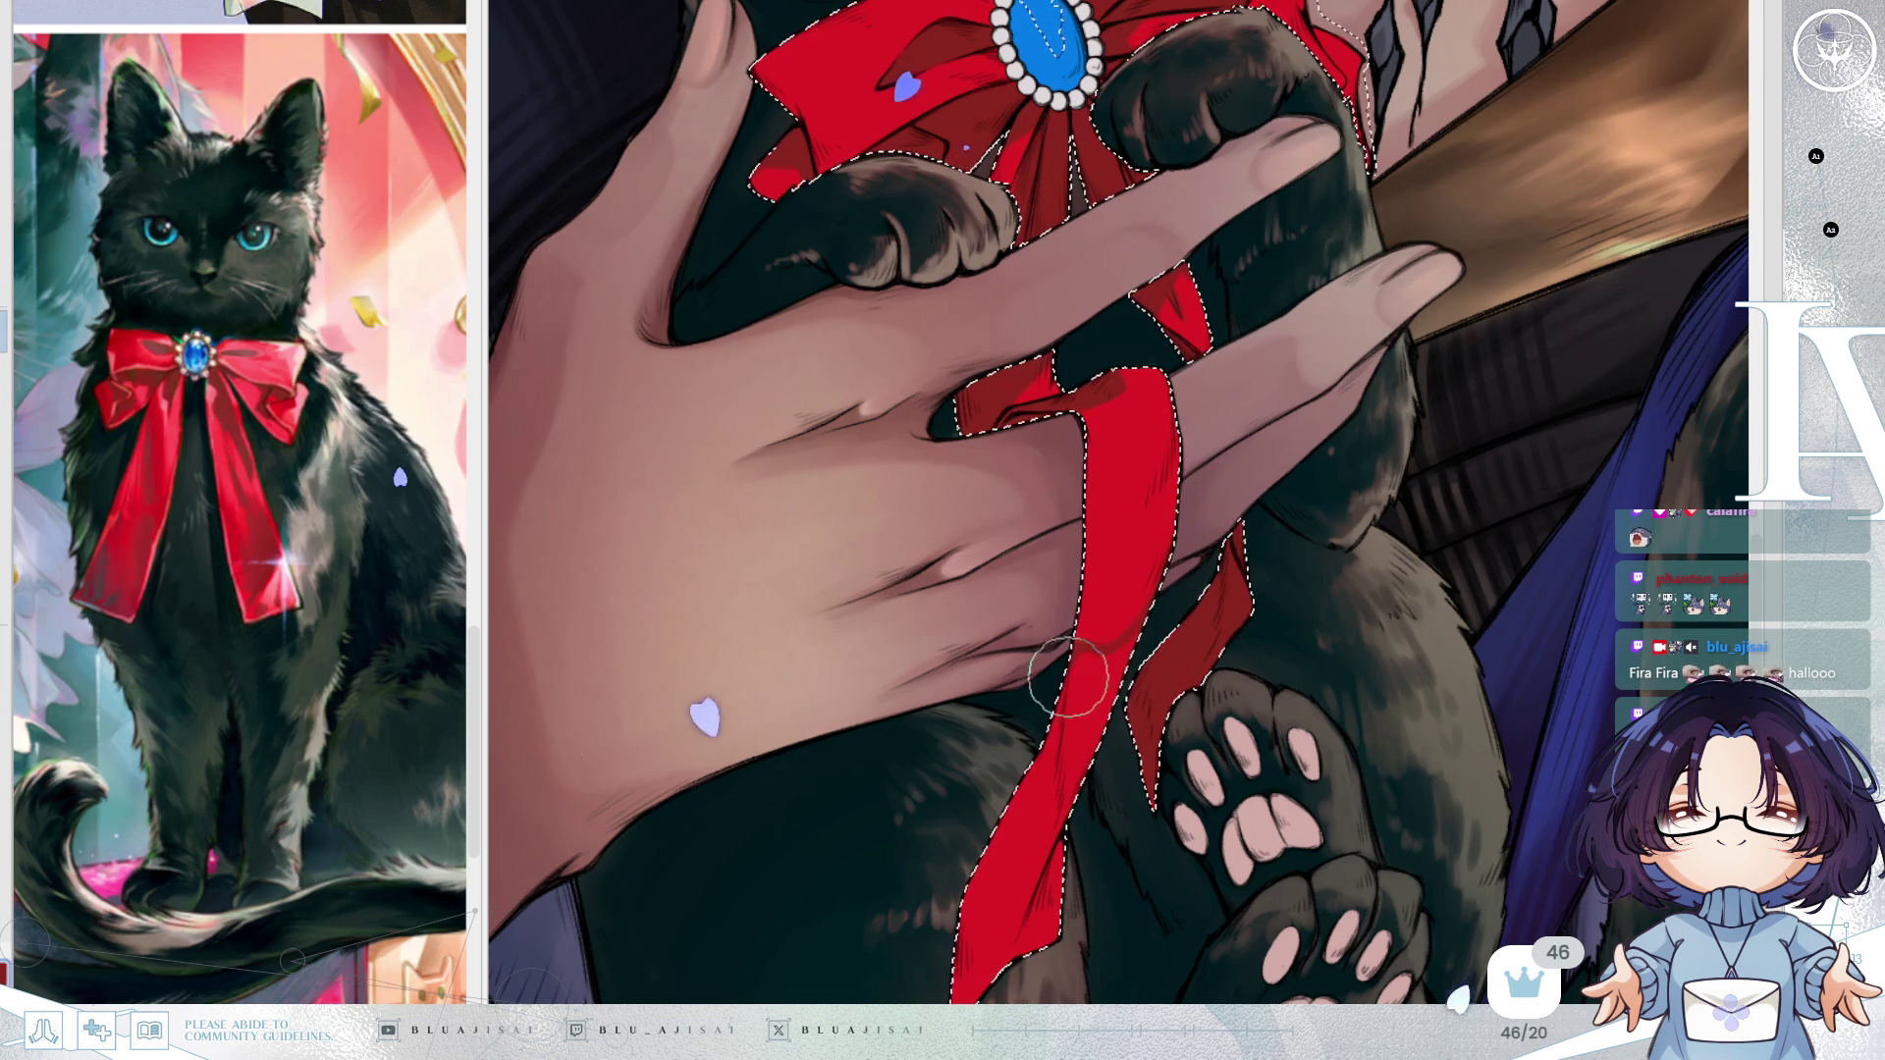
mouse_move(1061, 712)
mouse_down()
mouse_move(1073, 661)
mouse_move(1092, 689)
mouse_move(1065, 869)
mouse_move(999, 967)
mouse_up()
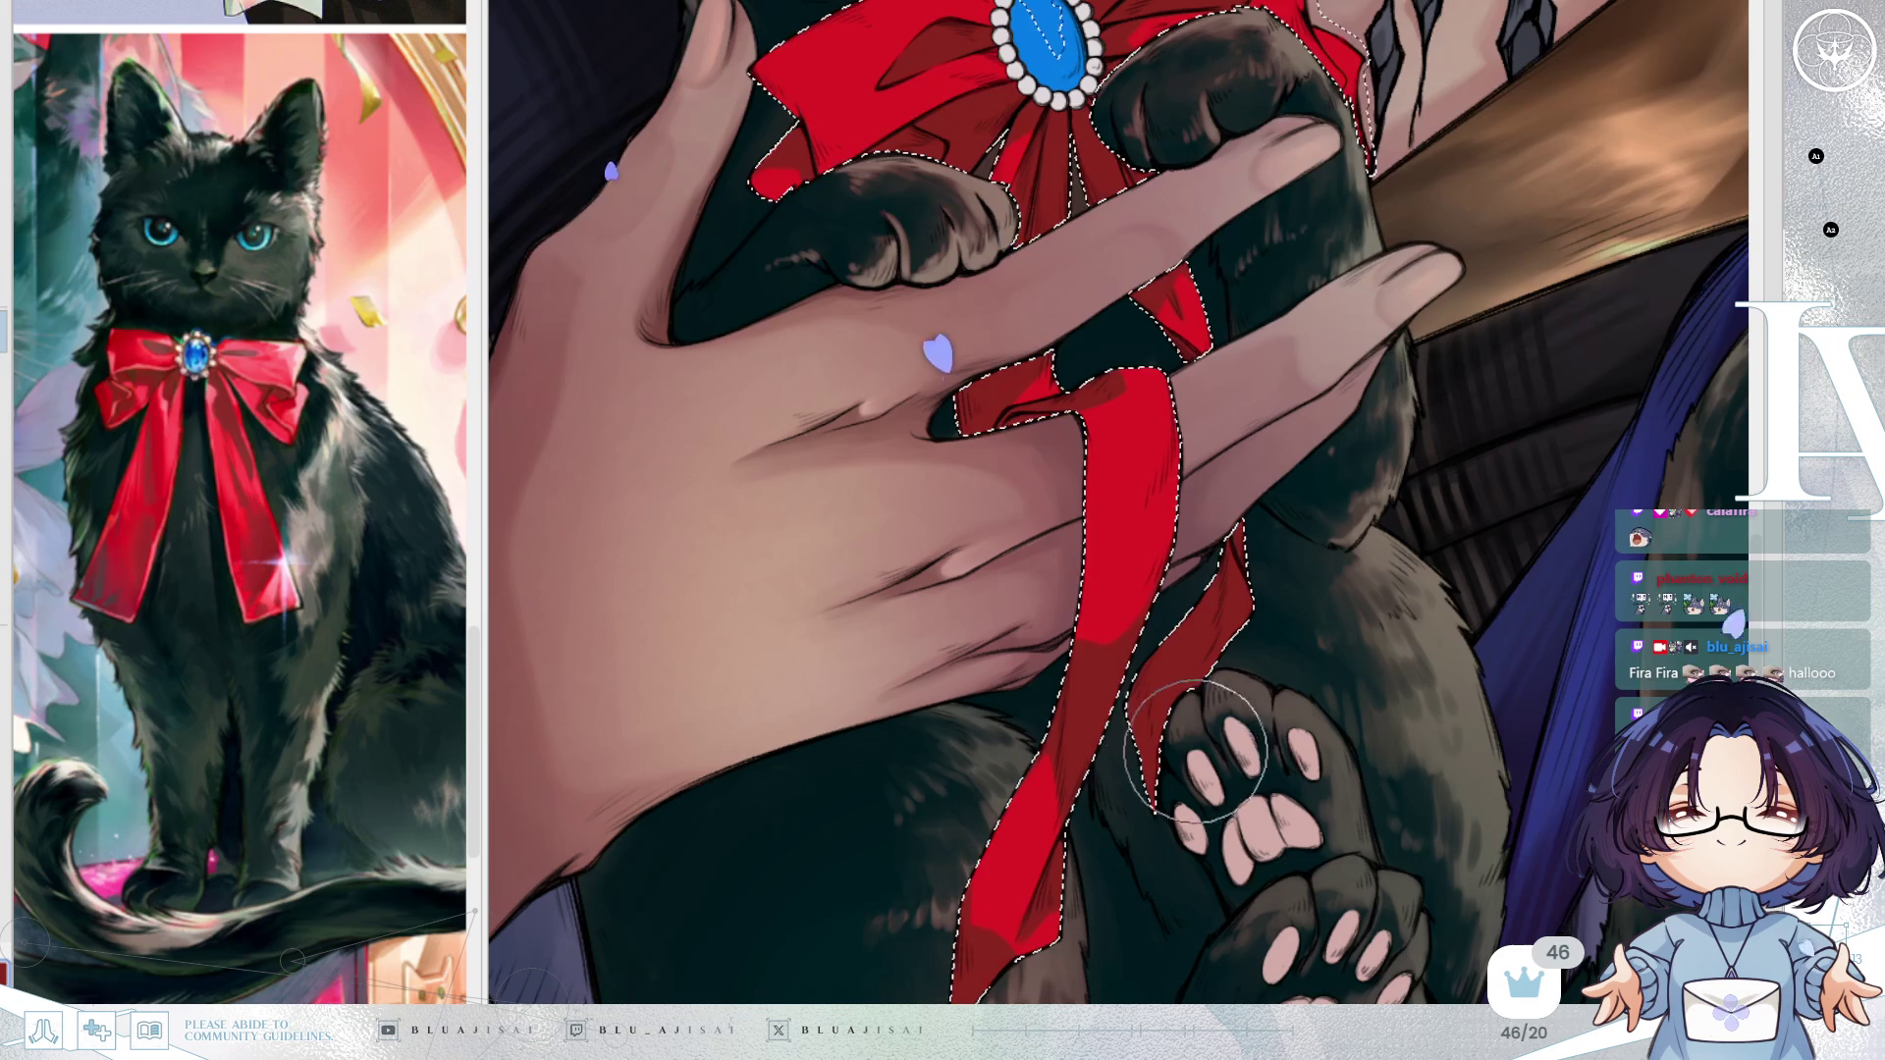
scroll(1191, 534, up, 1)
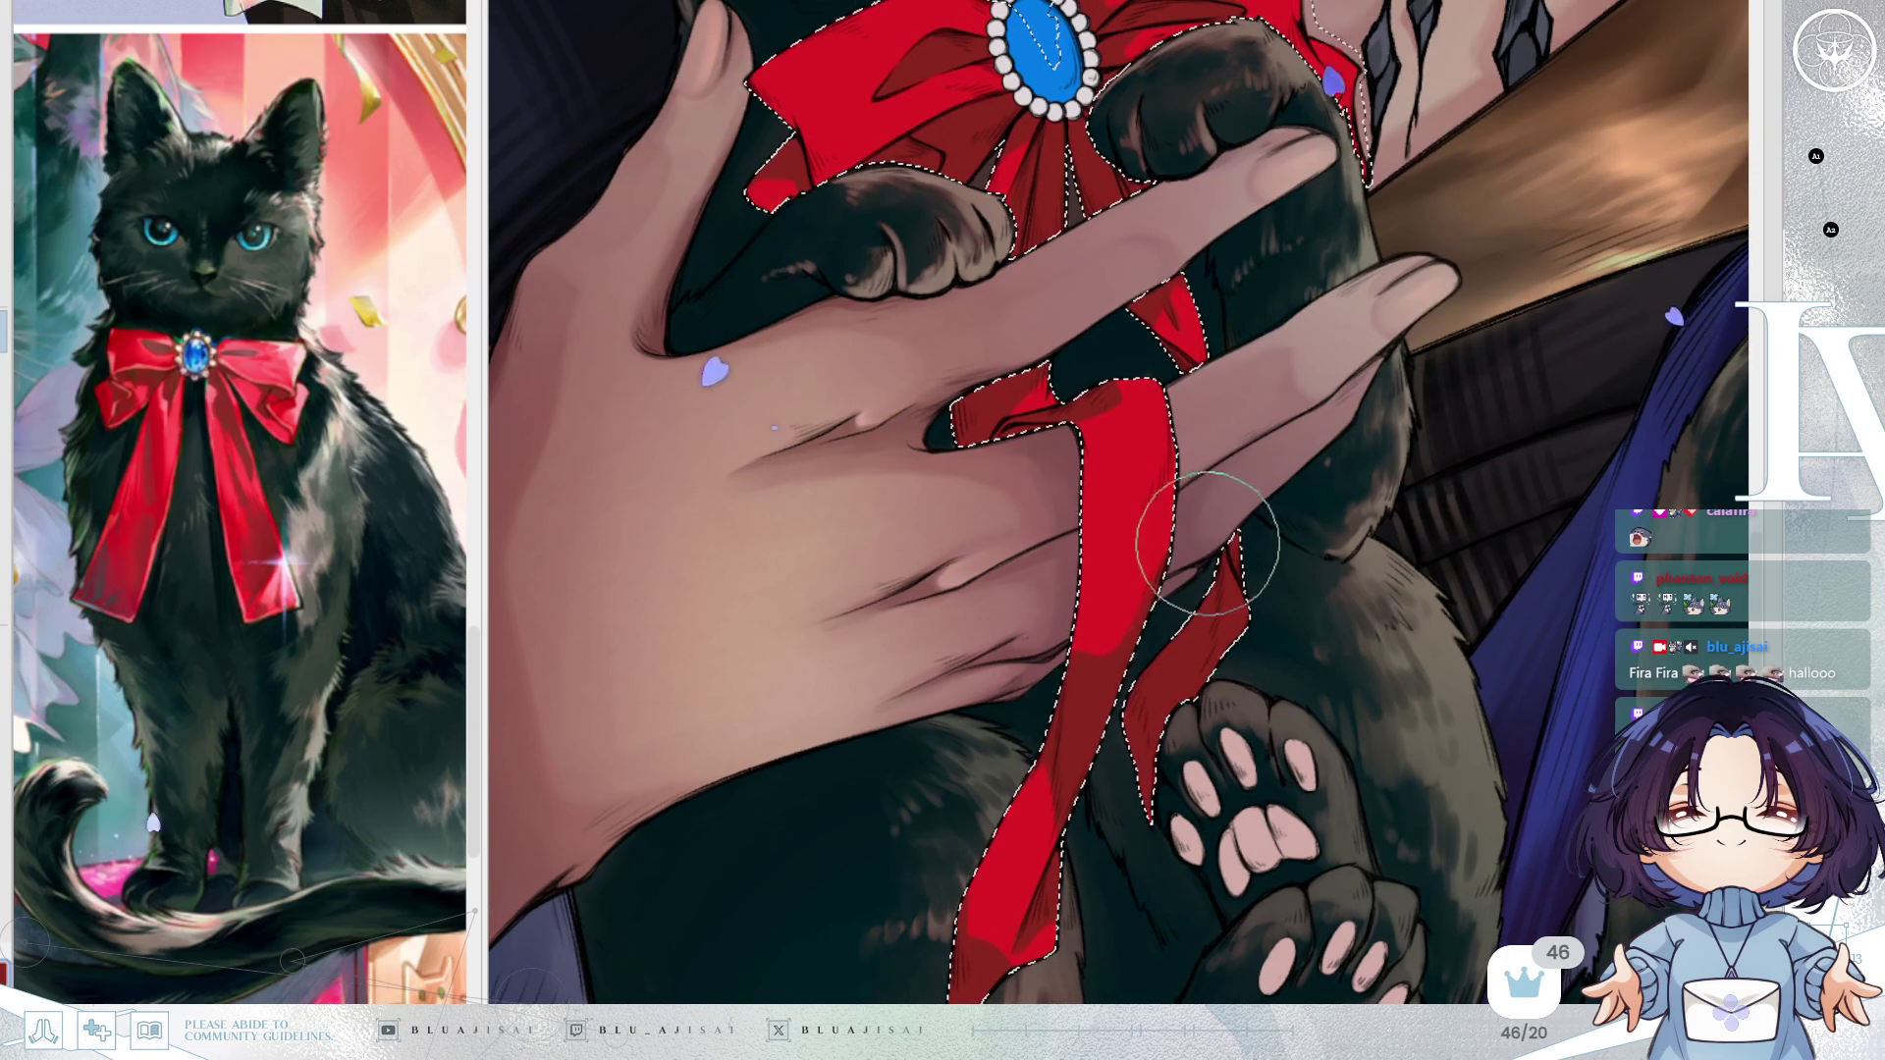
key(h)
key(h)
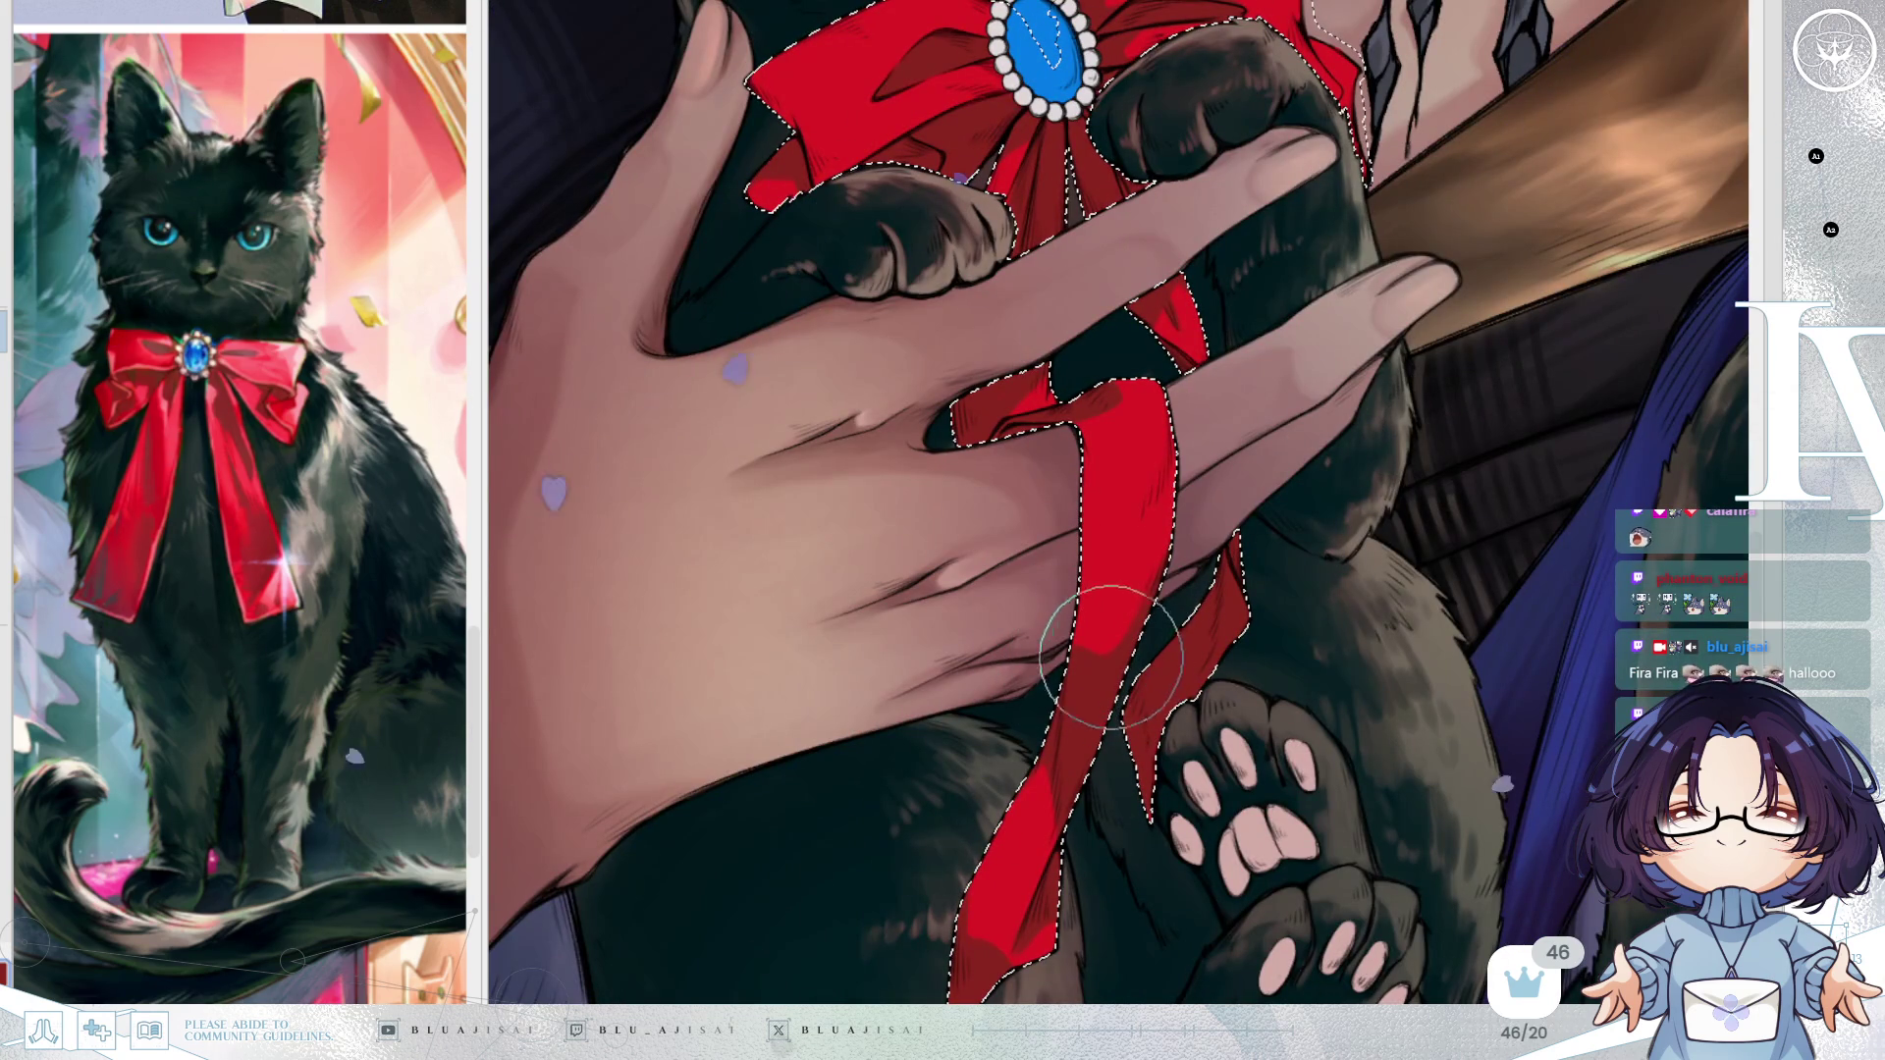
Repaint the bow's lower-left loop in bright red.
scroll(1105, 677, up, 5)
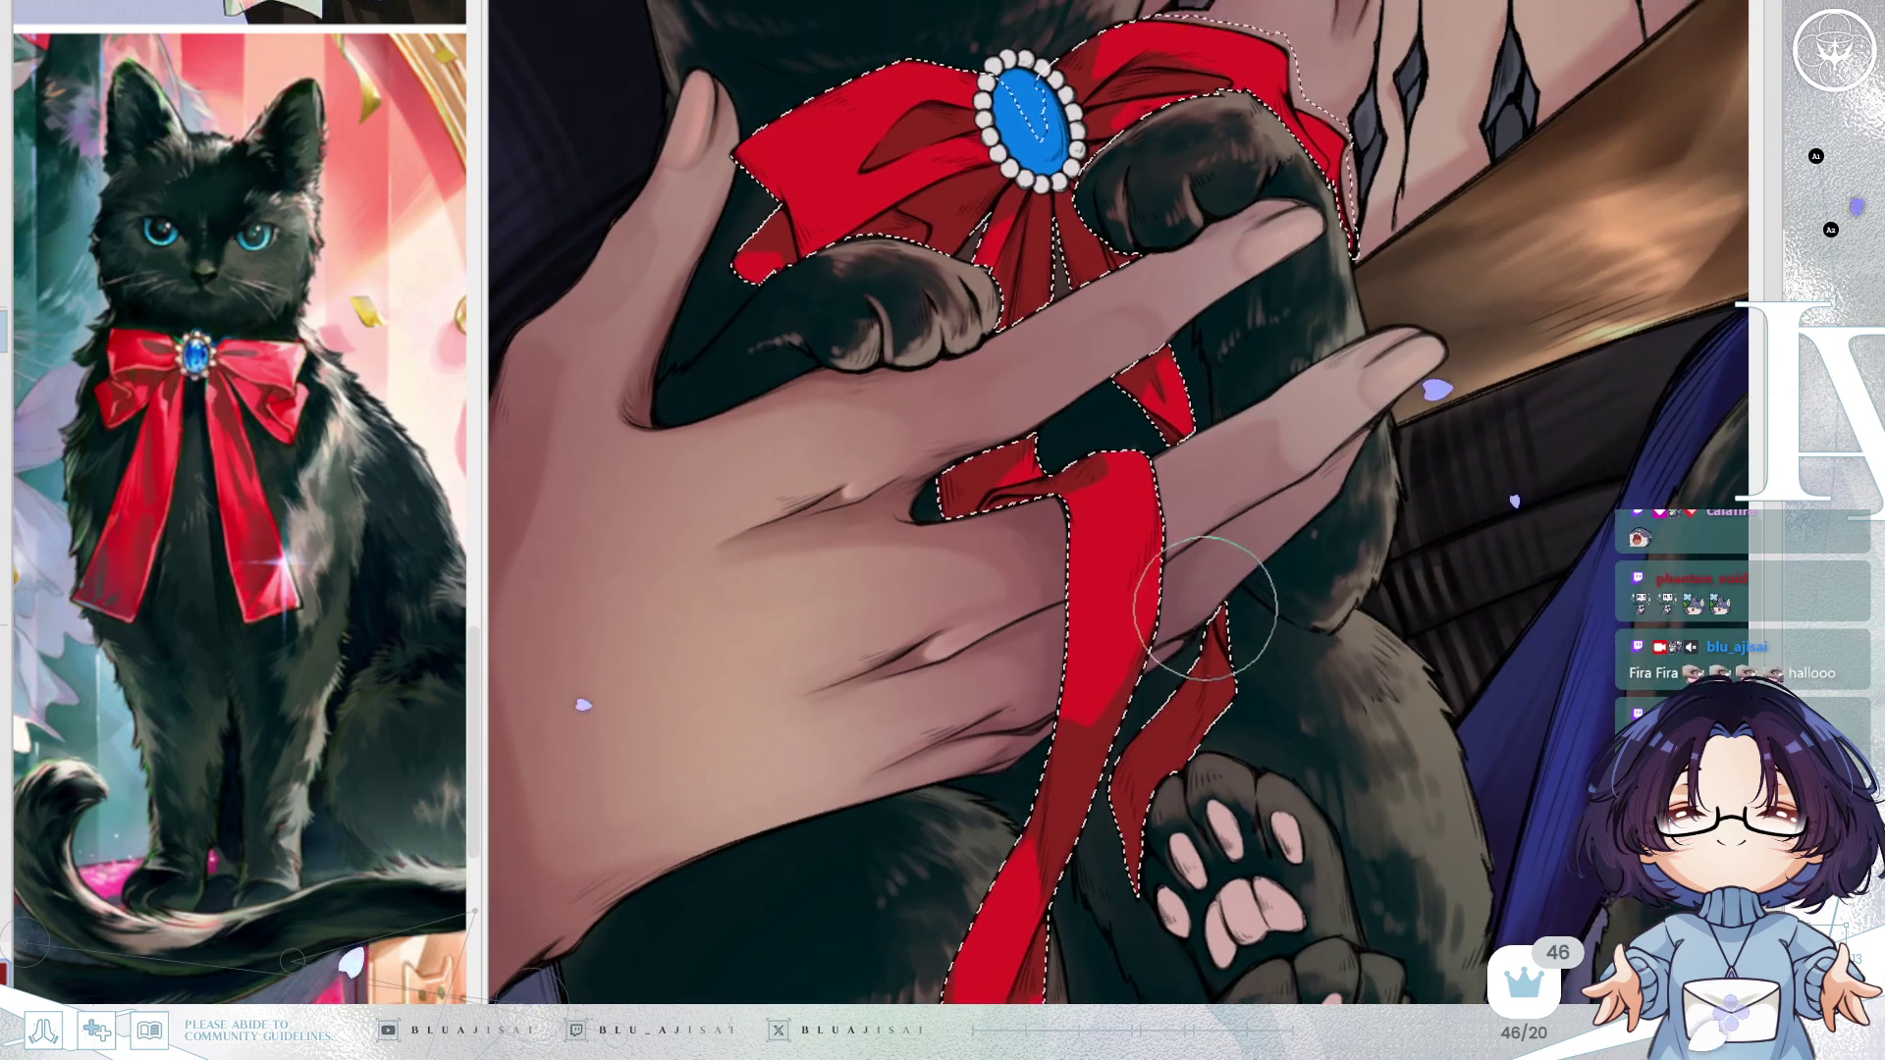
scroll(1194, 610, up, 5)
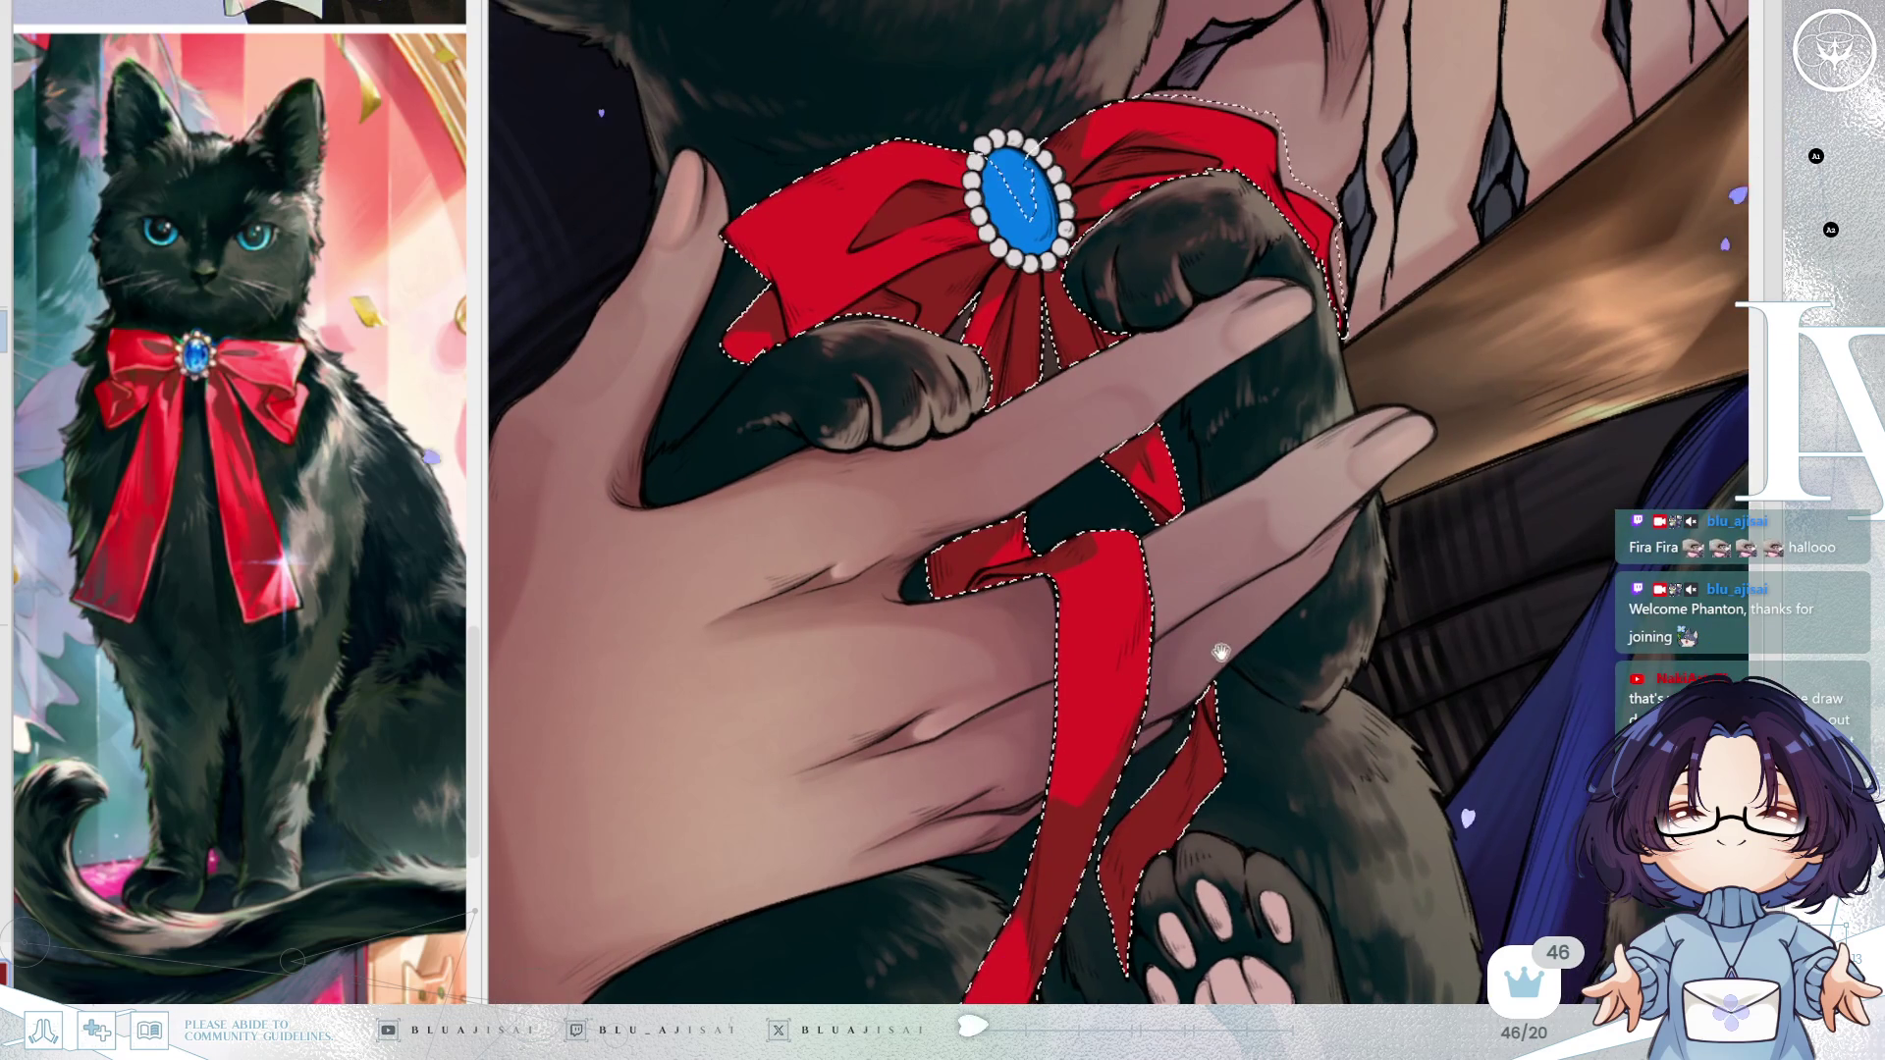
scroll(1158, 605, down, 2)
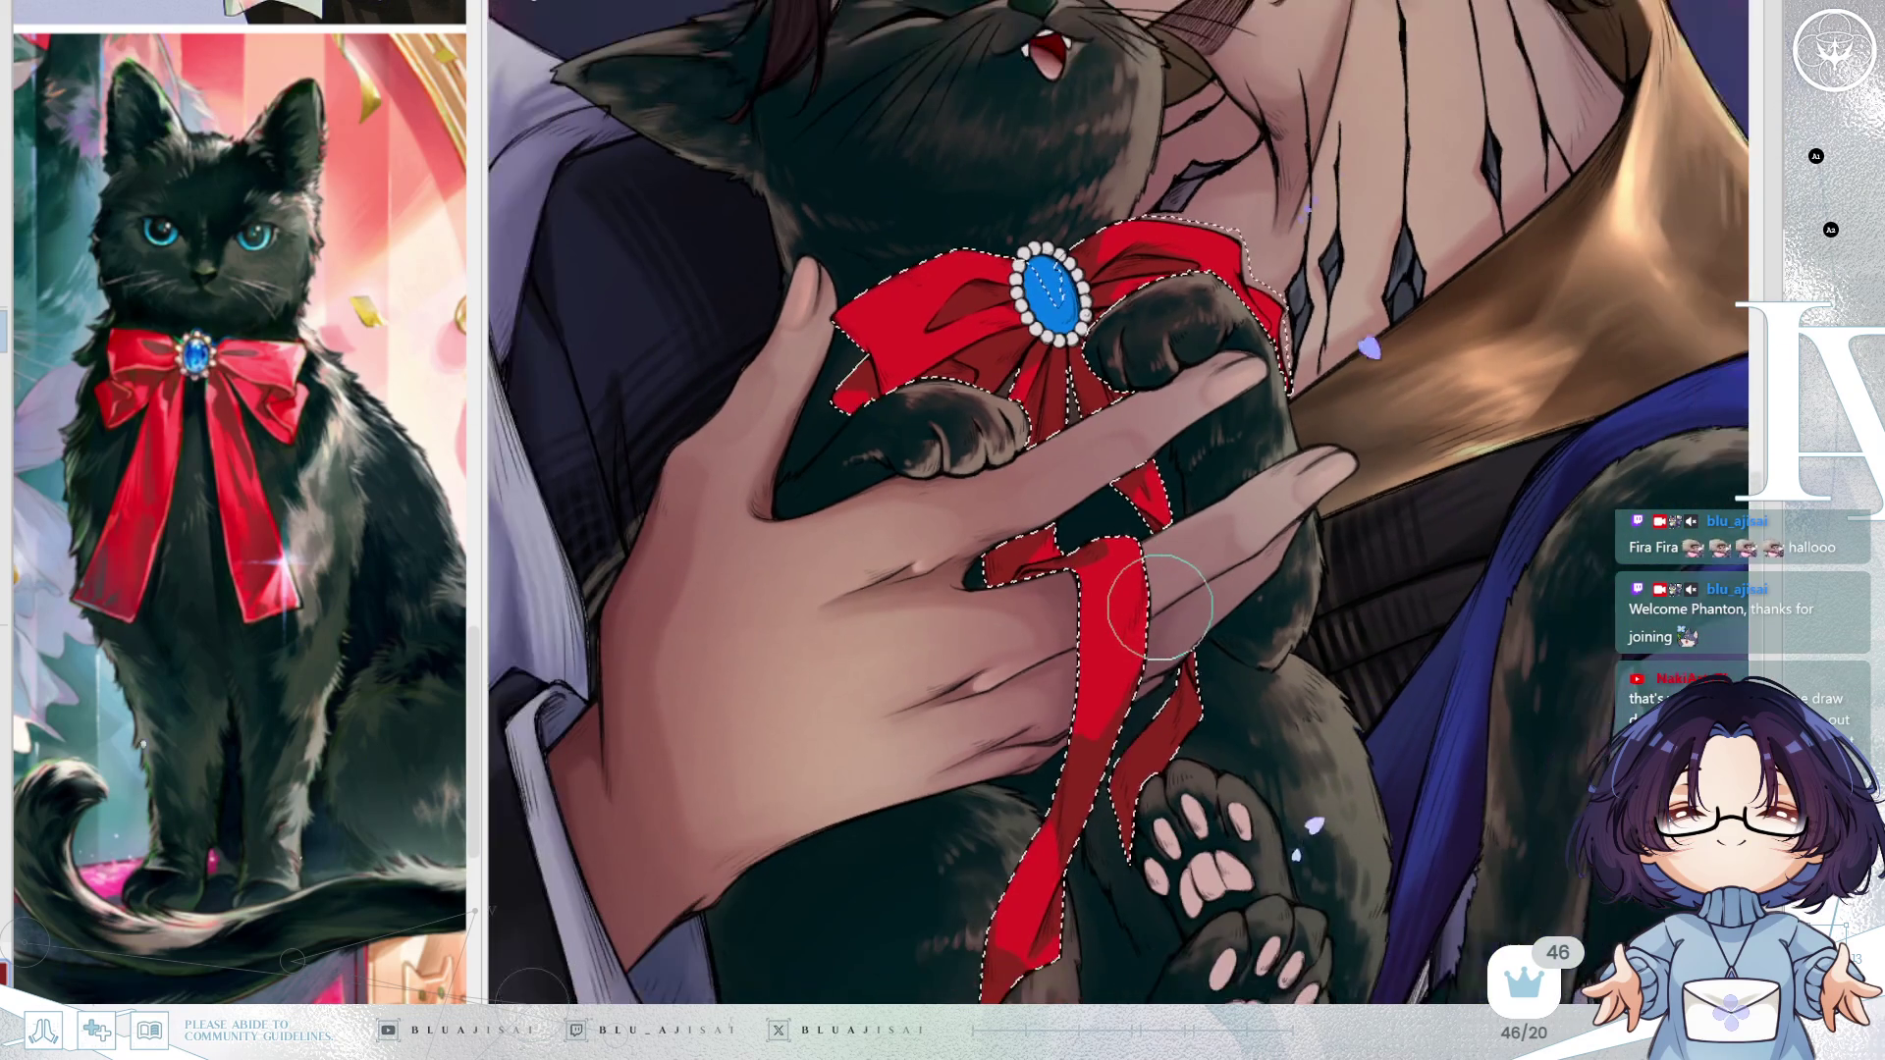
scroll(1160, 606, down, 1)
mouse_move(1158, 614)
mouse_down()
mouse_move(1253, 751)
mouse_move(1277, 688)
mouse_move(977, 648)
mouse_up()
scroll(1232, 684, up, 2)
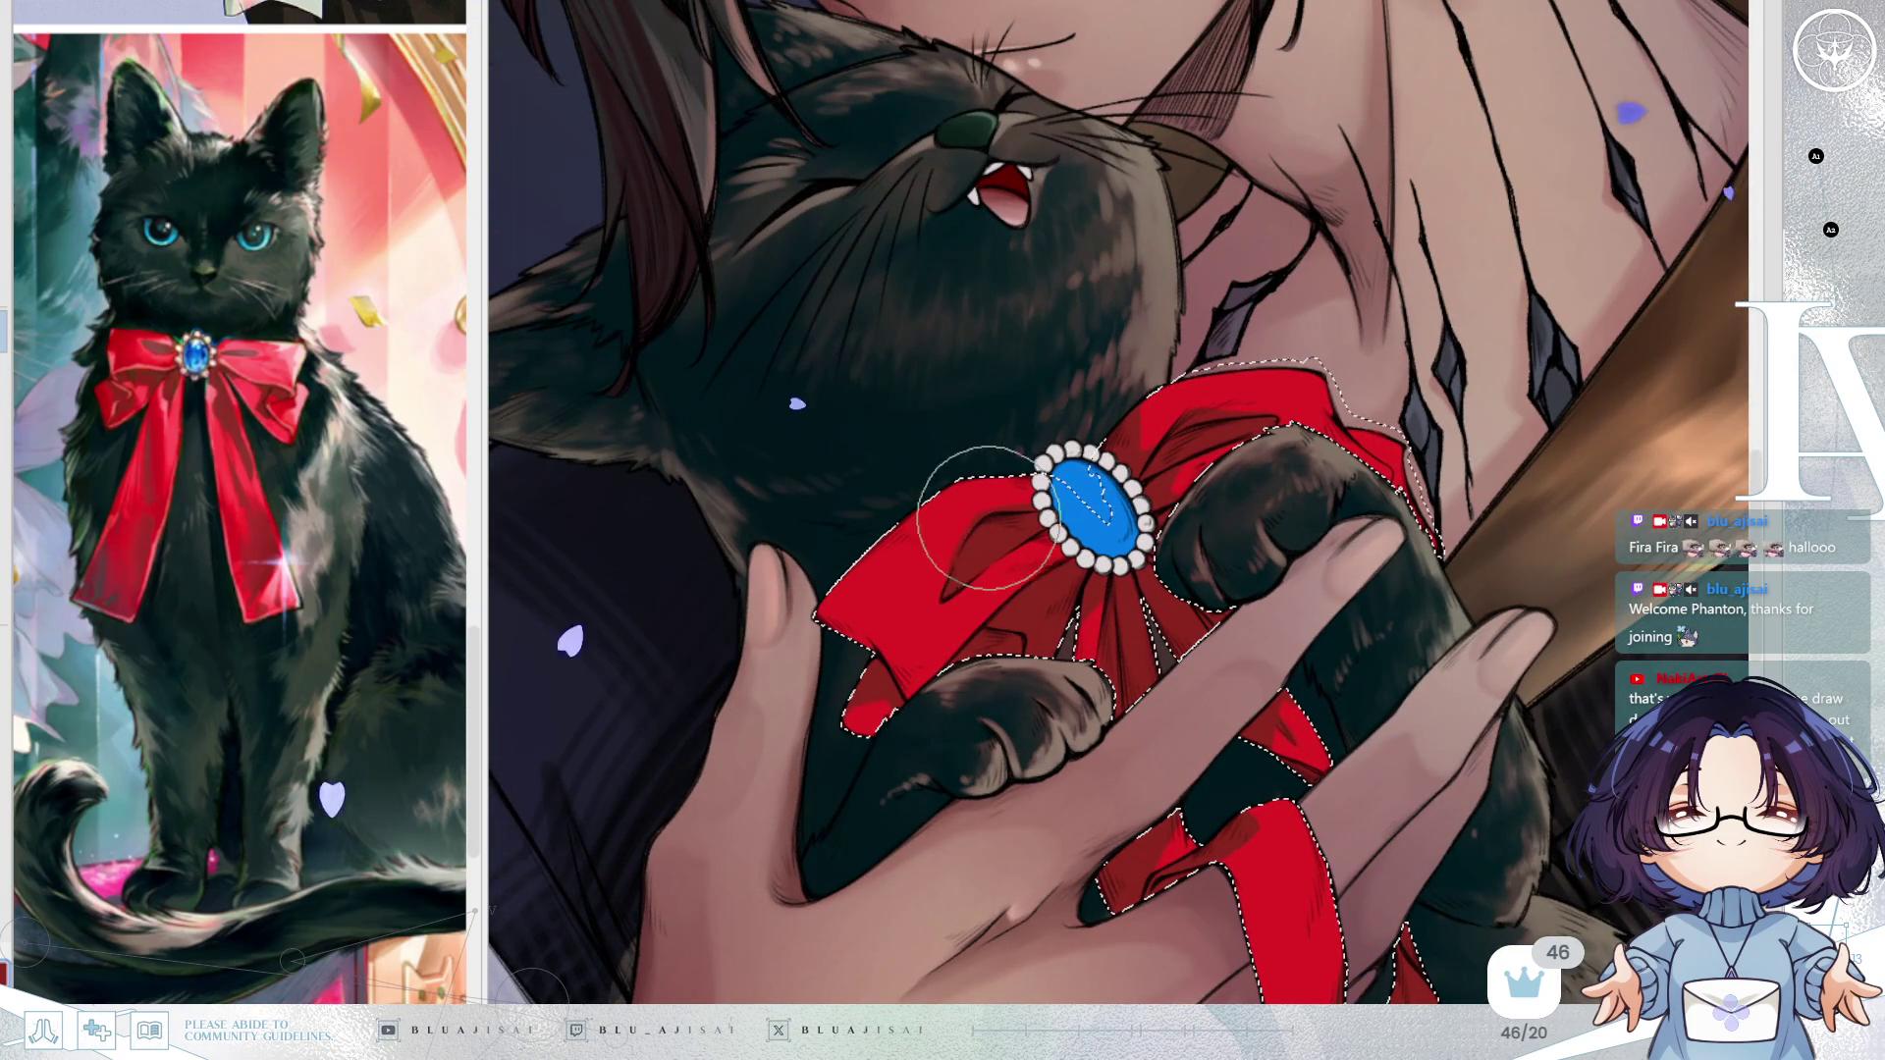
mouse_move(986, 535)
mouse_down()
mouse_move(928, 604)
mouse_move(951, 590)
mouse_up()
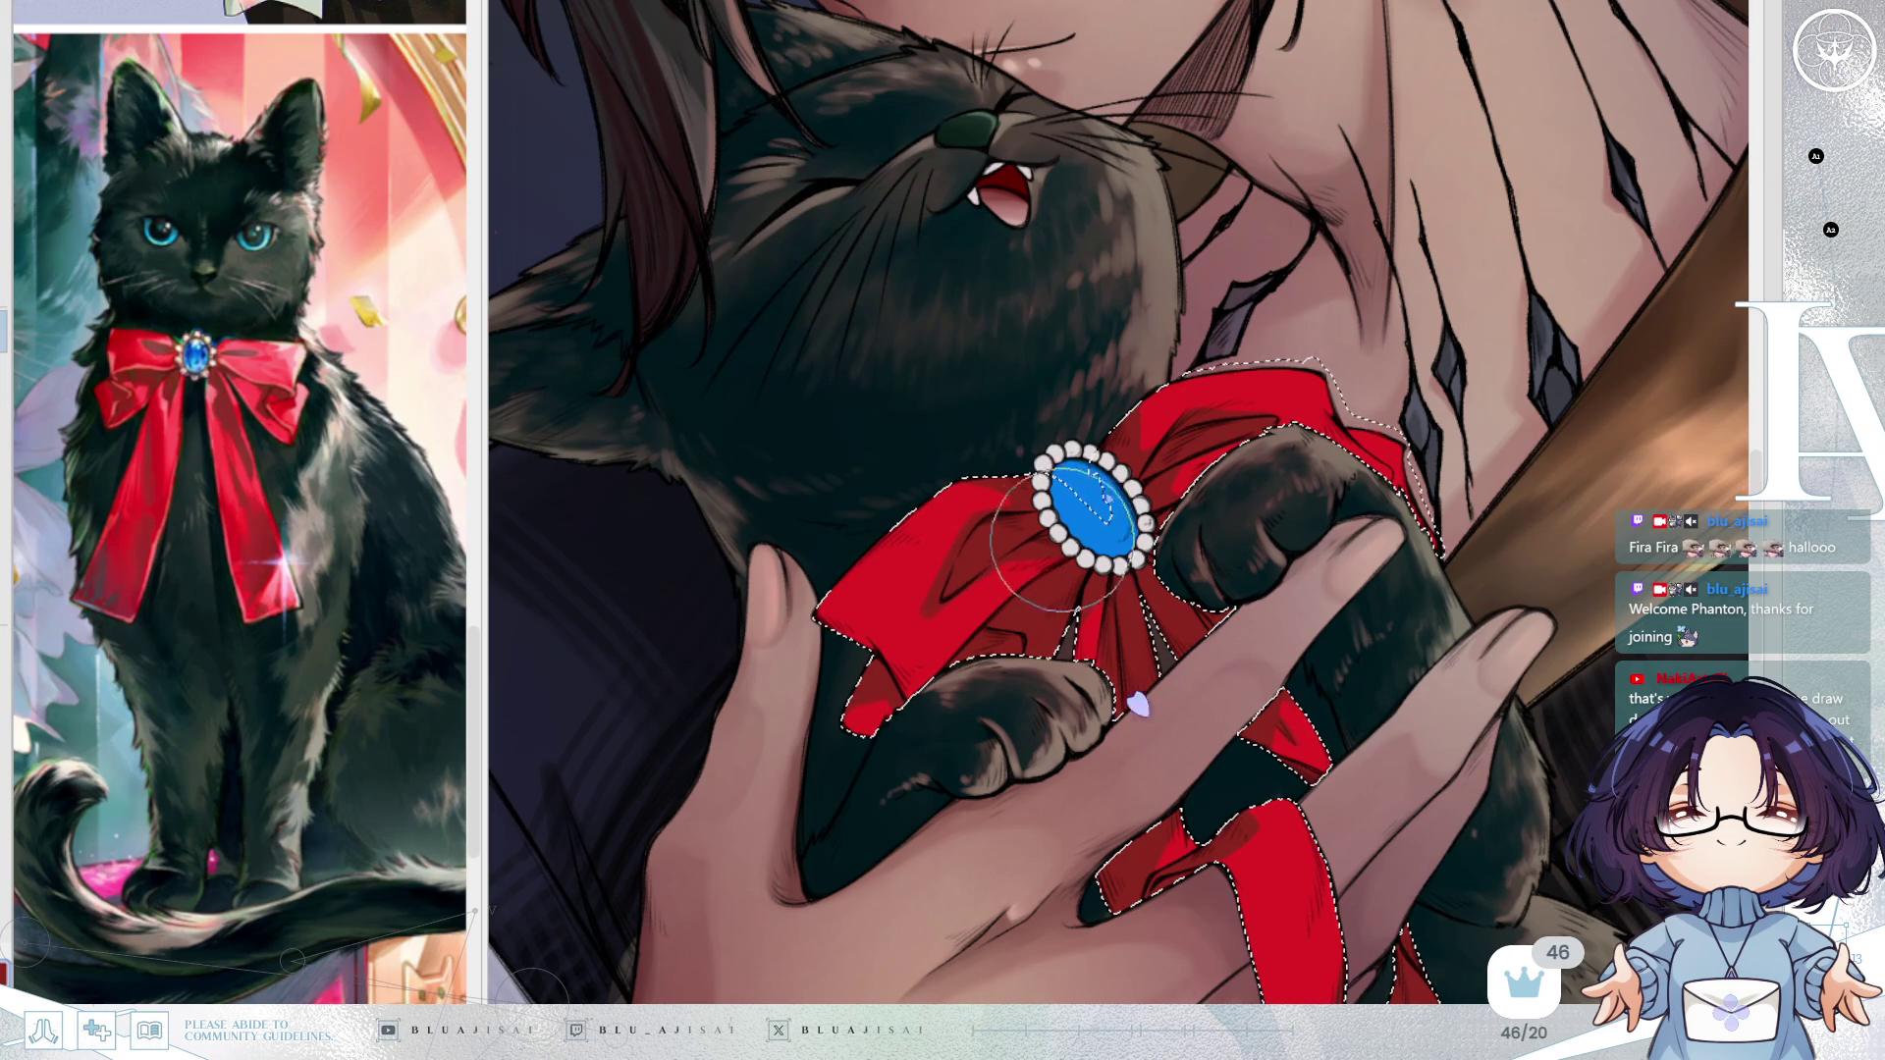
mouse_move(1065, 570)
mouse_down()
mouse_move(1065, 683)
mouse_move(956, 612)
mouse_up()
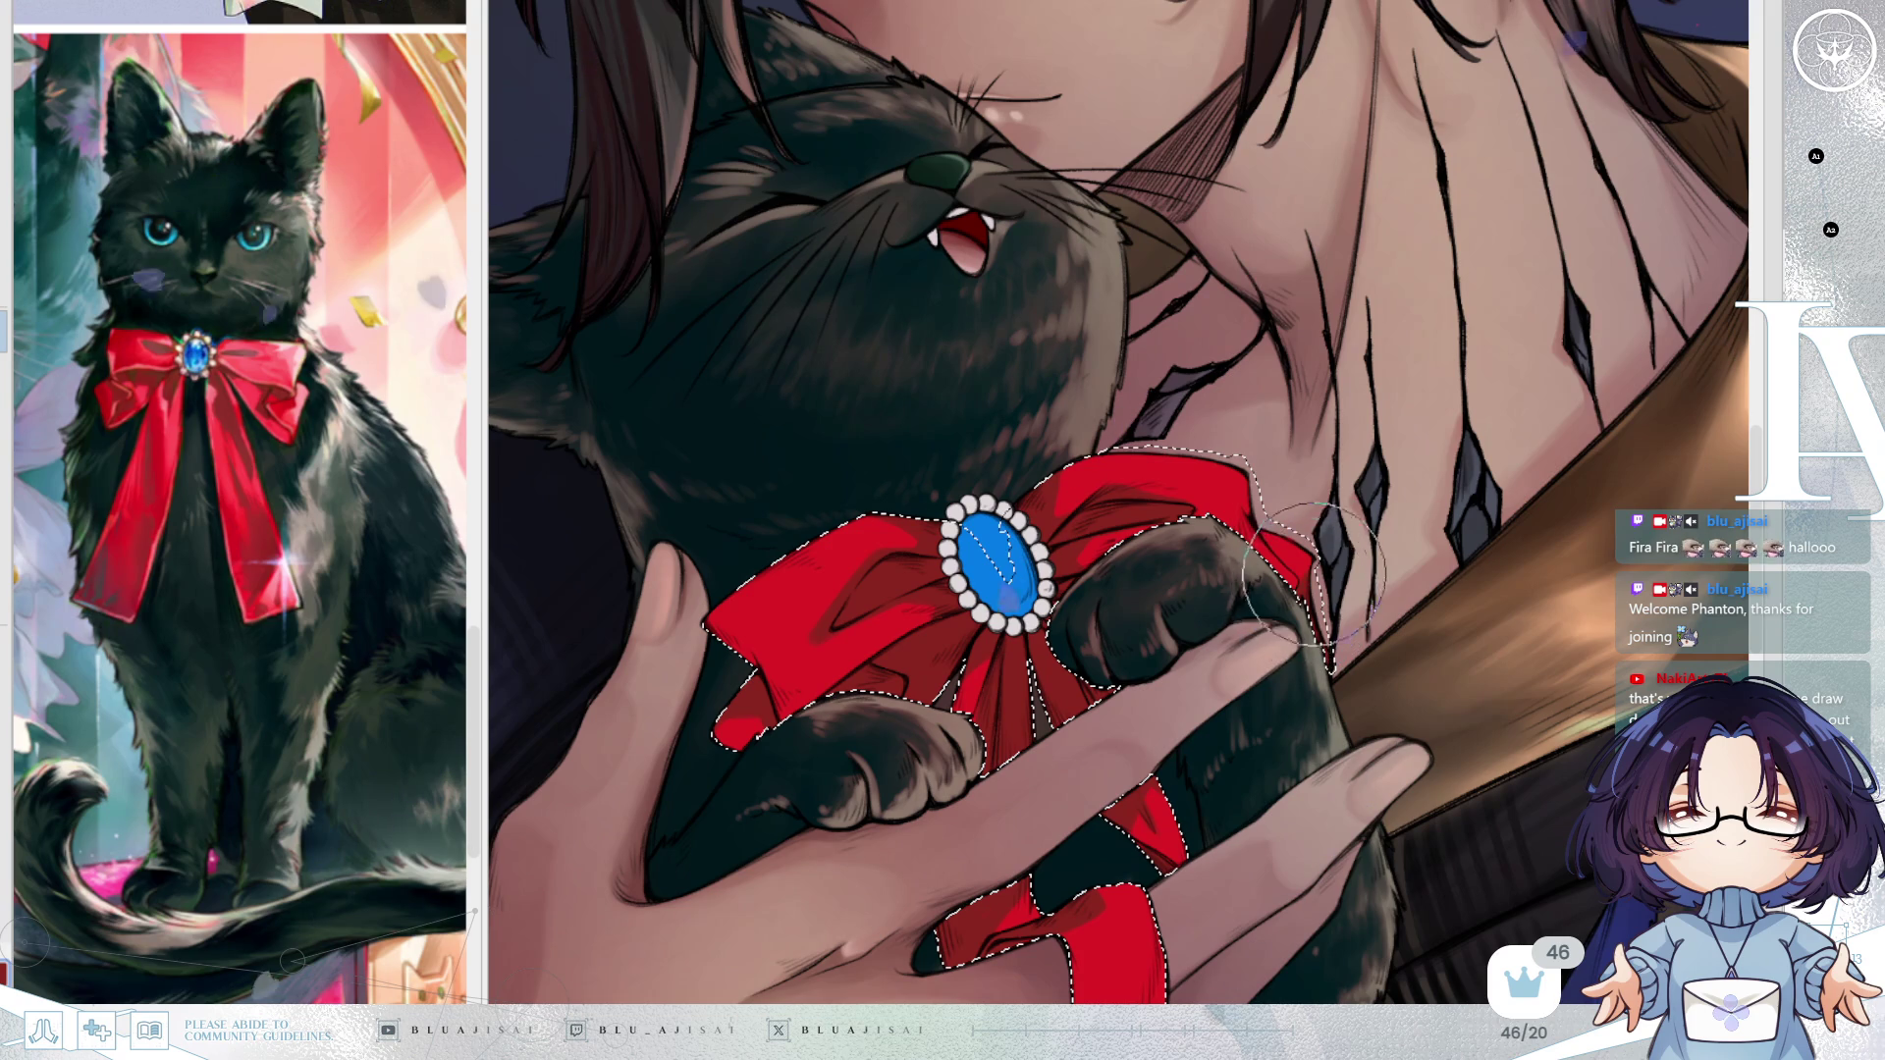
scroll(1313, 545, down, 3)
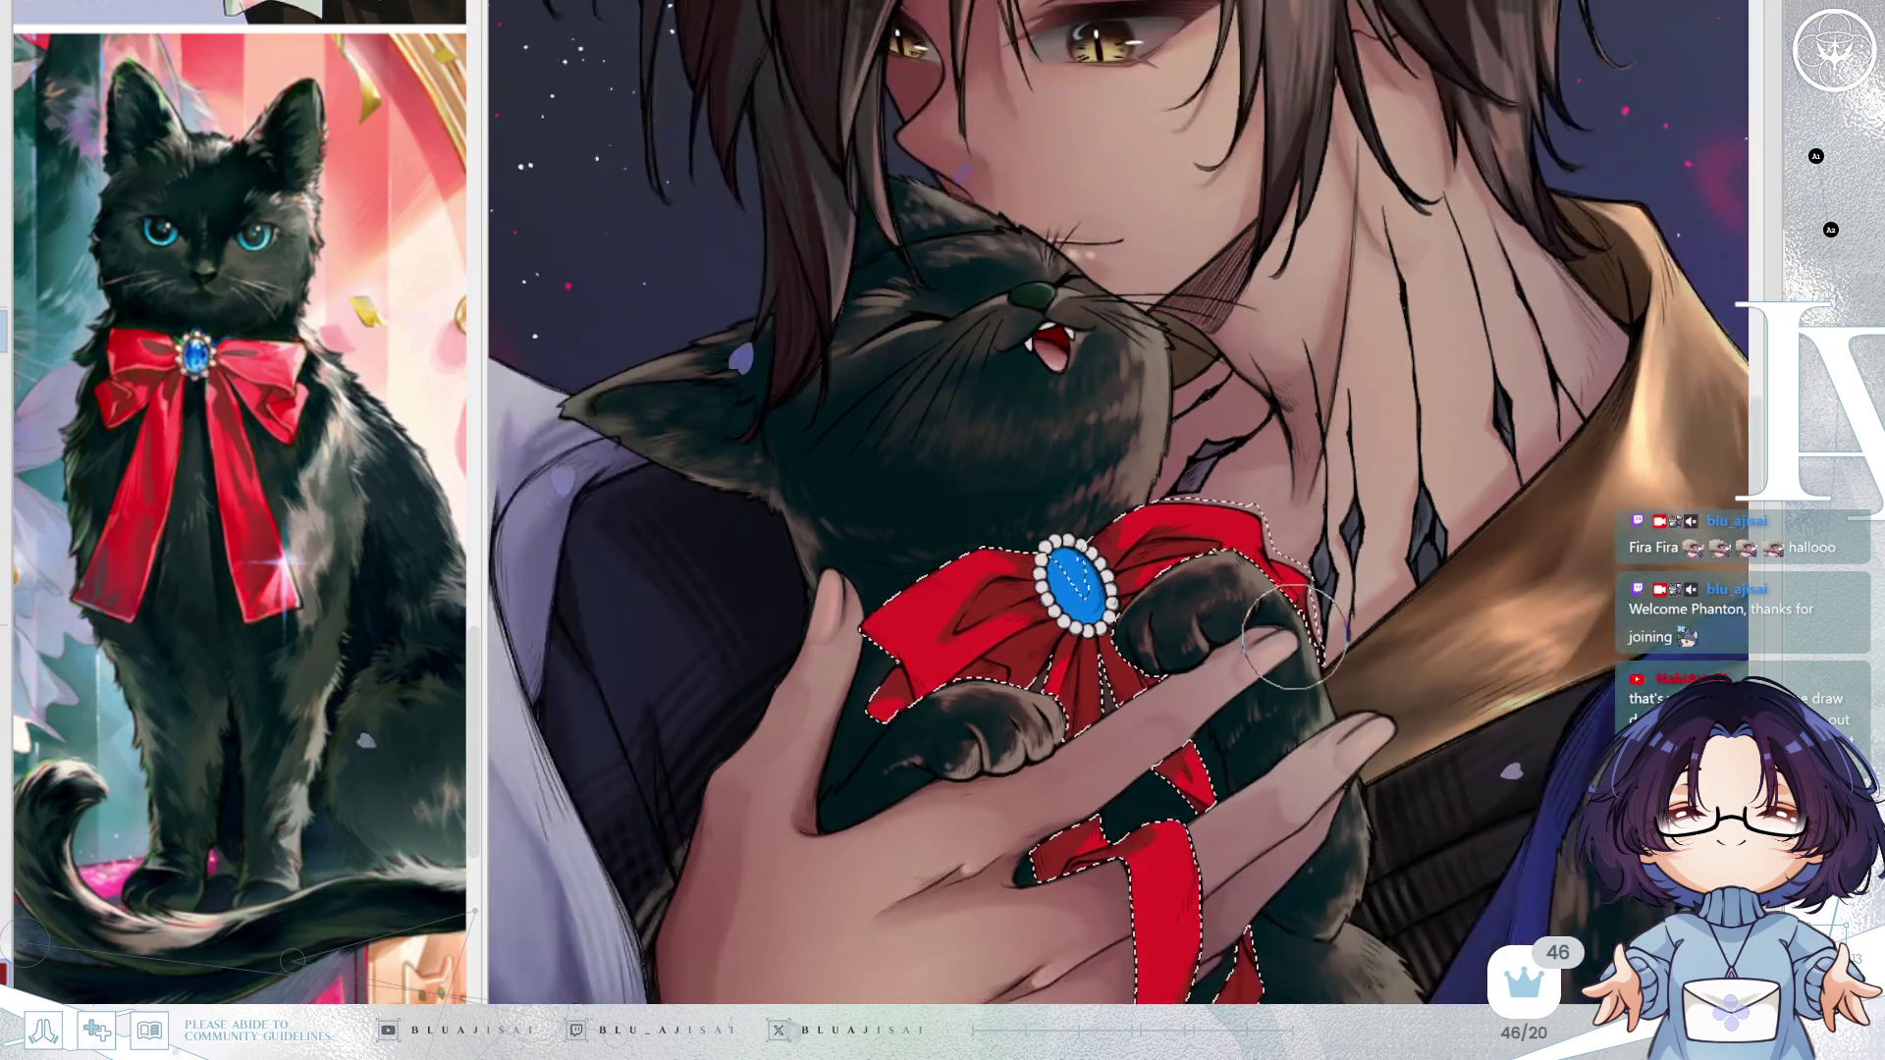
scroll(1439, 560, up, 2)
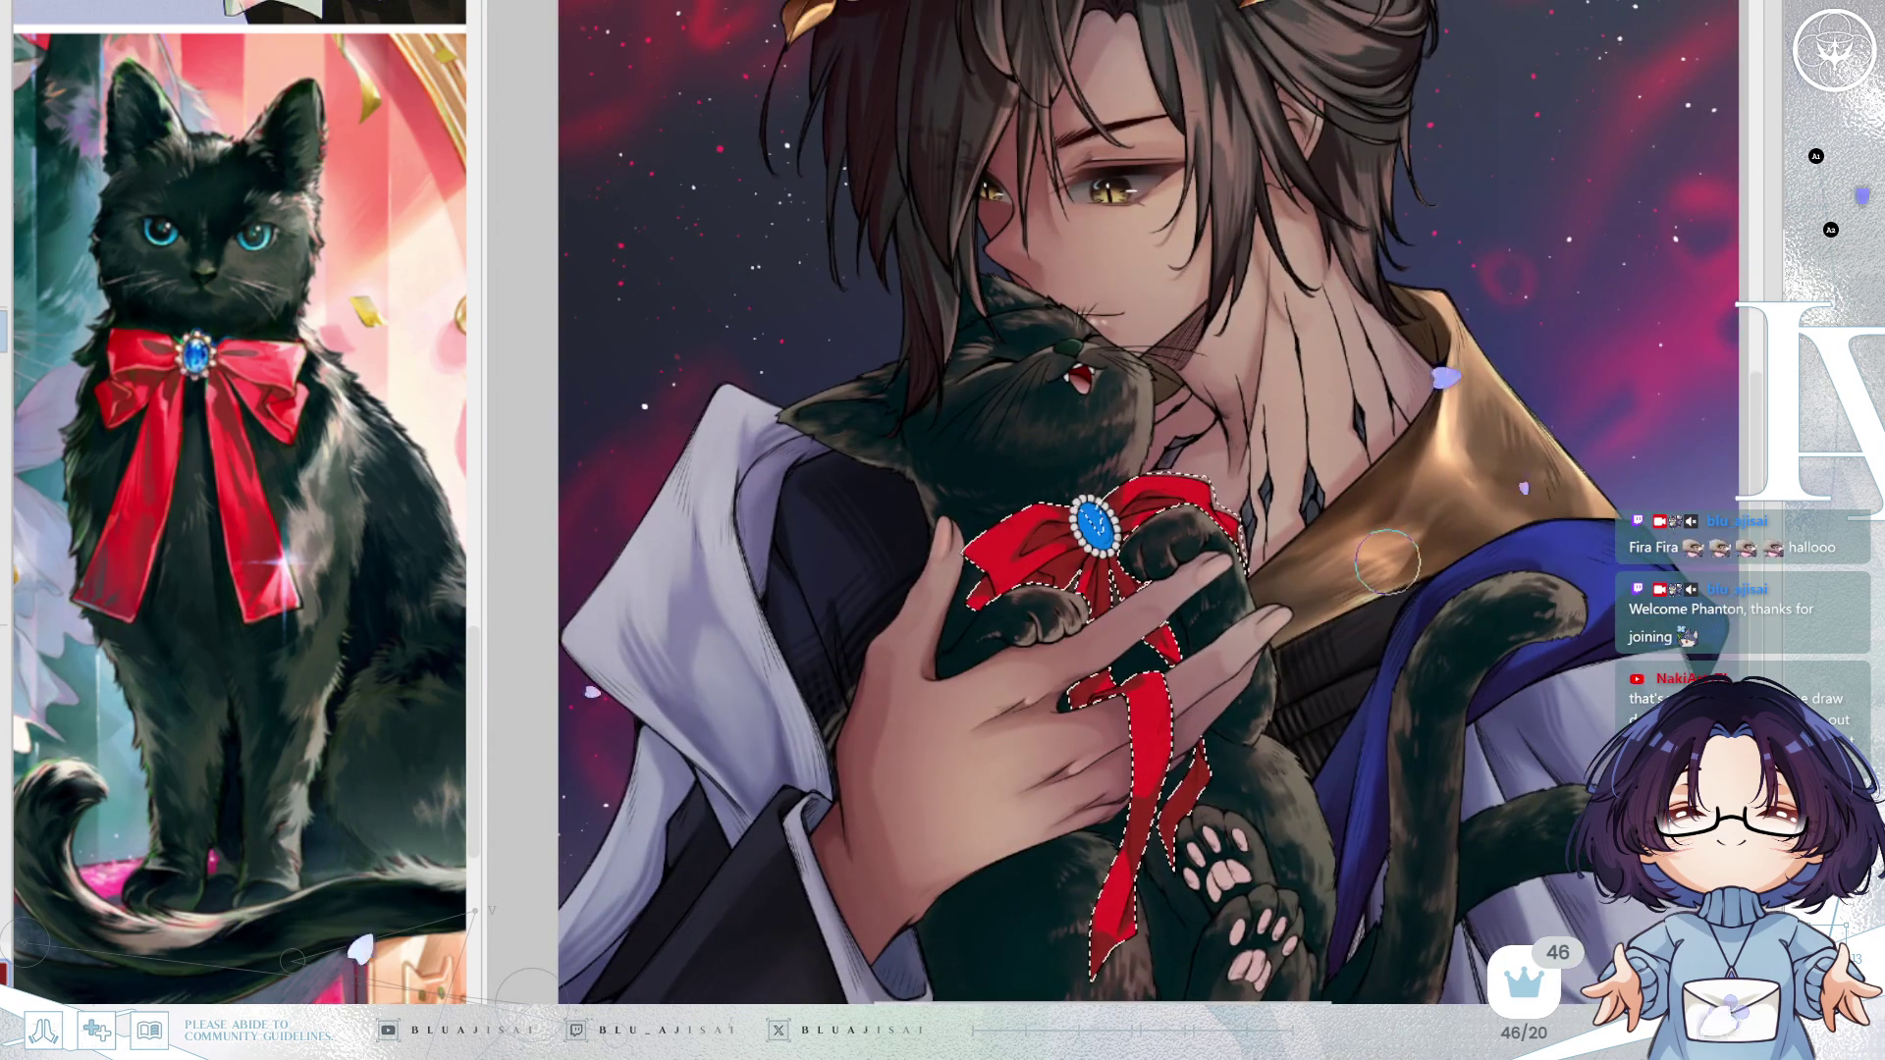
scroll(1249, 628, up, 2)
scroll(1249, 629, up, 1)
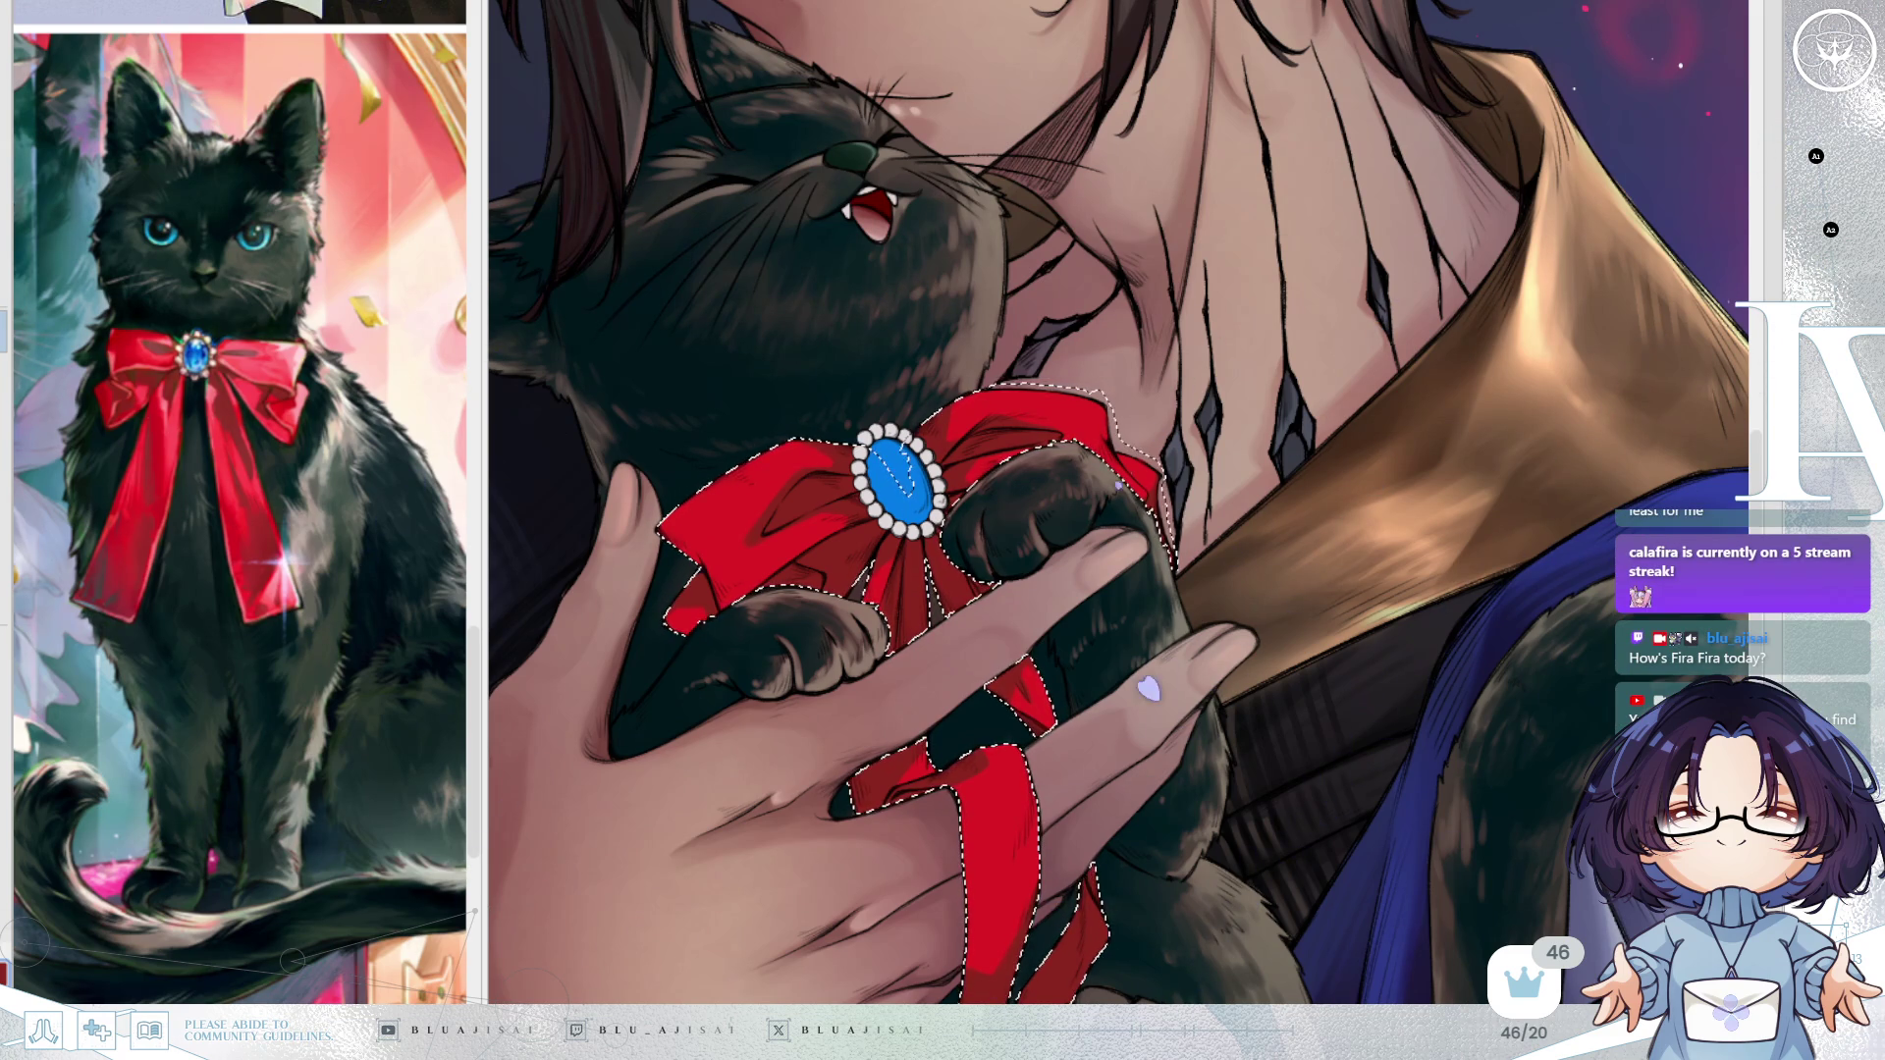
Mirror the canvas horizontally to check the bow, then flip back and centre on the brooch.
drag(1196, 327, 1284, 338)
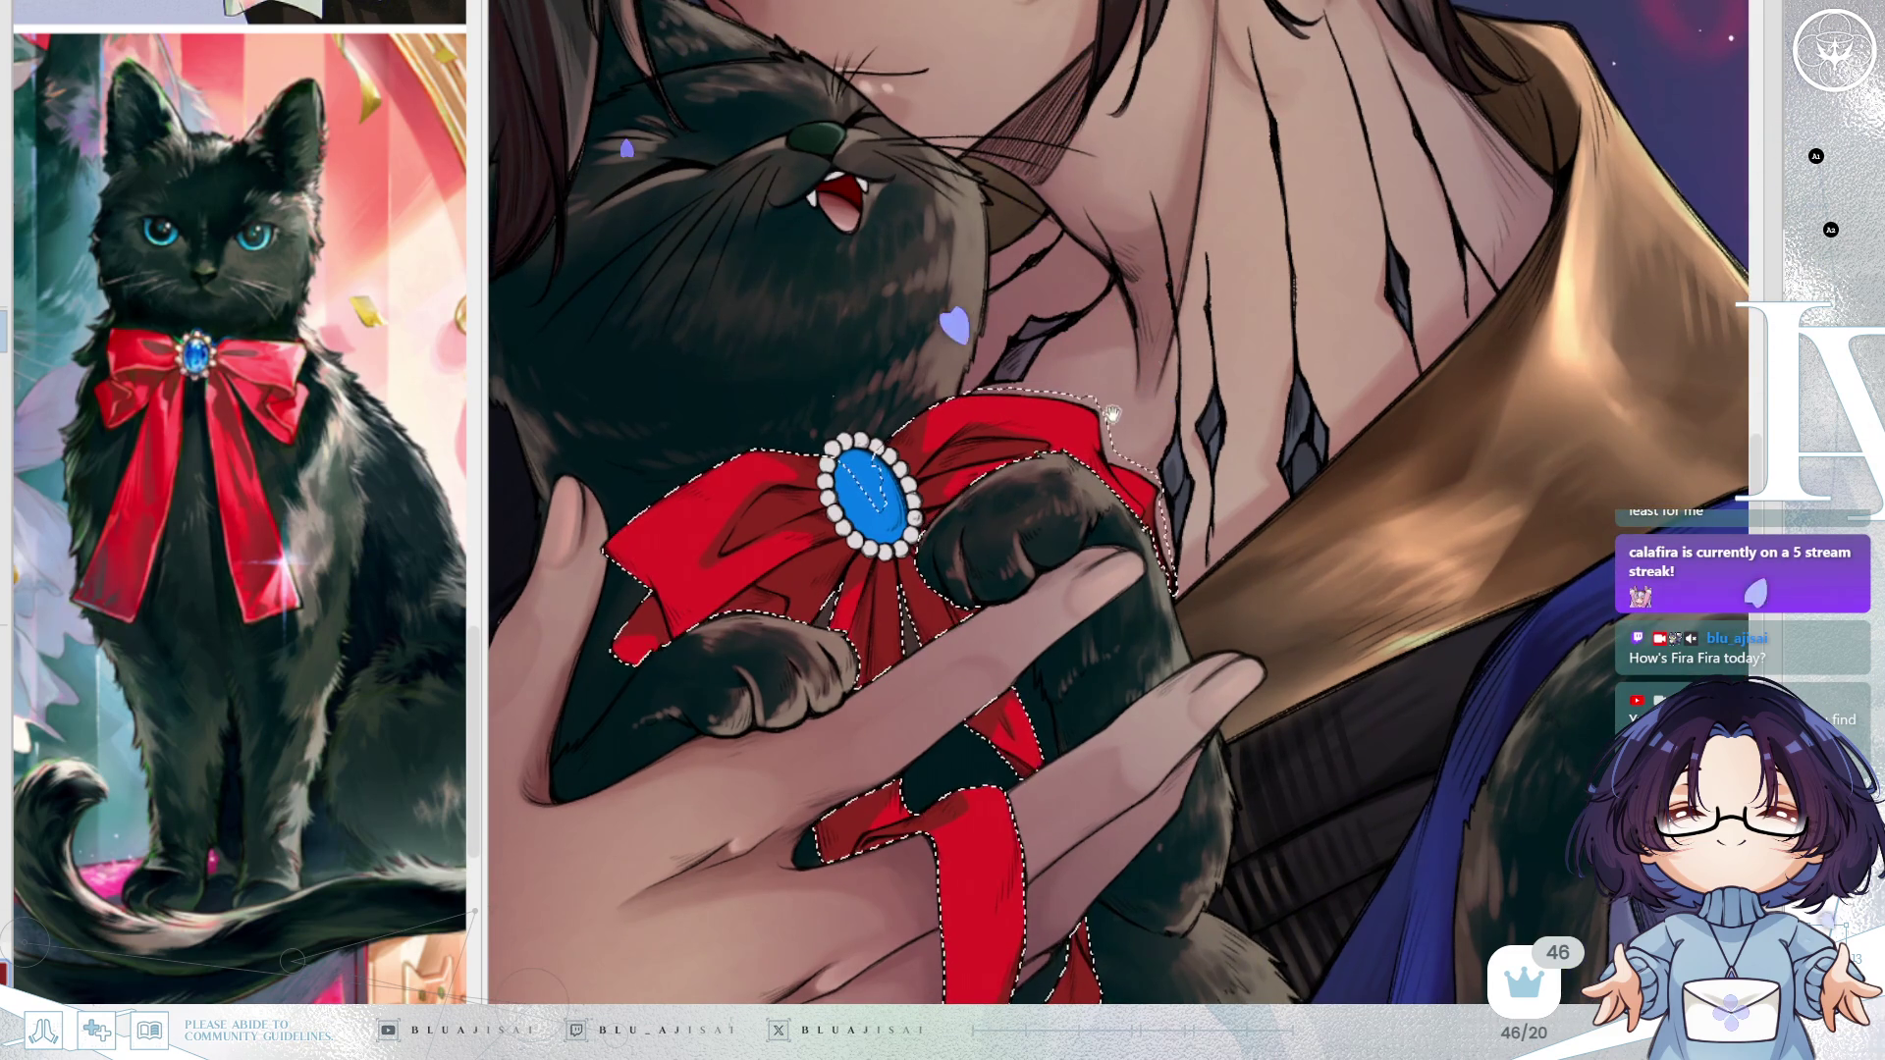
key(h)
drag(1598, 375, 1323, 341)
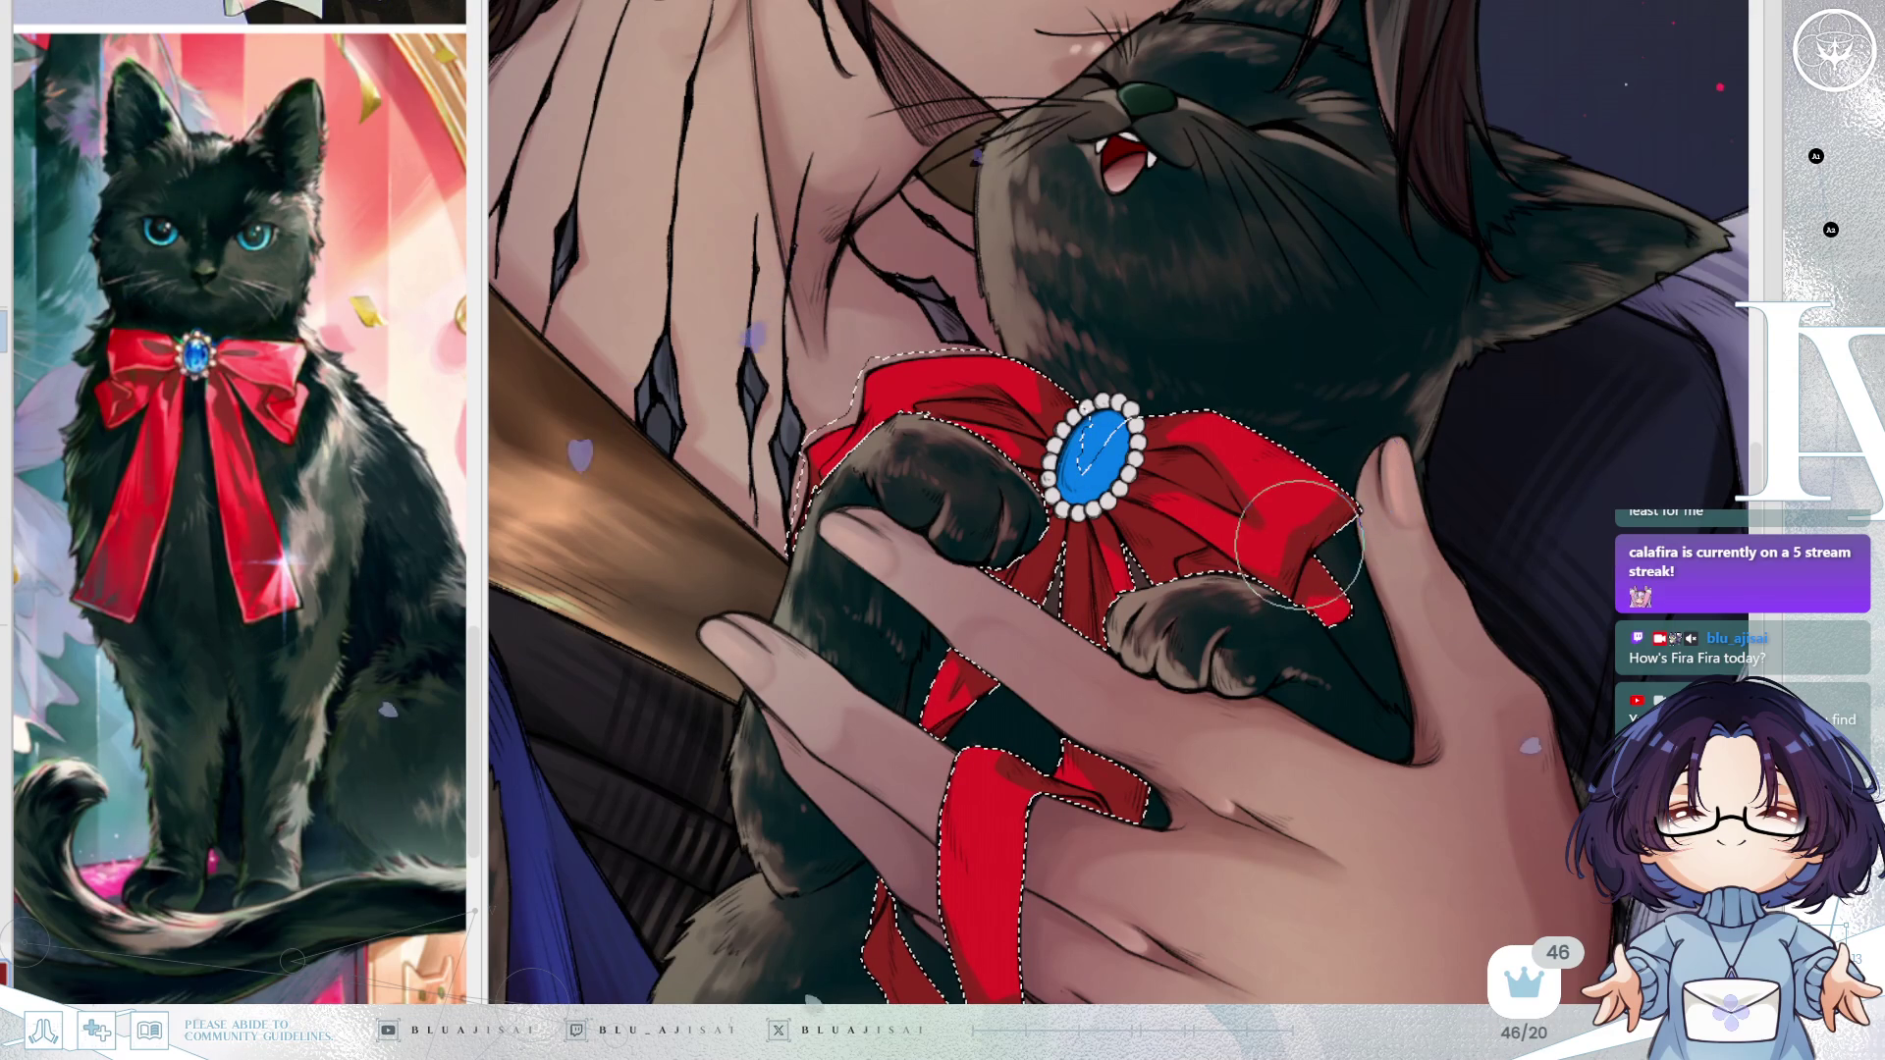
key(h)
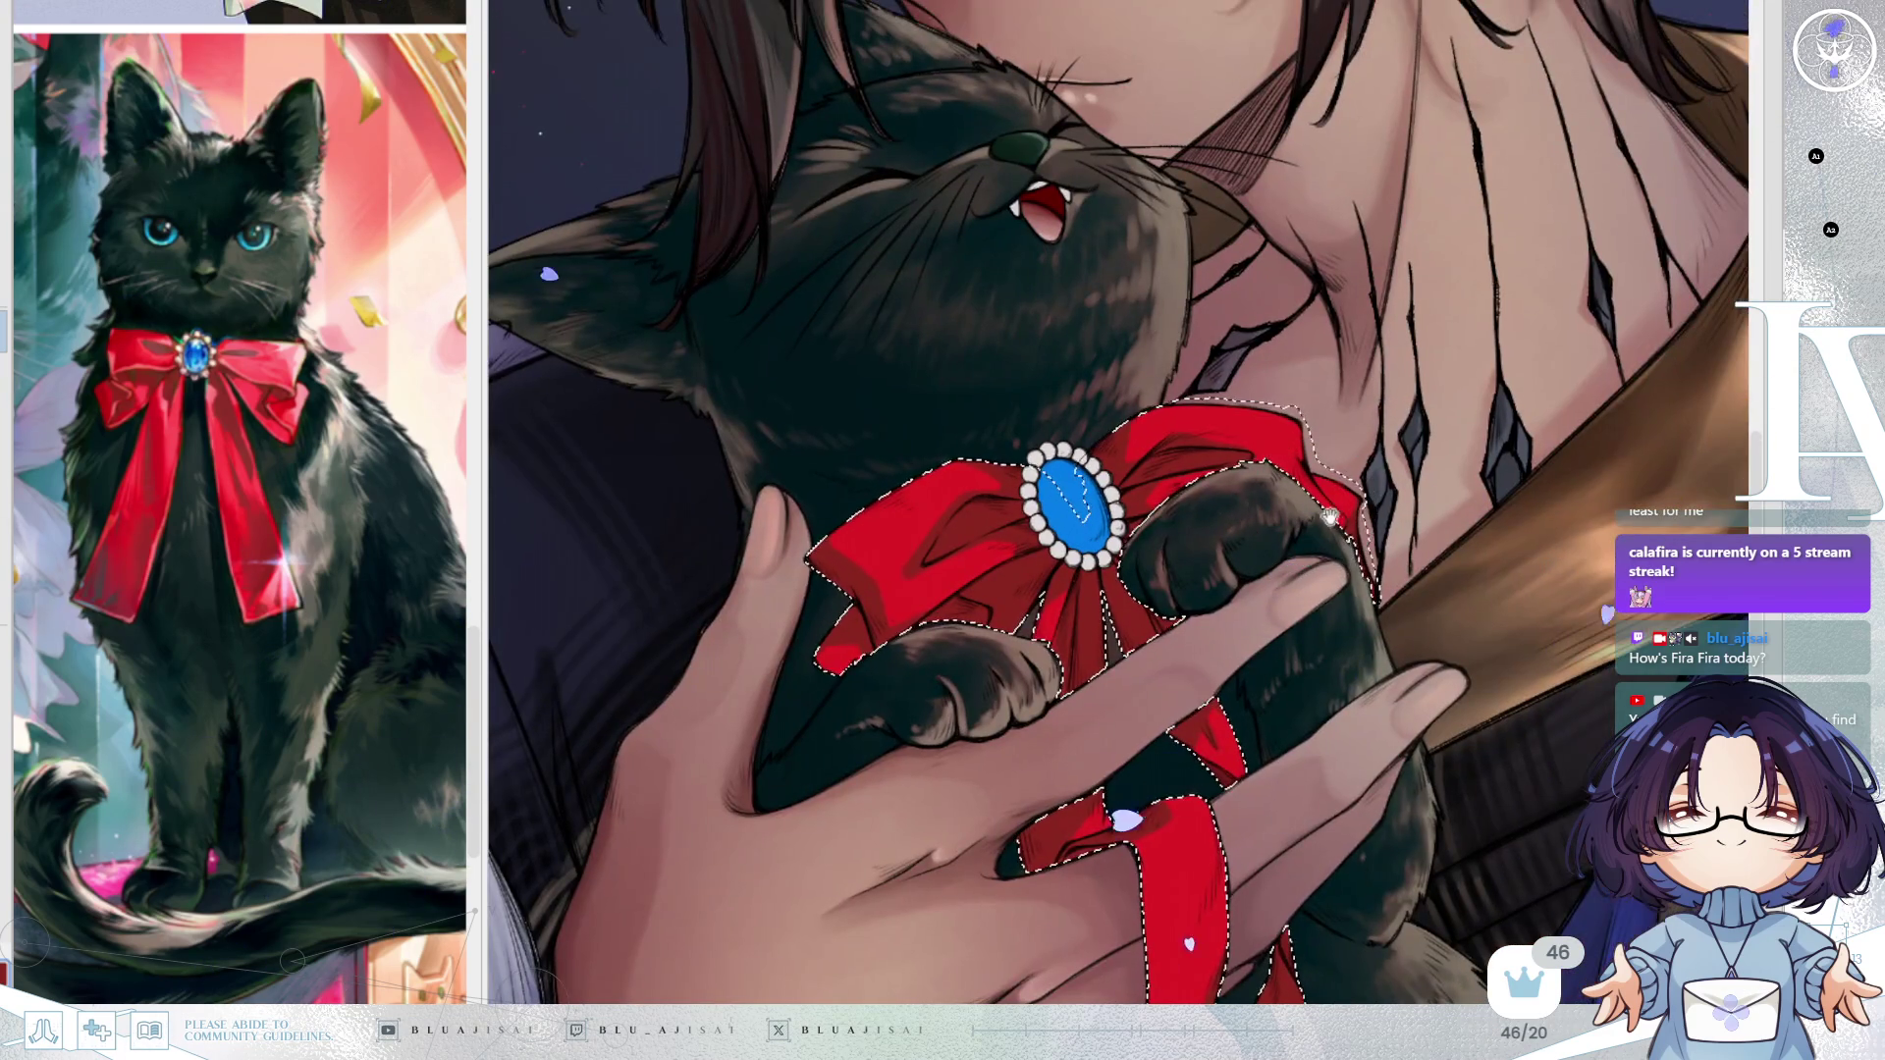
mouse_move(1310, 516)
mouse_down()
mouse_move(1235, 515)
mouse_move(1235, 467)
mouse_up()
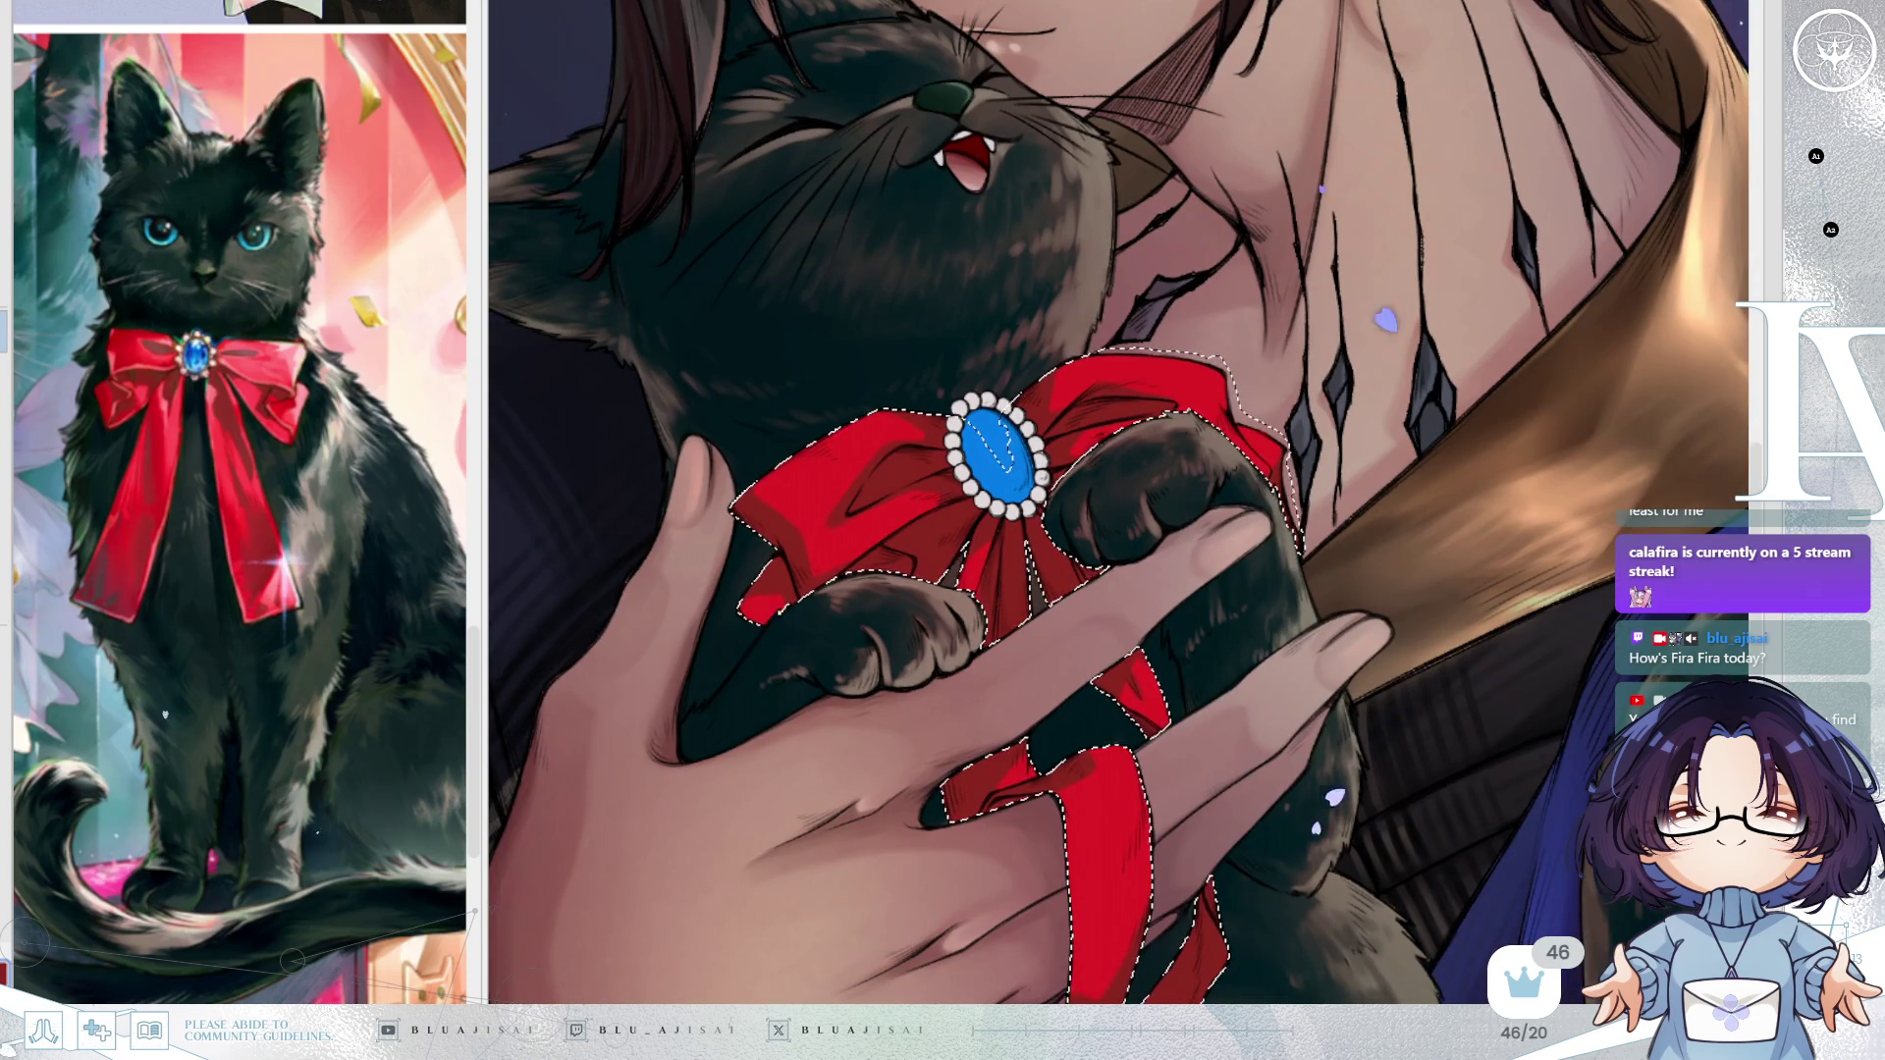
drag(915, 438, 921, 453)
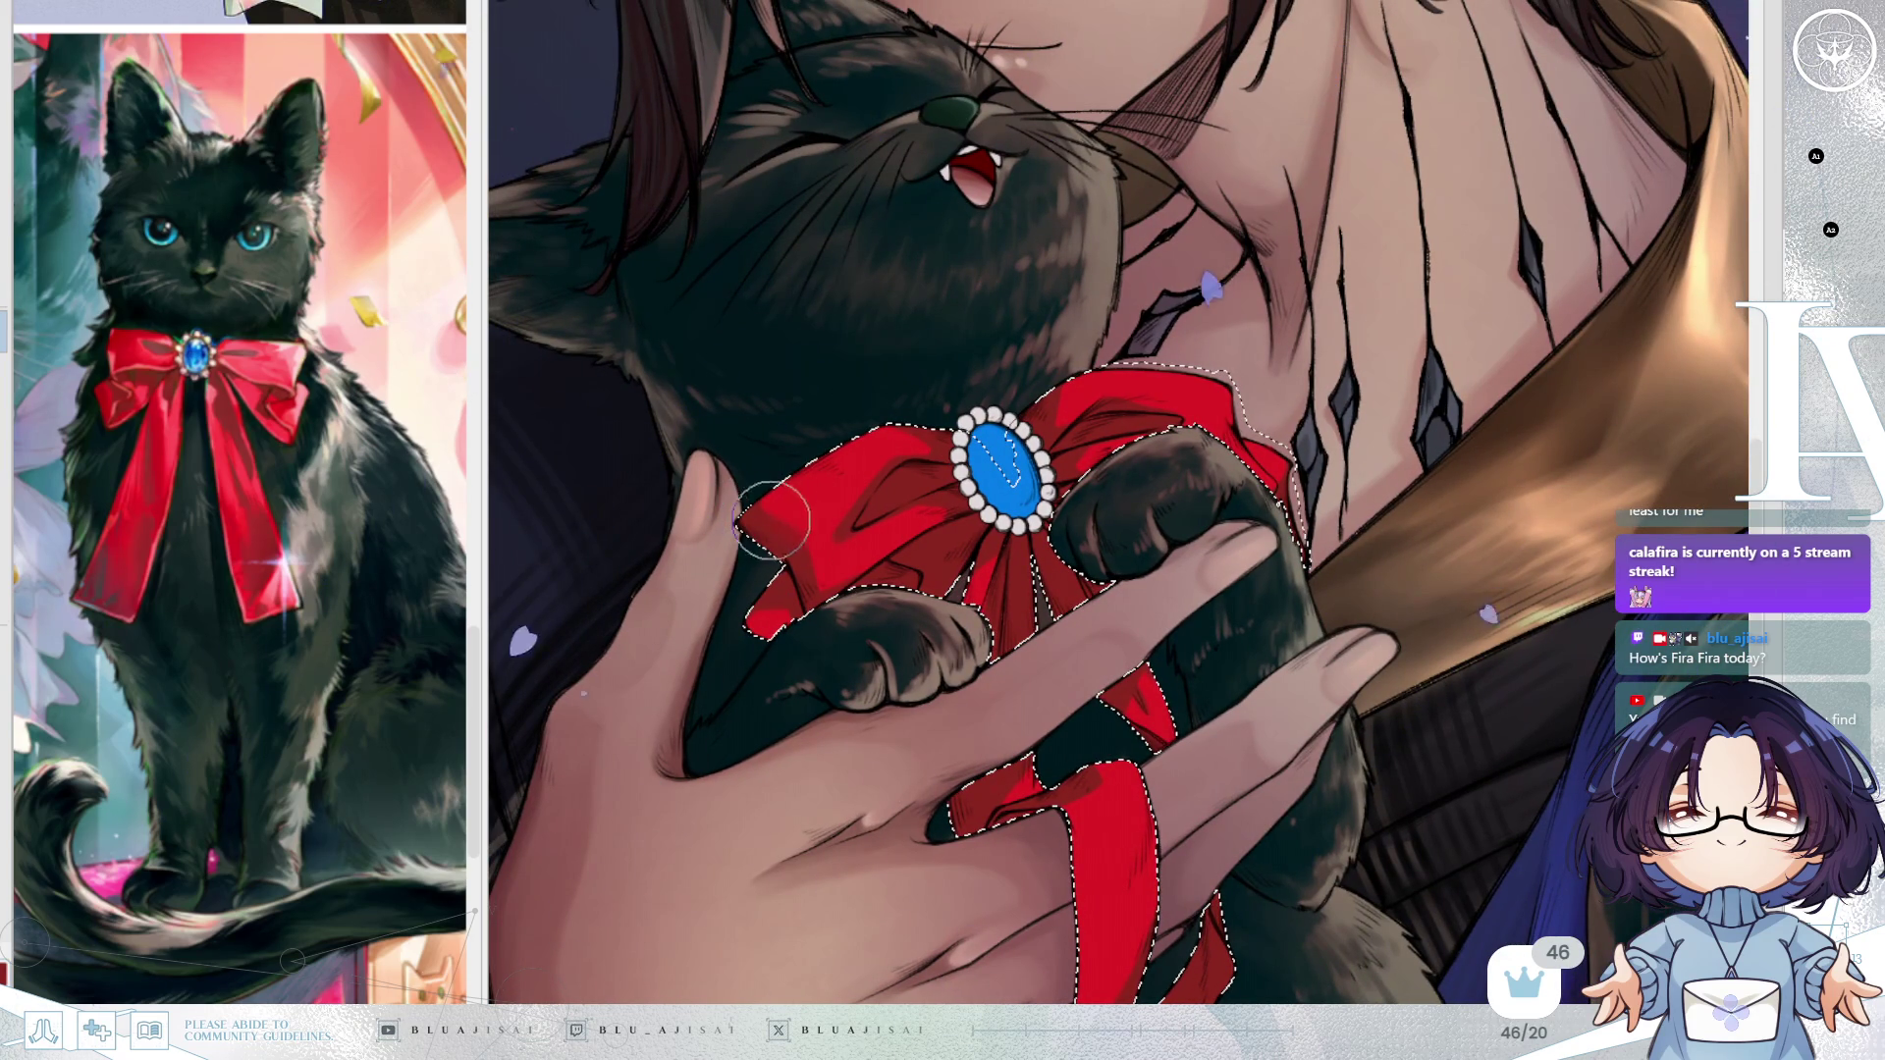
With a larger brush, fill the dark gap at the lower-left edge and repaint both lobes brighter red.
key(bracketright)
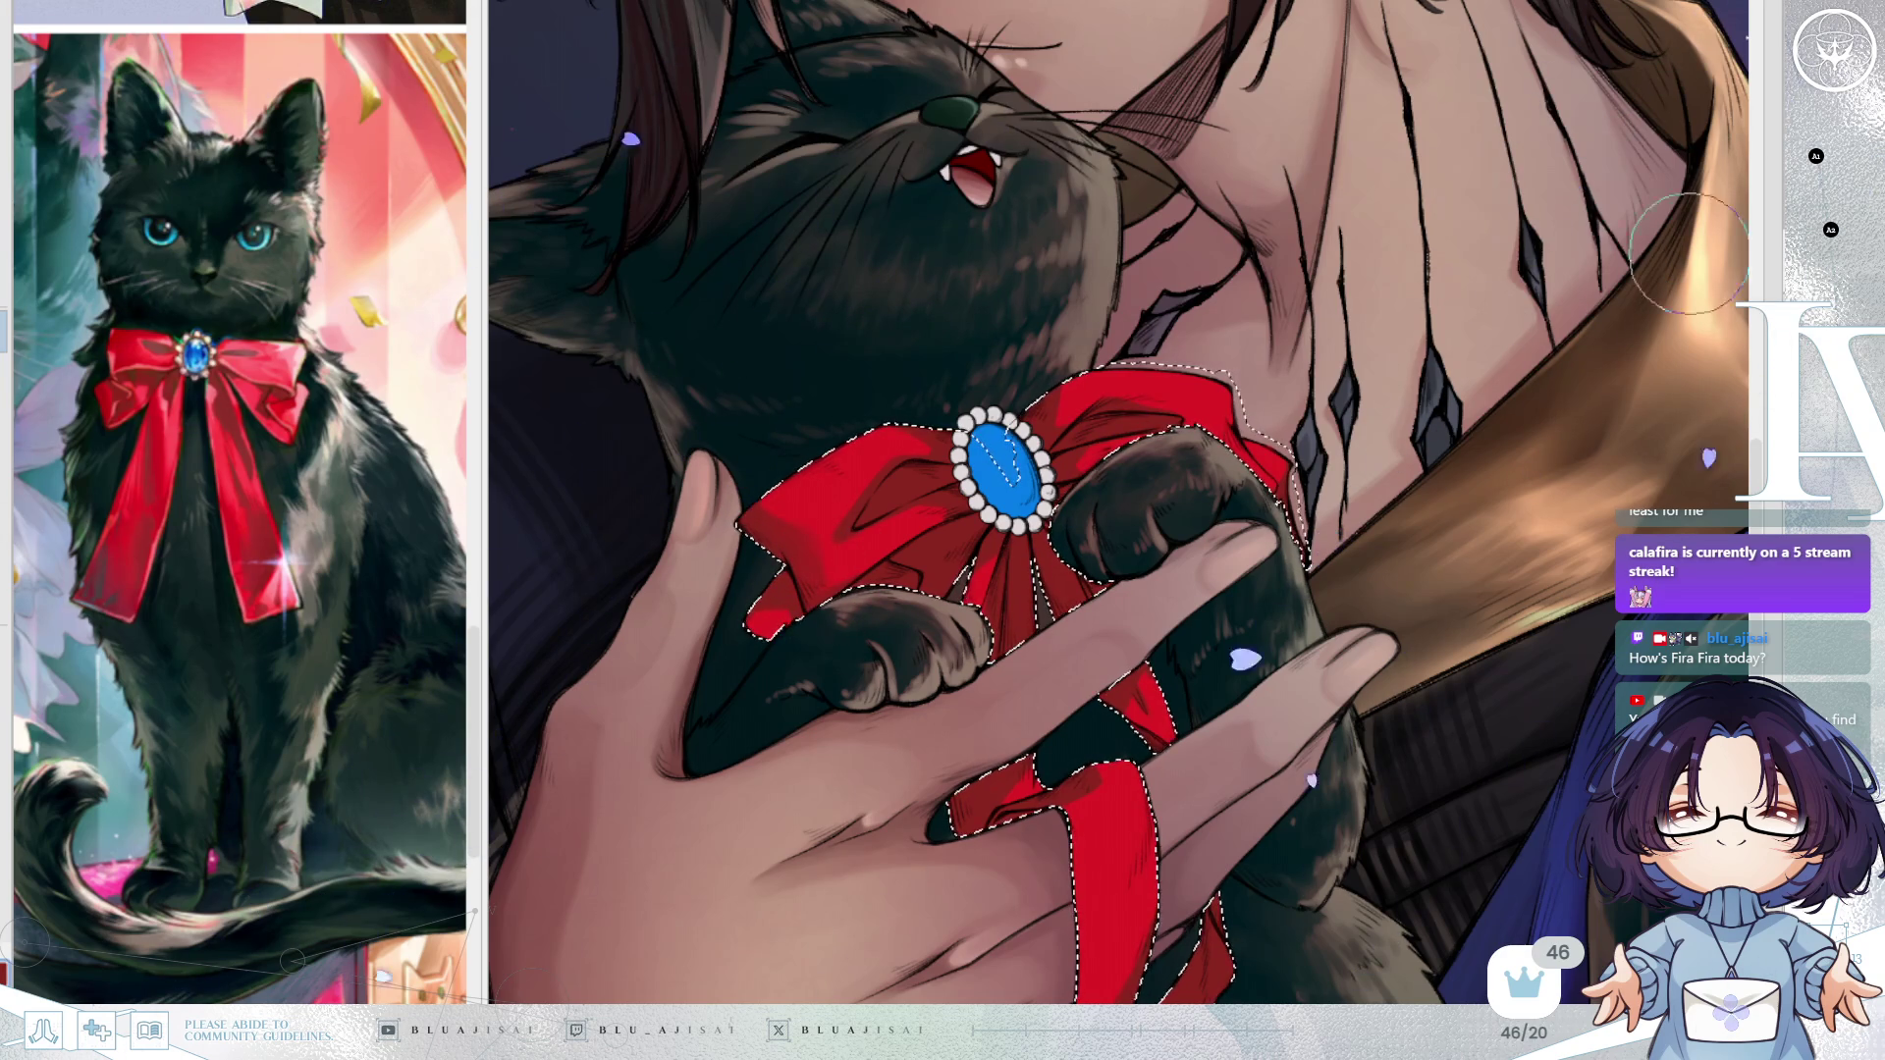
drag(786, 610, 815, 579)
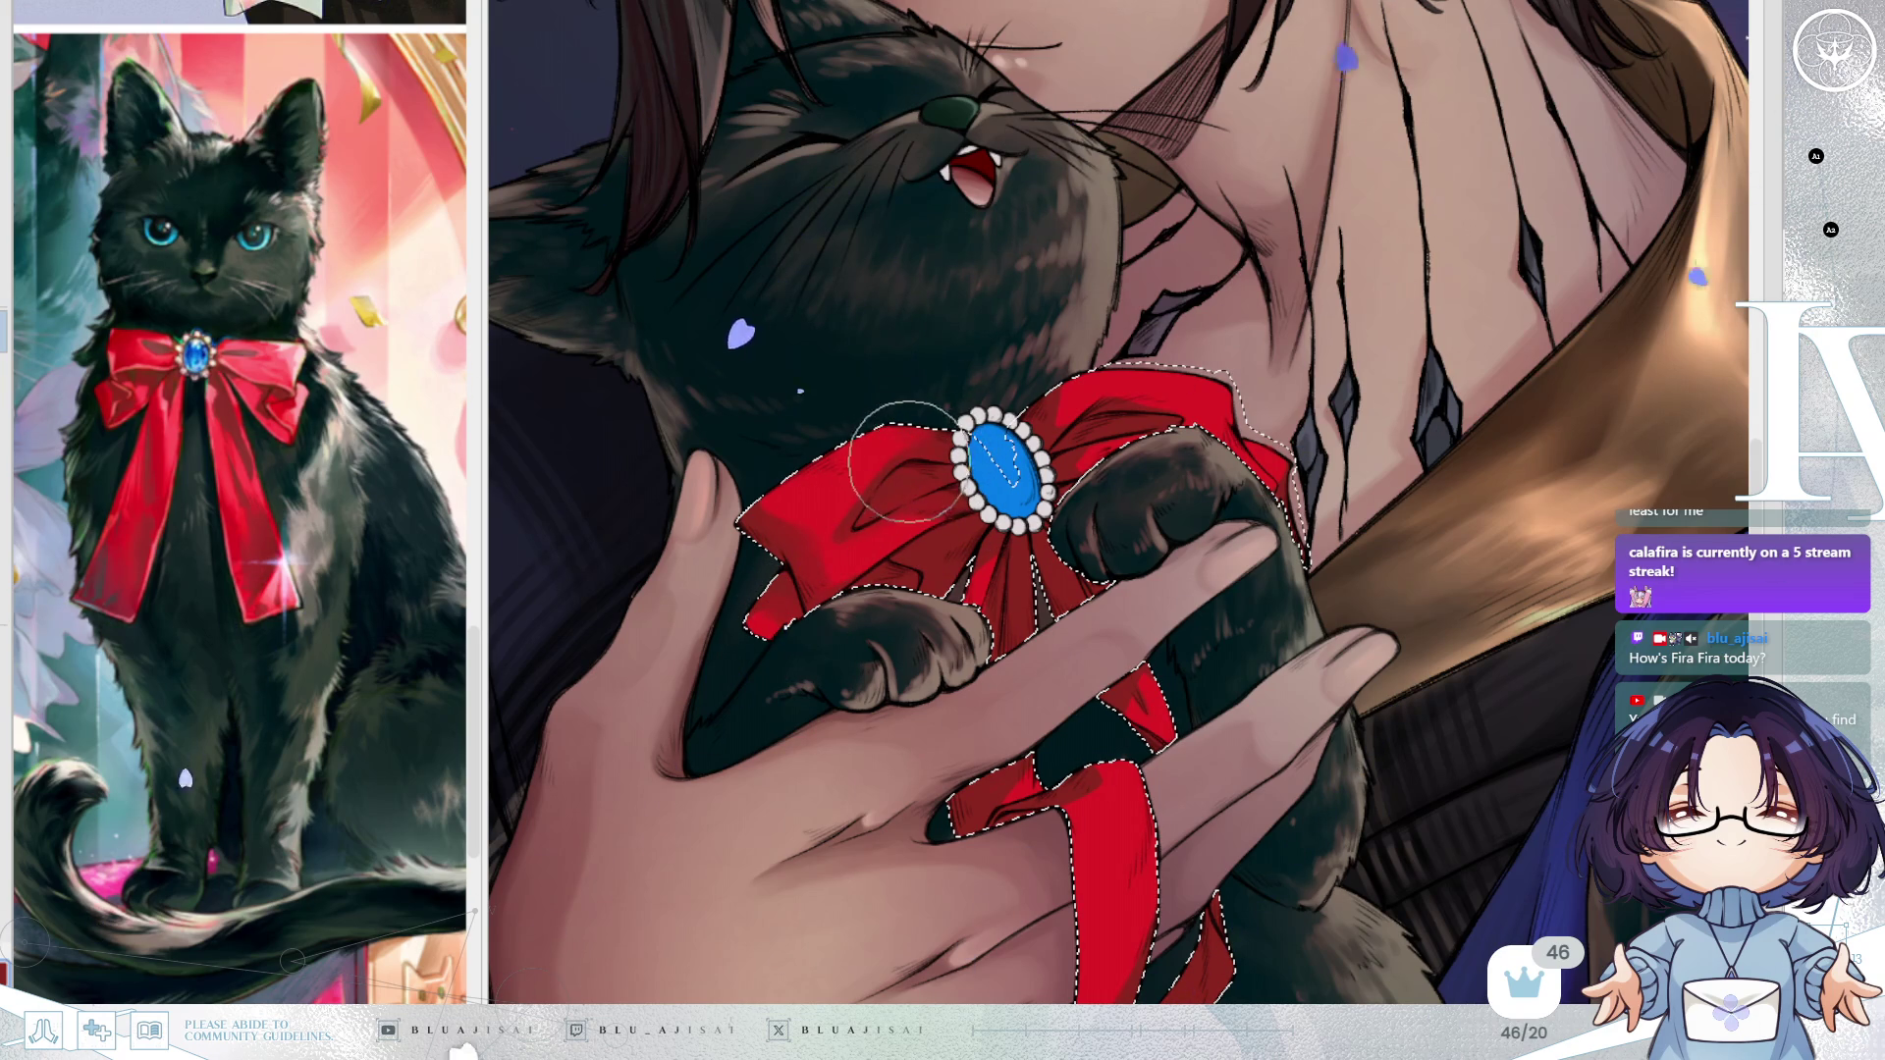
scroll(913, 483, up, 1)
mouse_move(923, 497)
mouse_down()
mouse_move(864, 540)
mouse_move(897, 488)
mouse_move(874, 521)
mouse_move(942, 505)
mouse_up()
mouse_move(1049, 418)
mouse_down()
mouse_move(1036, 436)
mouse_move(1127, 419)
mouse_move(1080, 471)
mouse_move(1159, 422)
mouse_move(1291, 494)
mouse_move(951, 571)
mouse_move(987, 575)
mouse_up()
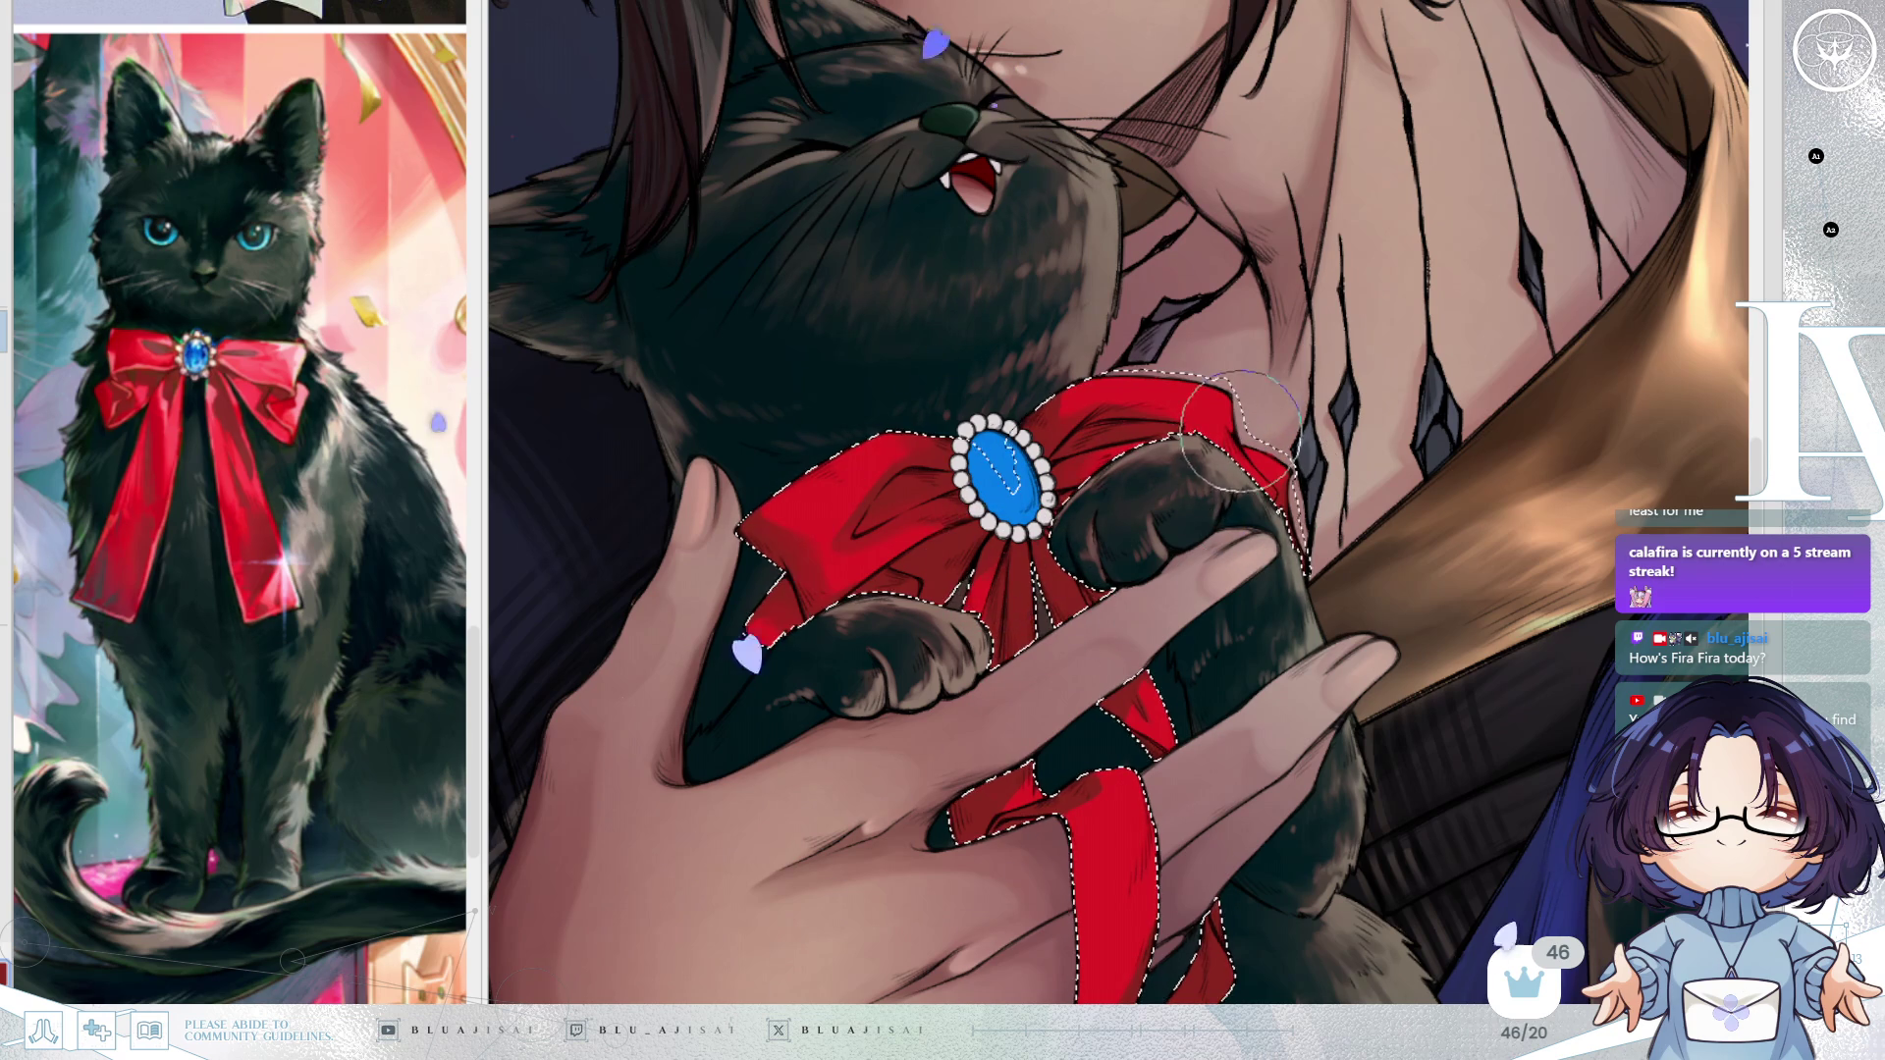
Paint dark fur colour over the ribbon fold's upper-left, then zoom out along the lower ribbon to review.
scroll(989, 573, down, 2)
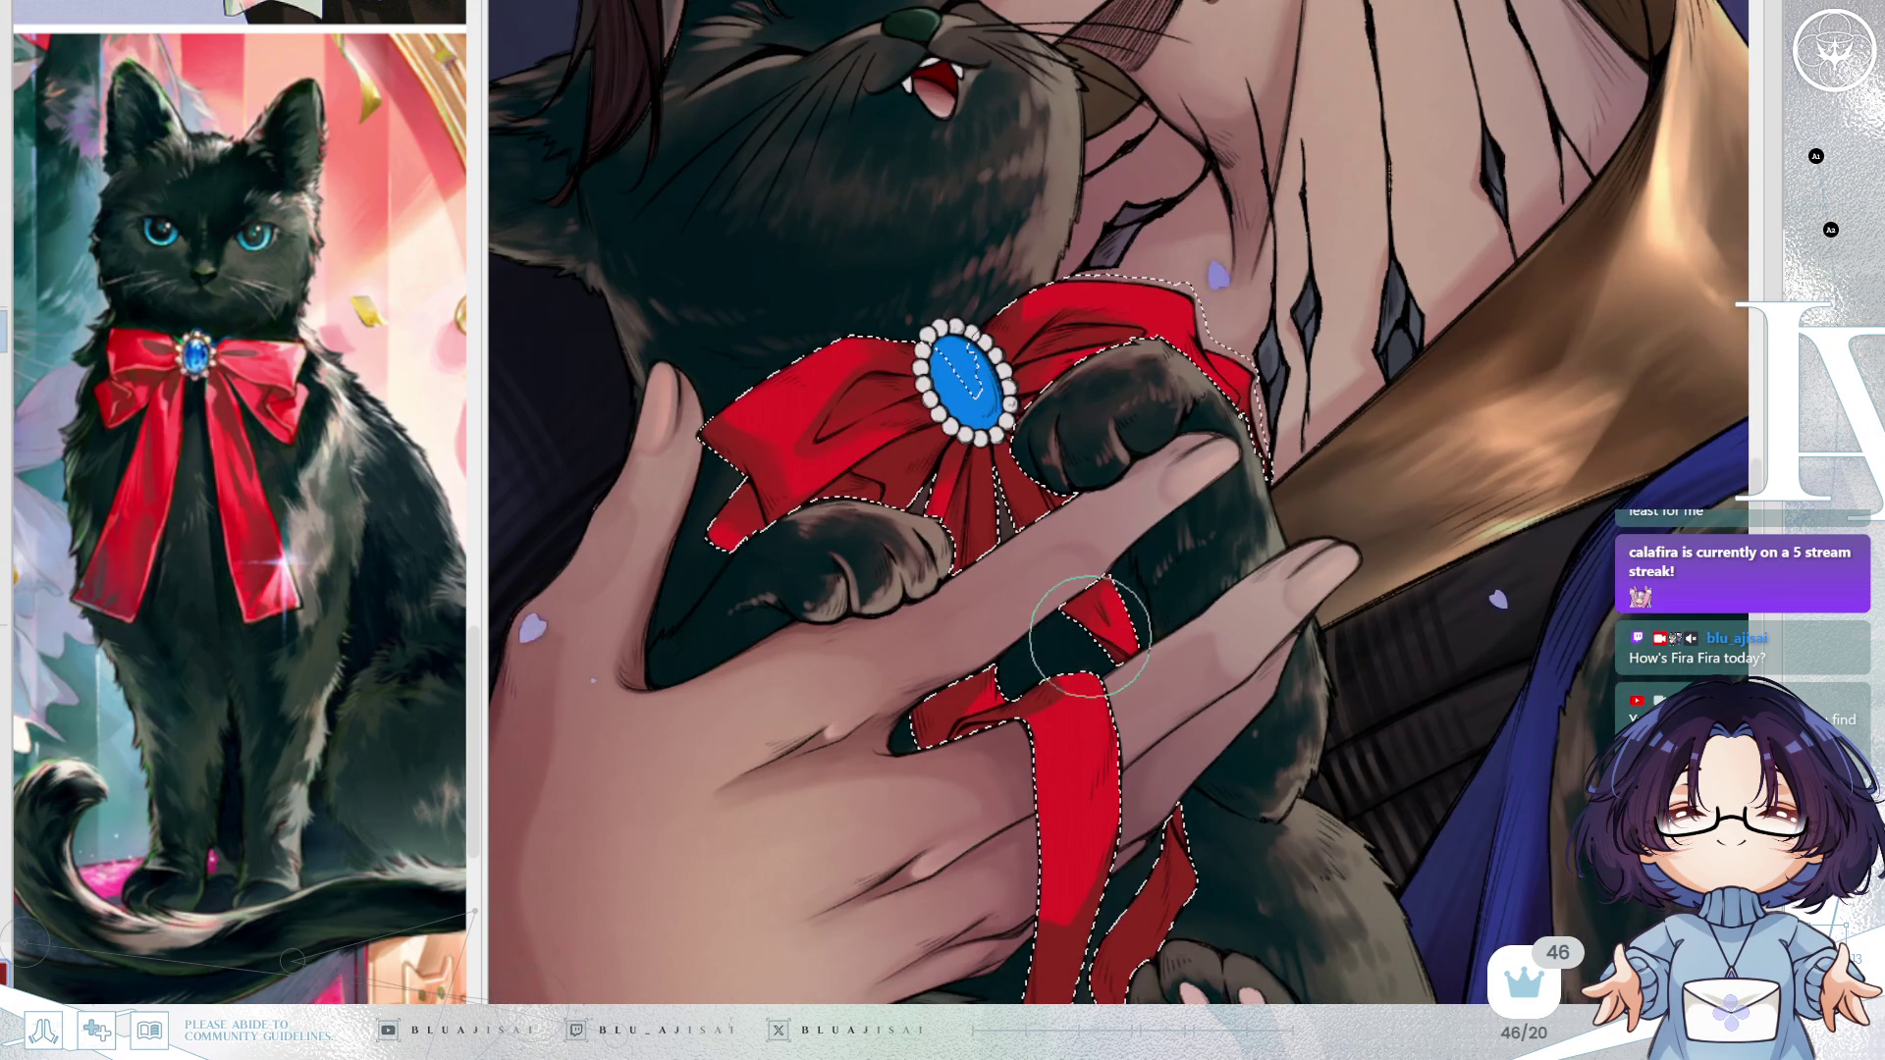
scroll(1041, 633, down, 2)
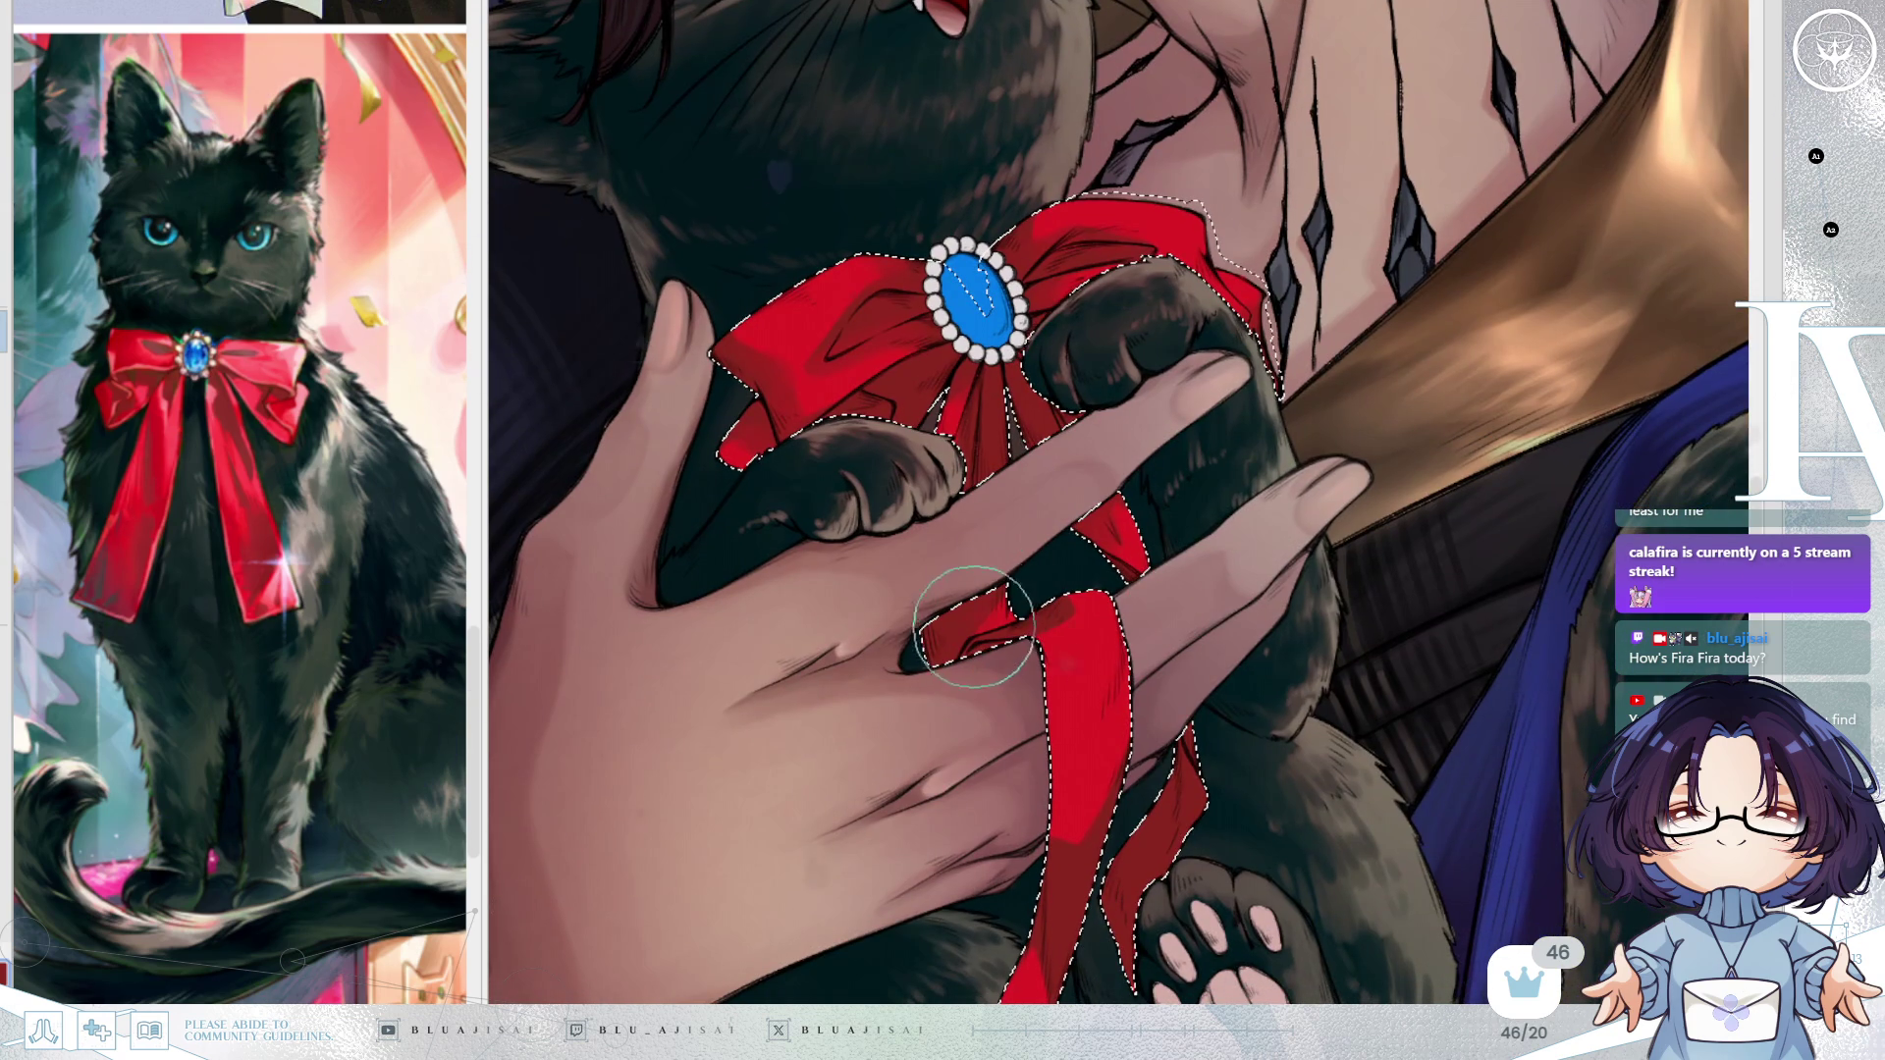
mouse_move(977, 613)
mouse_down()
mouse_move(1073, 631)
mouse_move(1044, 639)
mouse_move(1065, 605)
mouse_up()
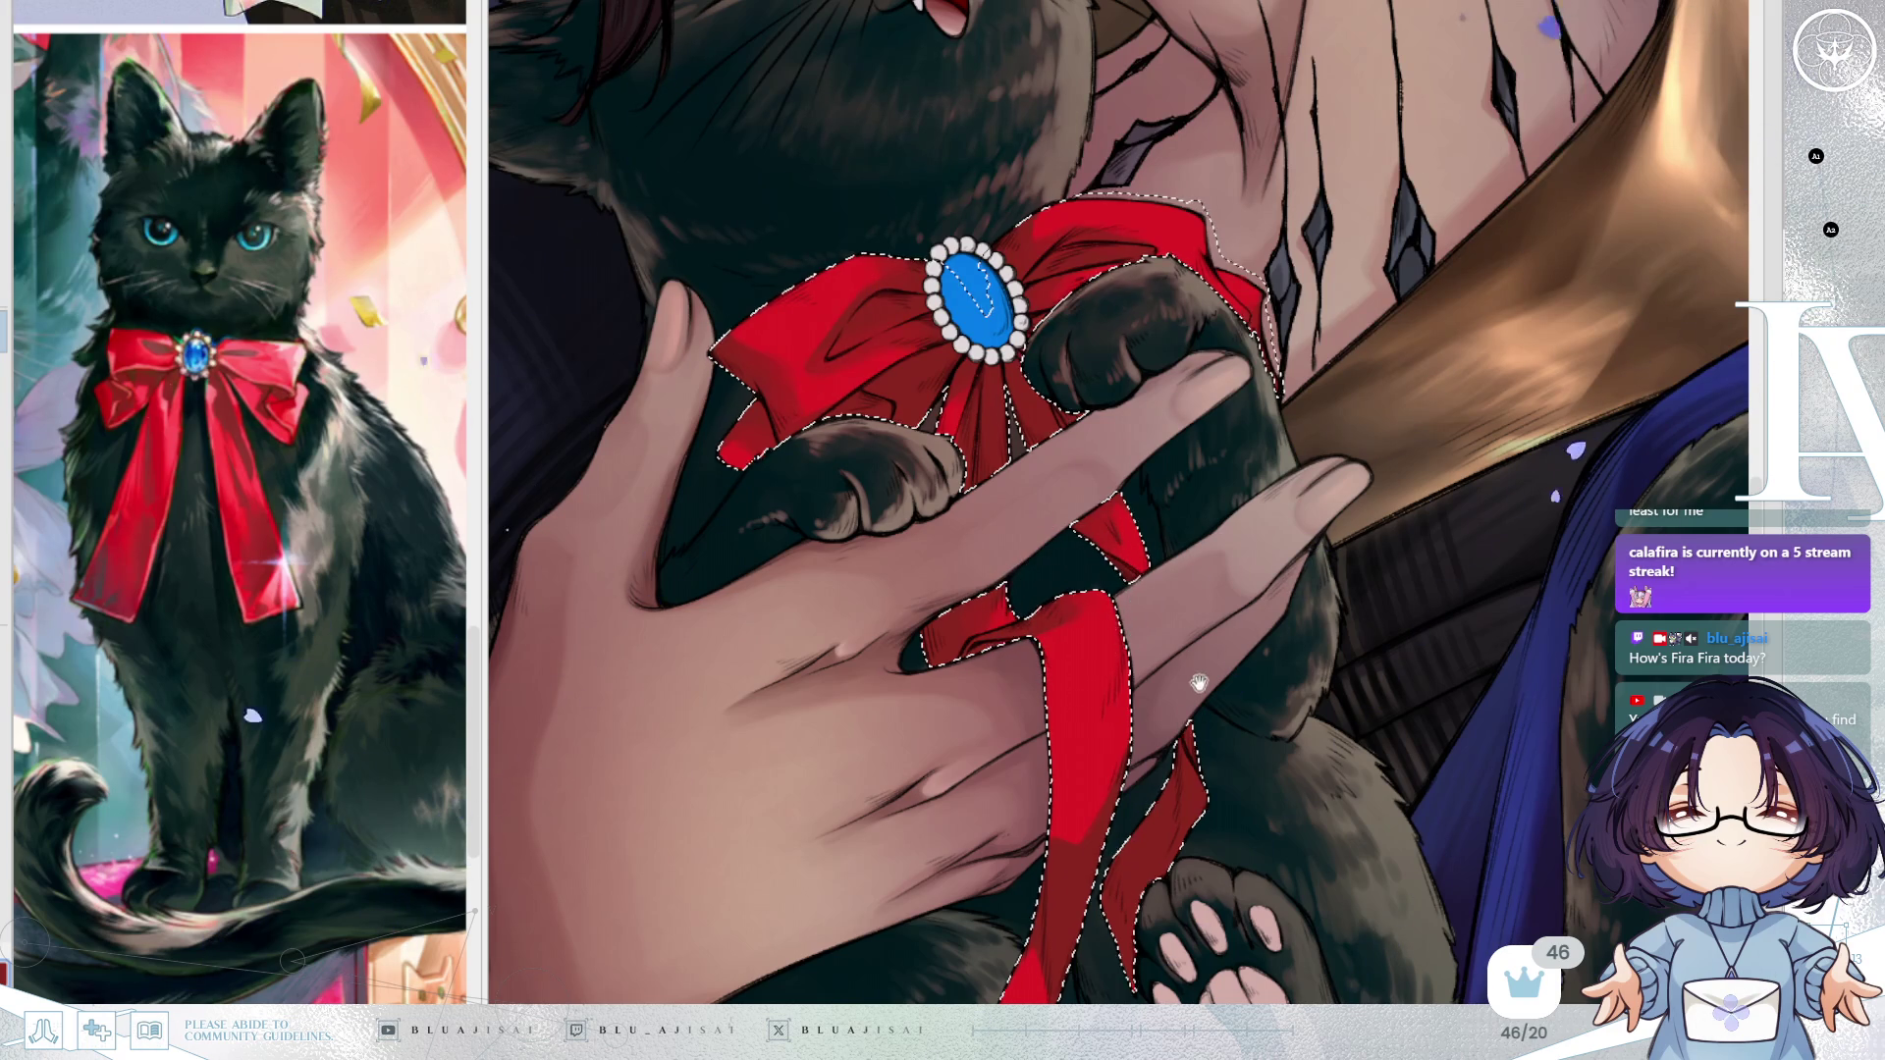
drag(1199, 683, 1179, 516)
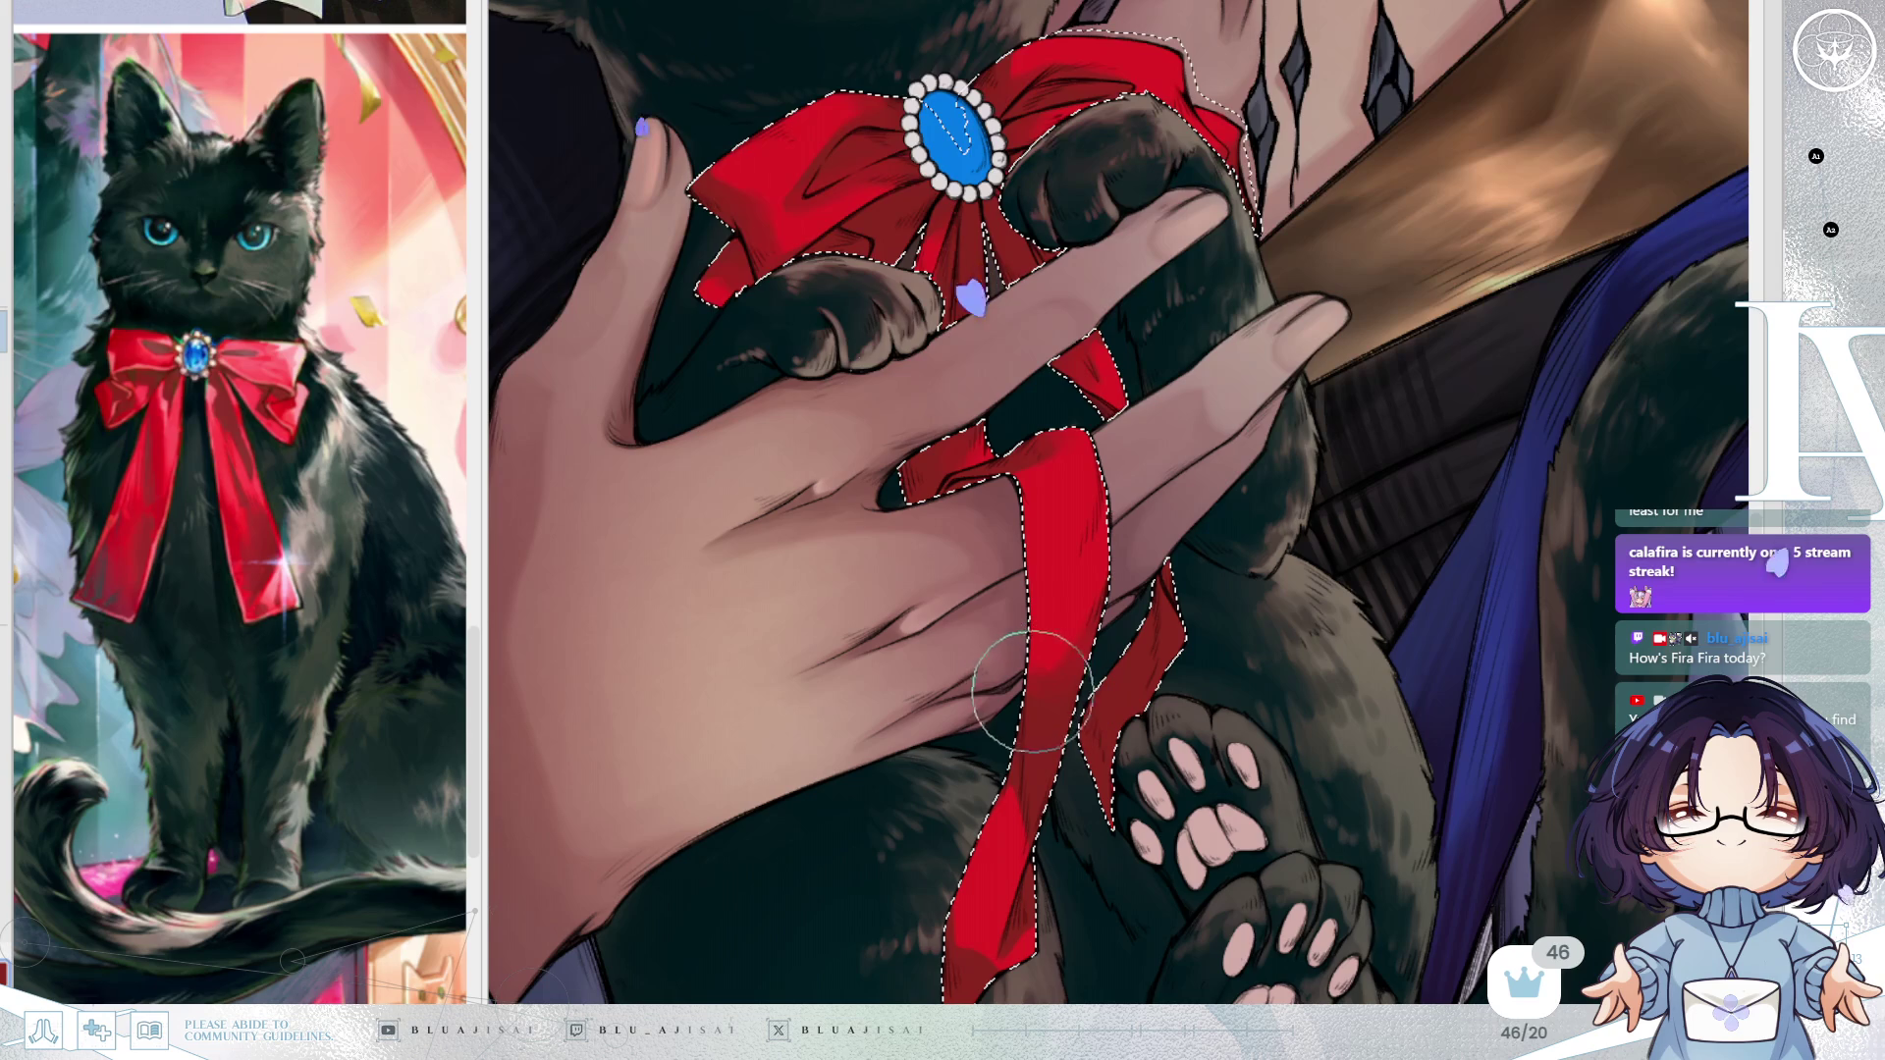
scroll(1158, 601, down, 5)
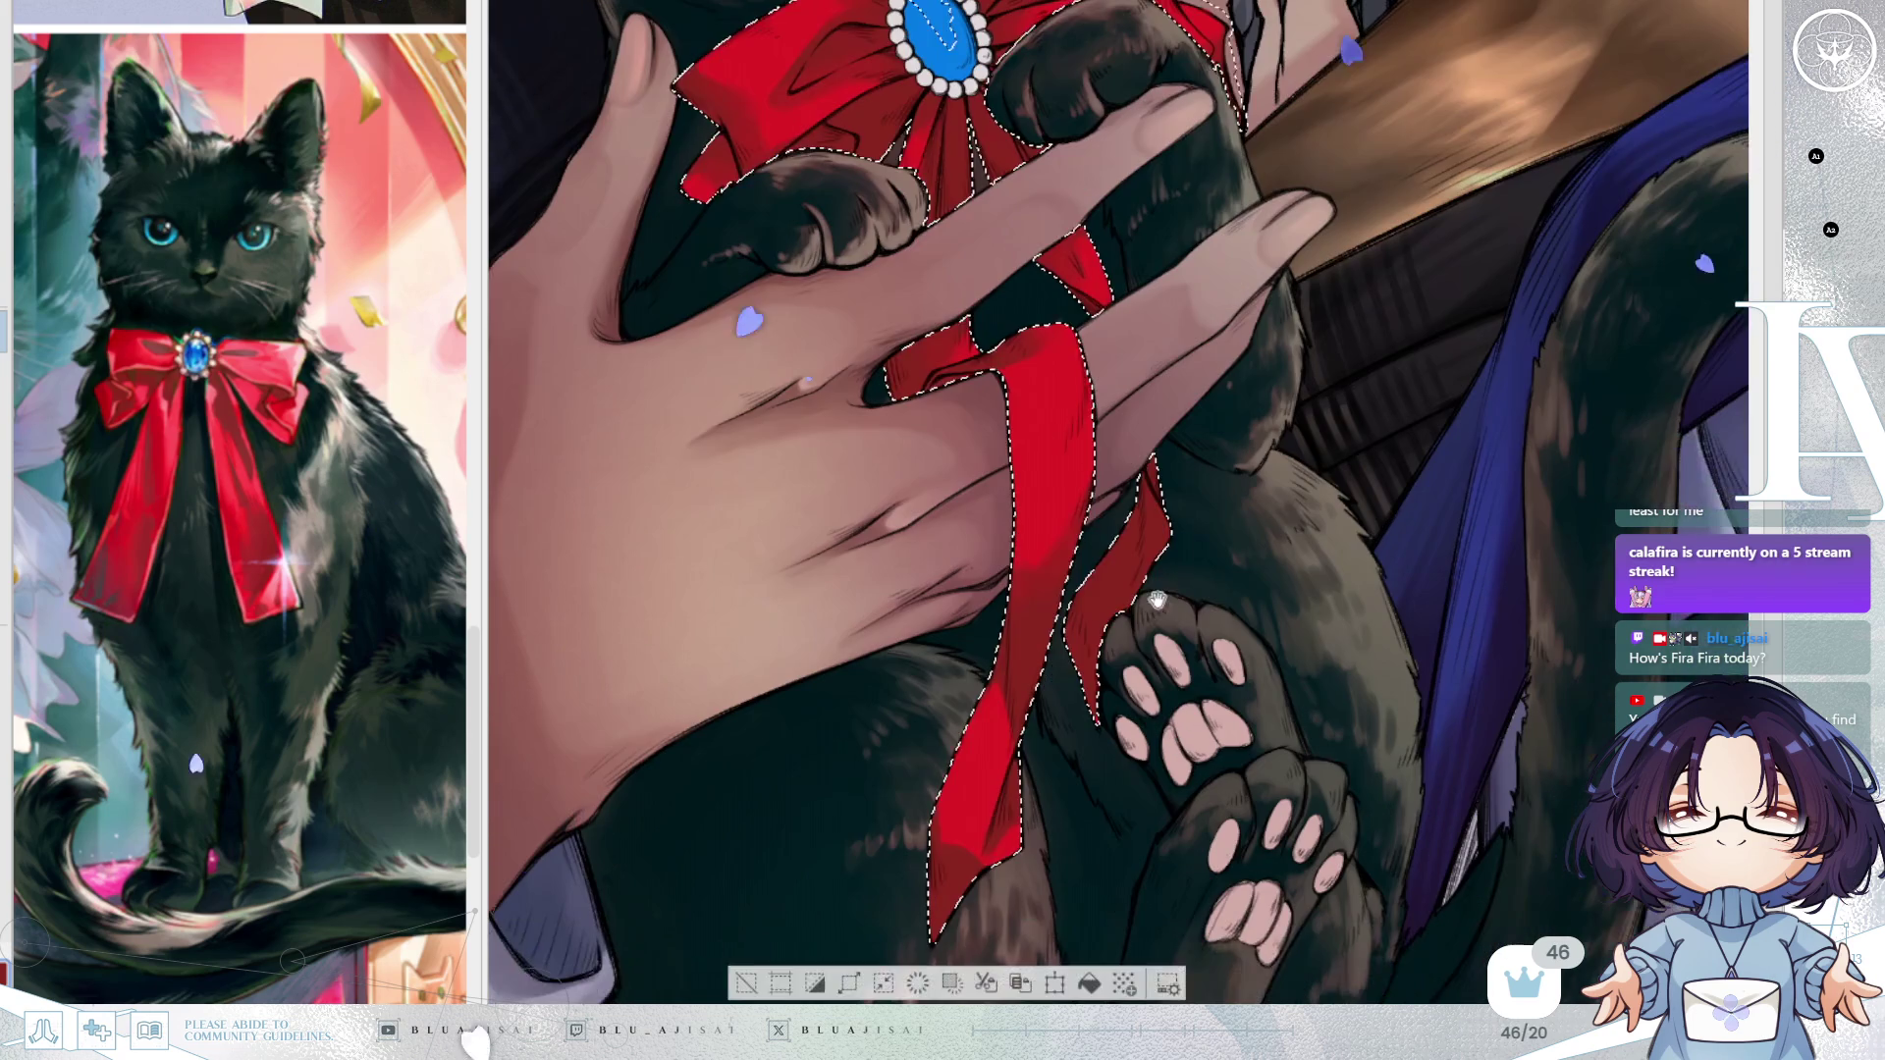
scroll(1163, 608, down, 2)
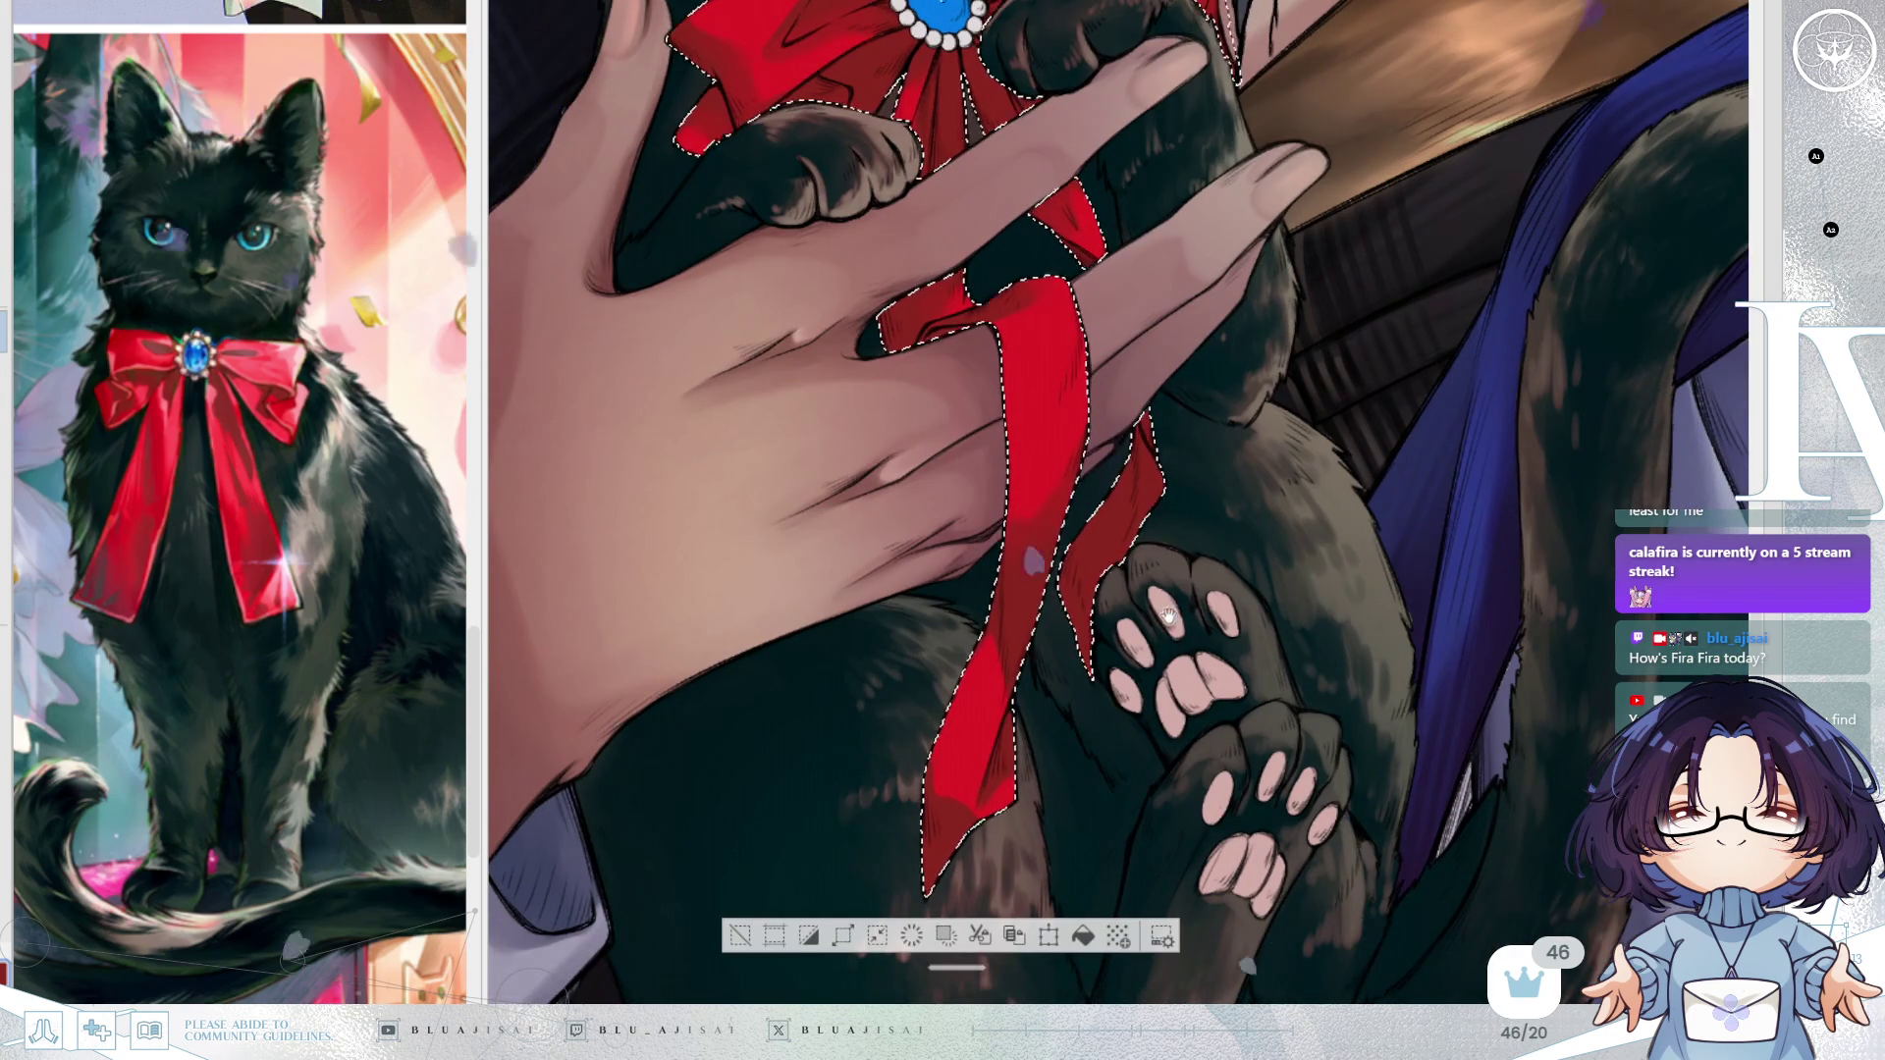
scroll(1168, 615, up, 2)
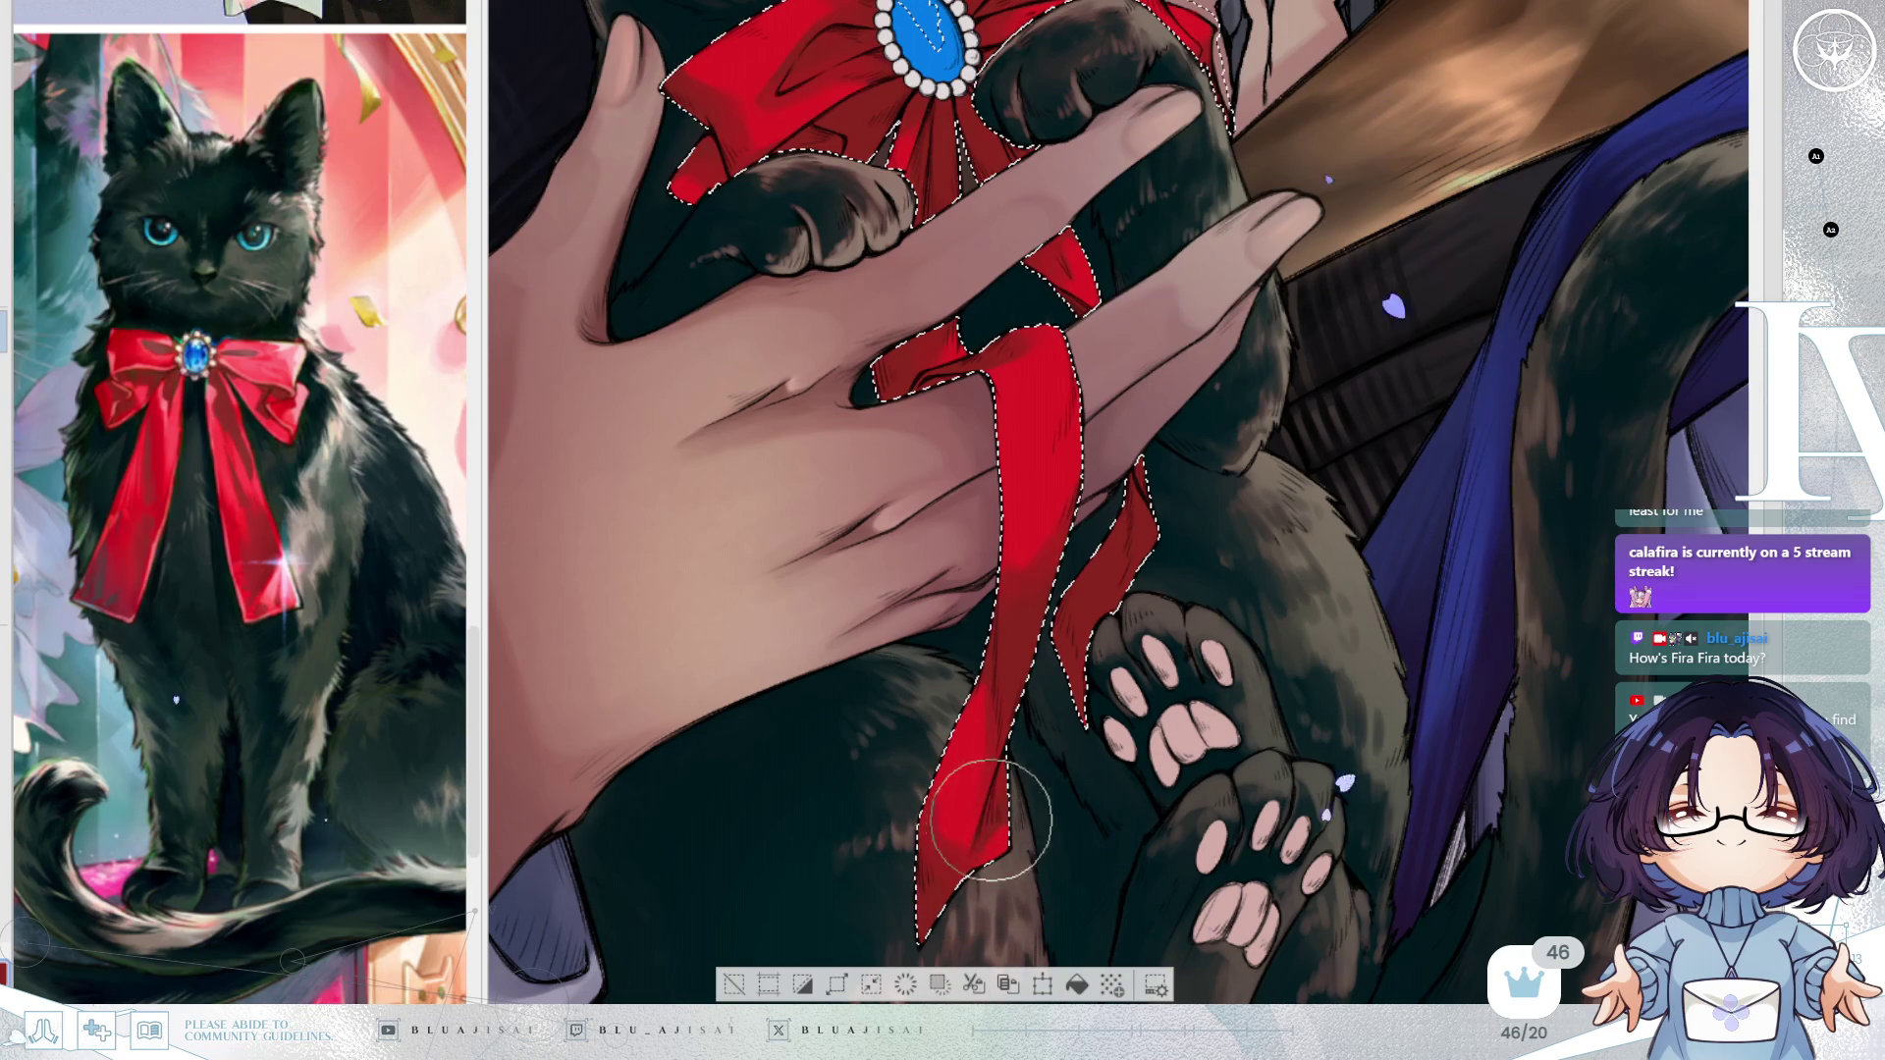
drag(1145, 650, 1131, 701)
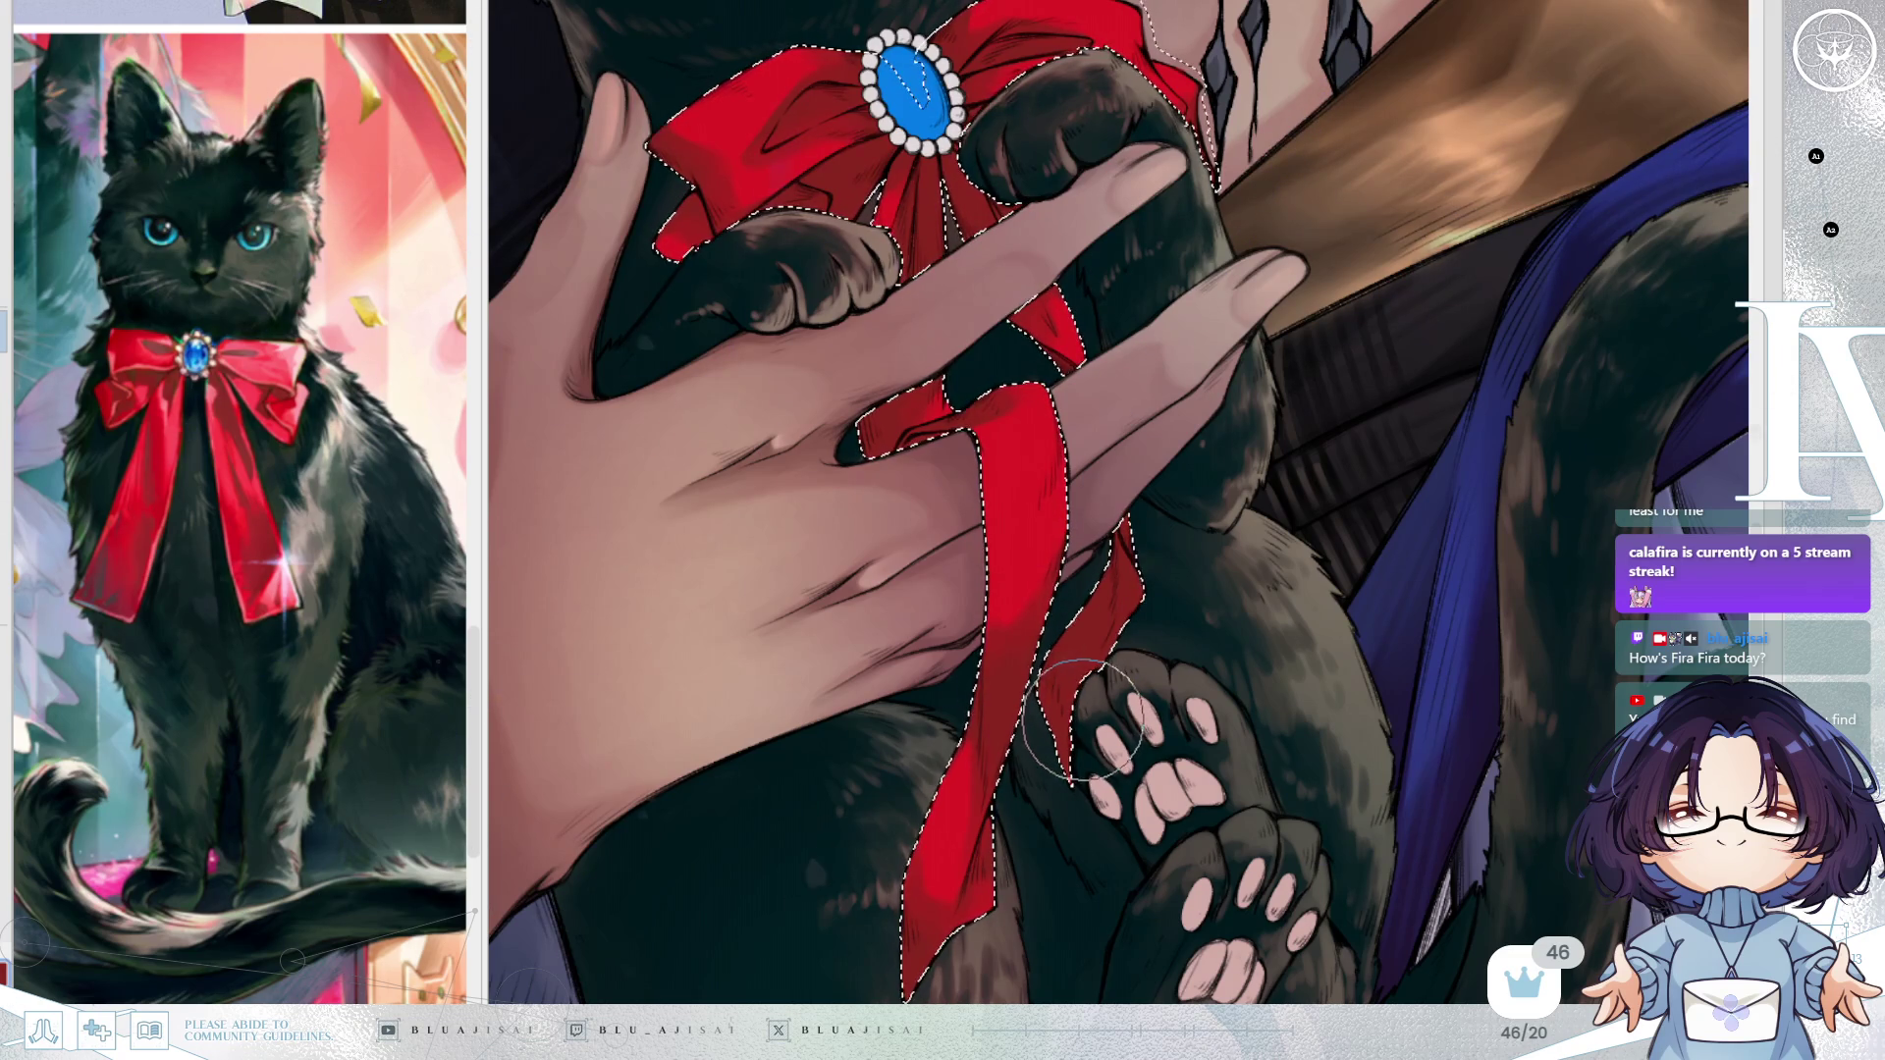
scroll(1083, 720, down, 5)
scroll(1249, 603, up, 2)
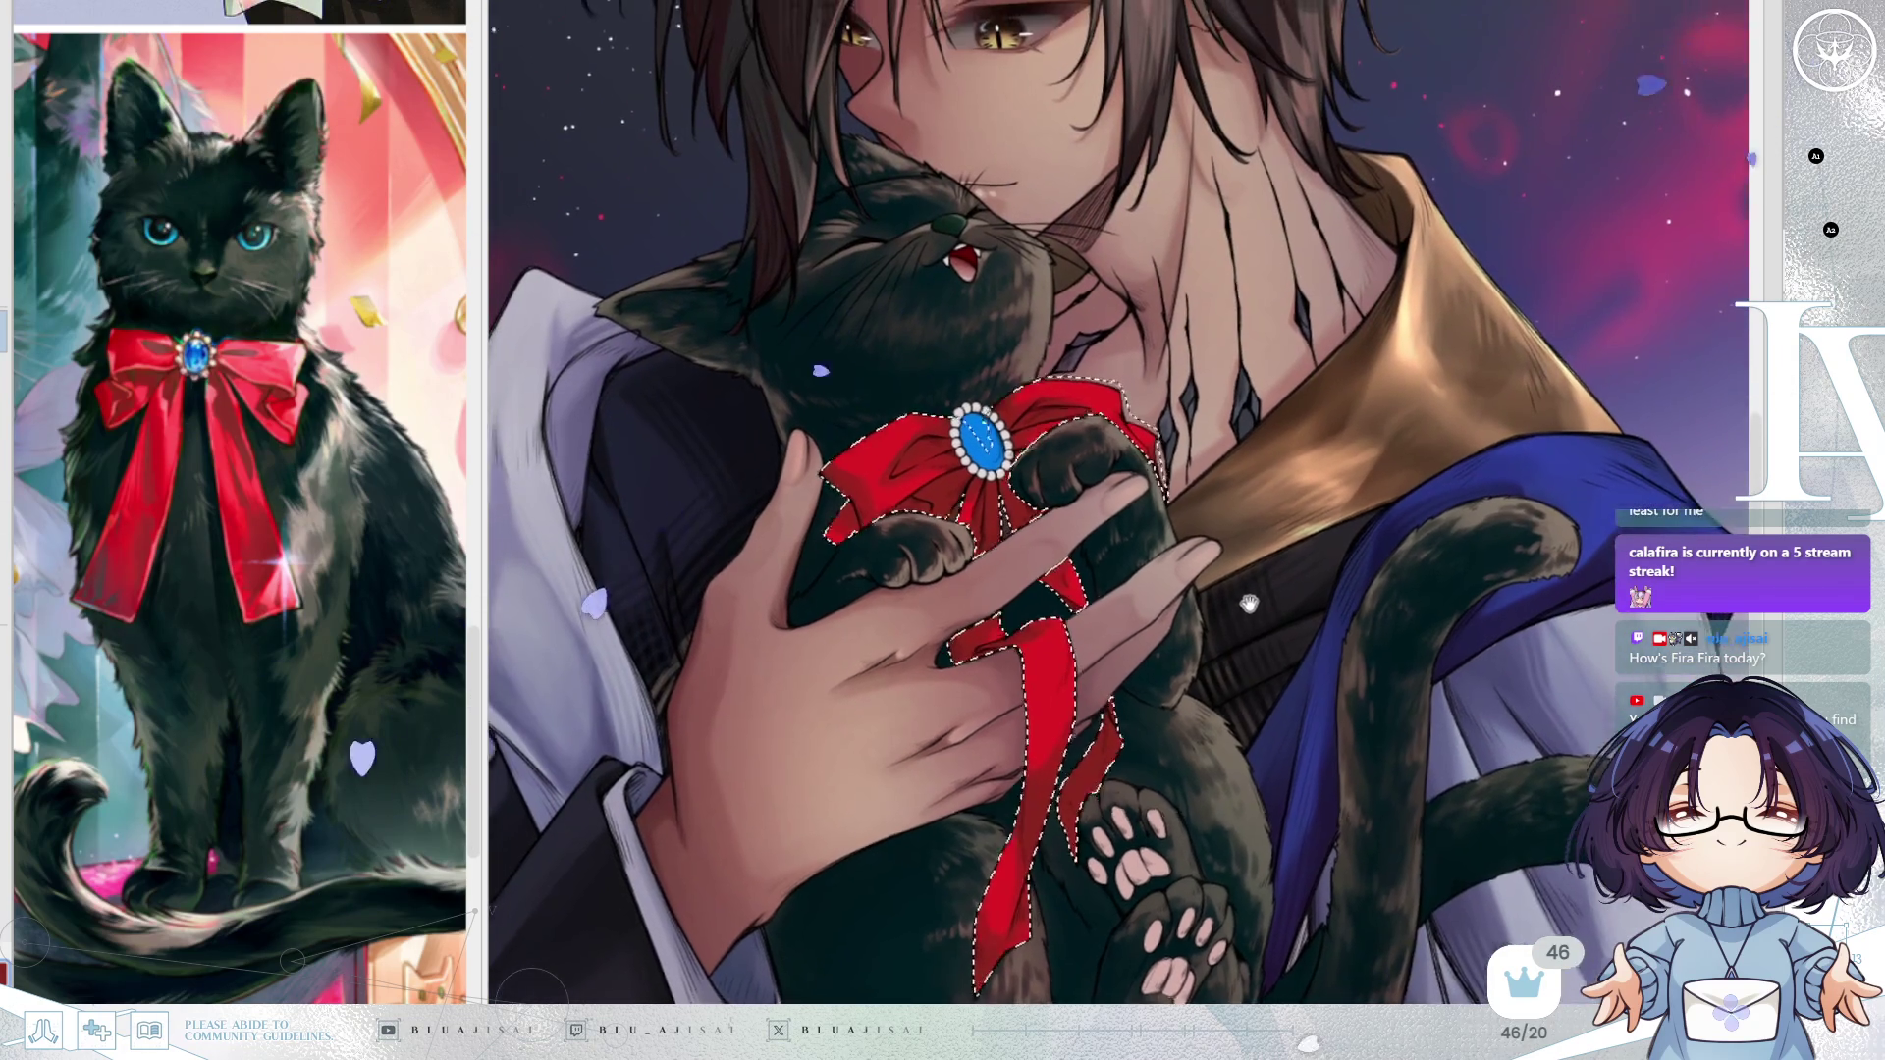
Zoom in on the bow and brush new red shading across its left lobe.
scroll(1249, 603, up, 3)
mouse_move(672, 384)
mouse_down()
mouse_move(747, 429)
mouse_move(785, 413)
mouse_move(744, 406)
mouse_move(993, 407)
mouse_up()
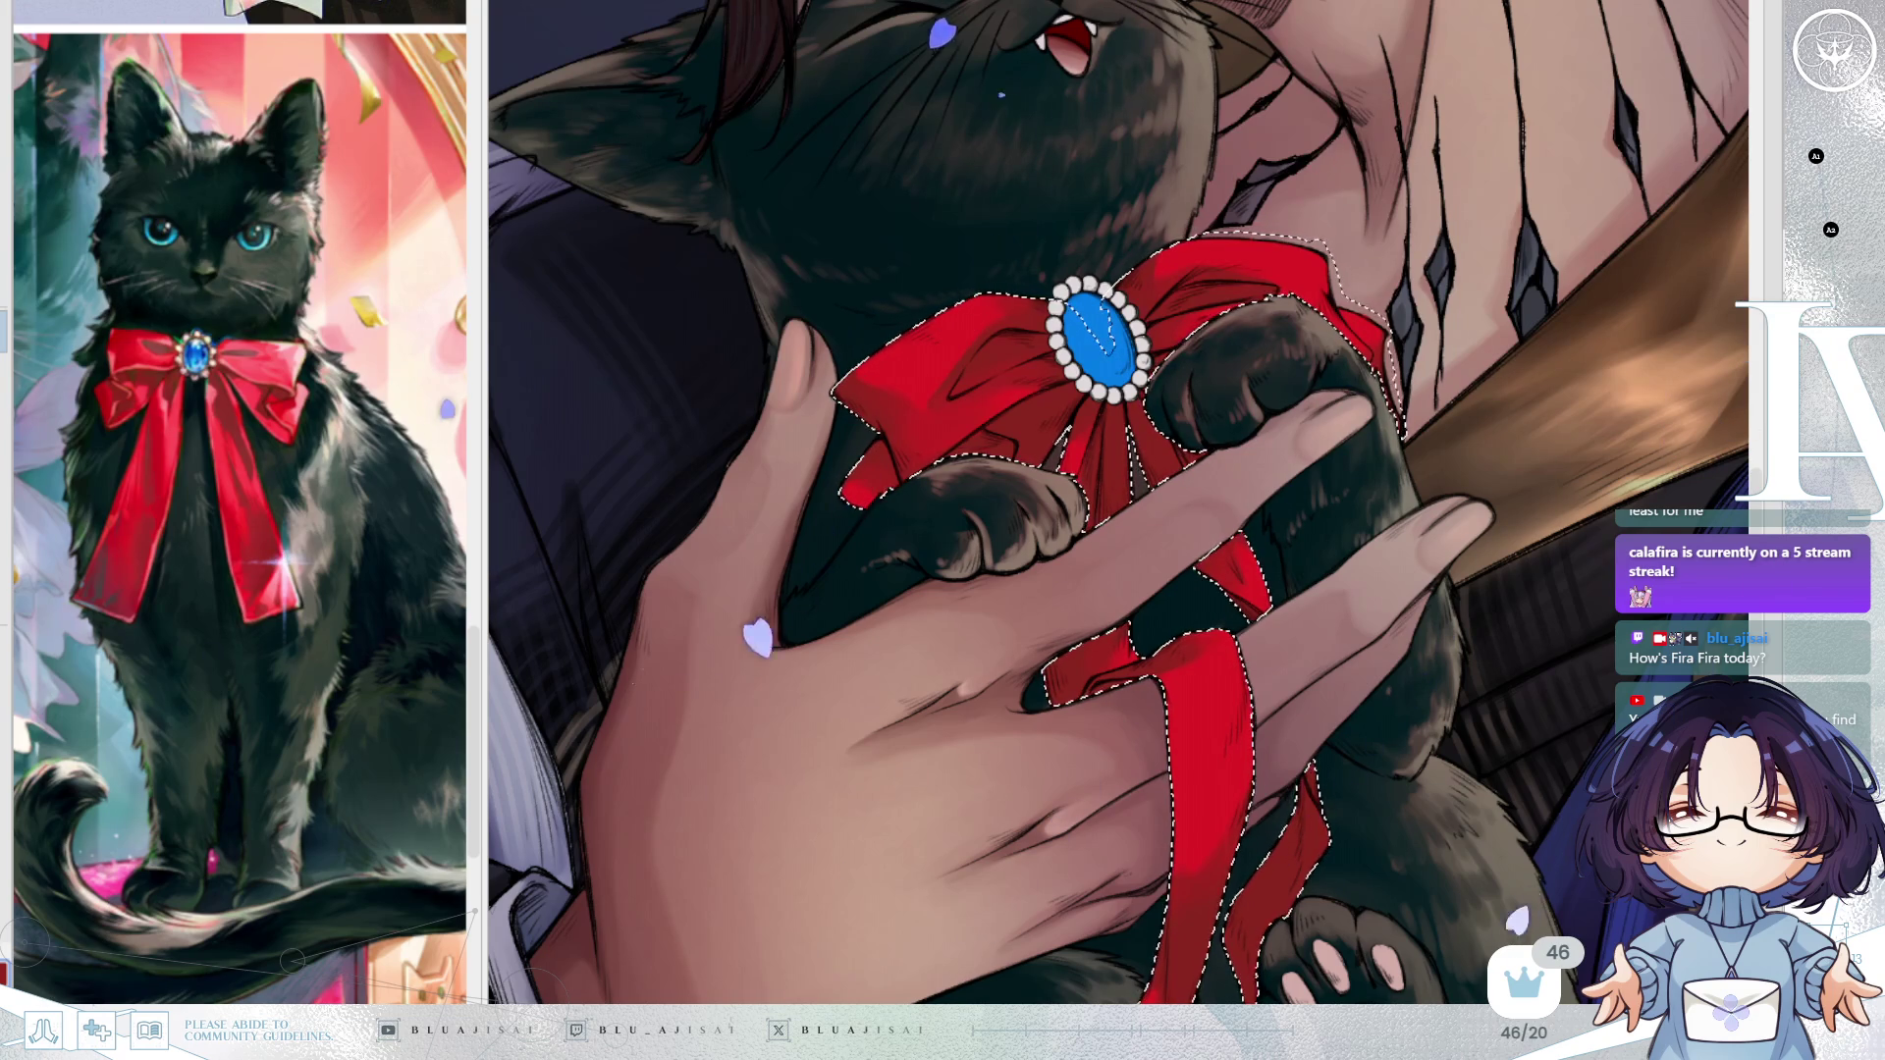
Enlarge the brush and paint darker red on the left lobe beside the brooch, then mirror the view.
drag(968, 378, 958, 388)
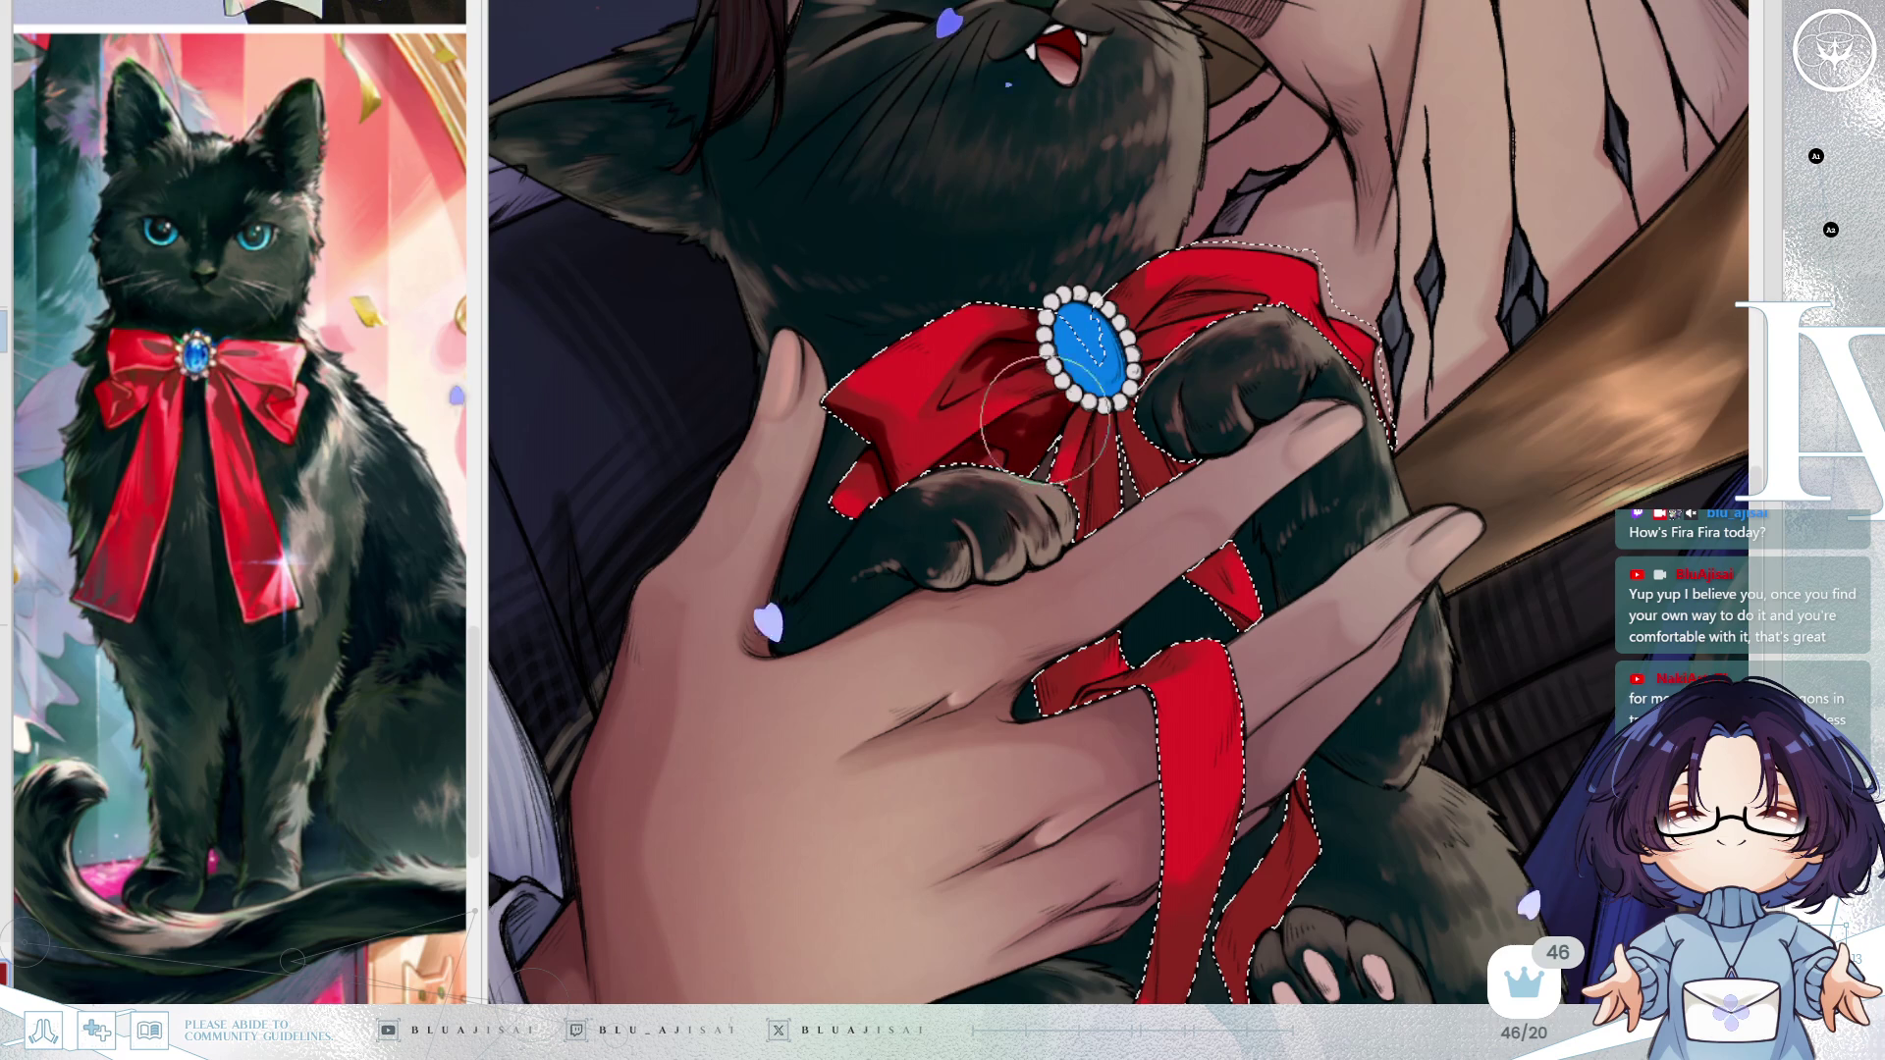
drag(1012, 473, 1031, 473)
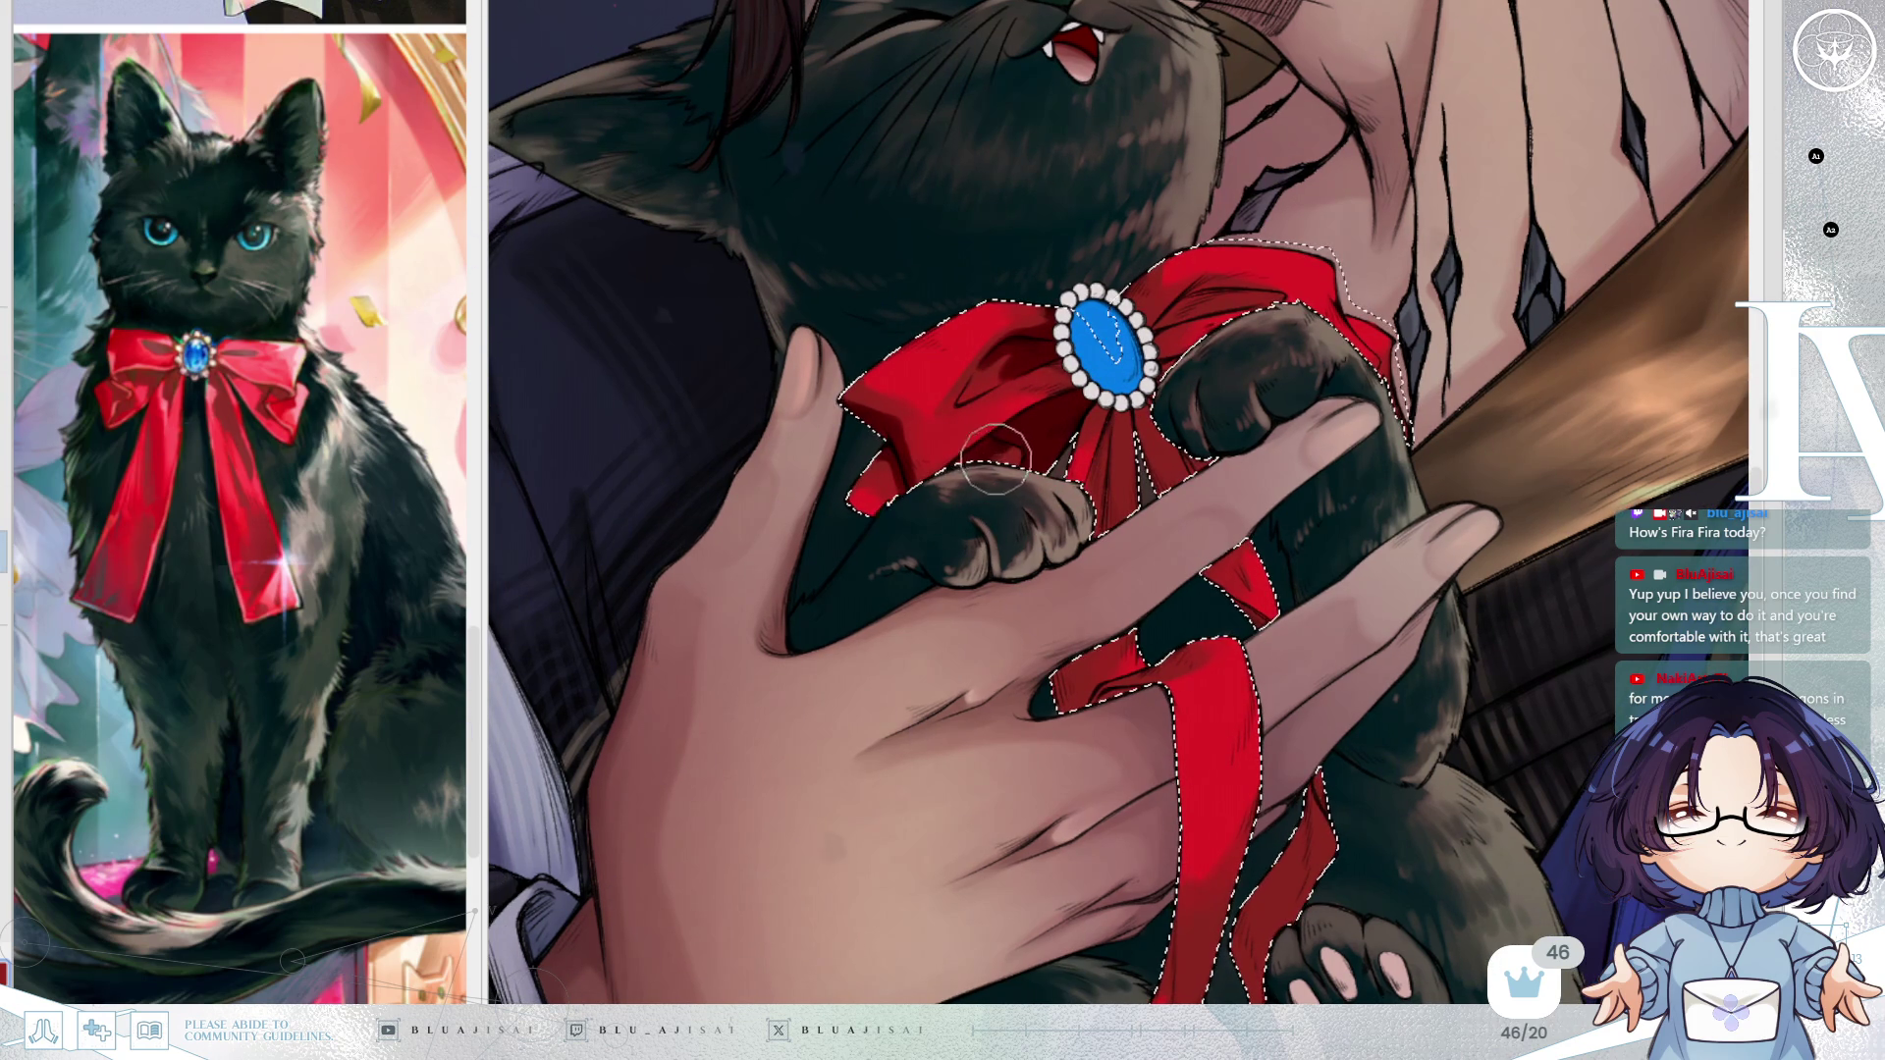
key(])
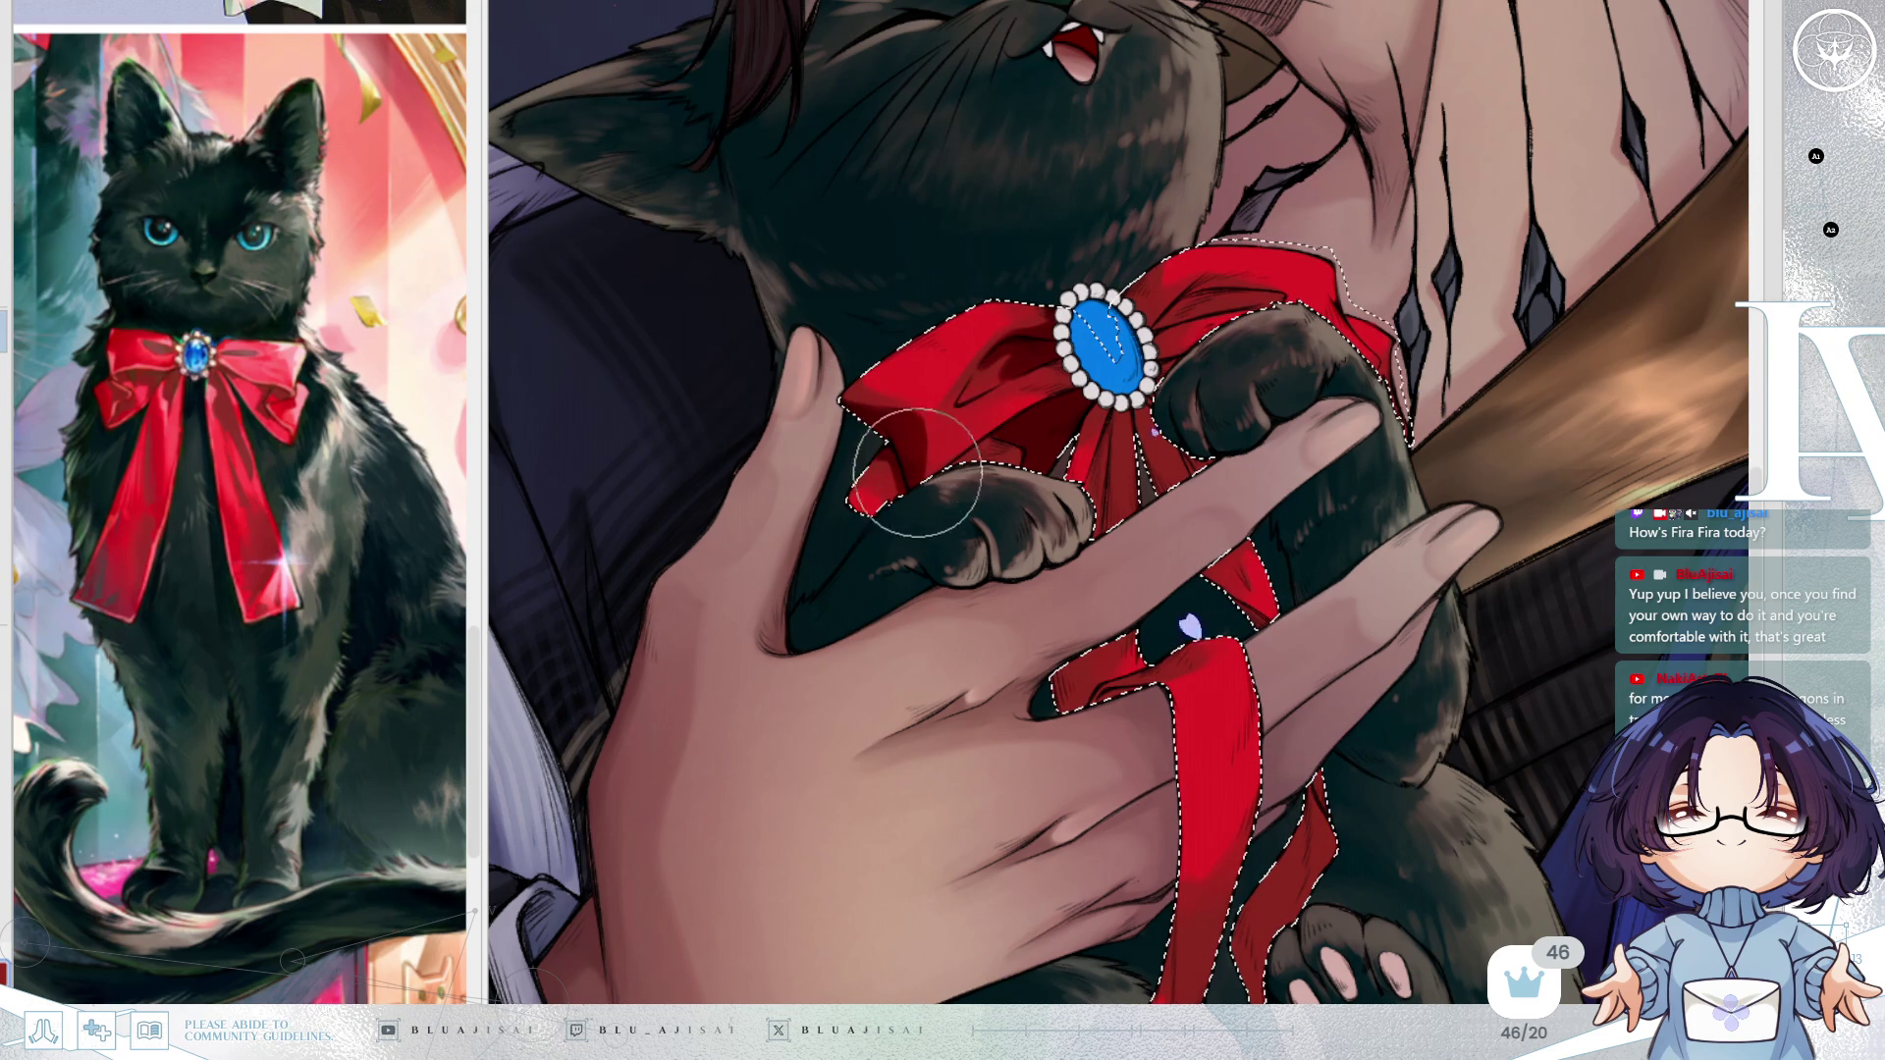
scroll(1298, 378, up, 1)
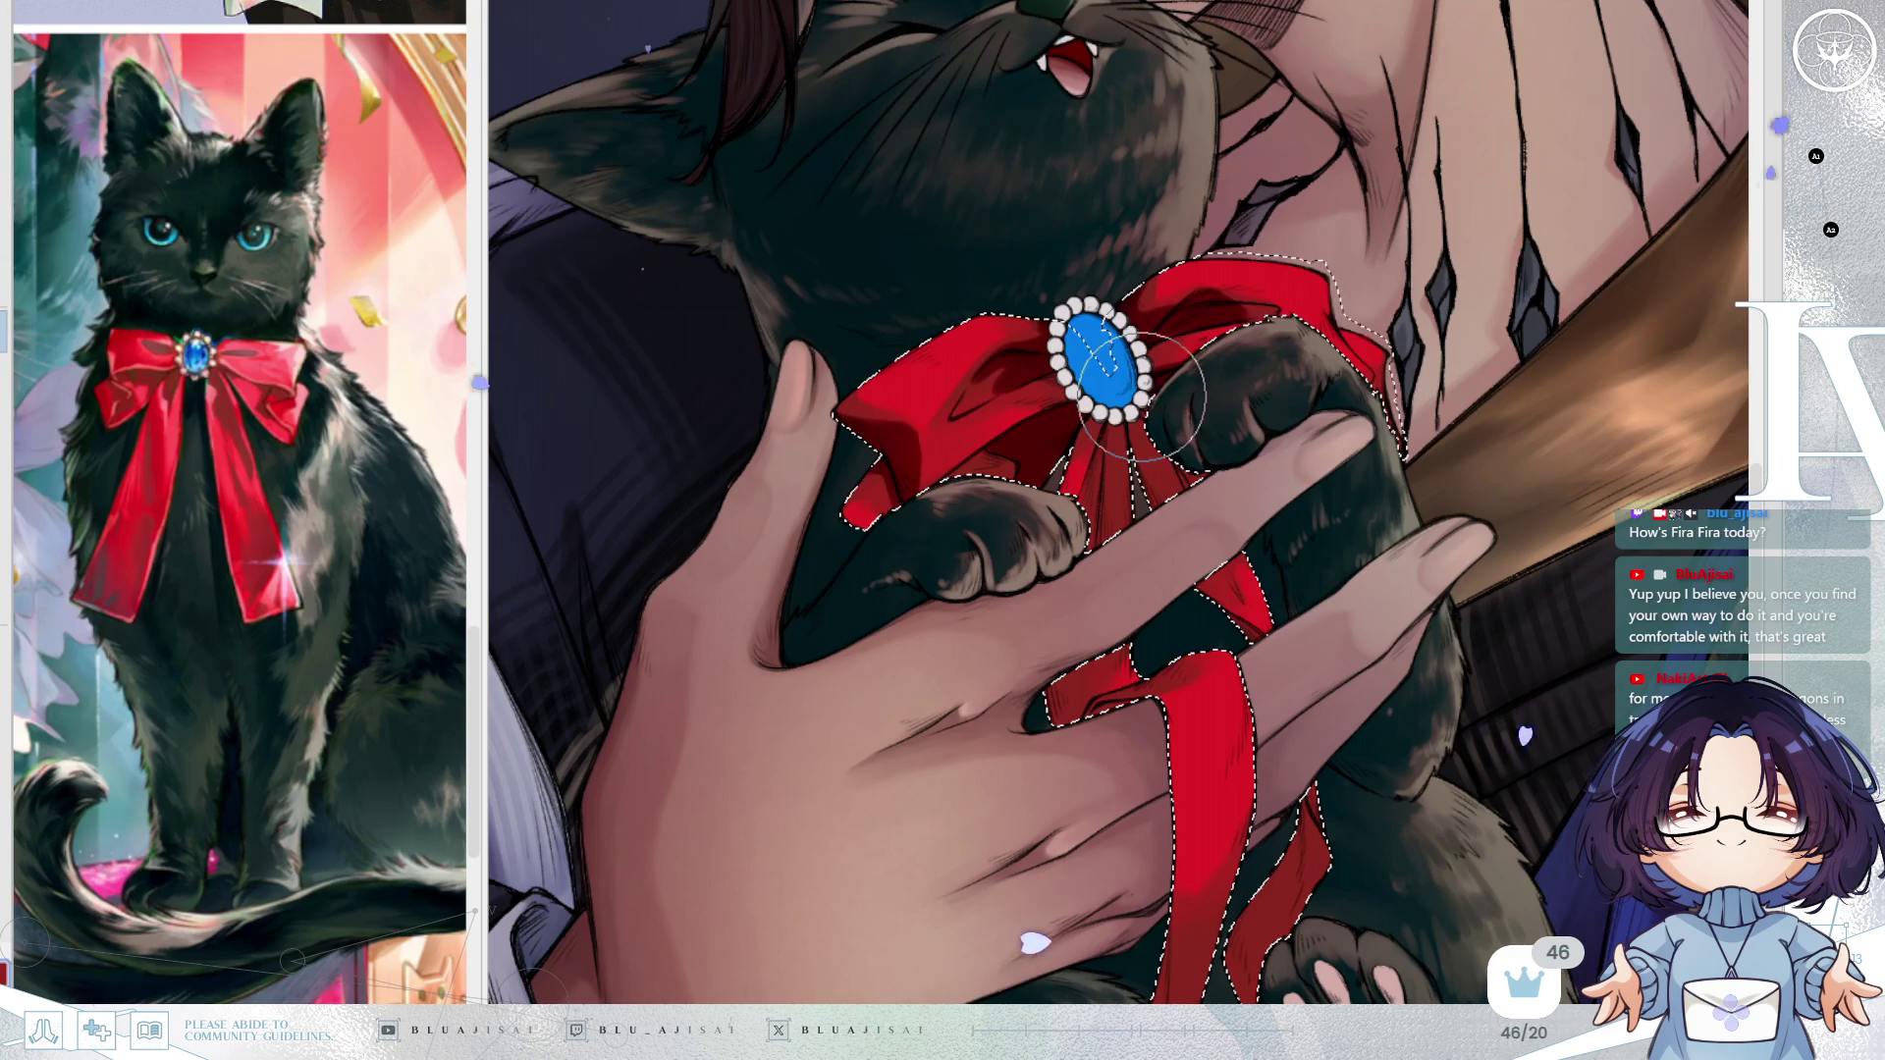
drag(1306, 408, 1301, 403)
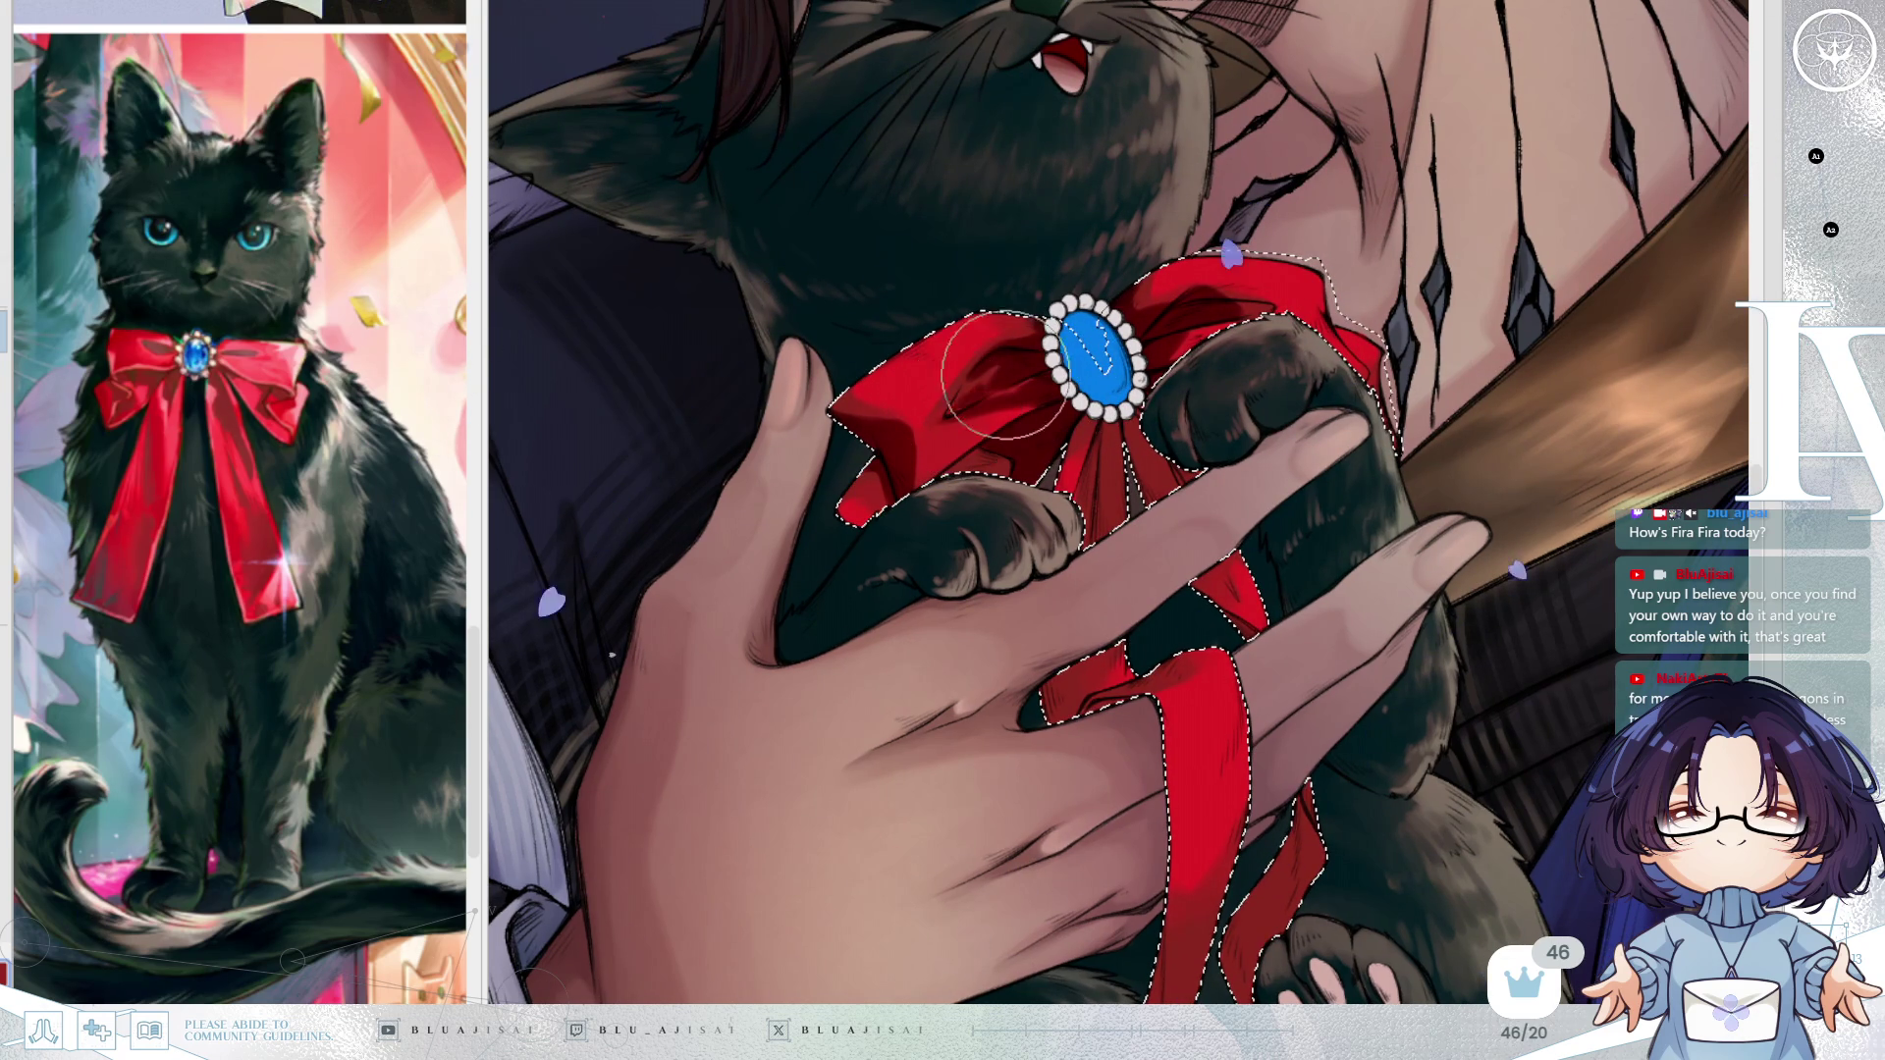
drag(963, 398, 1012, 386)
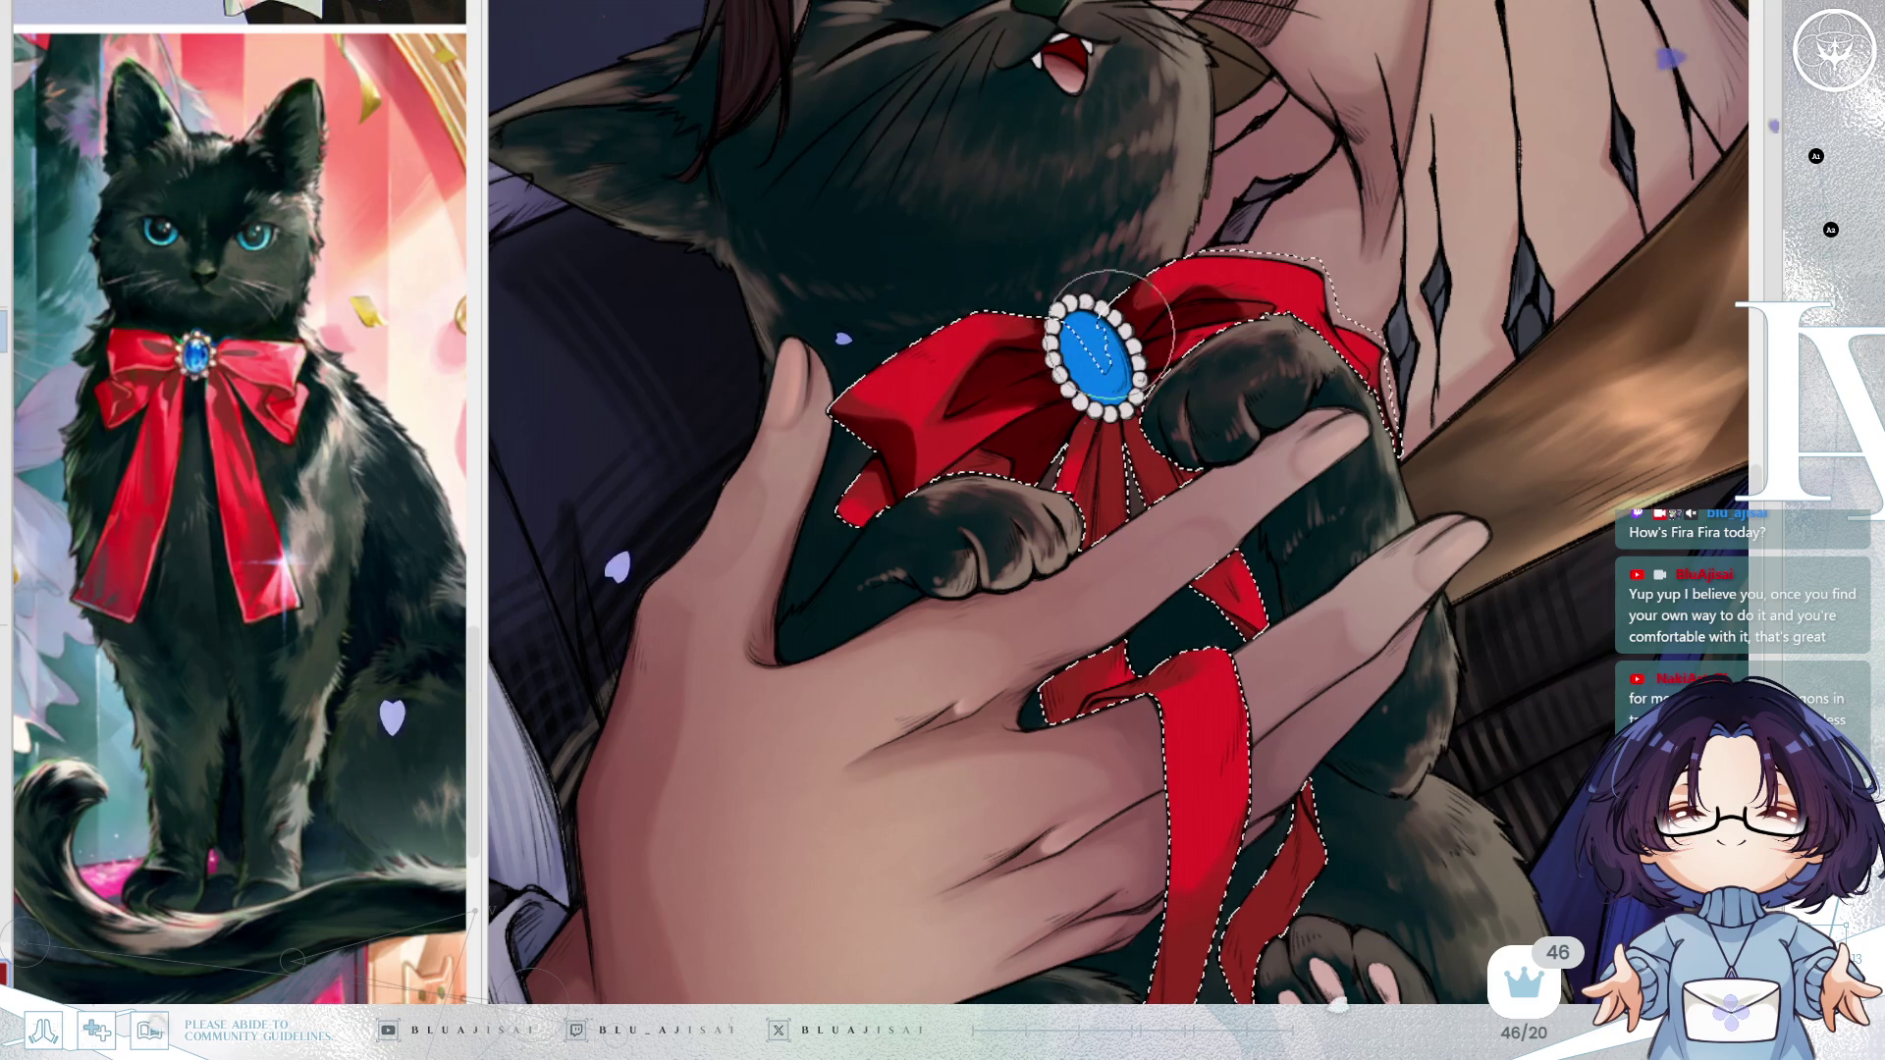
drag(1272, 515, 1213, 497)
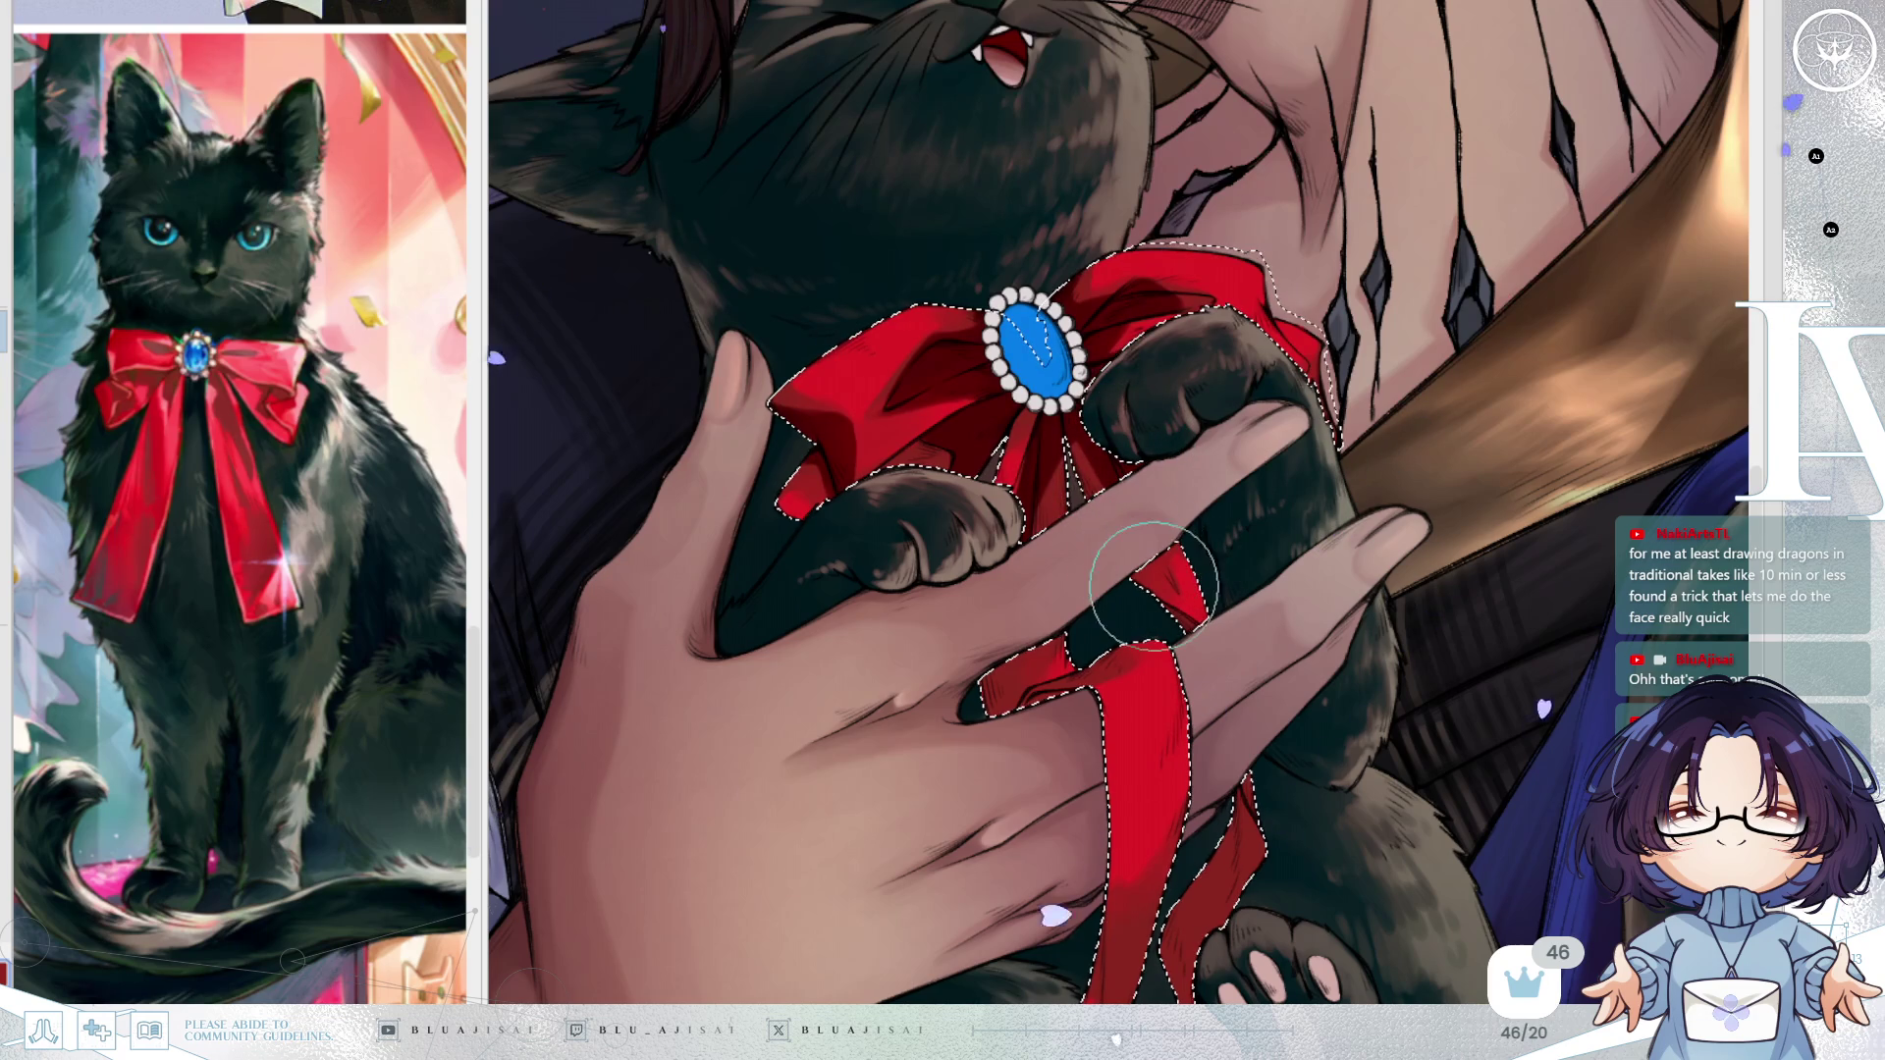
key(h)
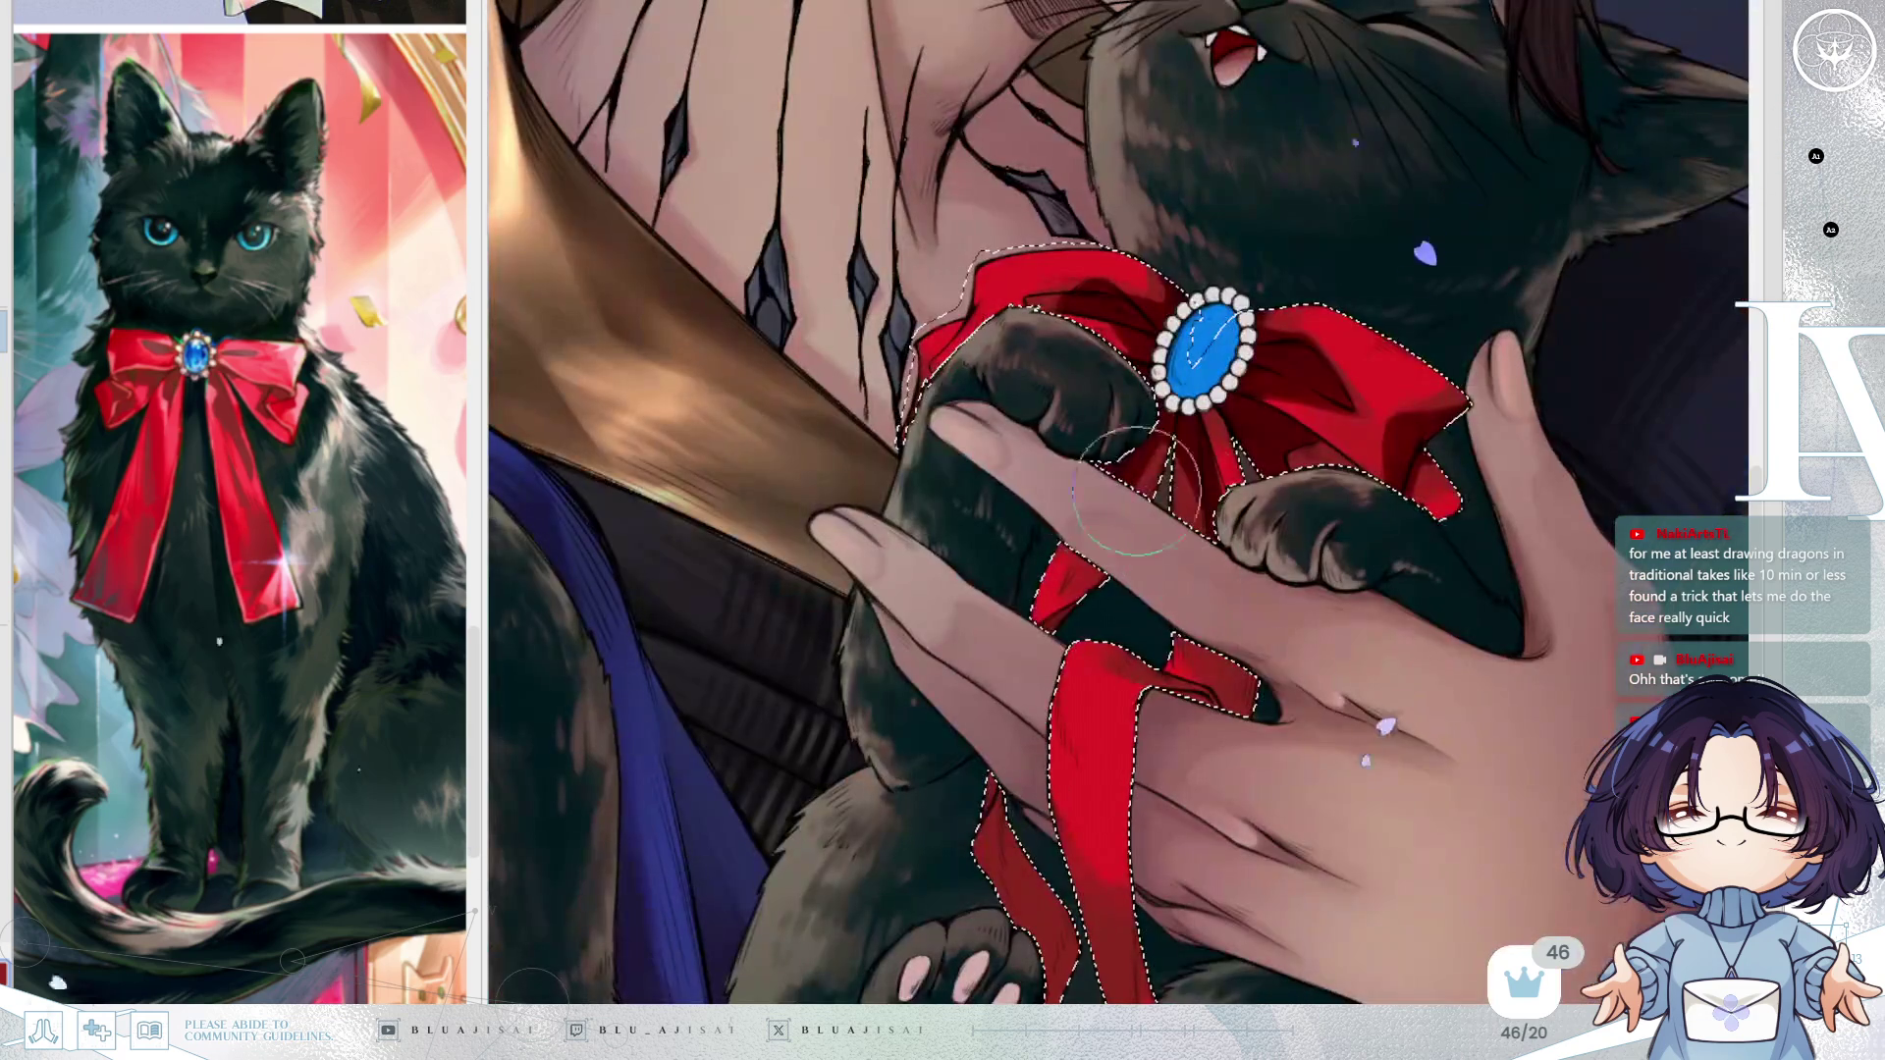
Paint skin over the ribbon so the man's finger overlaps it, then unflip the view.
mouse_move(1062, 588)
mouse_down()
mouse_move(1022, 653)
mouse_move(1037, 702)
mouse_up()
key(h)
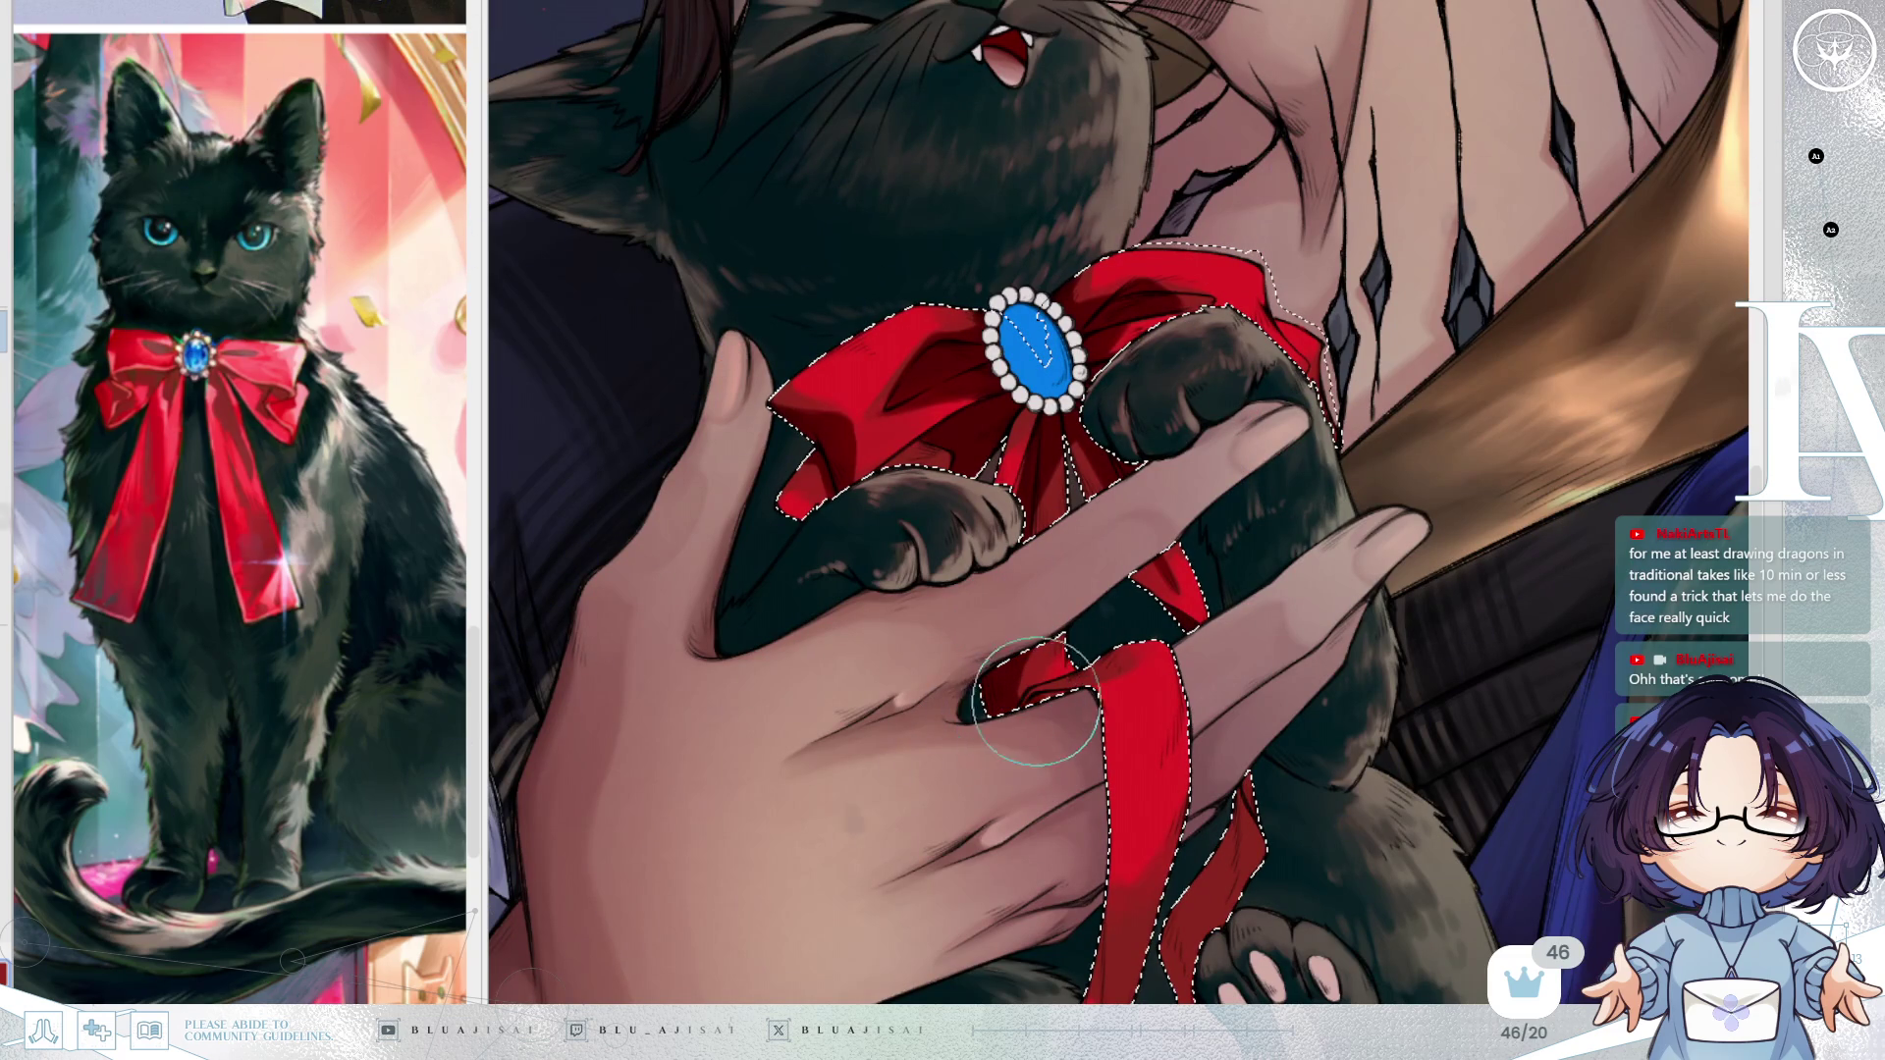
scroll(1060, 648, down, 2)
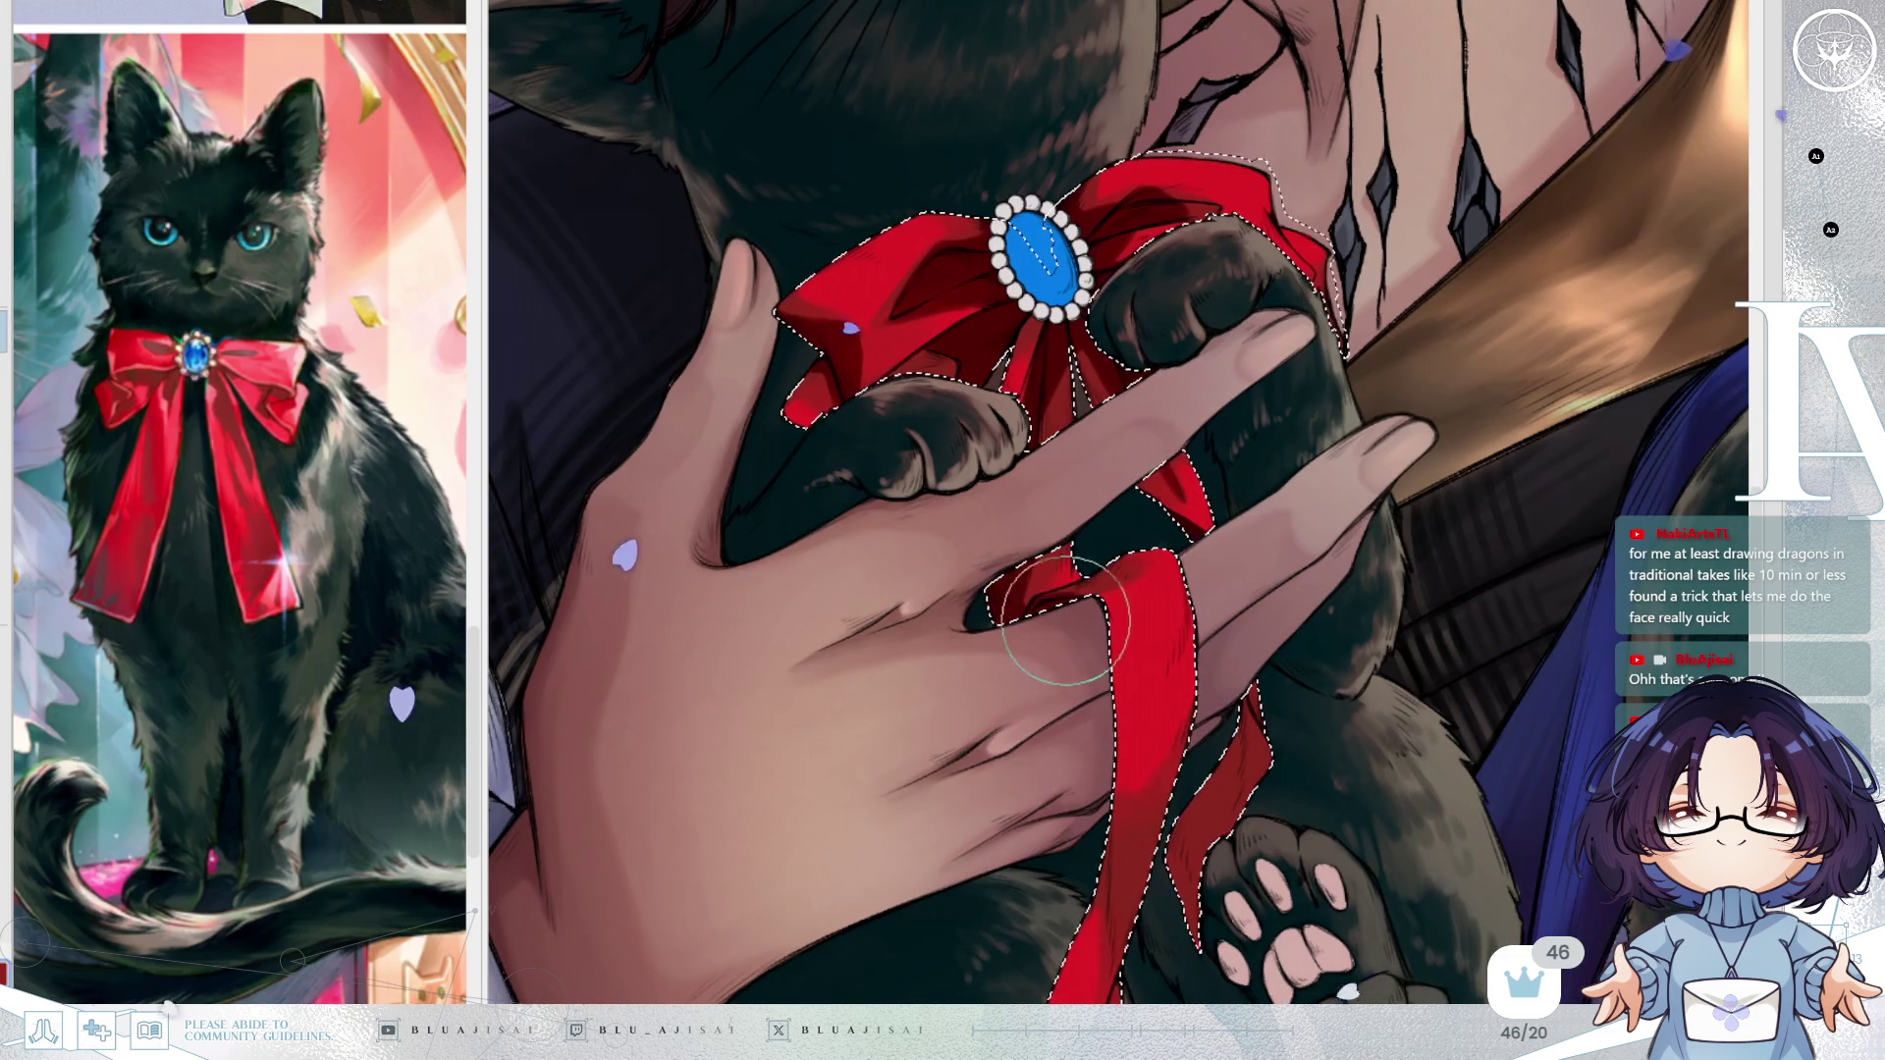
scroll(1050, 589, down, 4)
Shade the lower ribbon and its dangling strip in darker red, then scroll back up to the bow.
mouse_move(1151, 548)
mouse_down()
mouse_move(1057, 695)
mouse_move(1036, 568)
mouse_move(1075, 736)
mouse_move(1074, 651)
mouse_up()
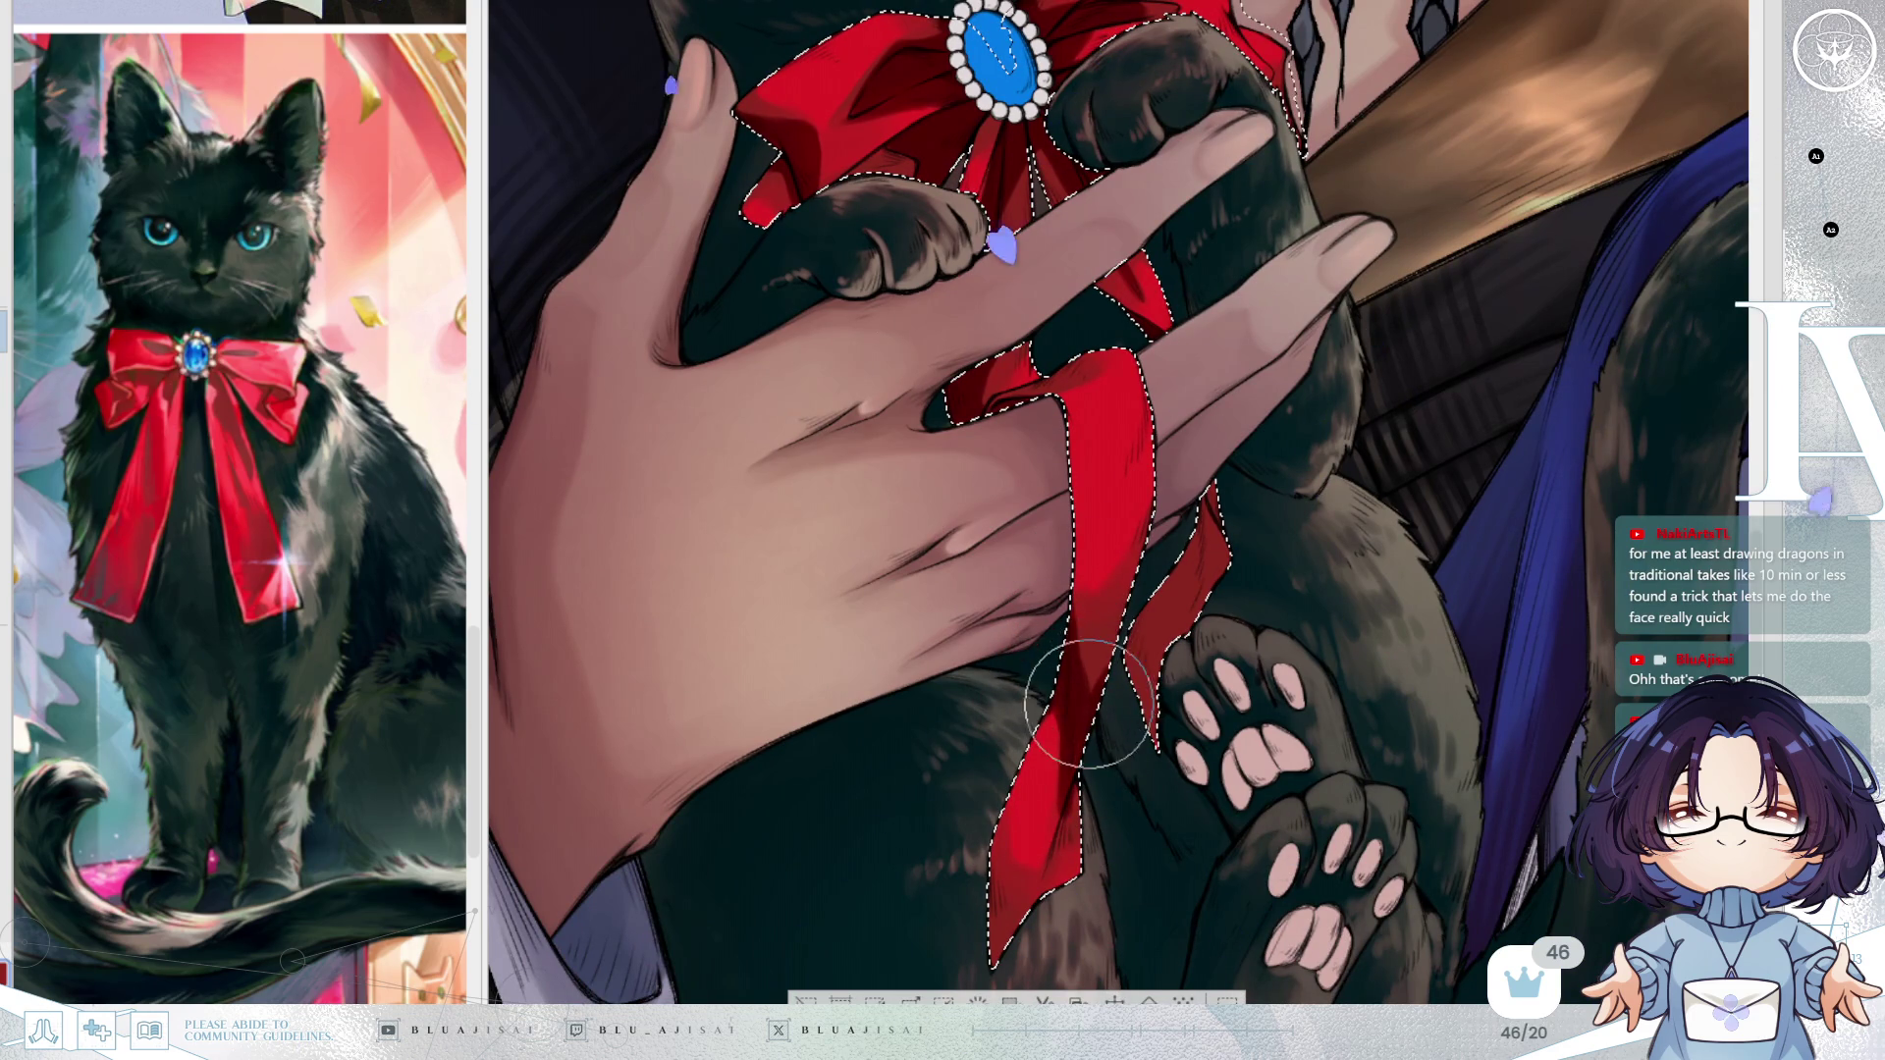
mouse_move(1168, 609)
mouse_down()
mouse_move(1199, 525)
mouse_move(1167, 647)
mouse_move(1131, 650)
mouse_up()
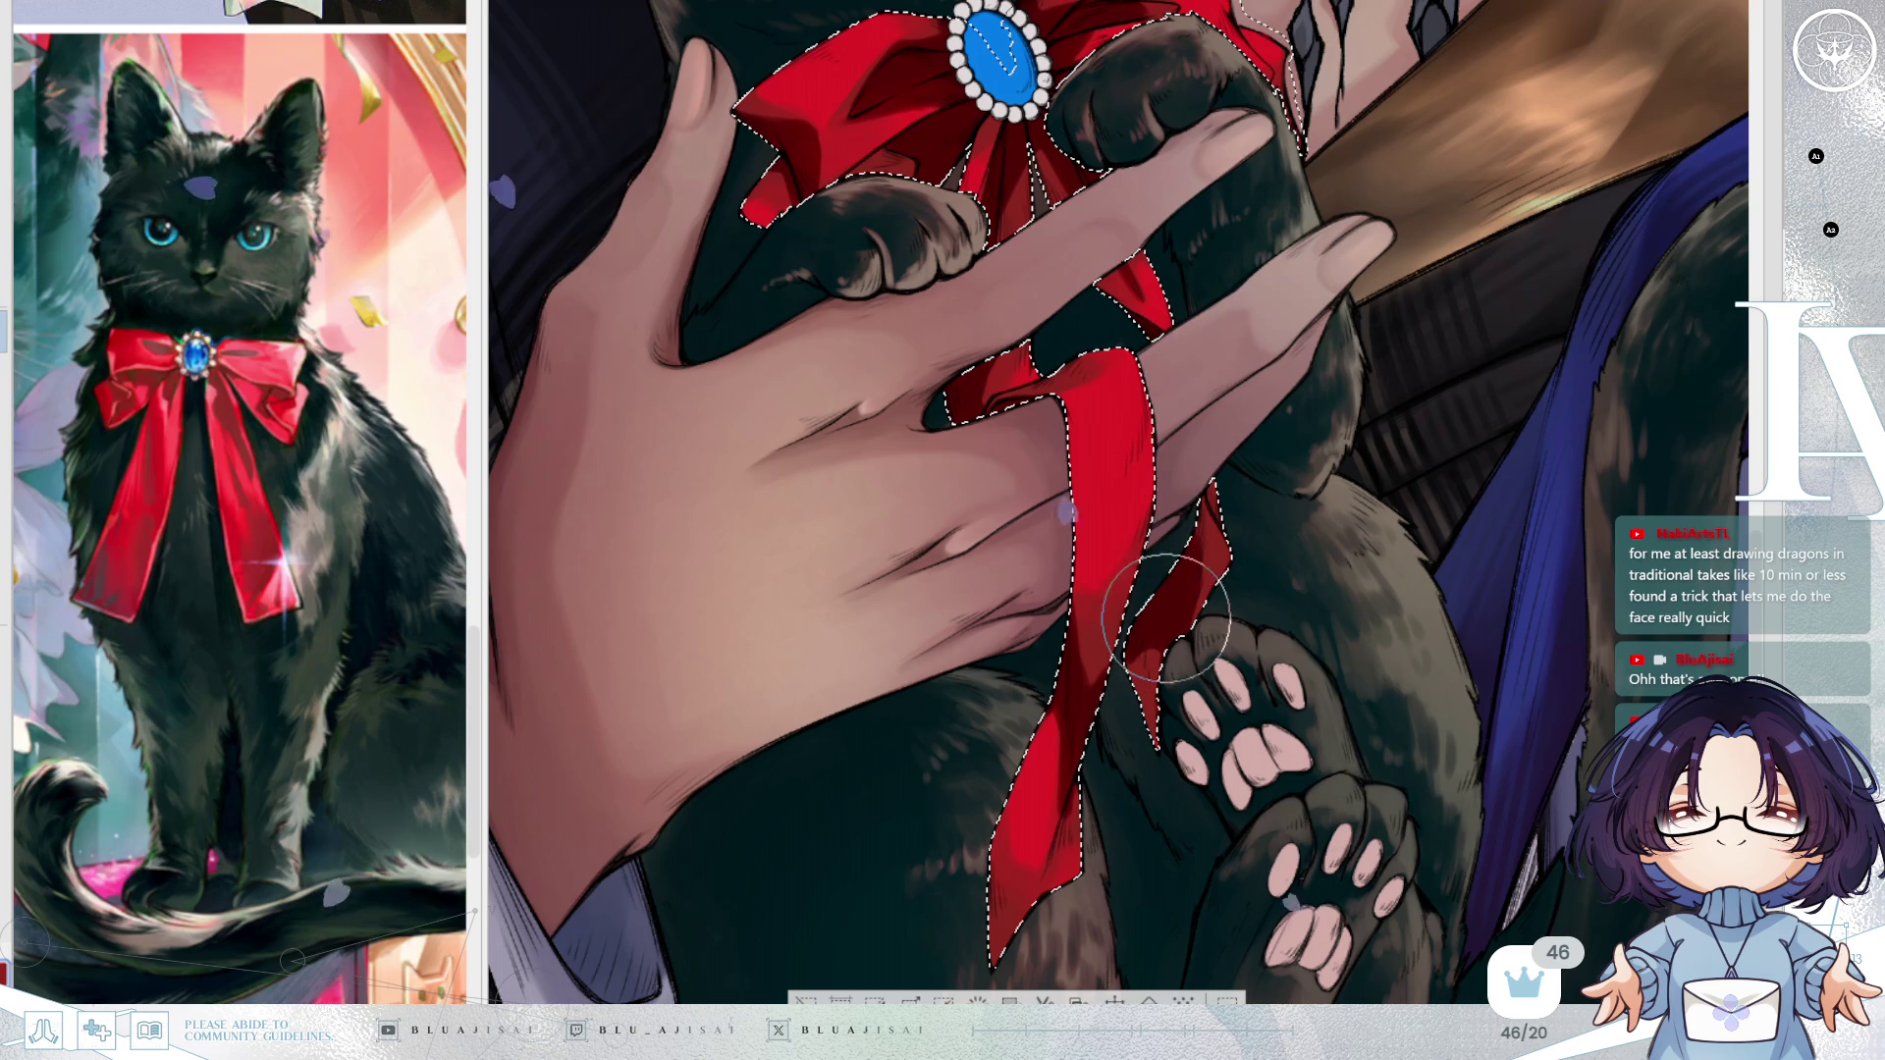
scroll(1116, 729, down, 3)
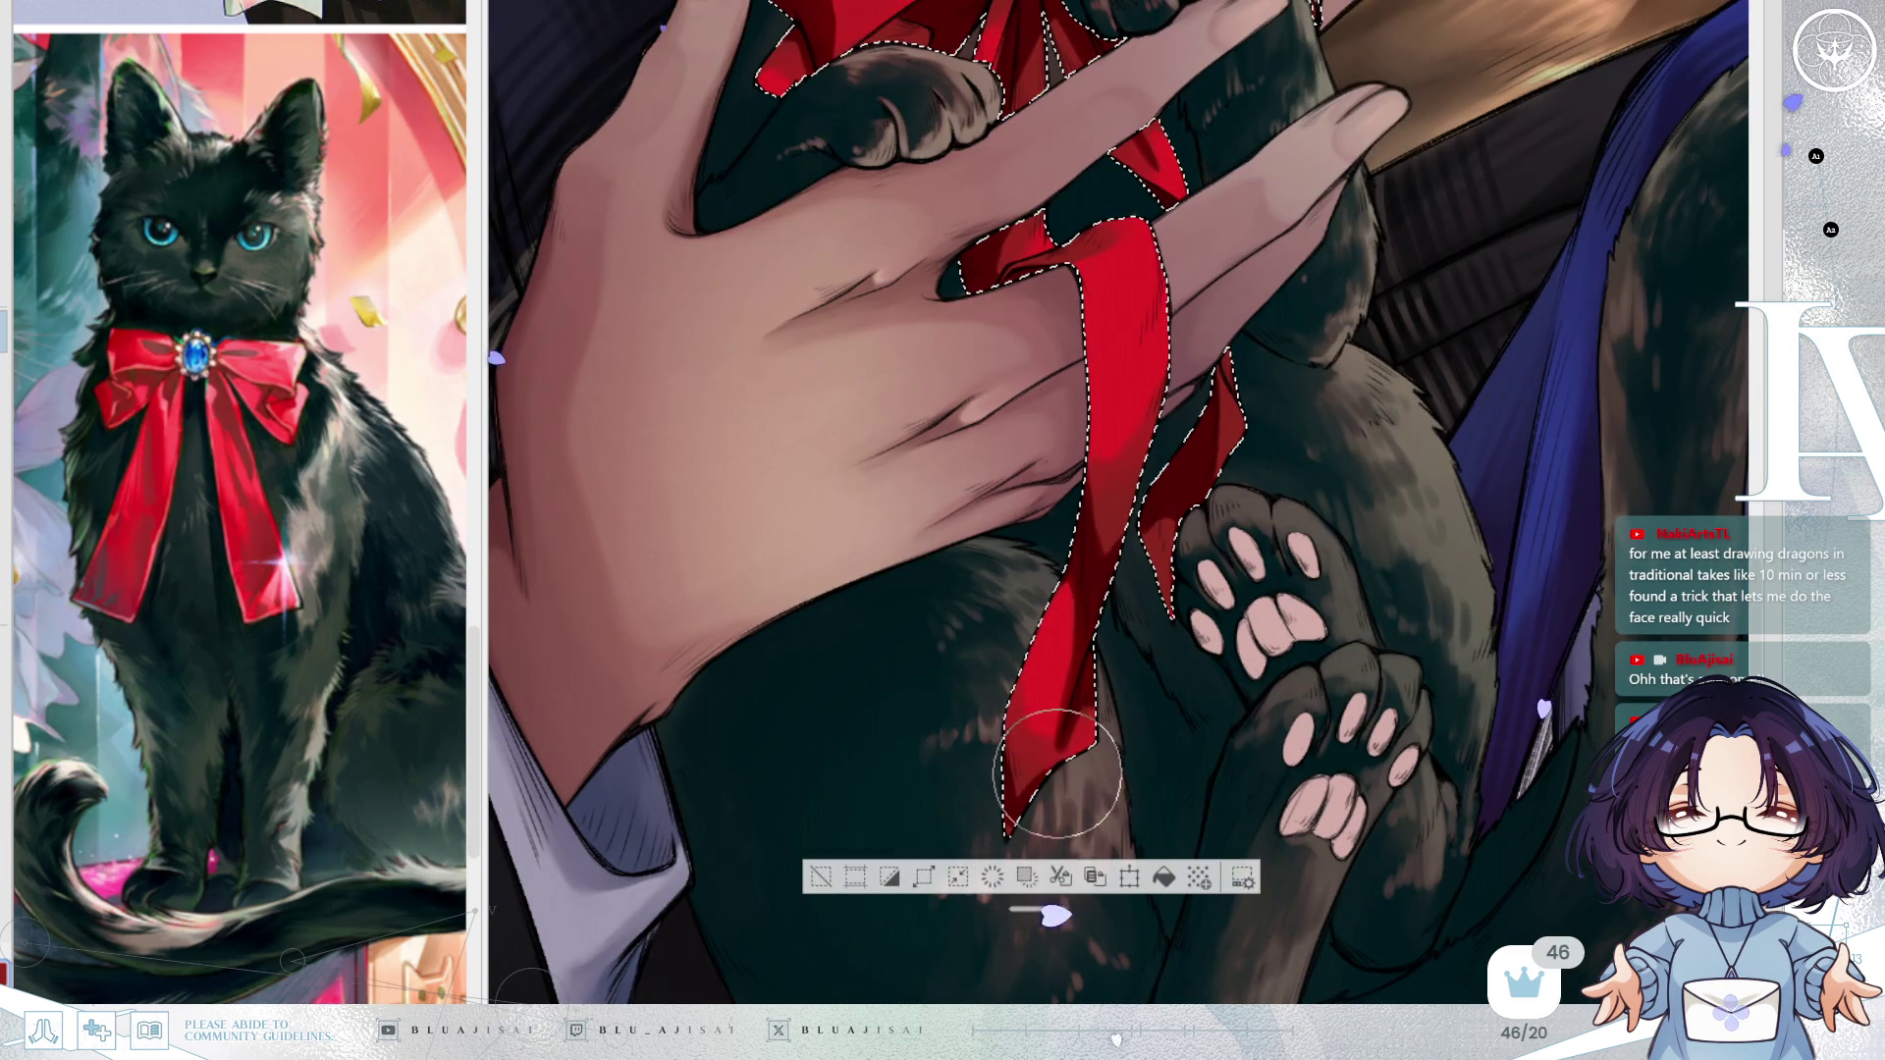
scroll(1165, 587, up, 2)
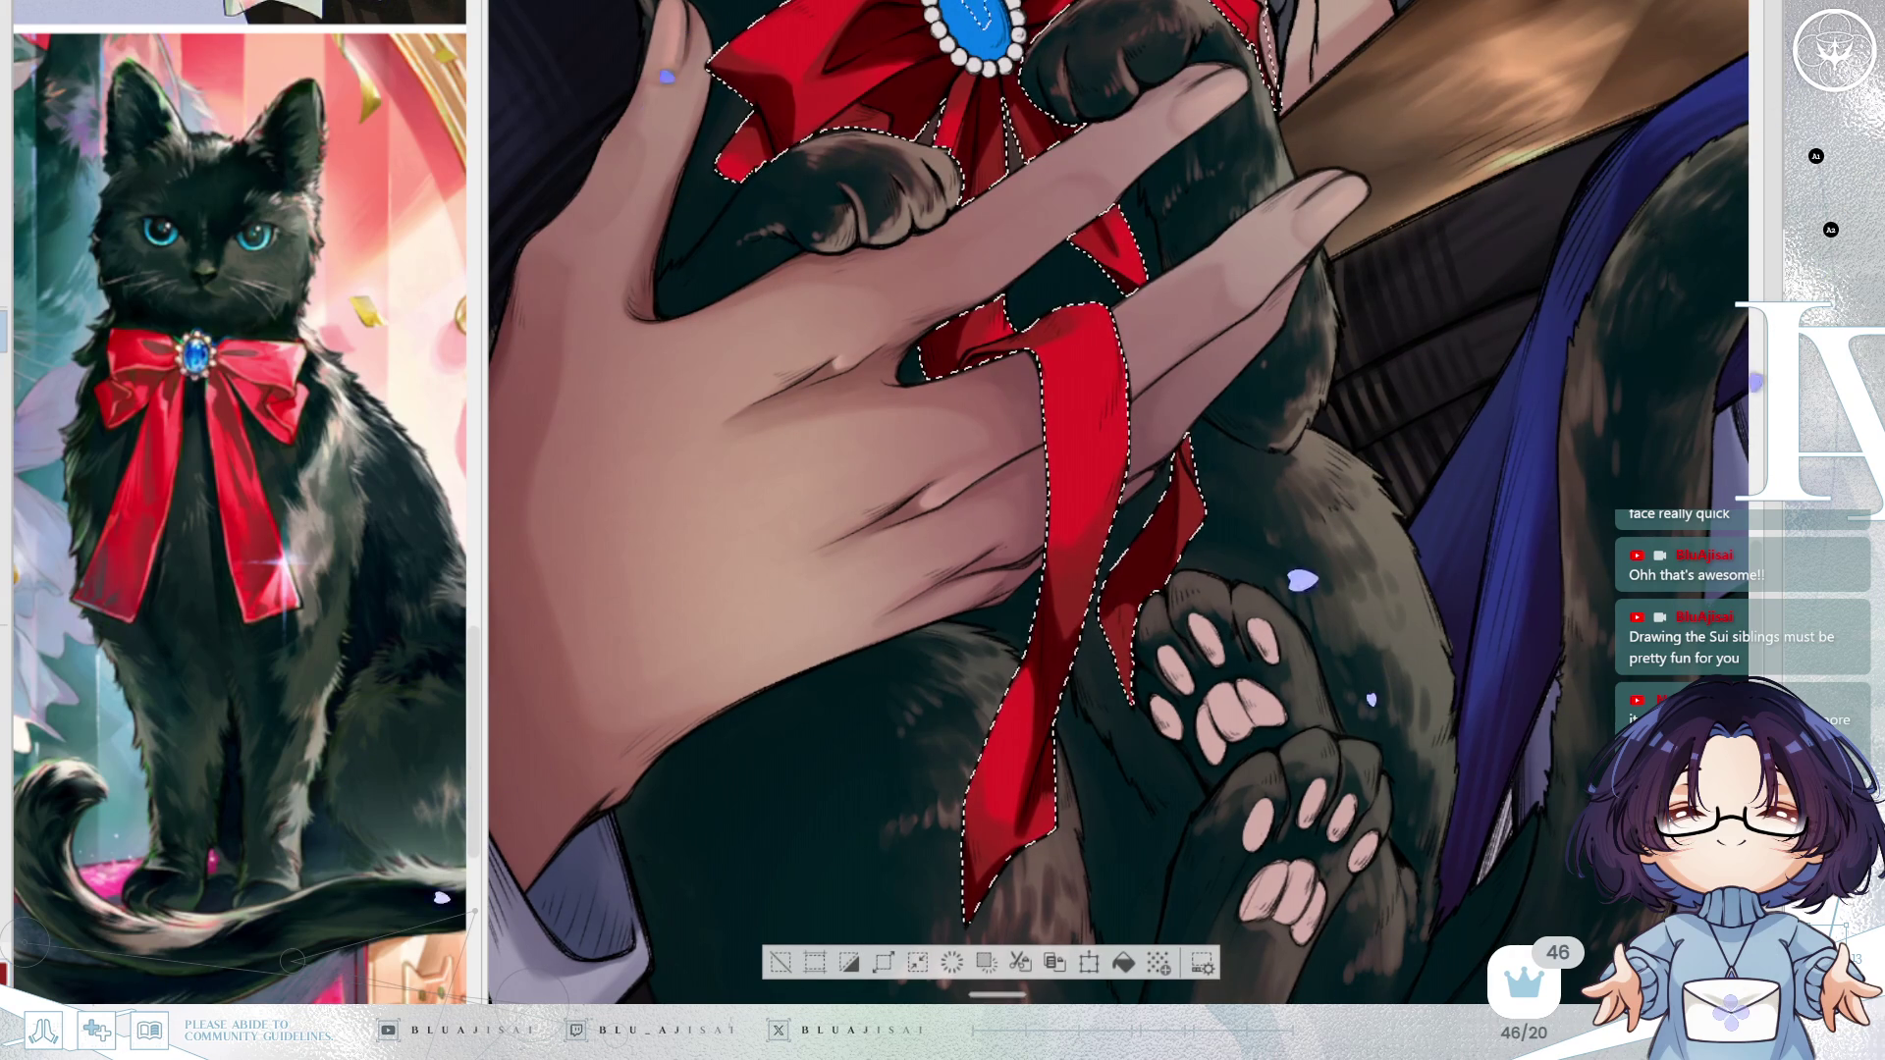
scroll(1549, 327, up, 5)
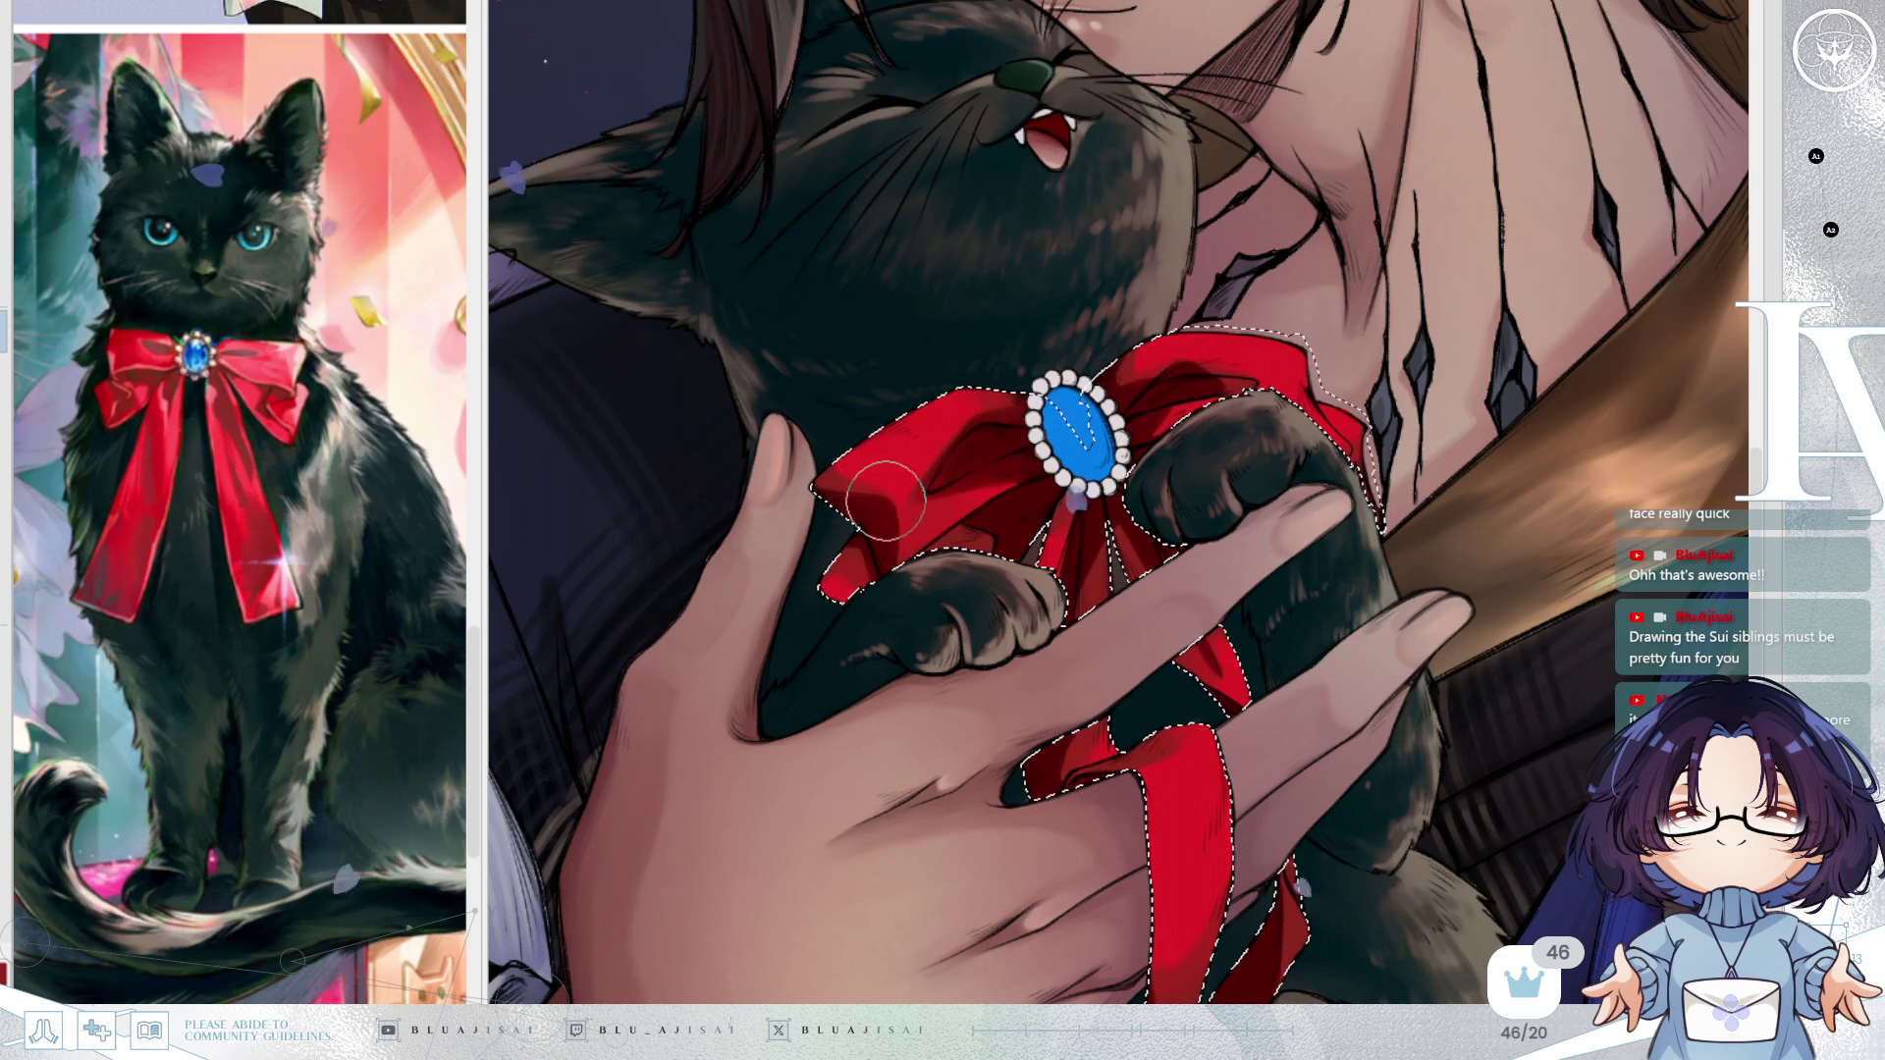
key(bracketright)
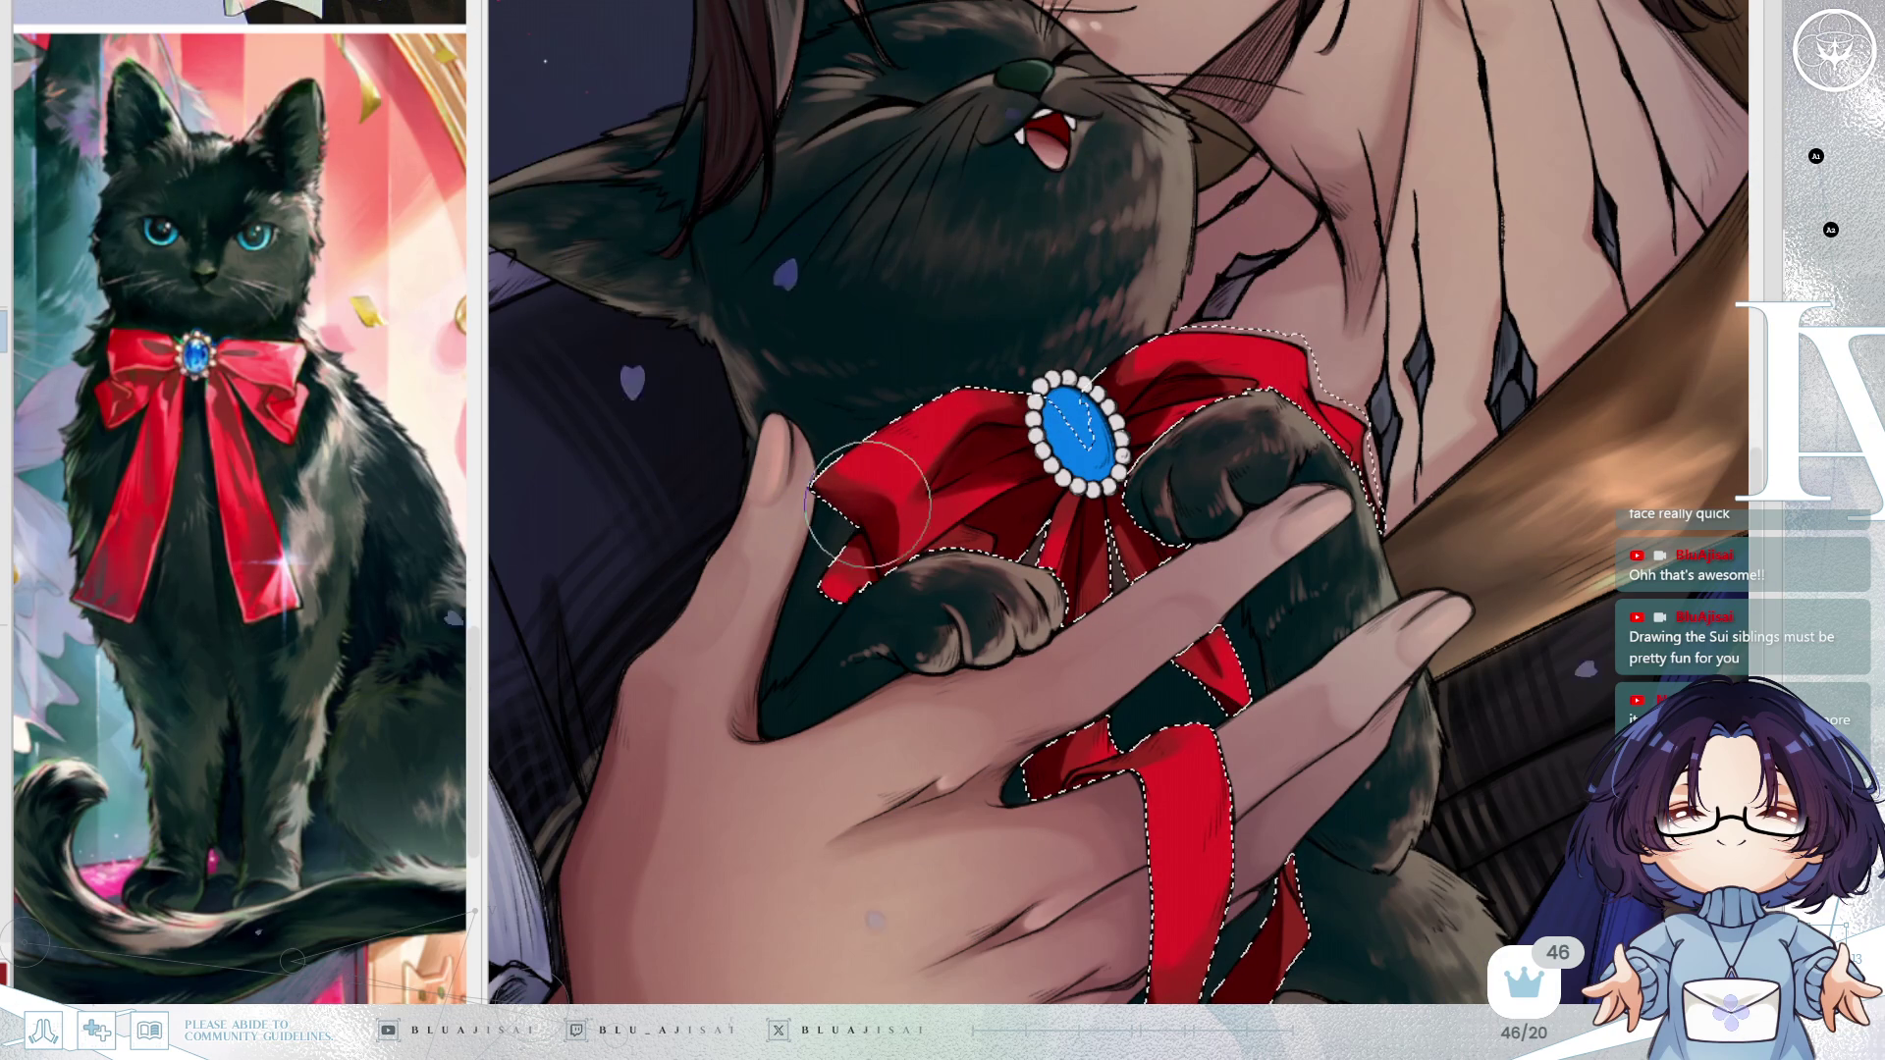
drag(885, 504, 896, 532)
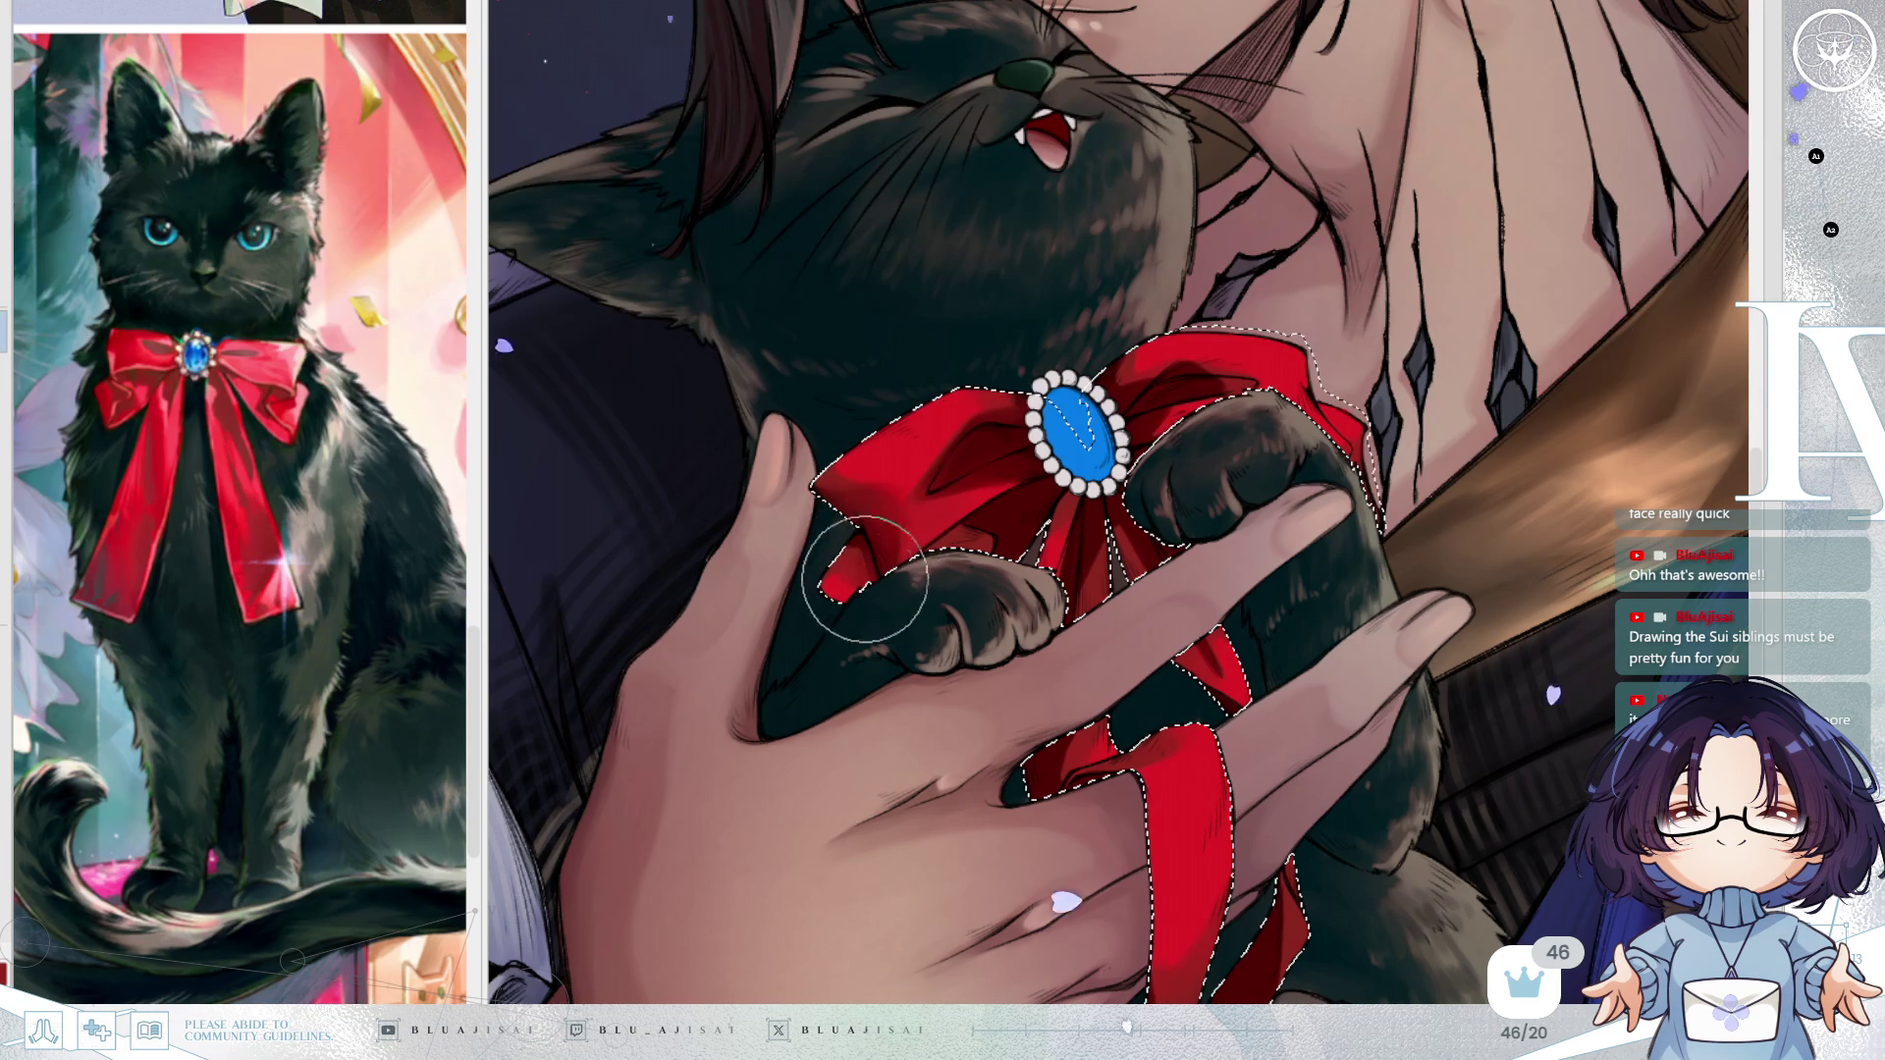
key(ctrl+z)
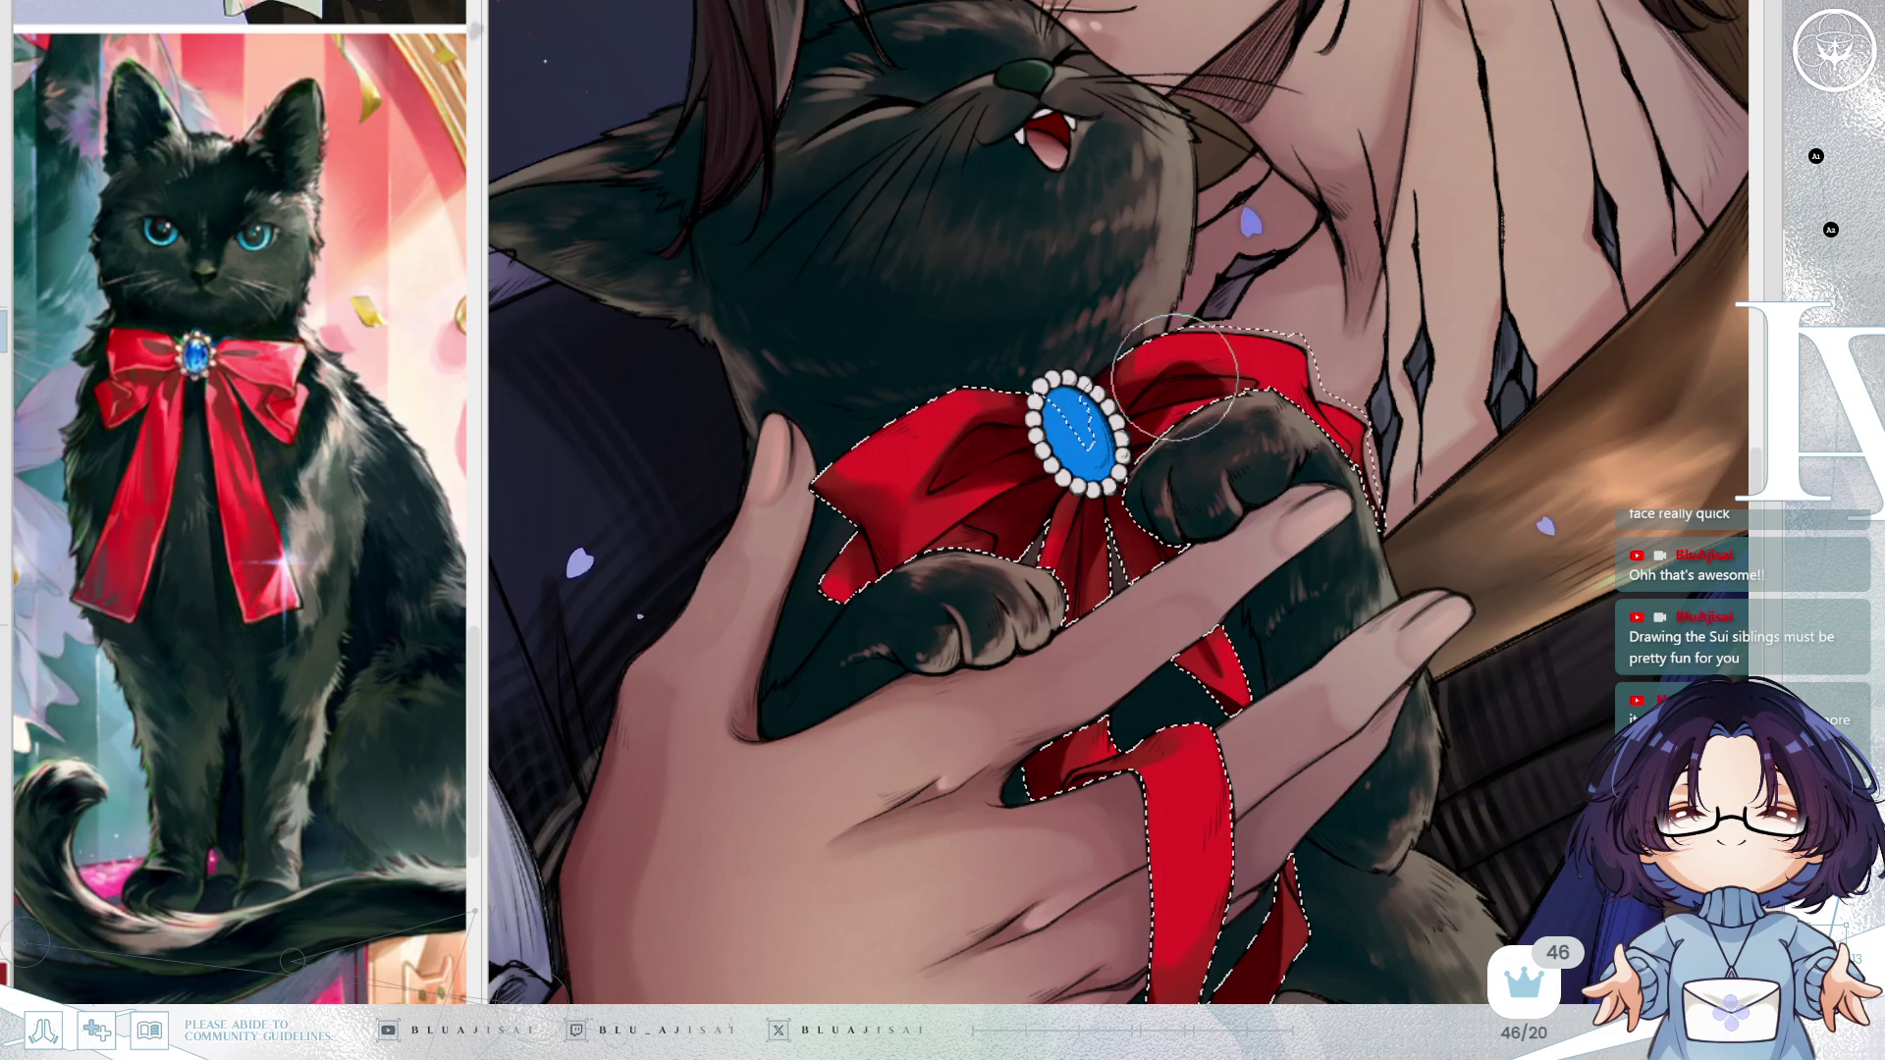
drag(1368, 487, 1298, 447)
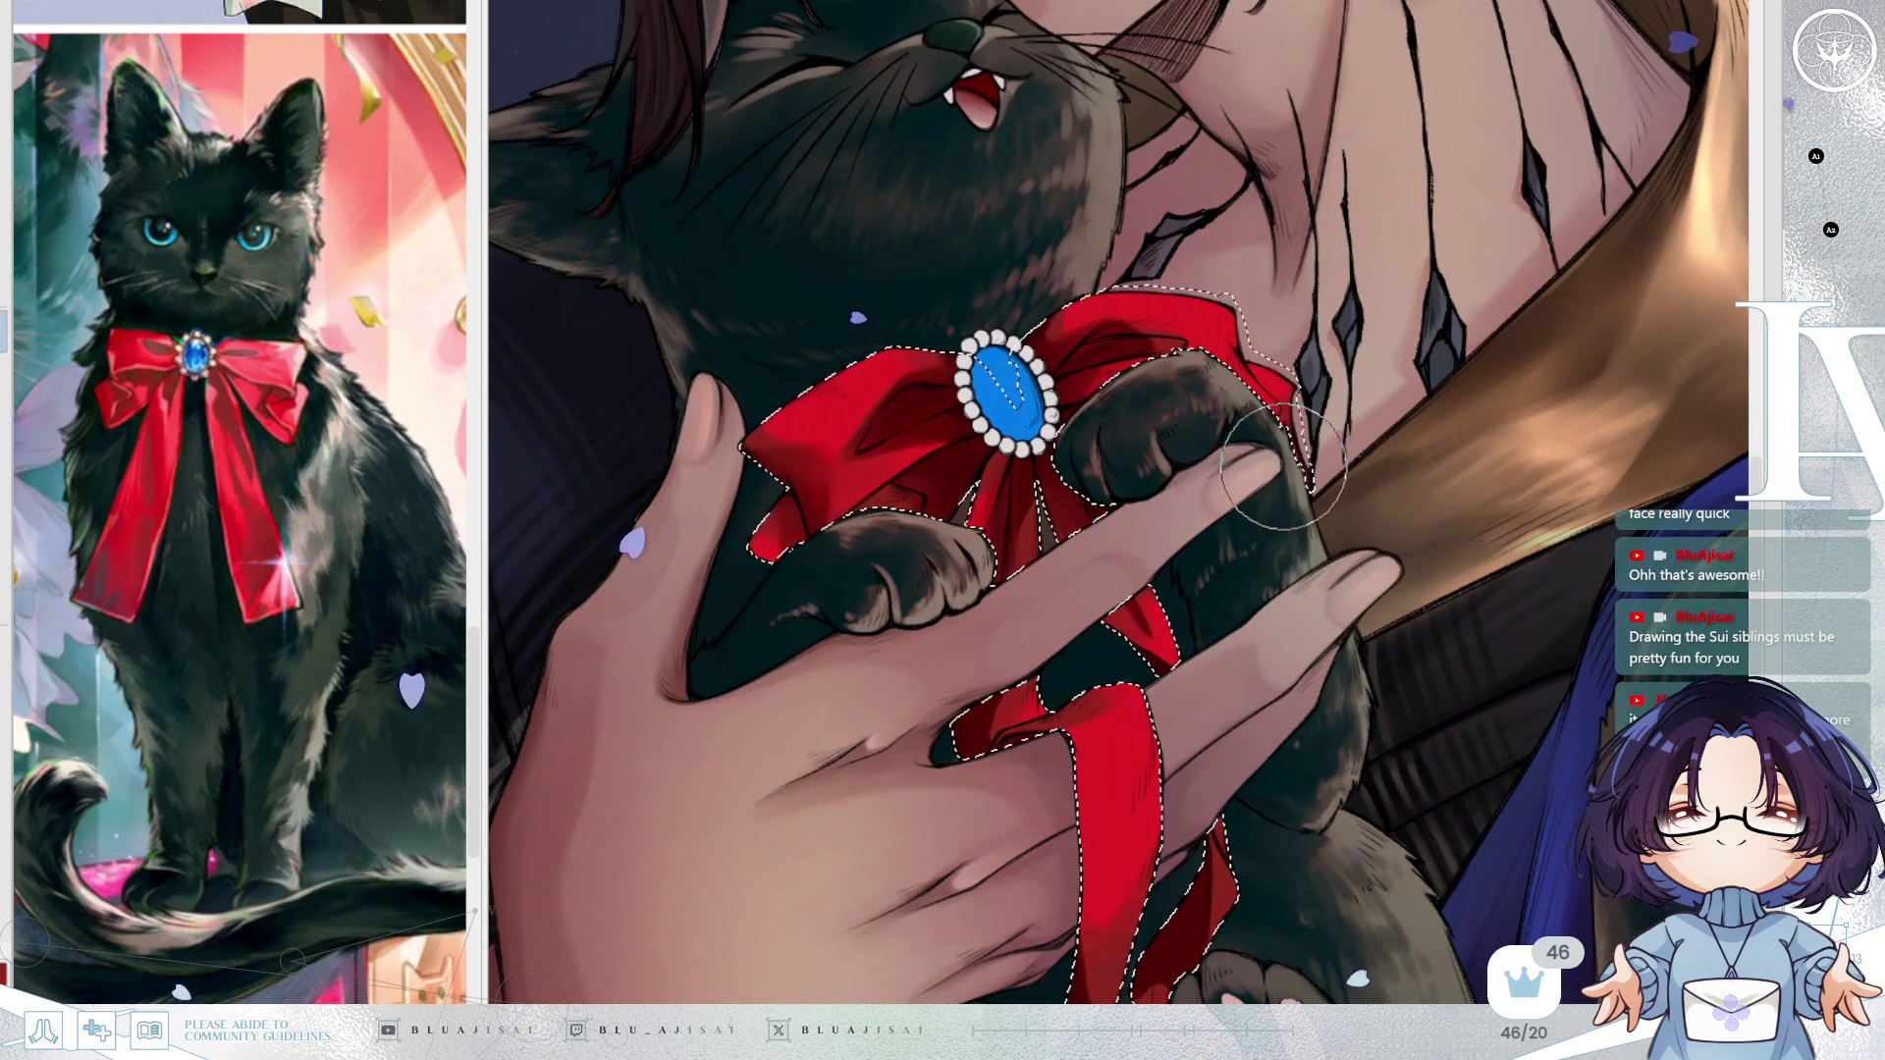
drag(1300, 569, 1266, 545)
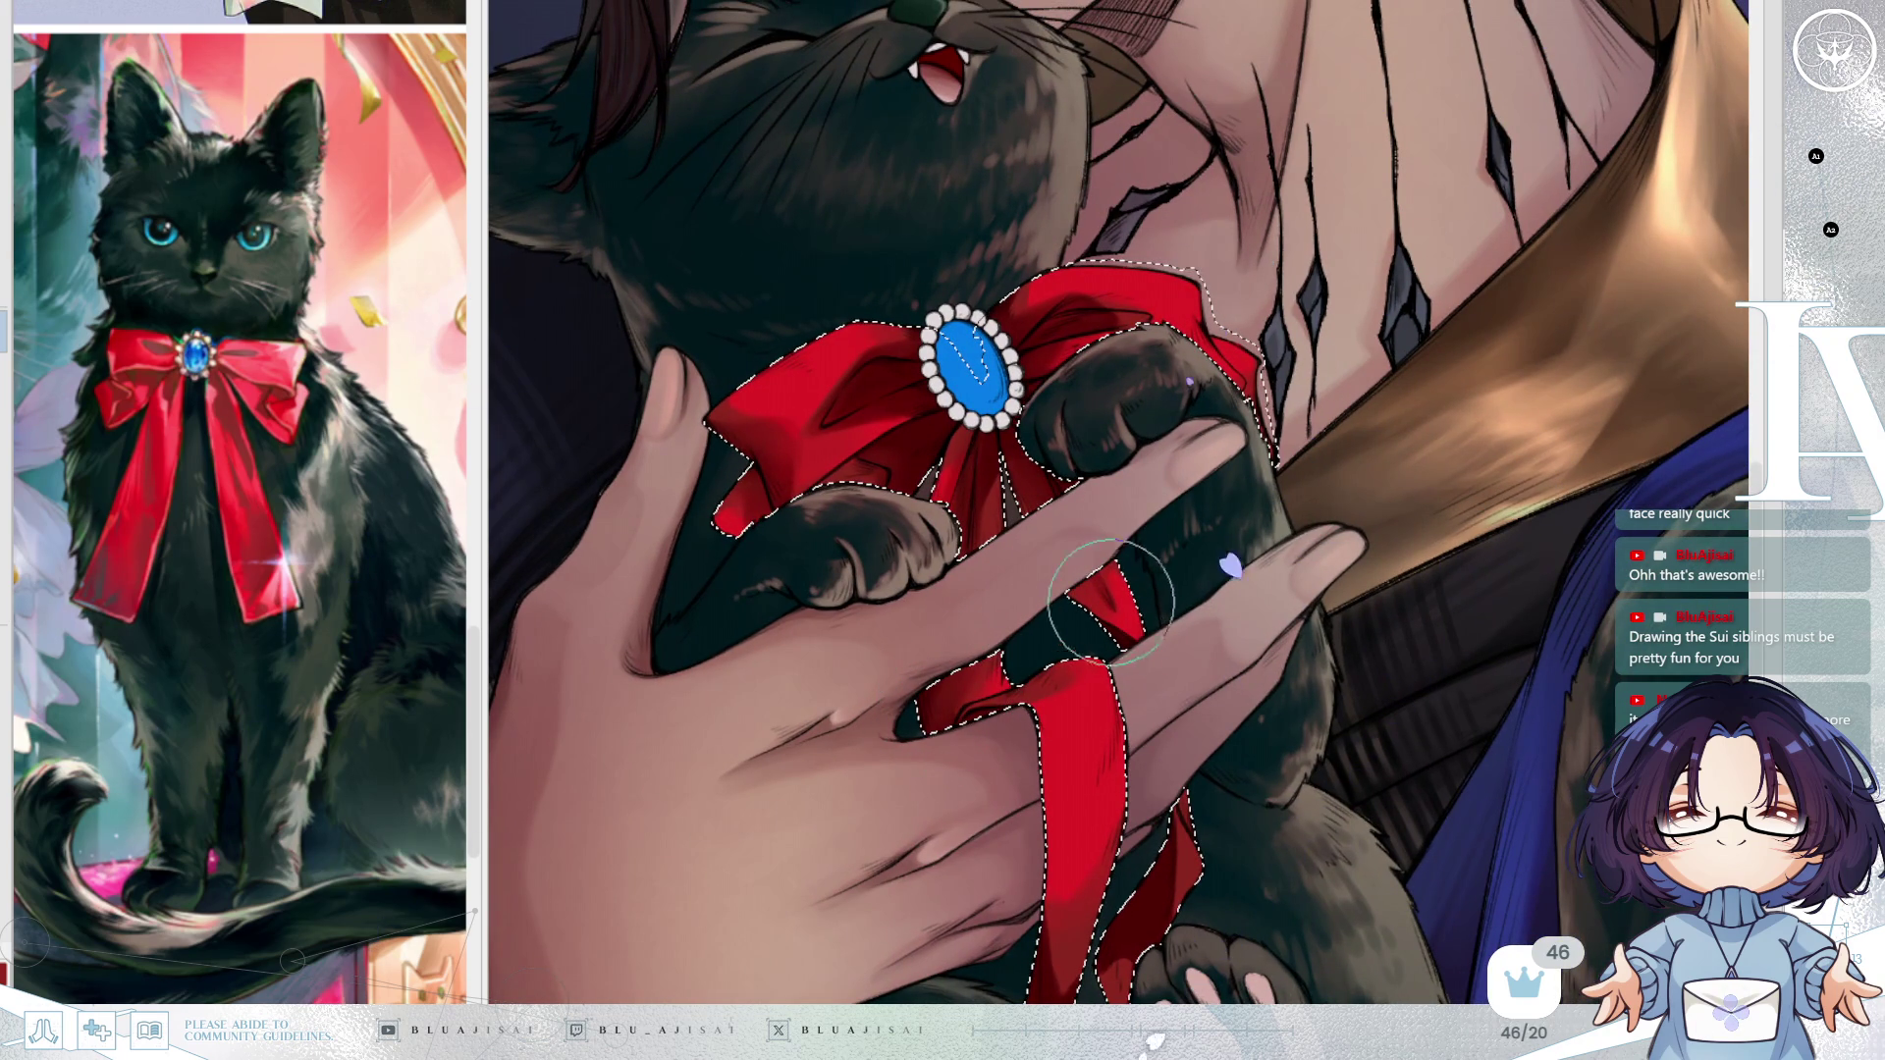
scroll(1122, 655, down, 5)
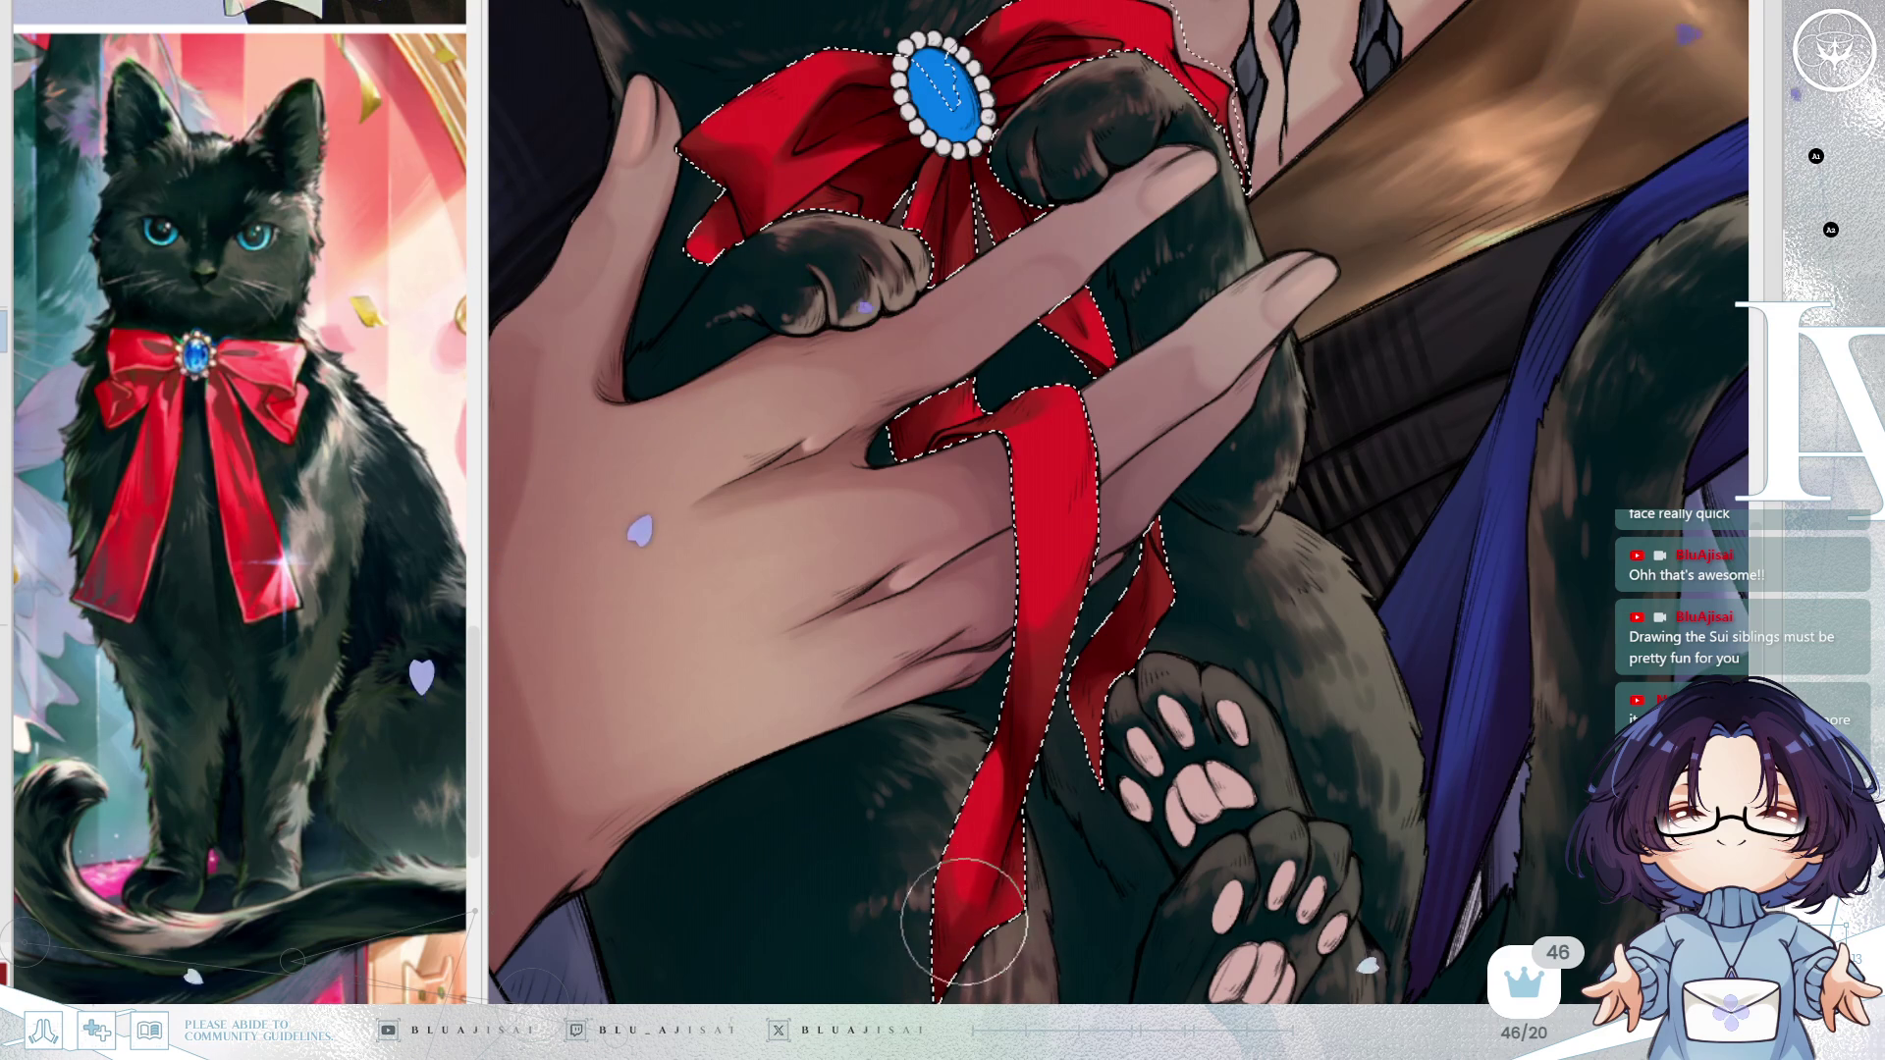
scroll(1276, 458, down, 5)
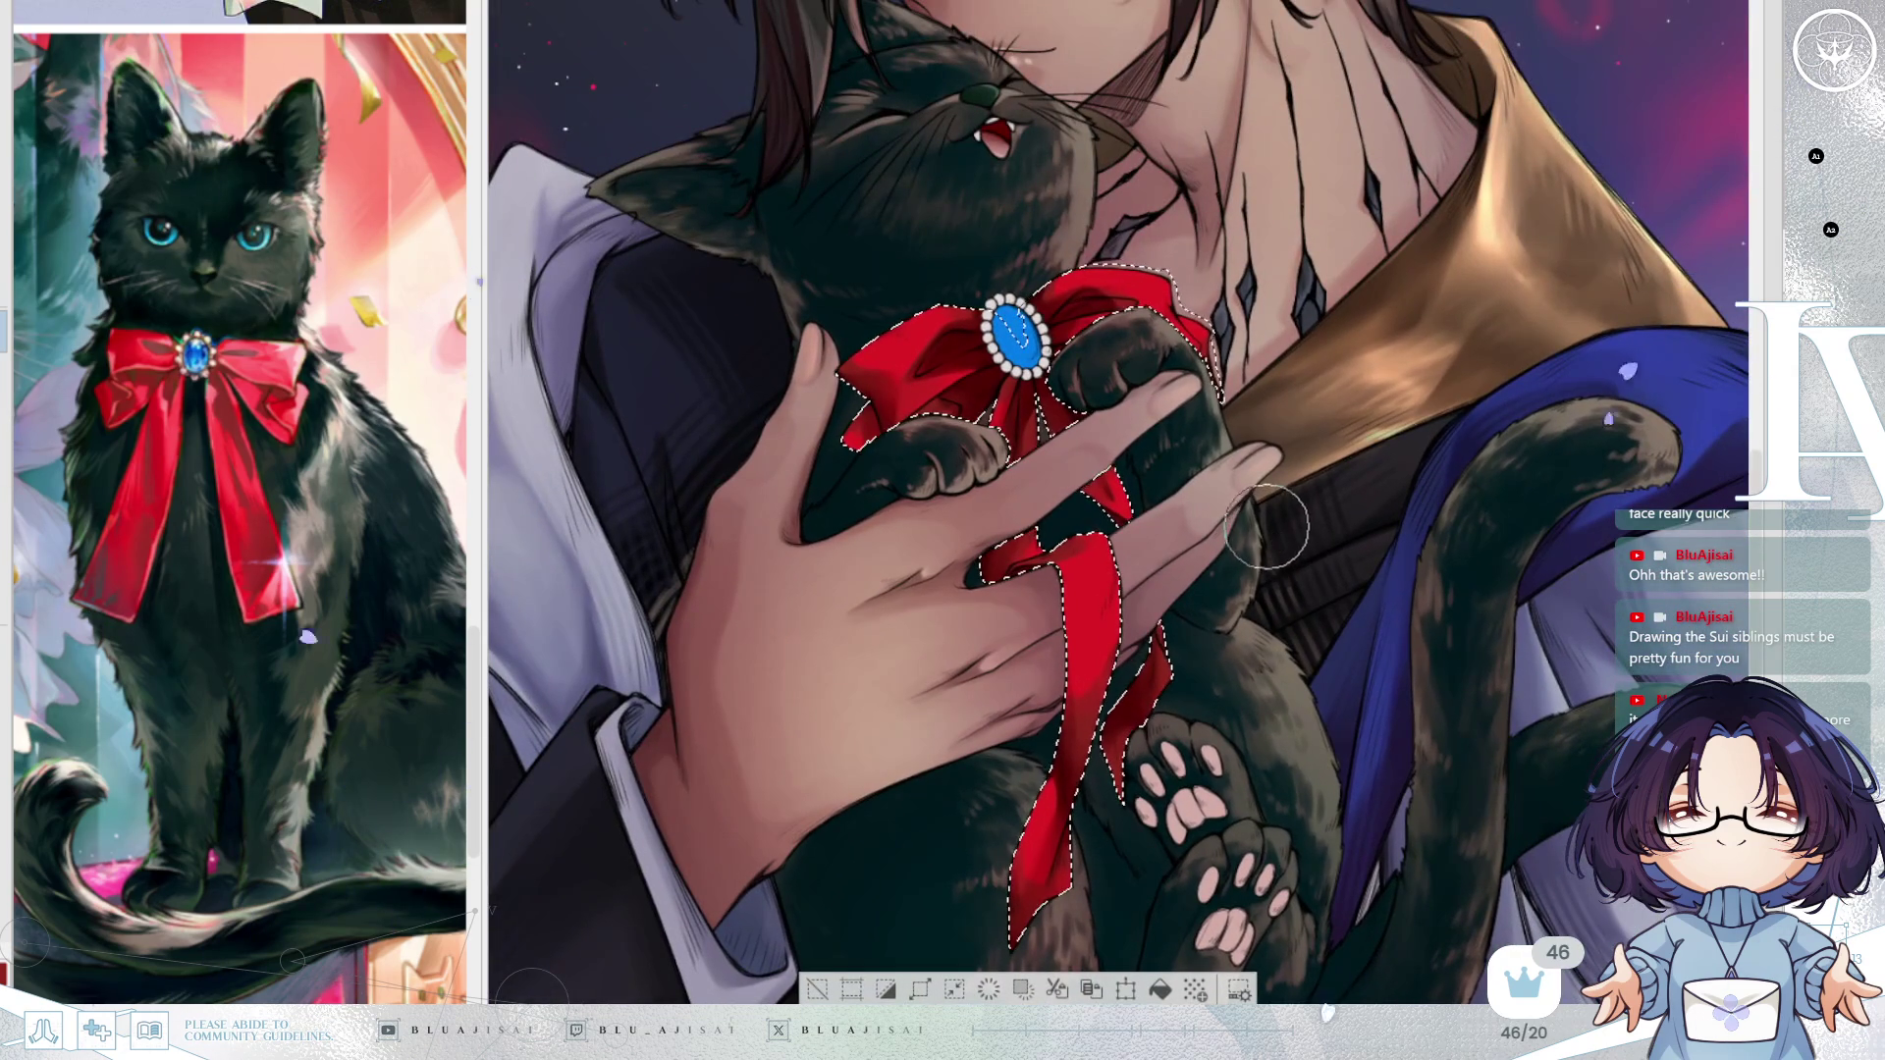
drag(1263, 526, 1285, 582)
scroll(1165, 538, up, 2)
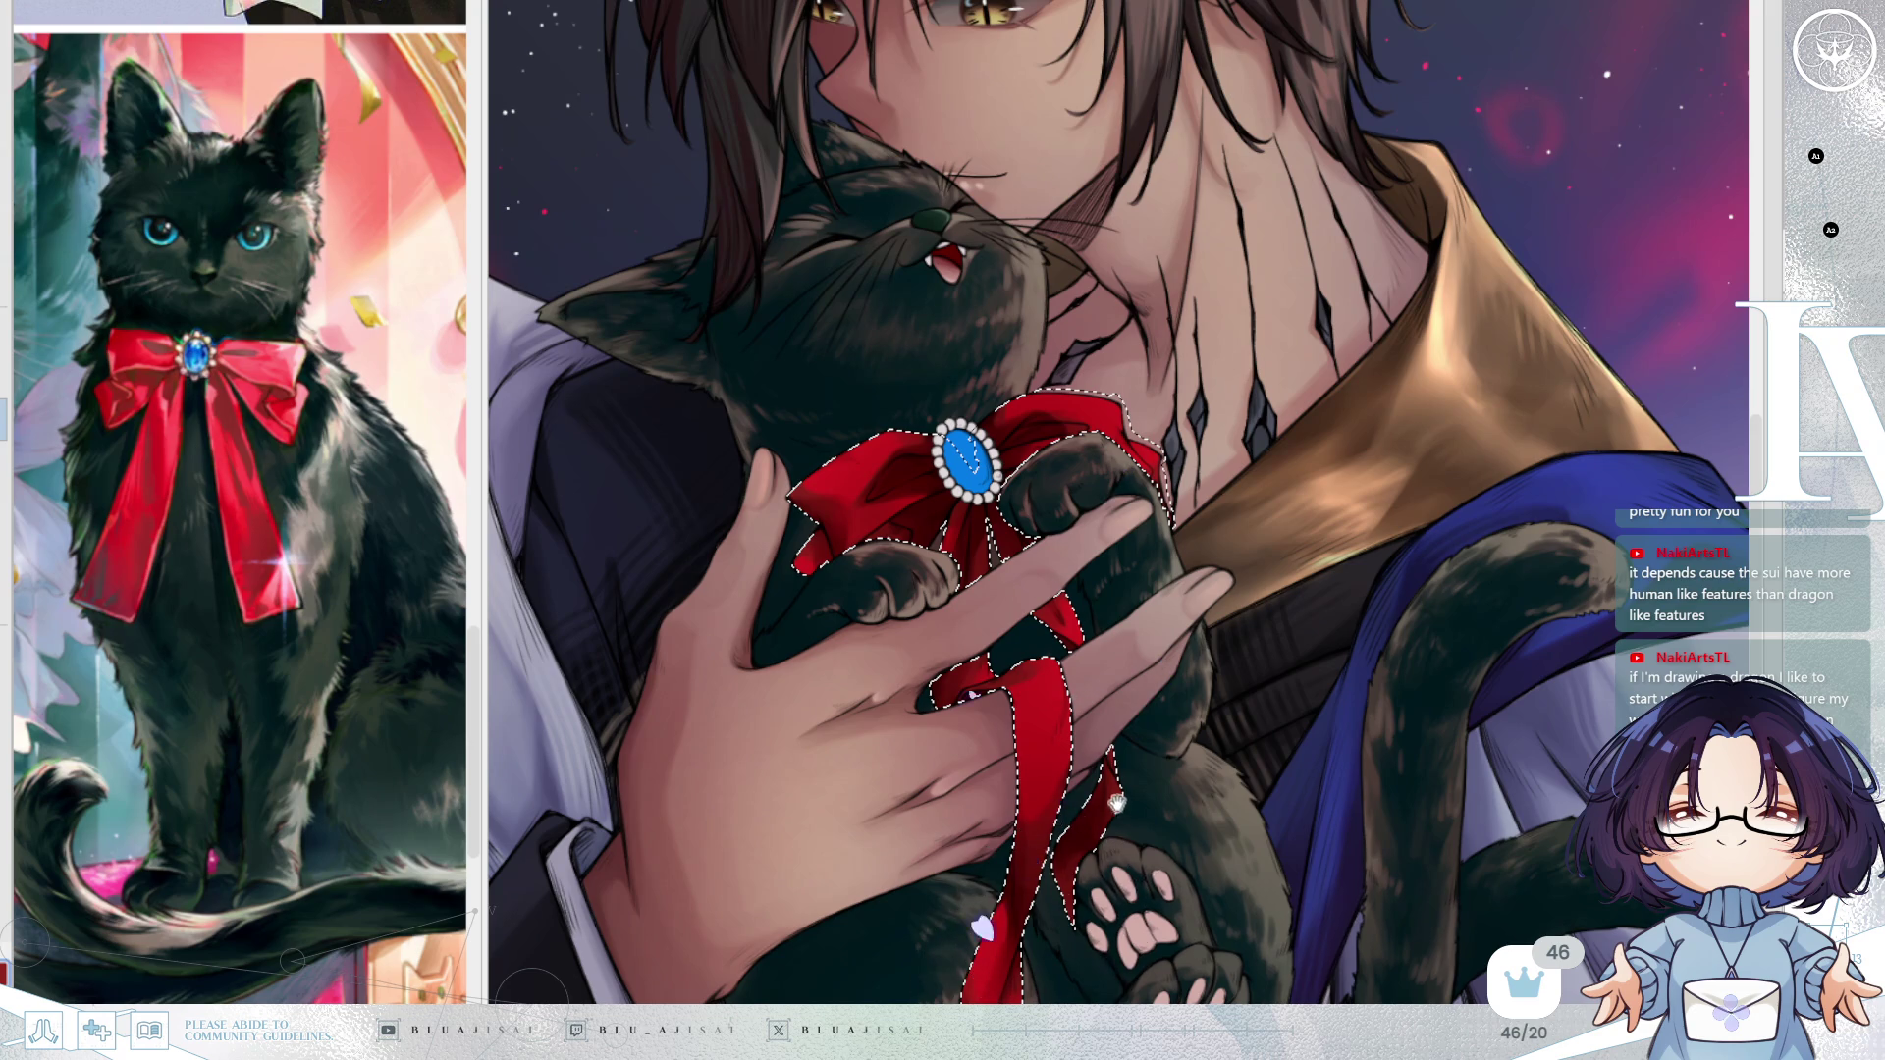
drag(1117, 803, 1126, 684)
drag(1094, 757, 1136, 504)
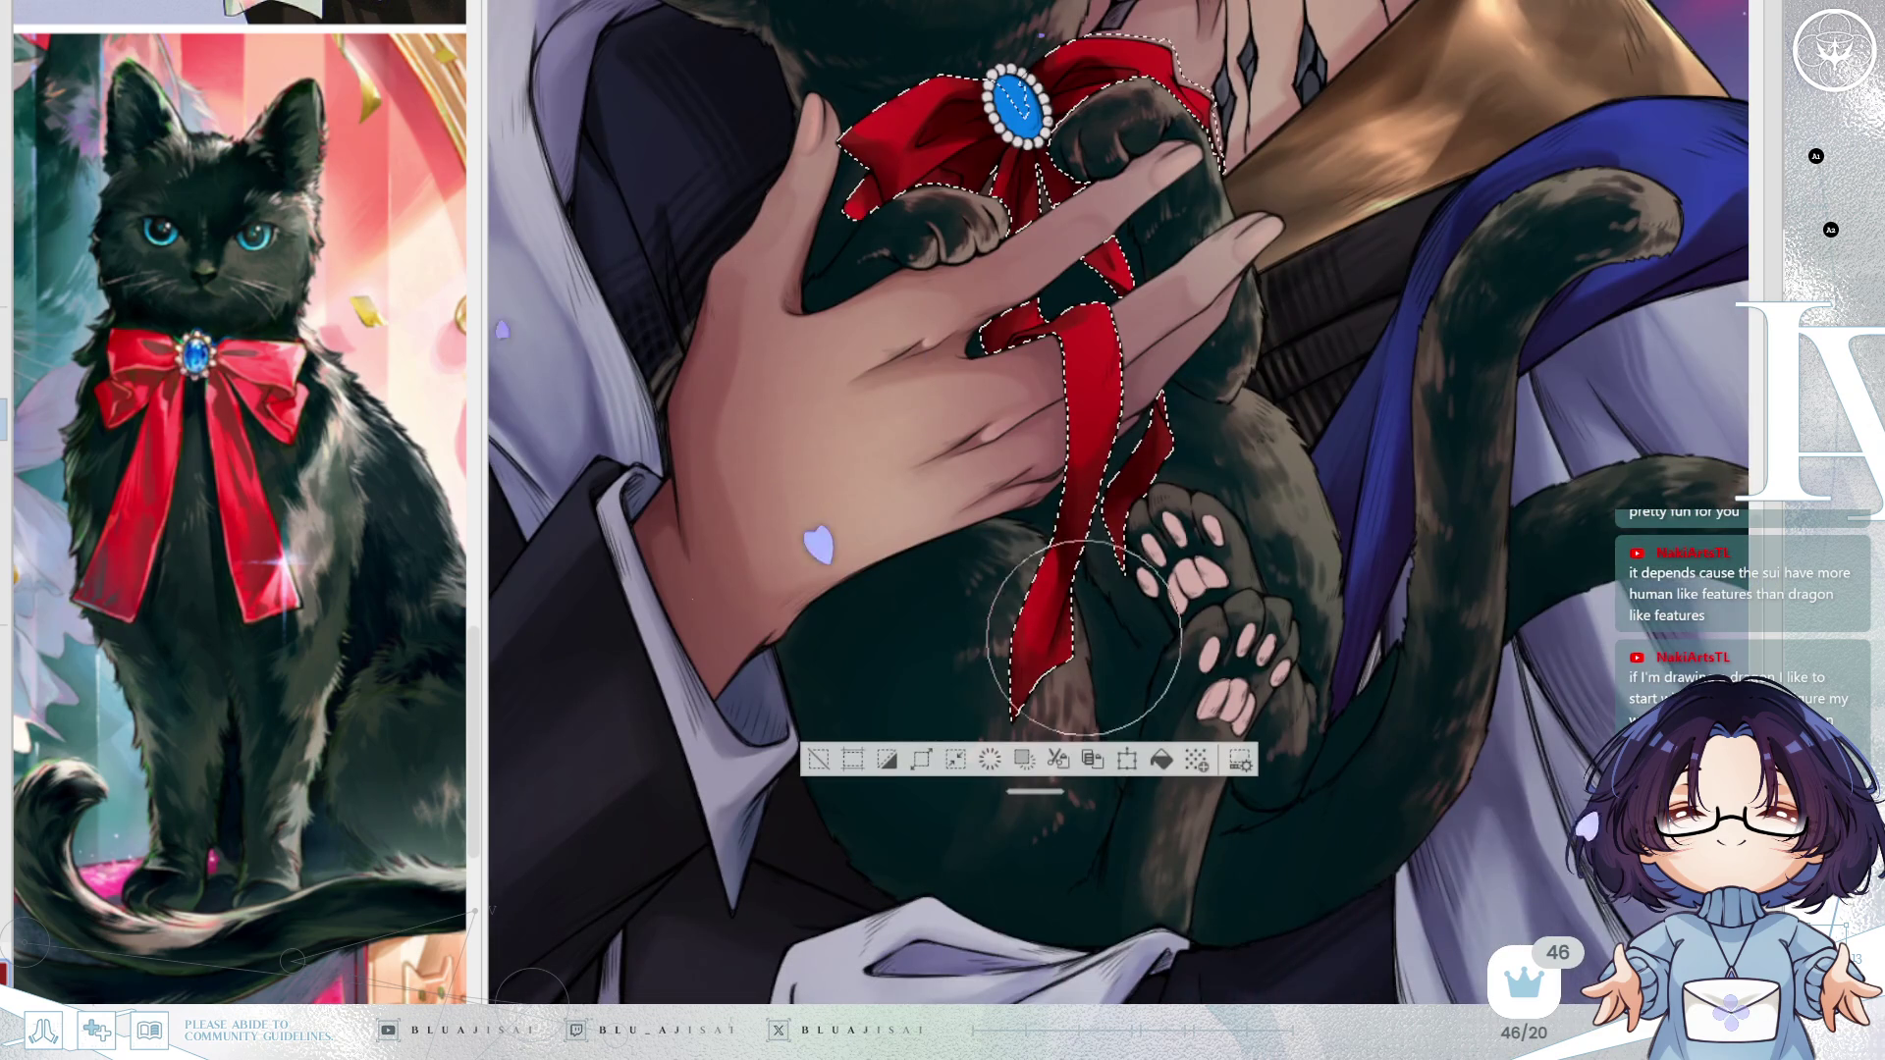
drag(1084, 639, 1064, 770)
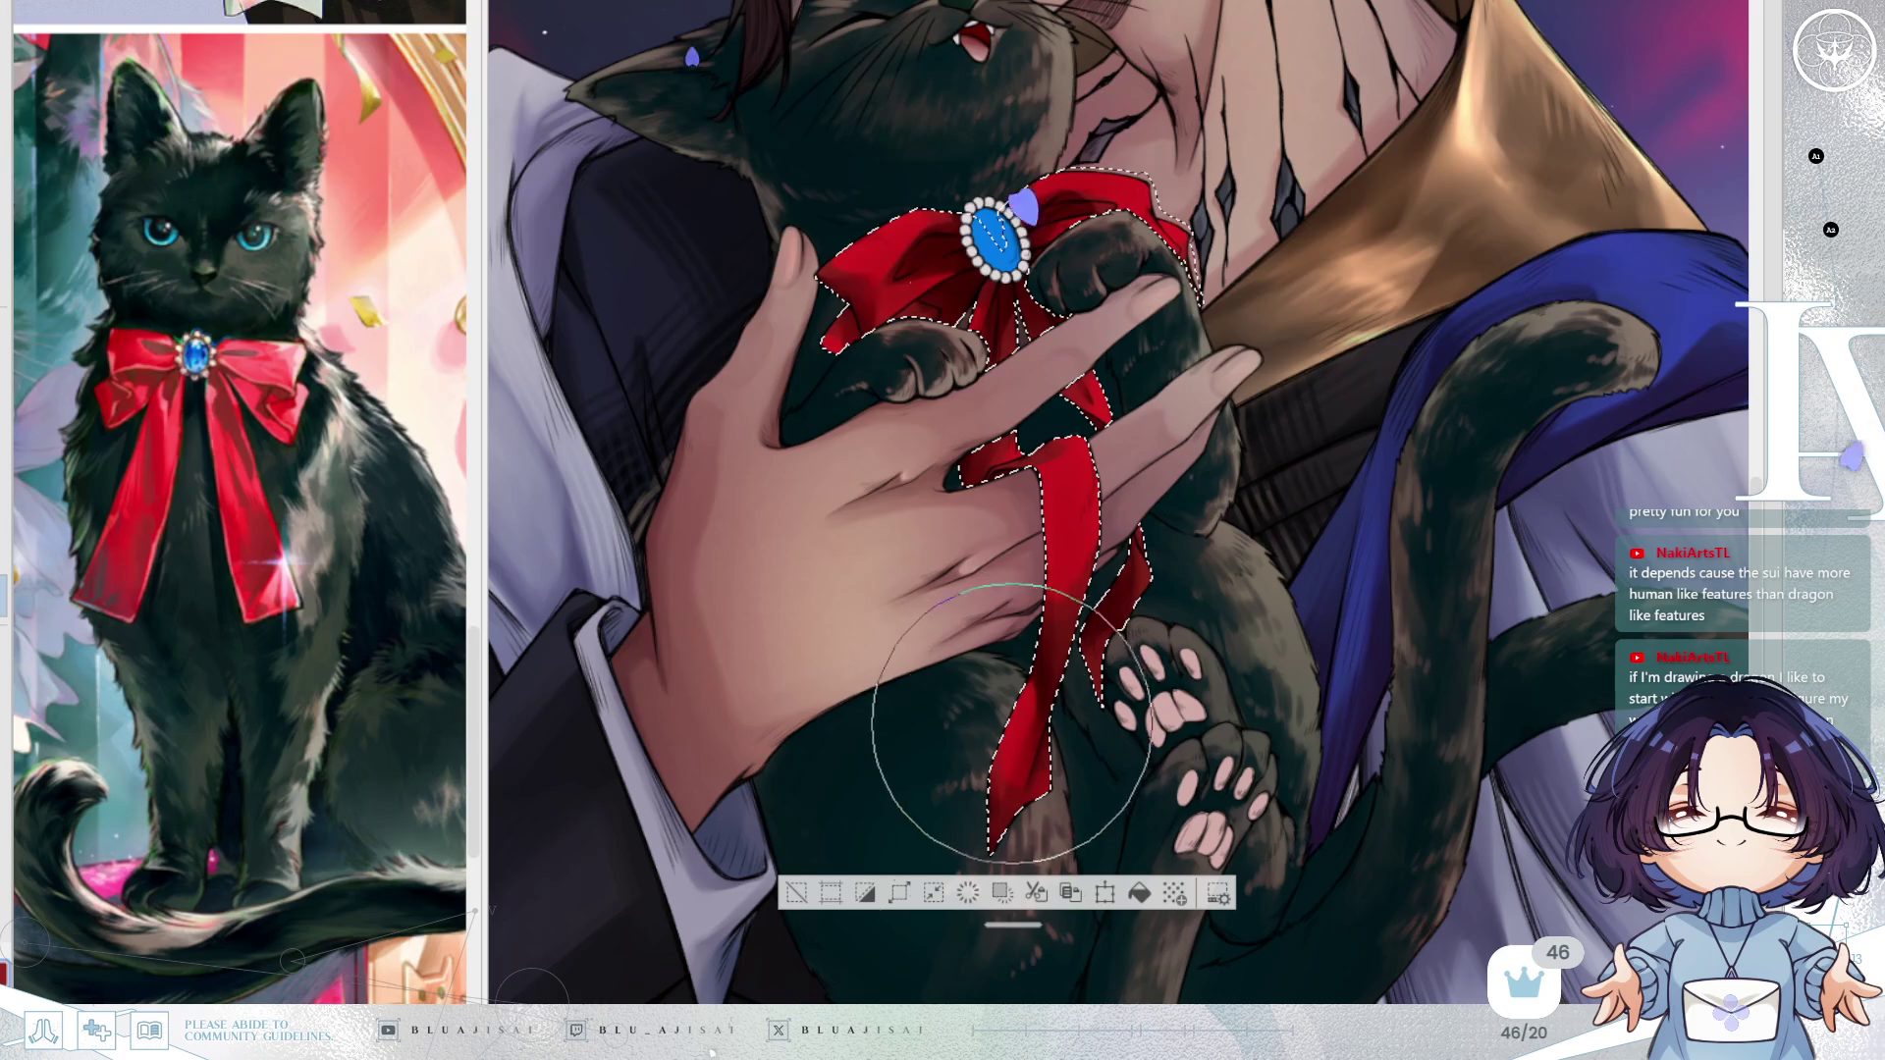
drag(1383, 530, 1369, 609)
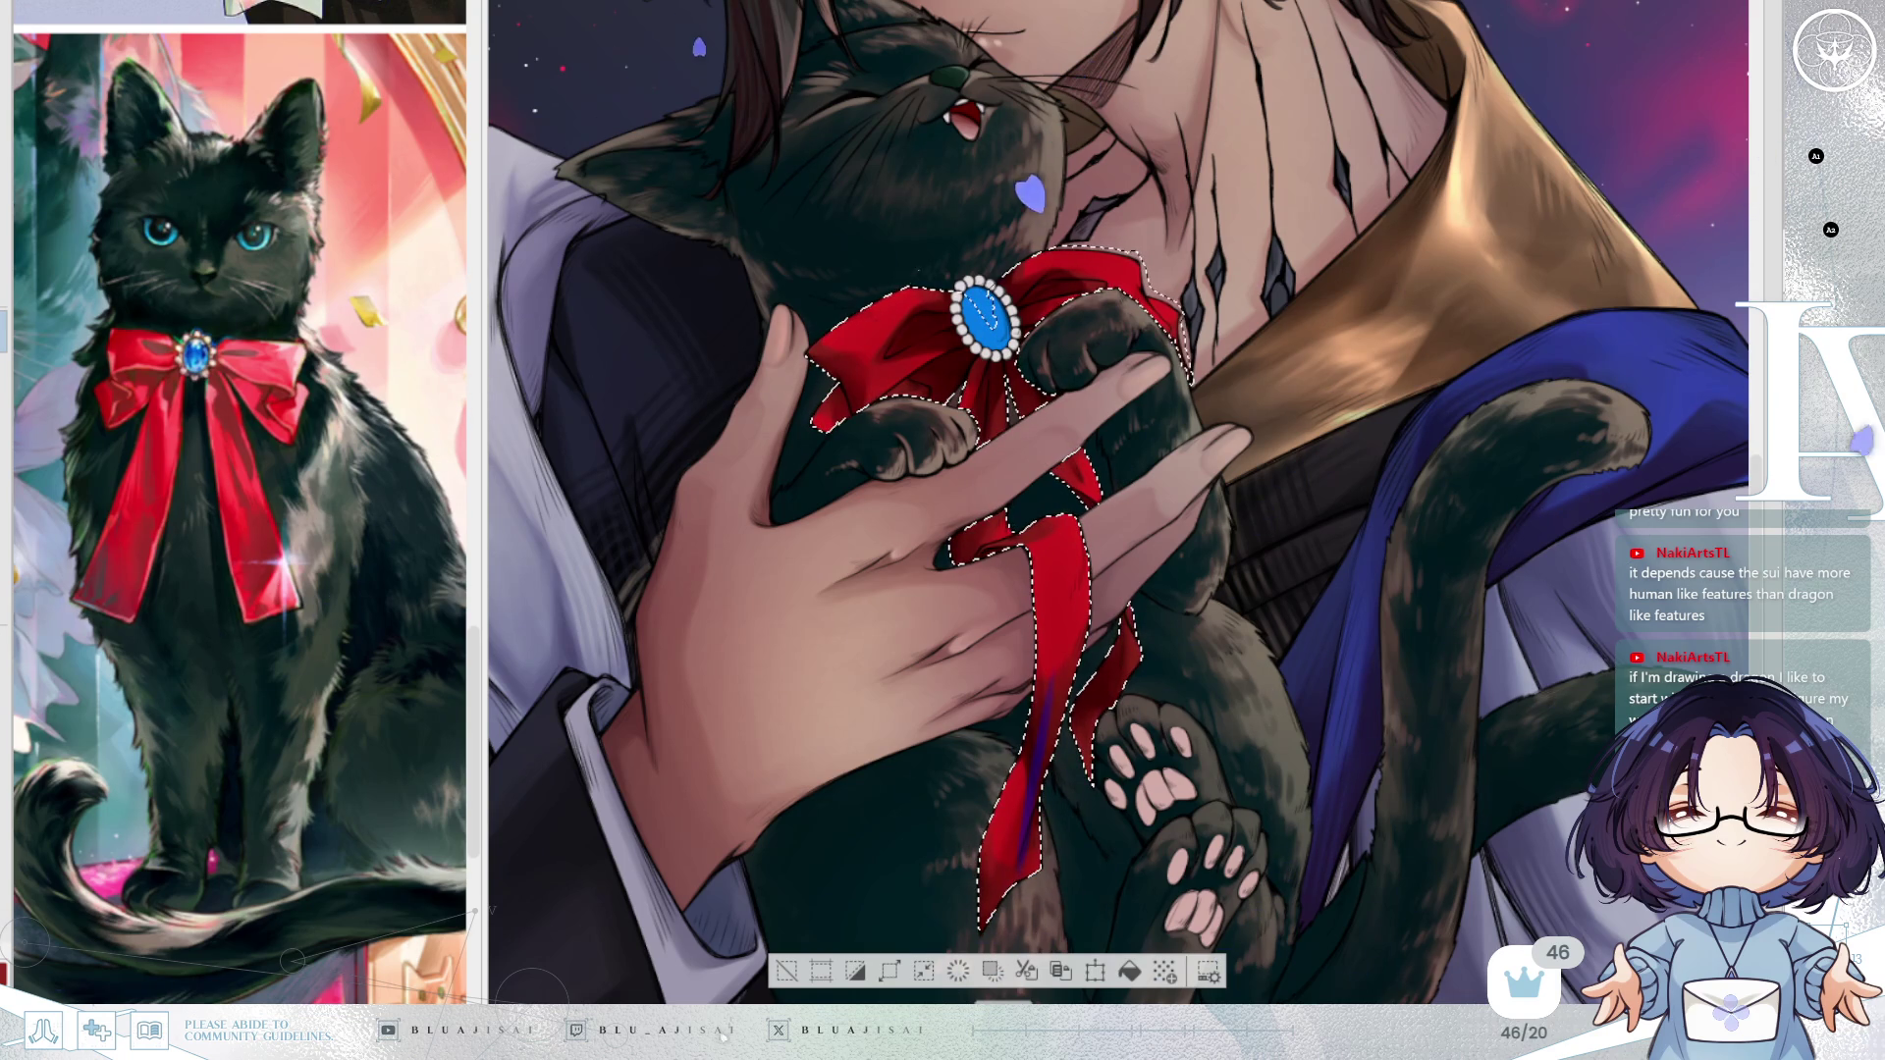
drag(1048, 687, 1023, 835)
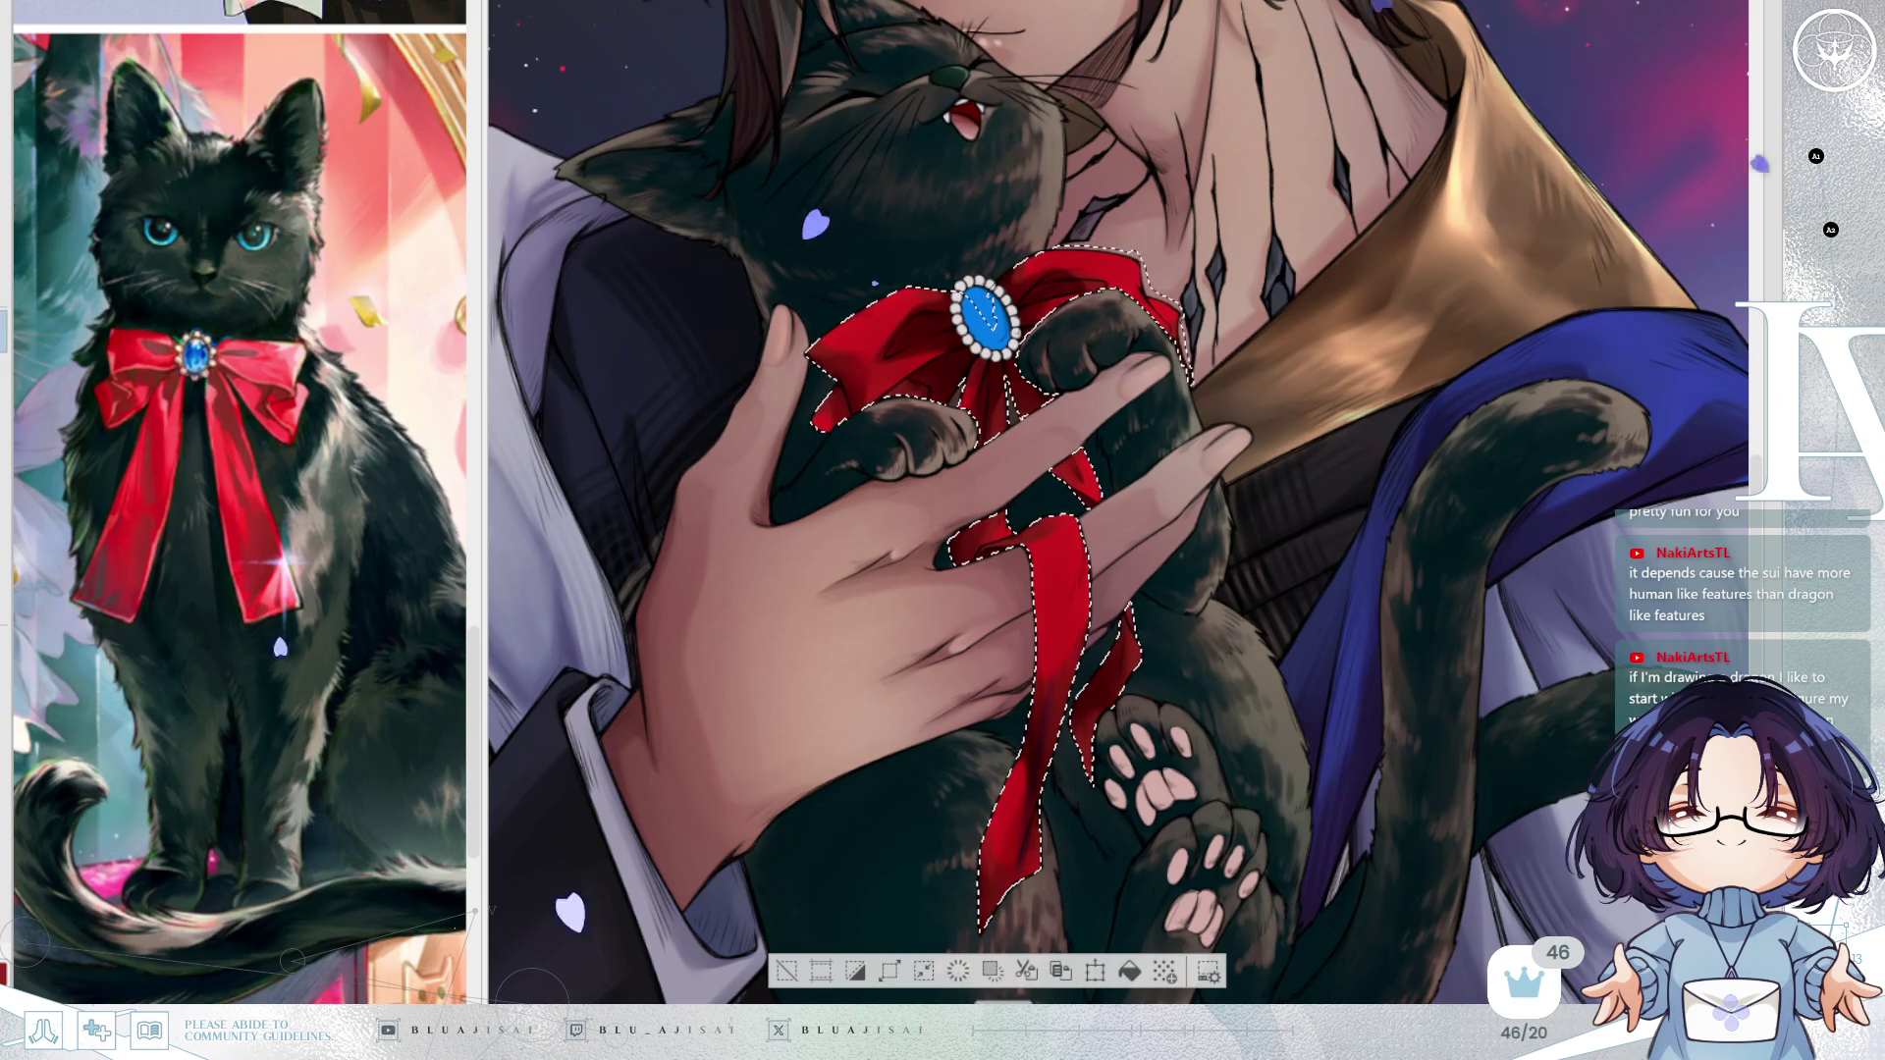
drag(1051, 677, 1023, 849)
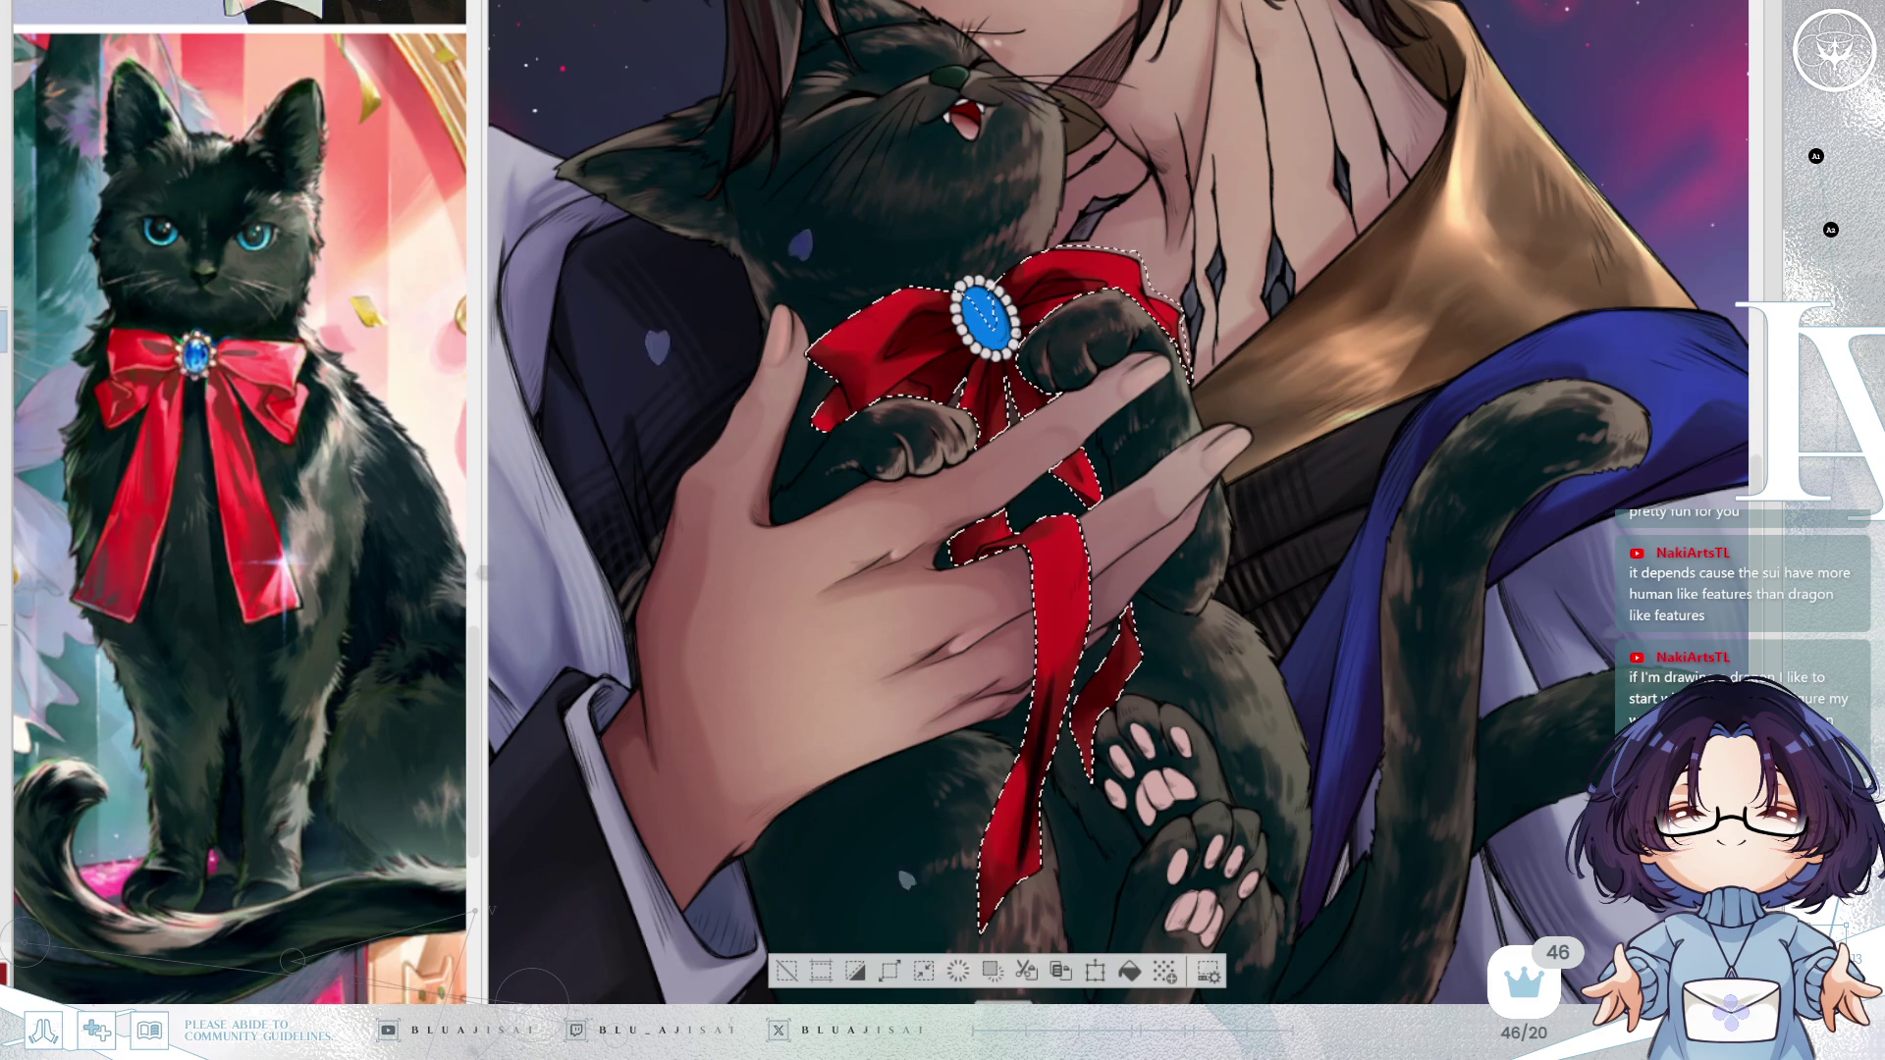
drag(1051, 679, 1023, 854)
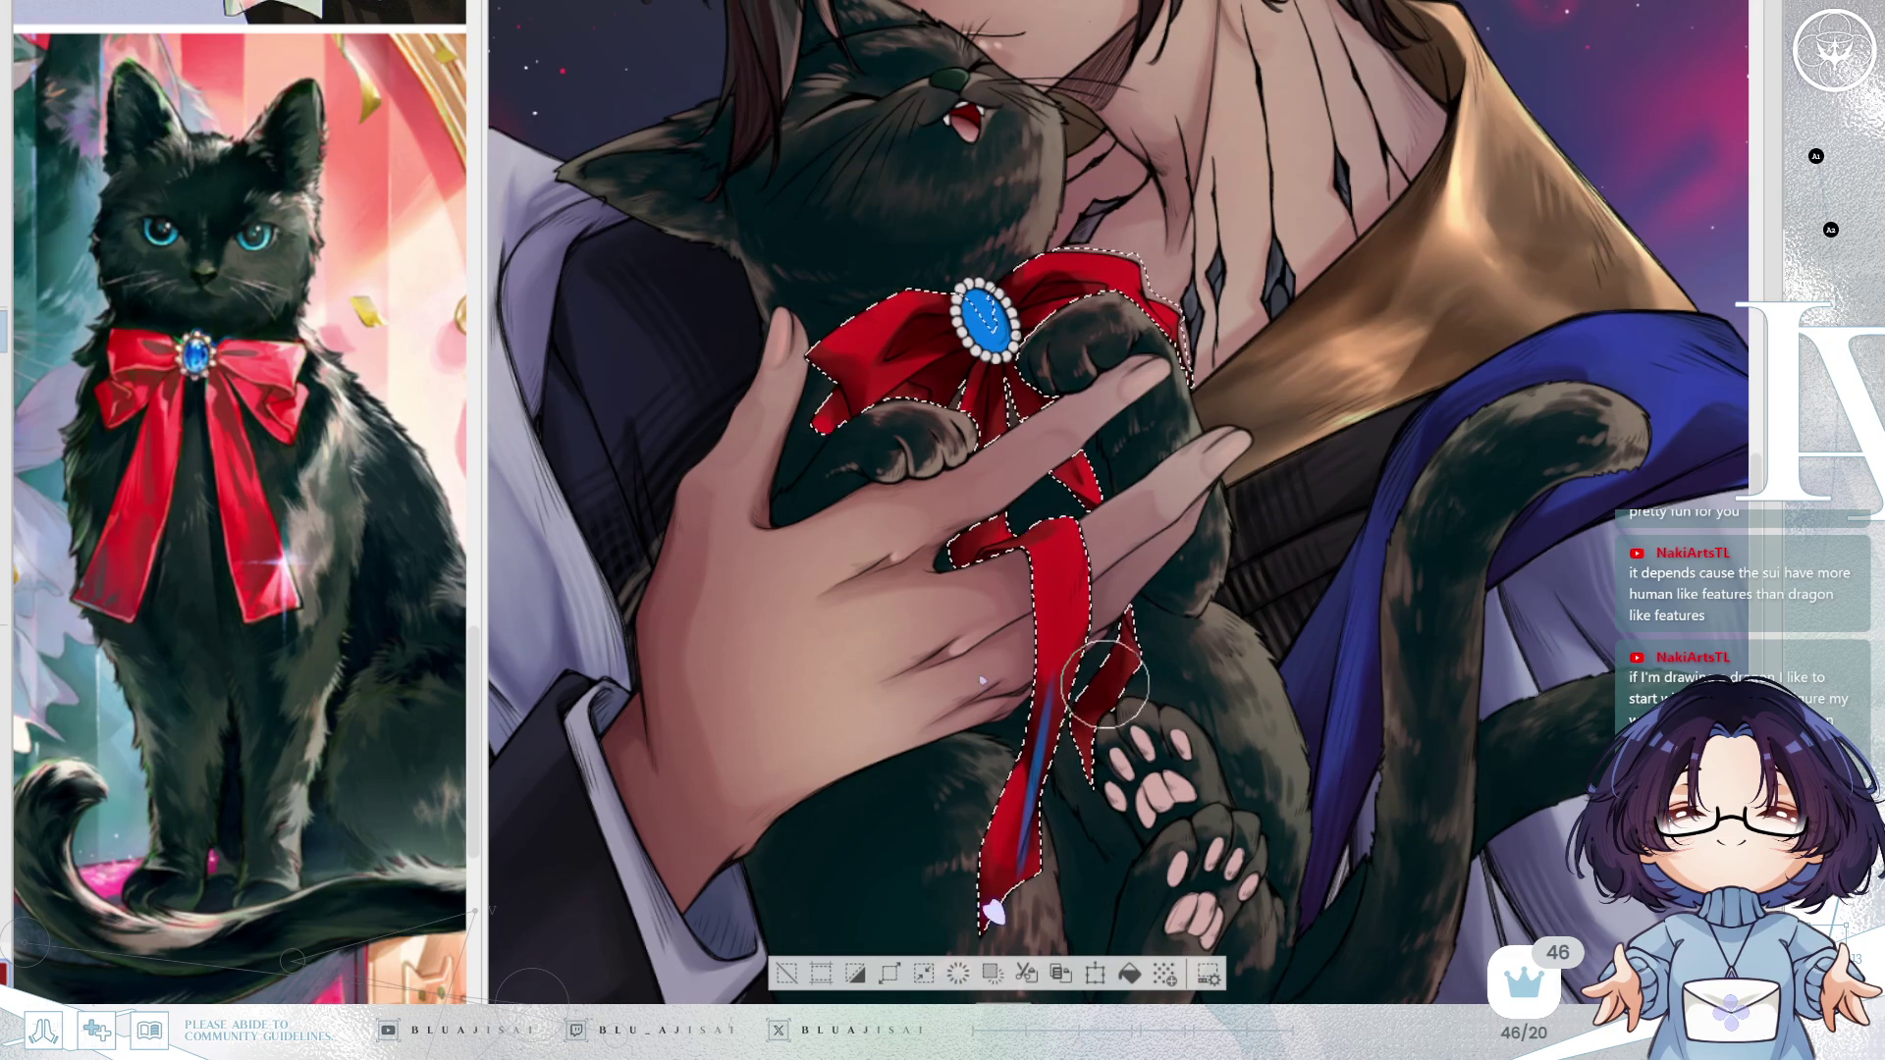
drag(1026, 846, 1070, 712)
key(ctrl+z)
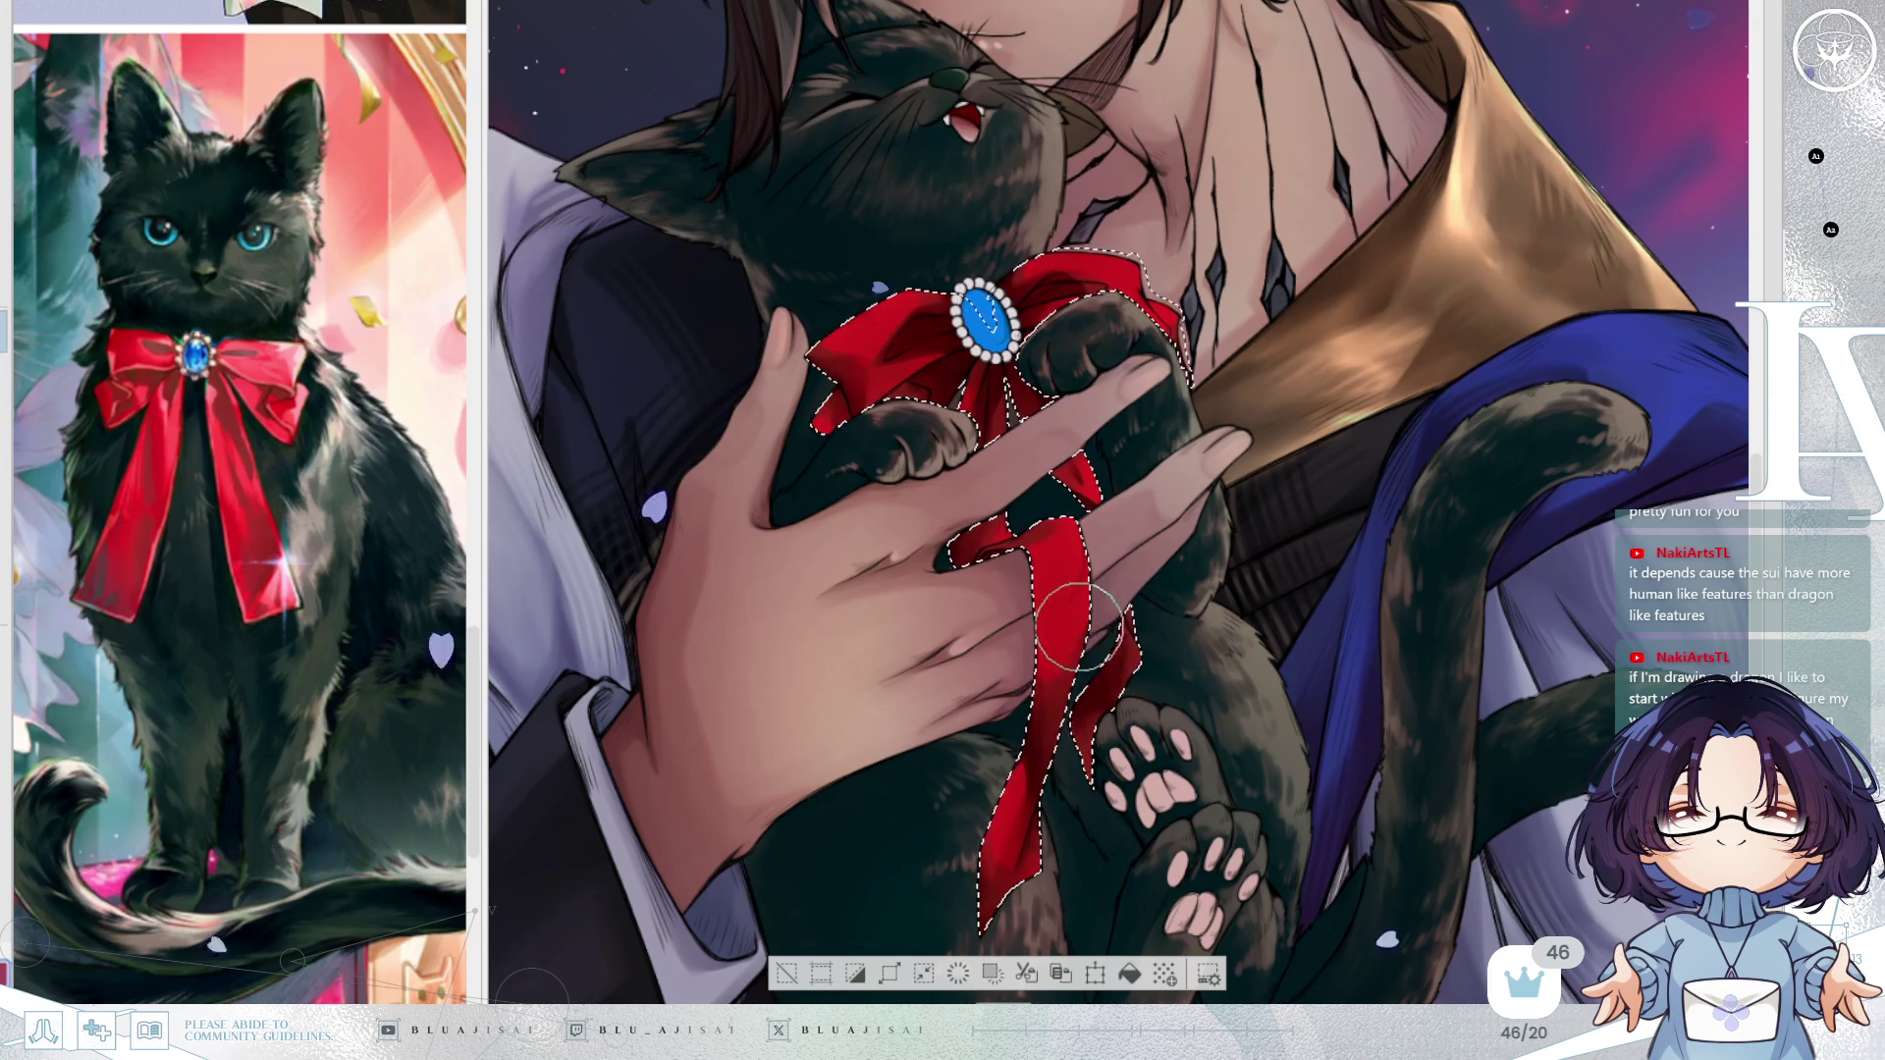
drag(1059, 660, 1021, 835)
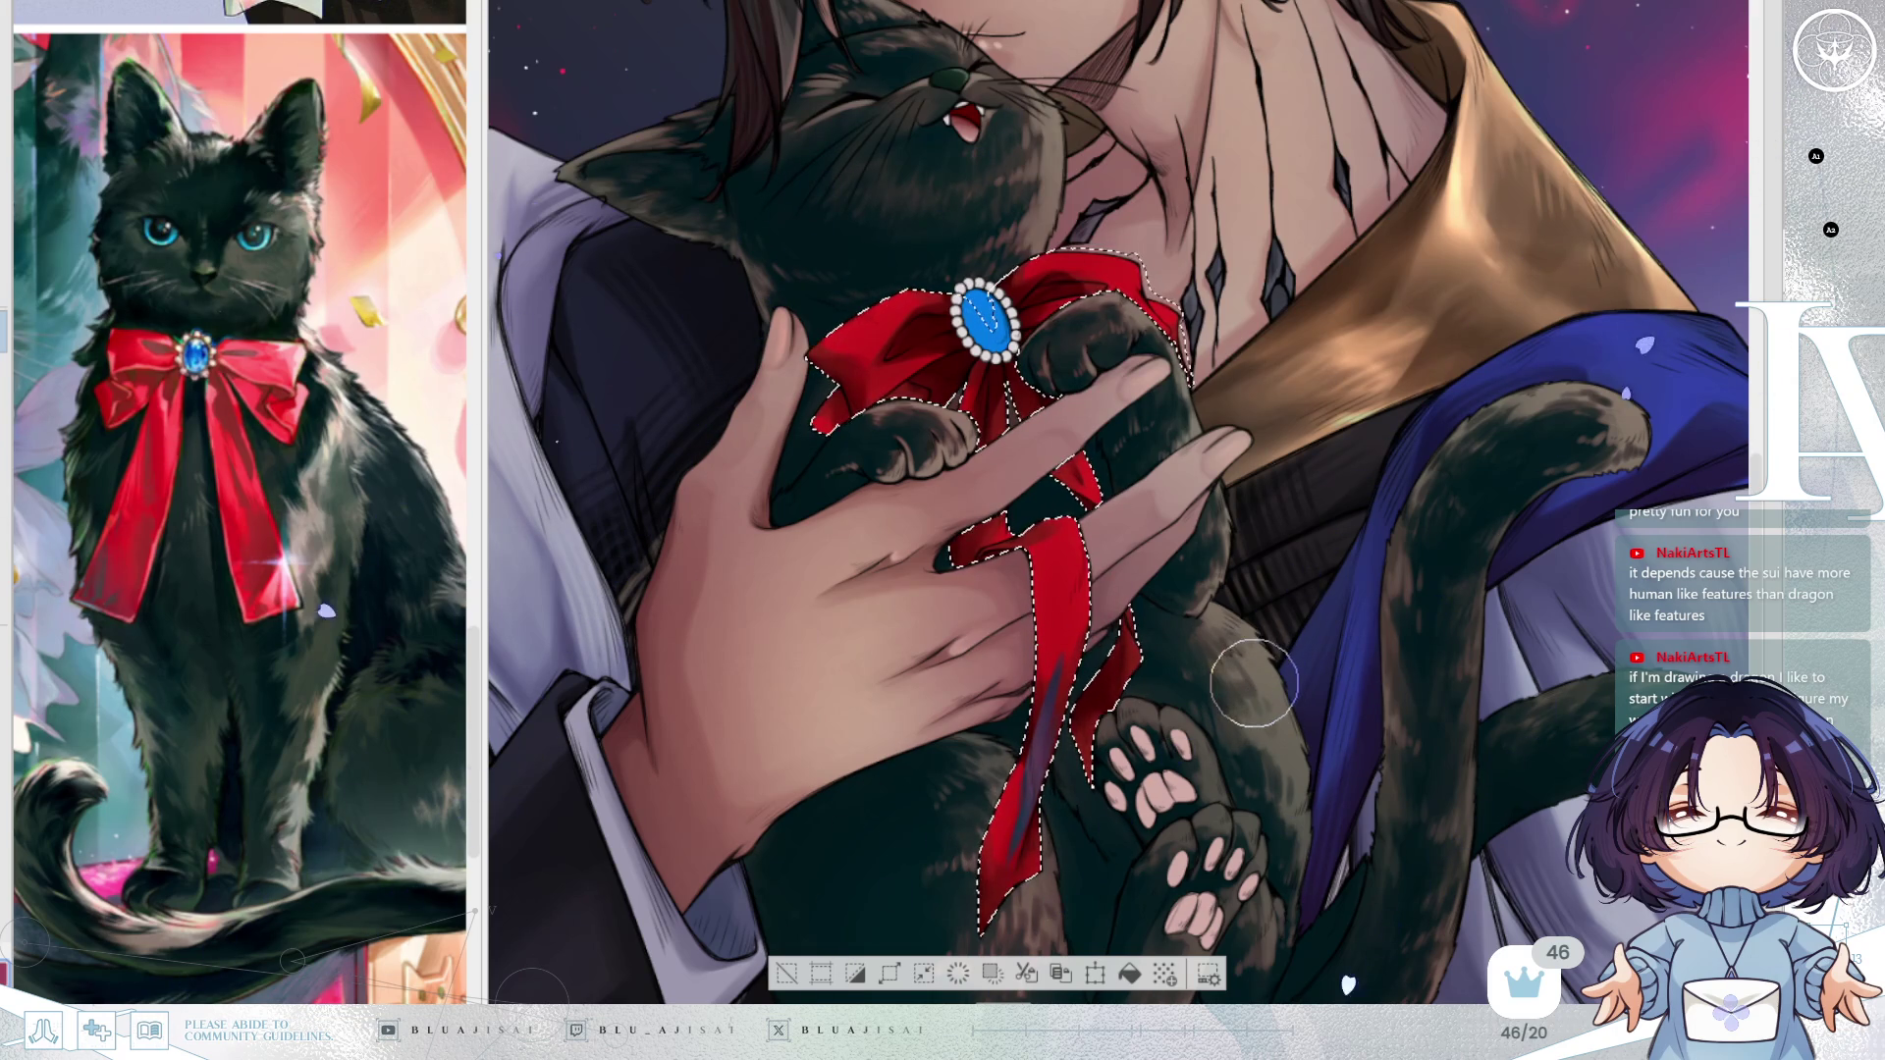
key(ctrl+z)
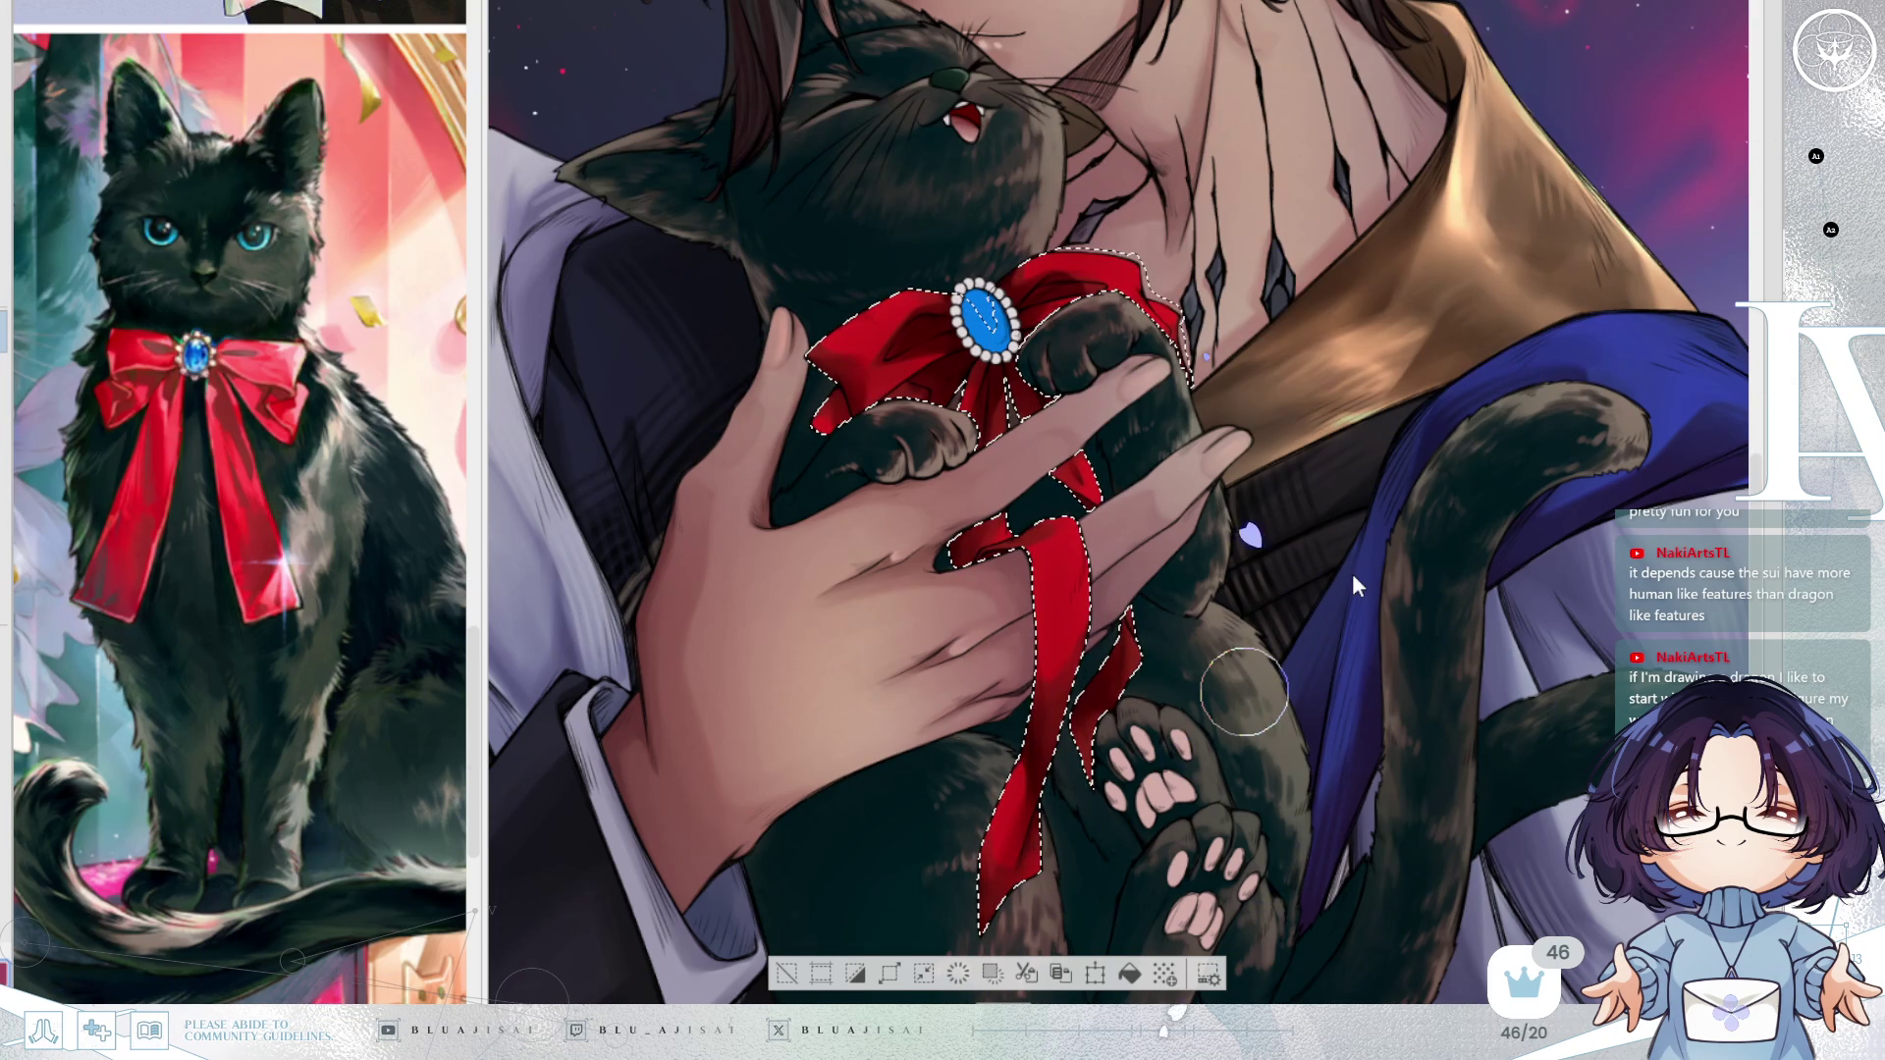
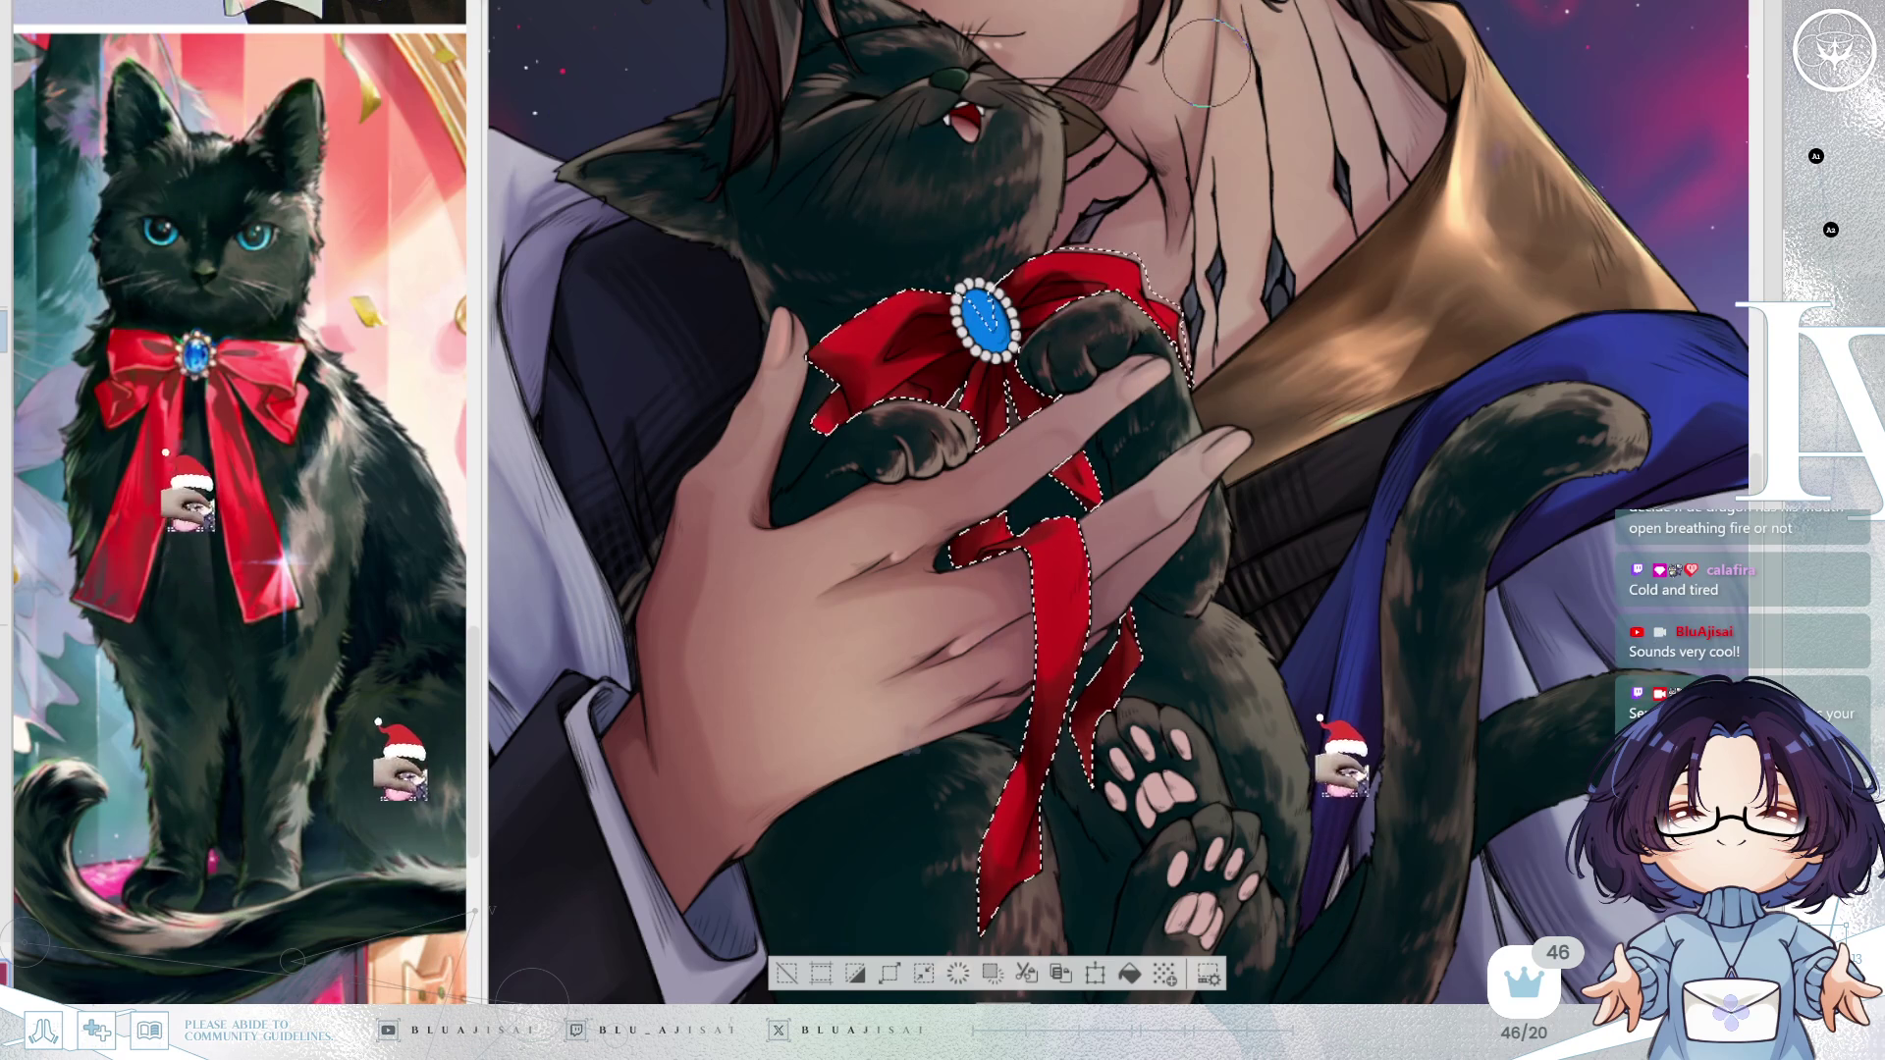
Paint over the bow's pale highlight streak beside the blue brooch with deeper red, using a resized brush.
scroll(938, 324, up, 1)
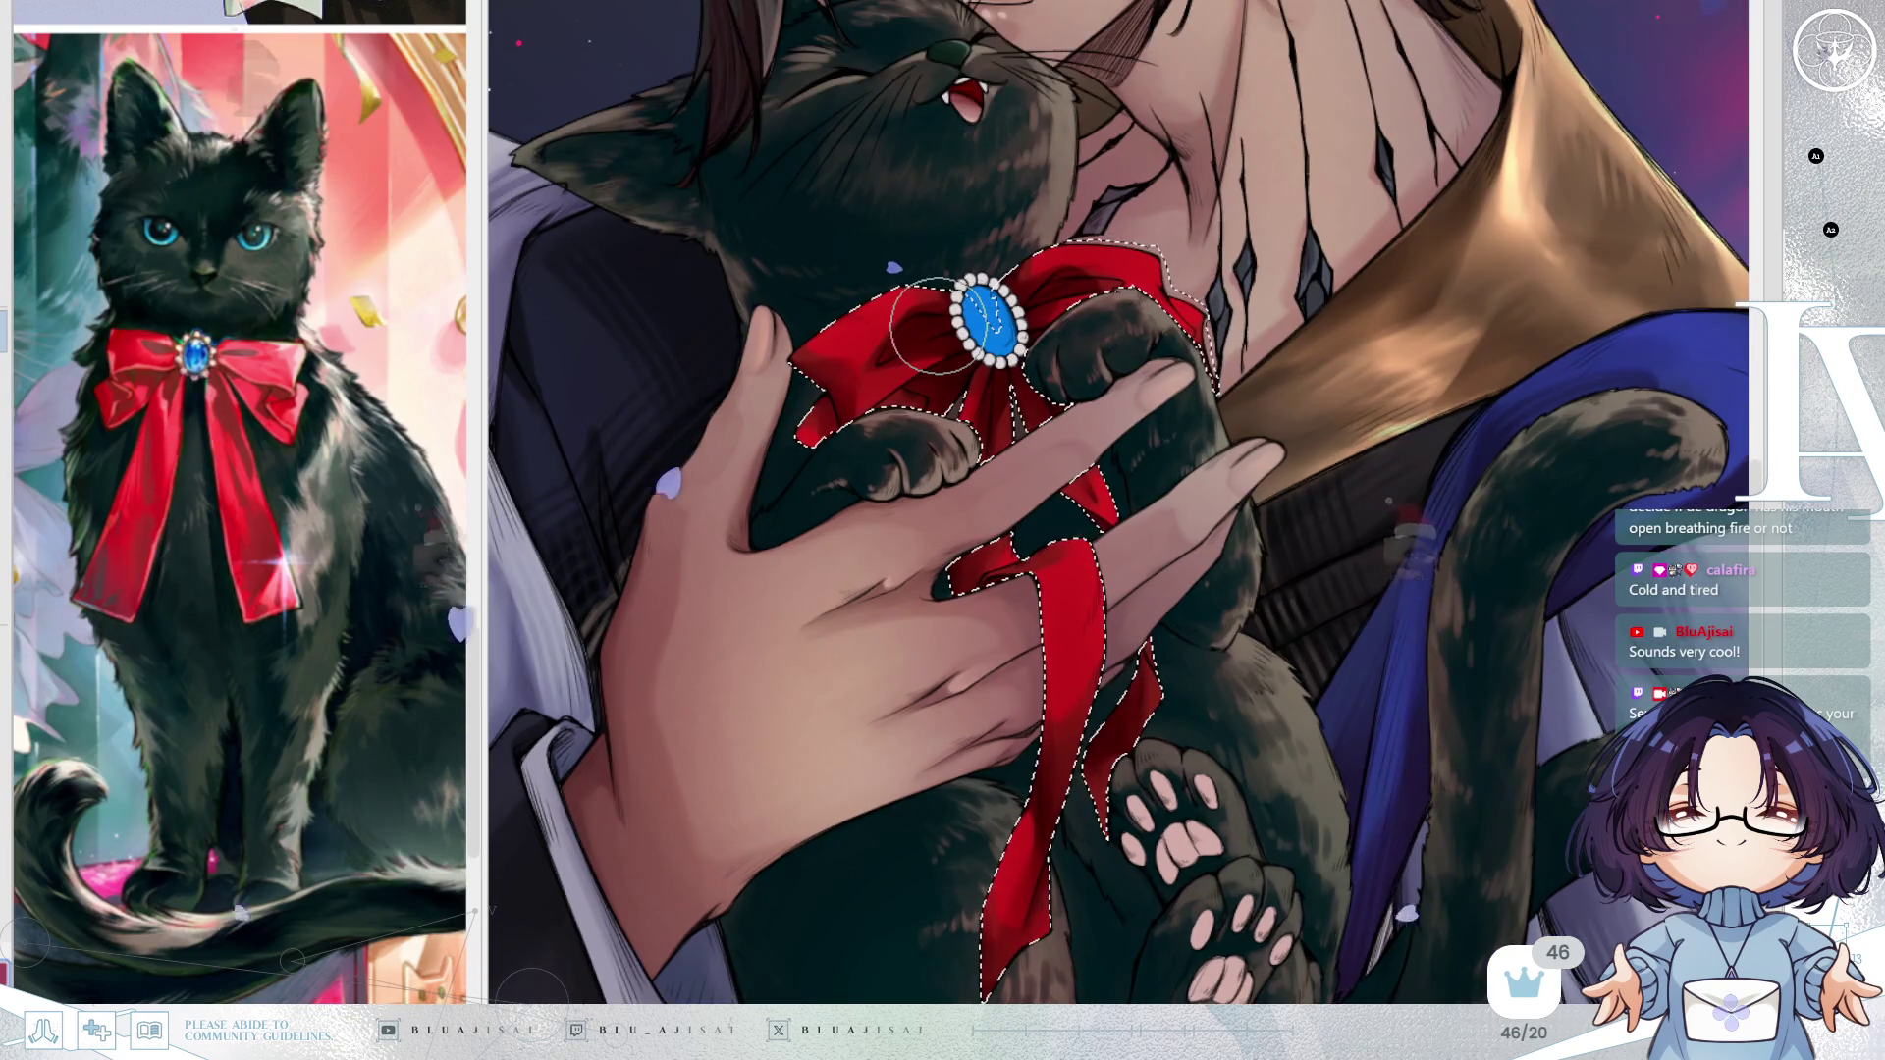
scroll(938, 324, up, 1)
scroll(923, 280, up, 1)
key(bracketleft)
key(bracketleft)
key(bracketleft)
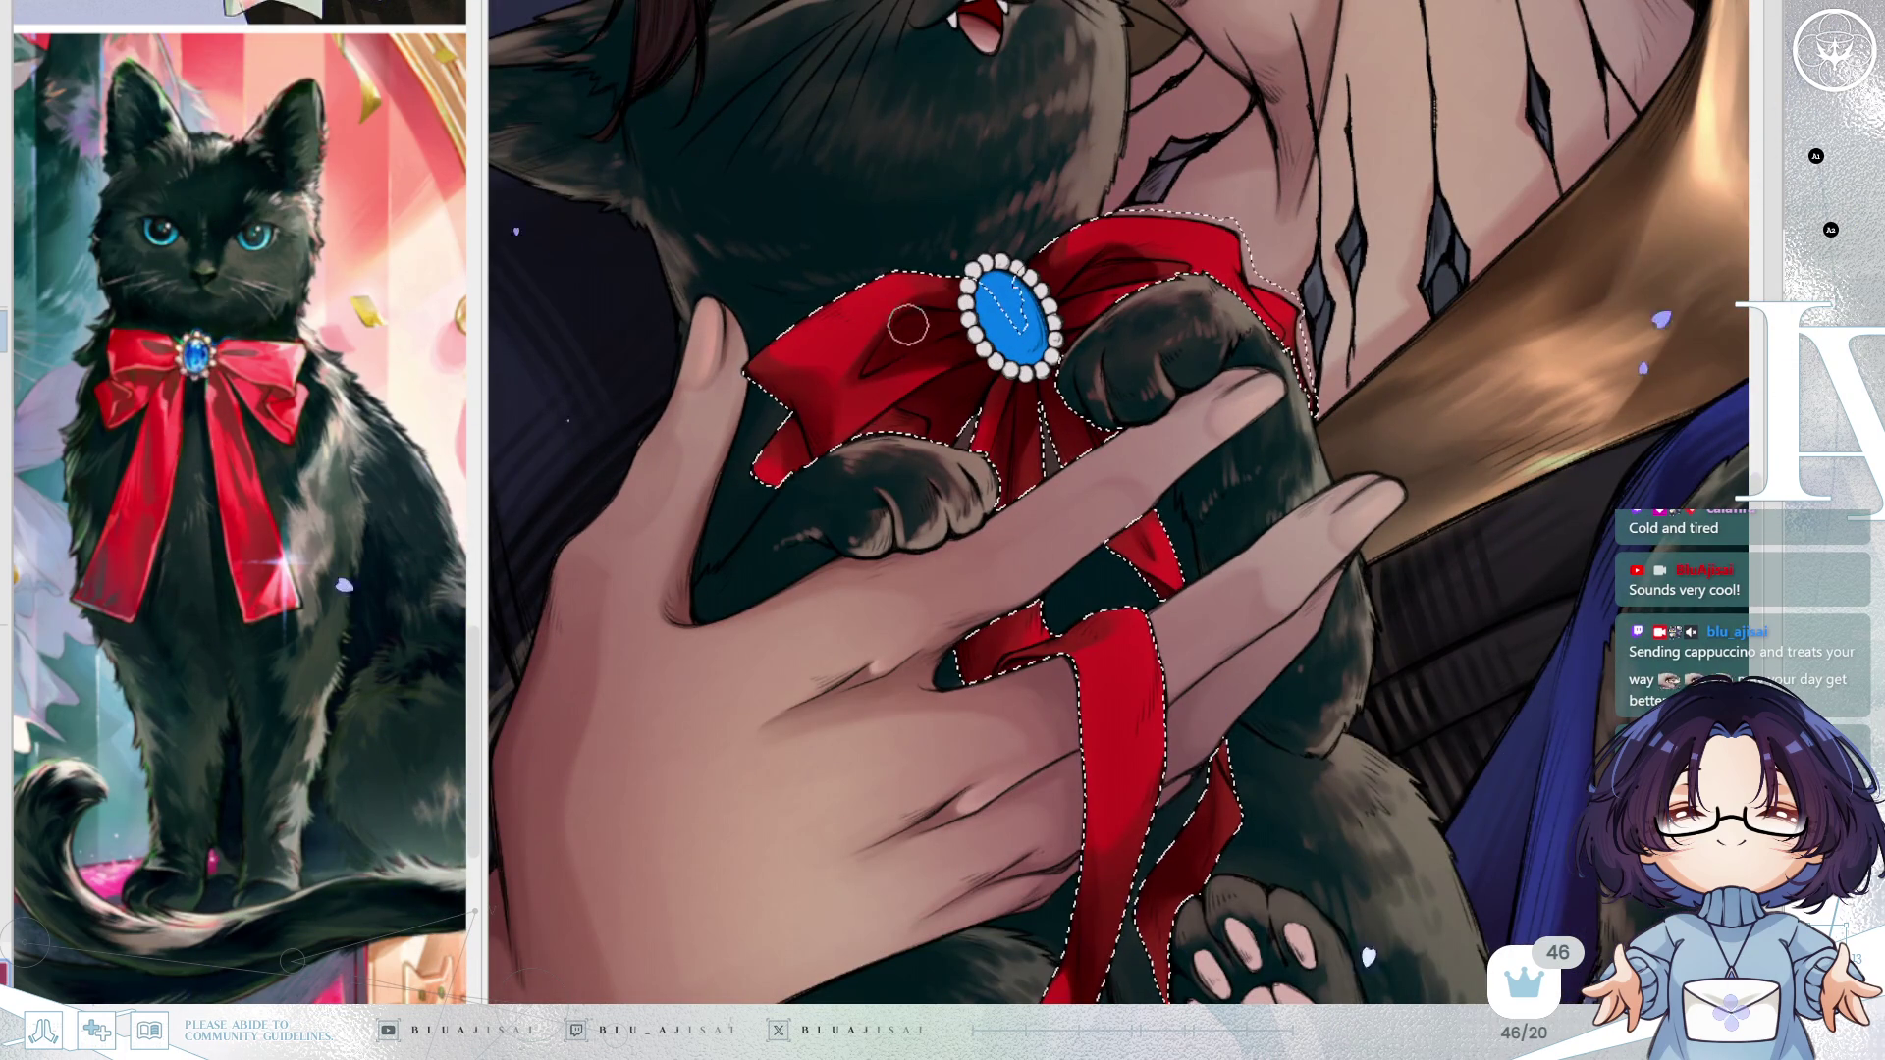
key(bracketright)
key(bracketright)
drag(926, 319, 898, 324)
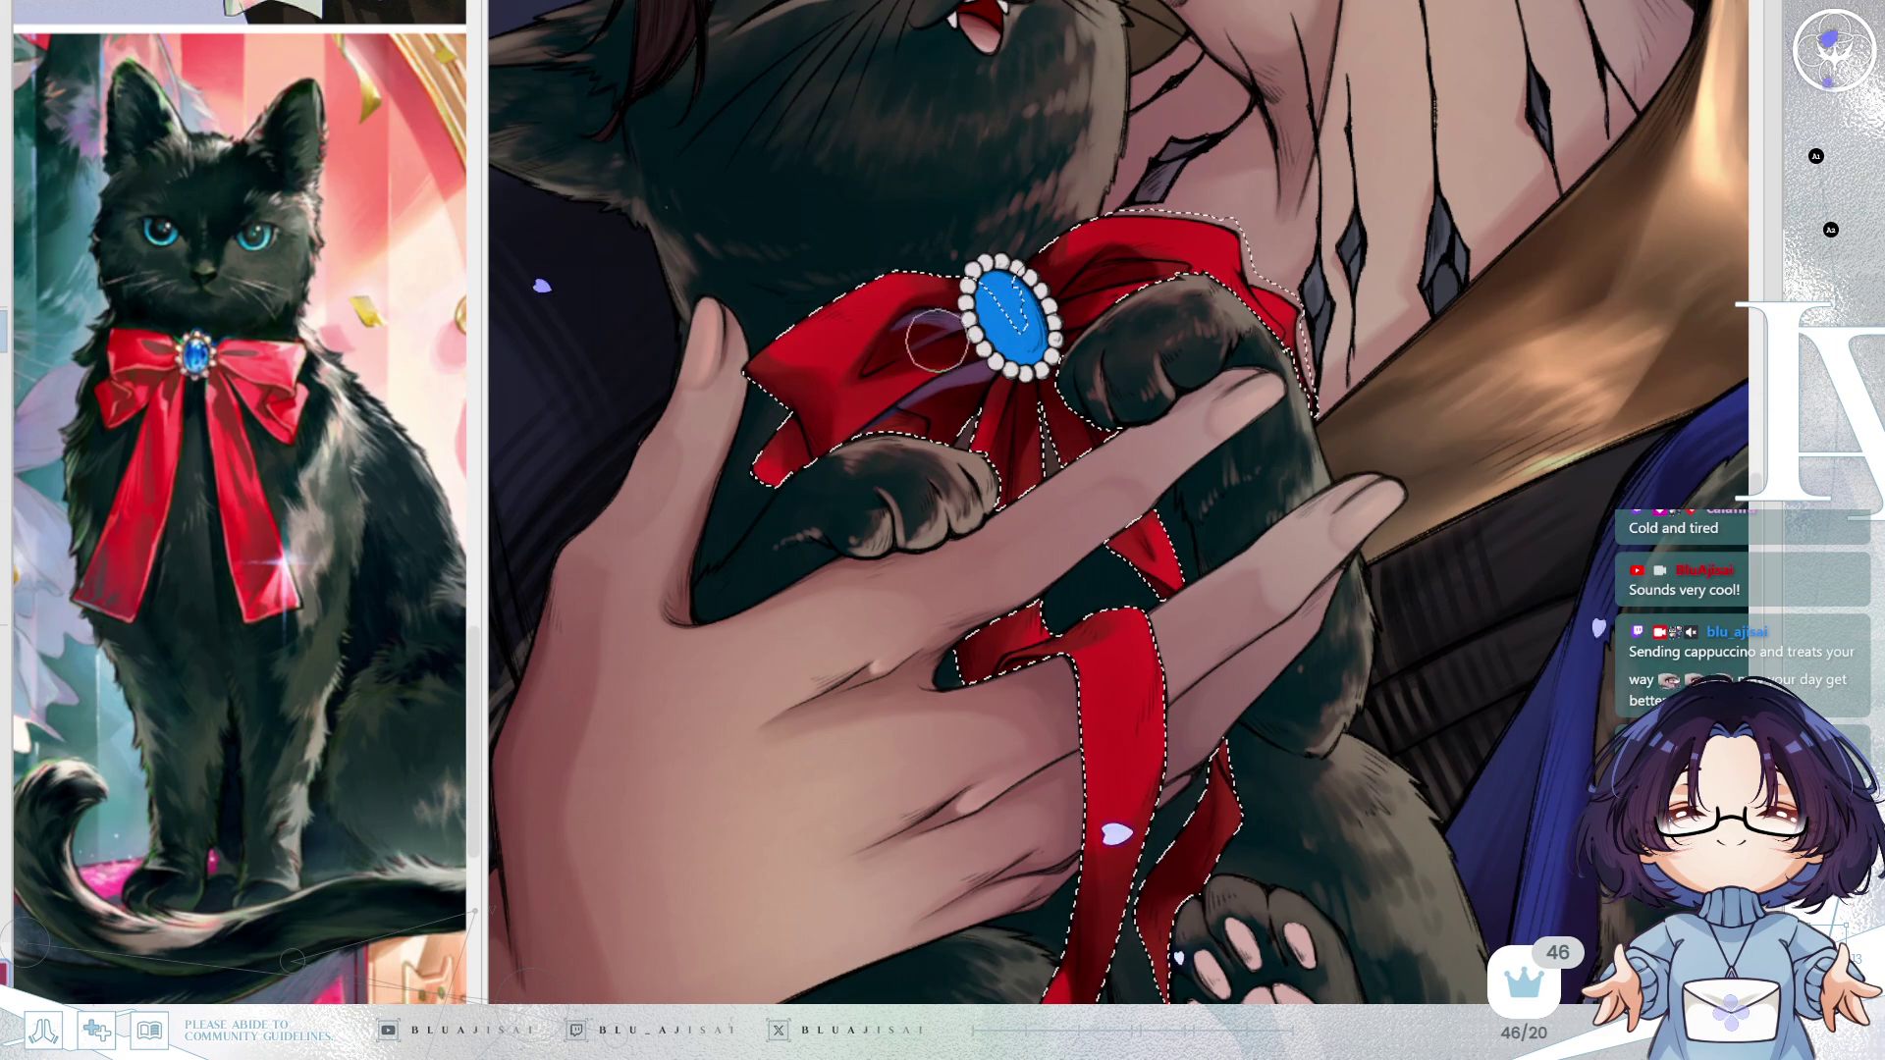
drag(1021, 295, 1080, 250)
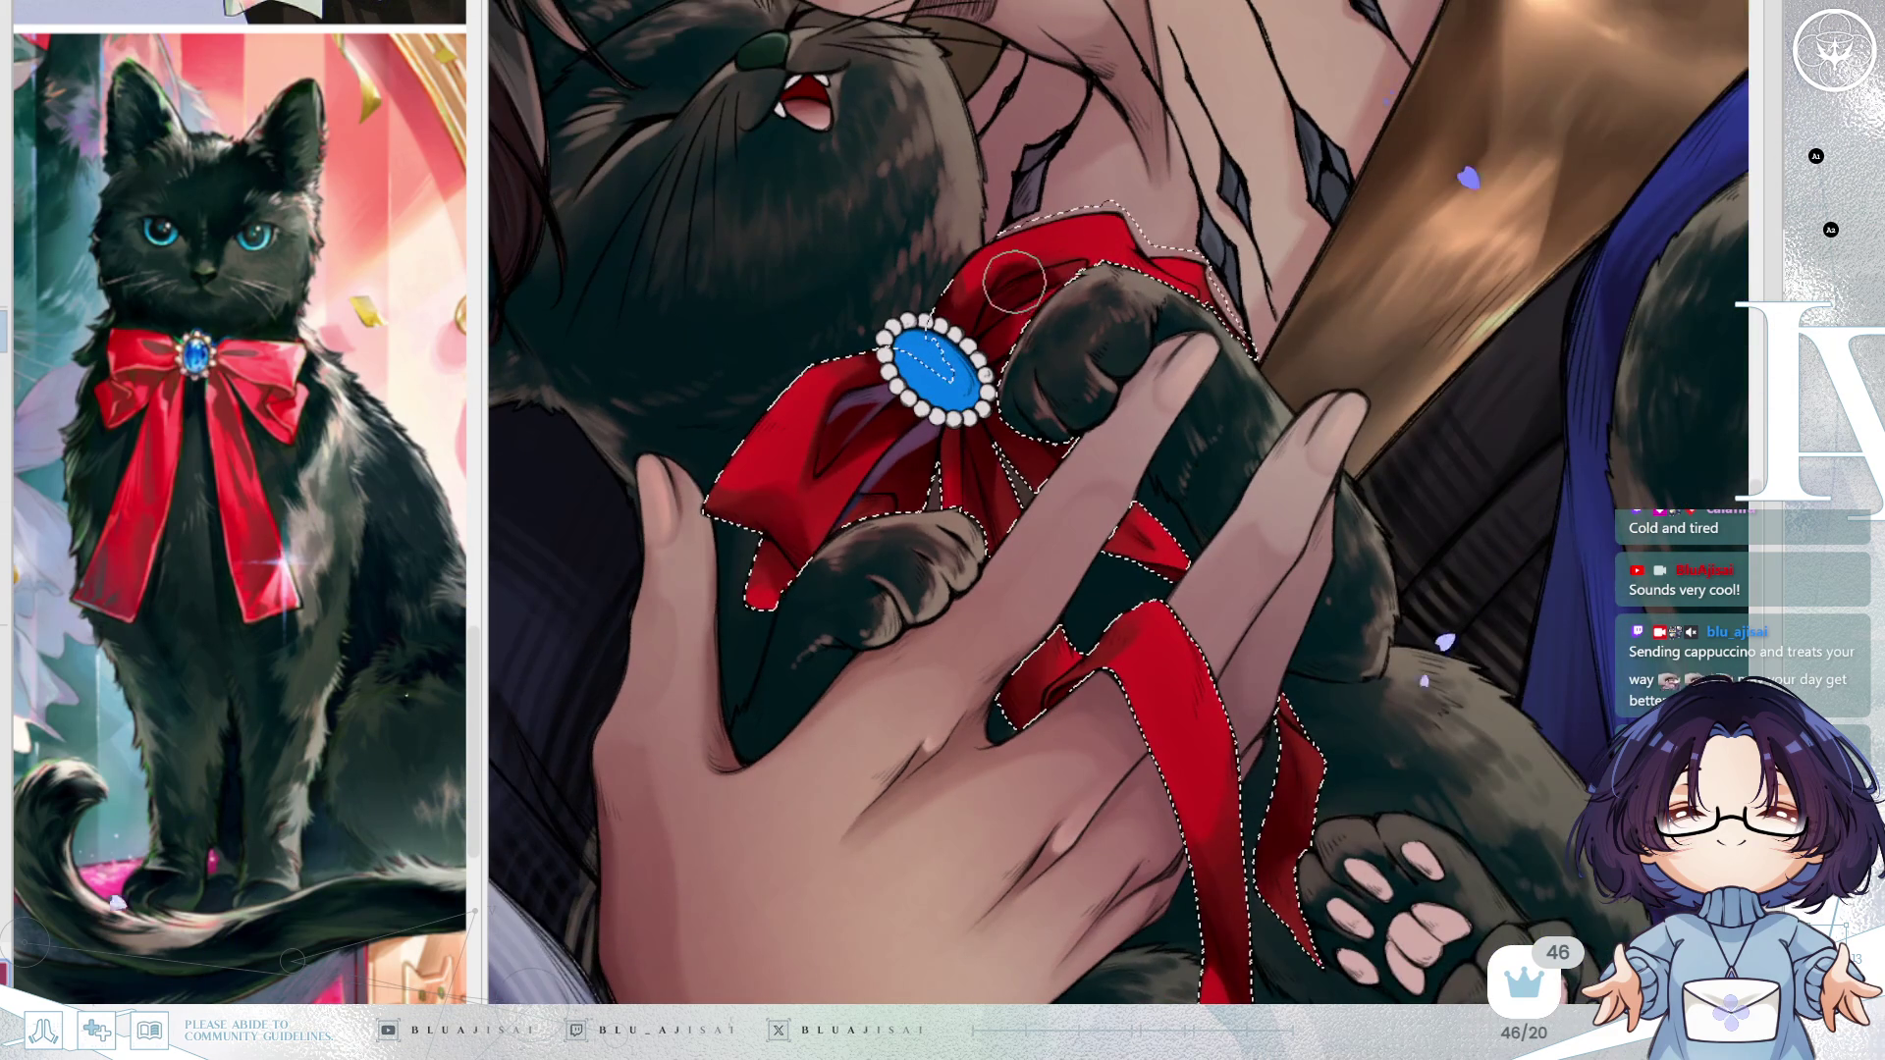